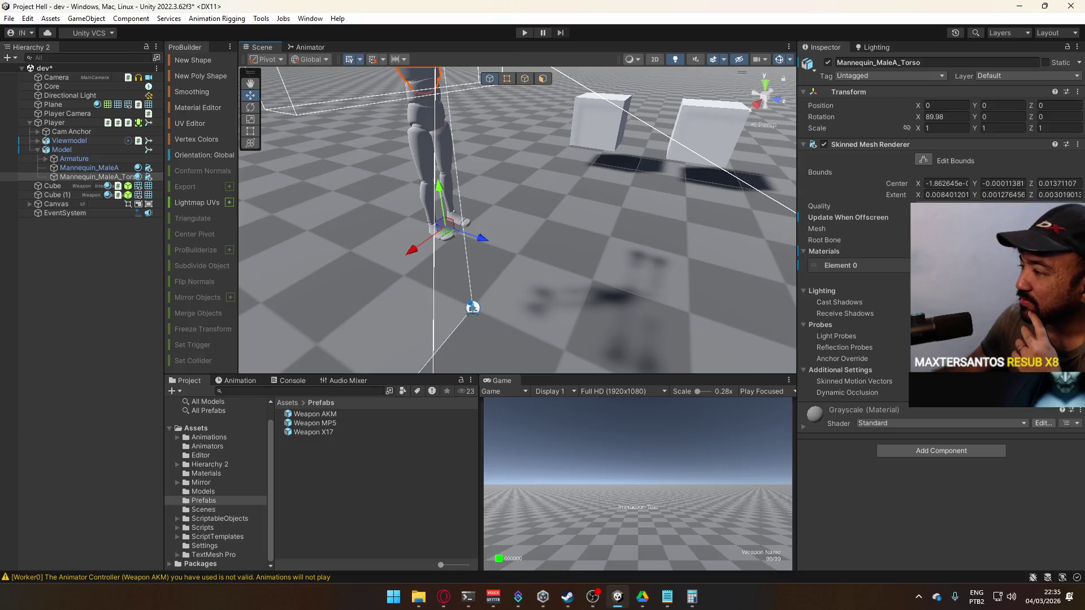
# - Frame the mannequin, select Viewmodel, and review its Layer dropdown through Add Layer
pyautogui.press('f')
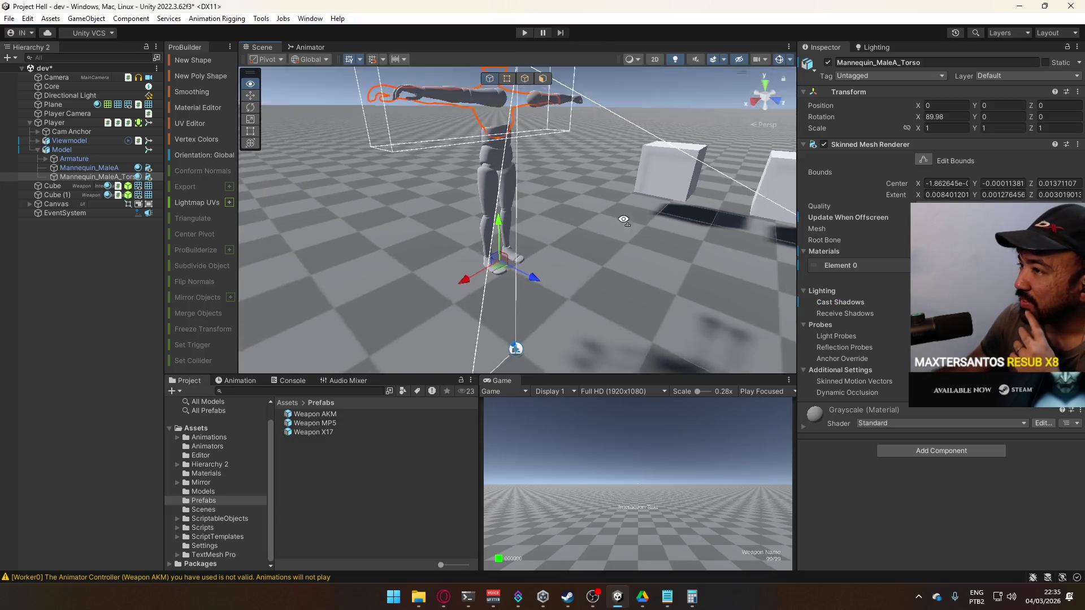
pyautogui.moveTo(615, 198); pyautogui.dragTo(542, 209)
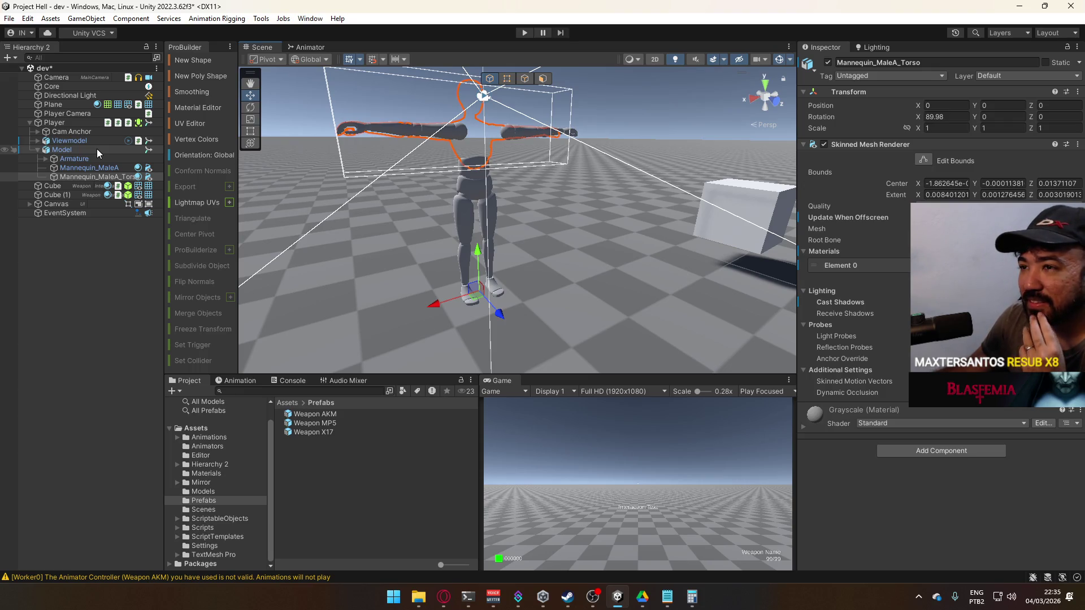
pyautogui.click(81, 141)
pyautogui.click(1005, 79)
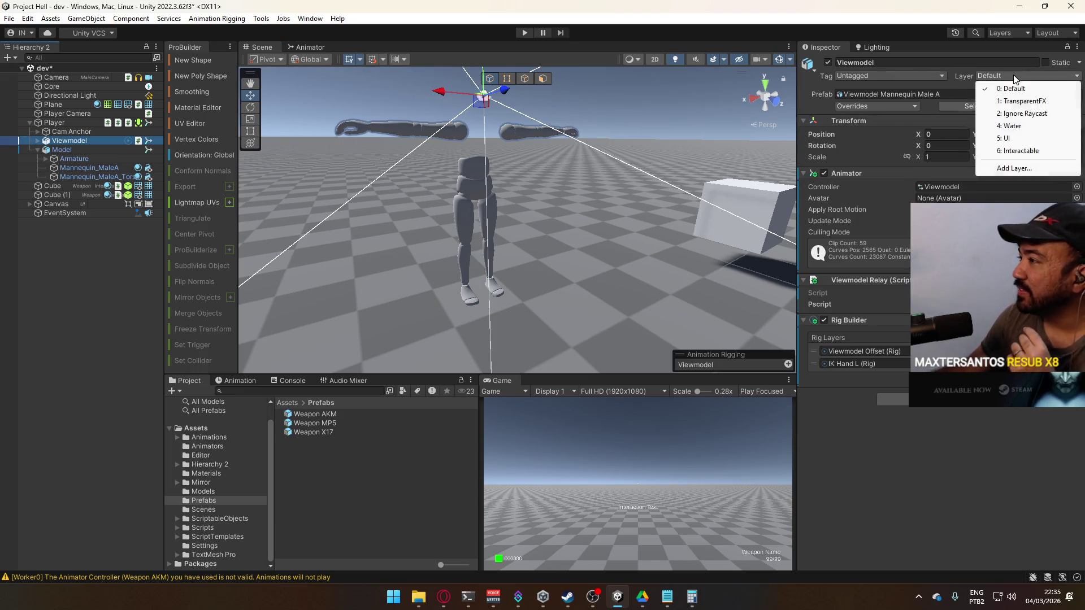
pyautogui.click(1003, 167)
# - Inspect the User Layer 7 slot, reselect Viewmodel, and save the dev scene
pyautogui.click(995, 208)
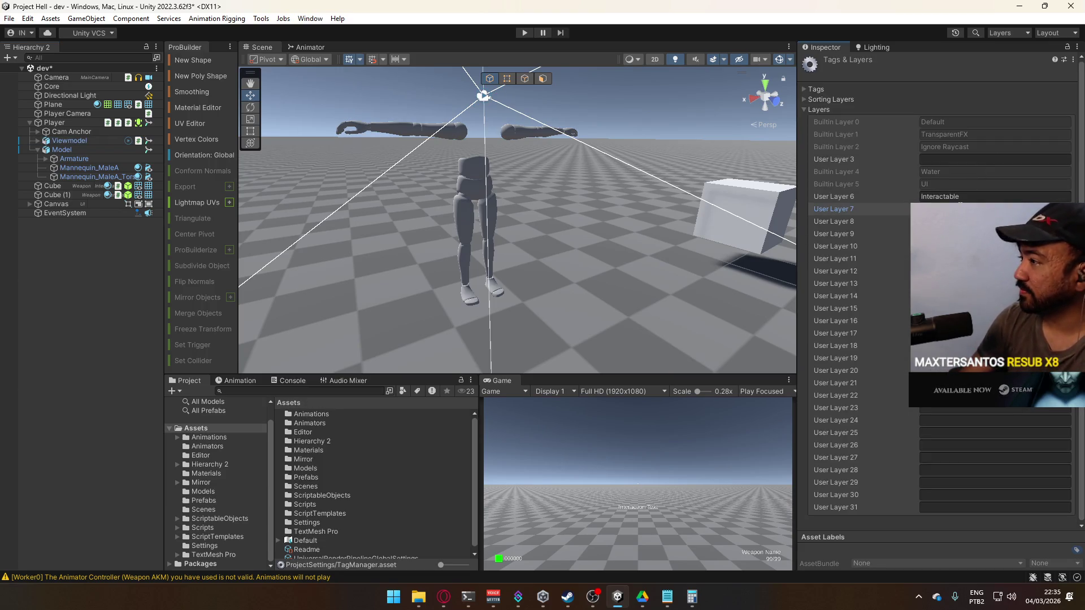
pyautogui.click(91, 143)
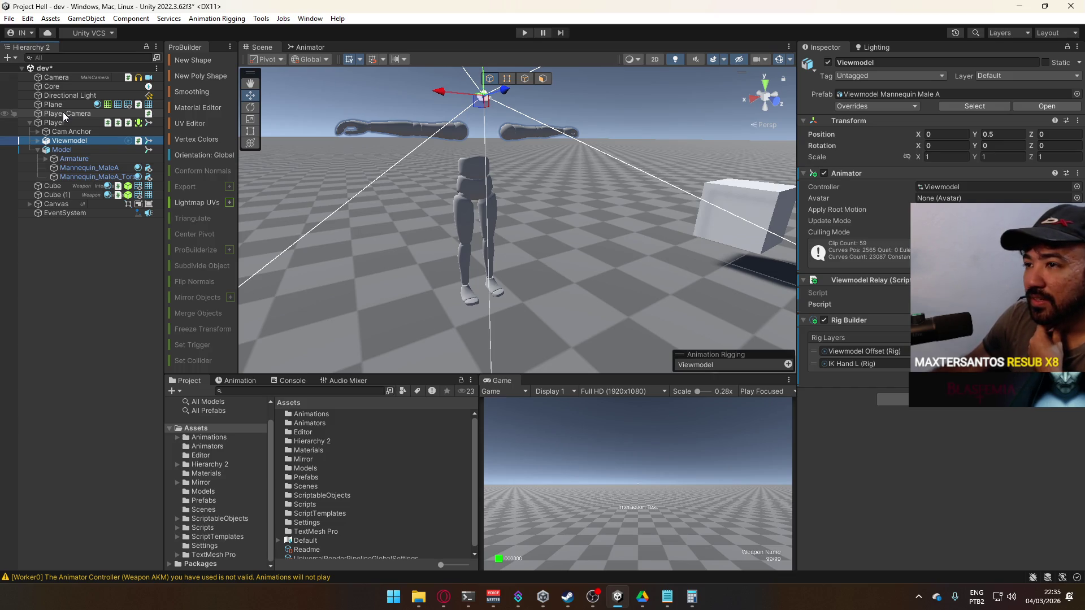
pyautogui.hotkey('ctrl', 's')
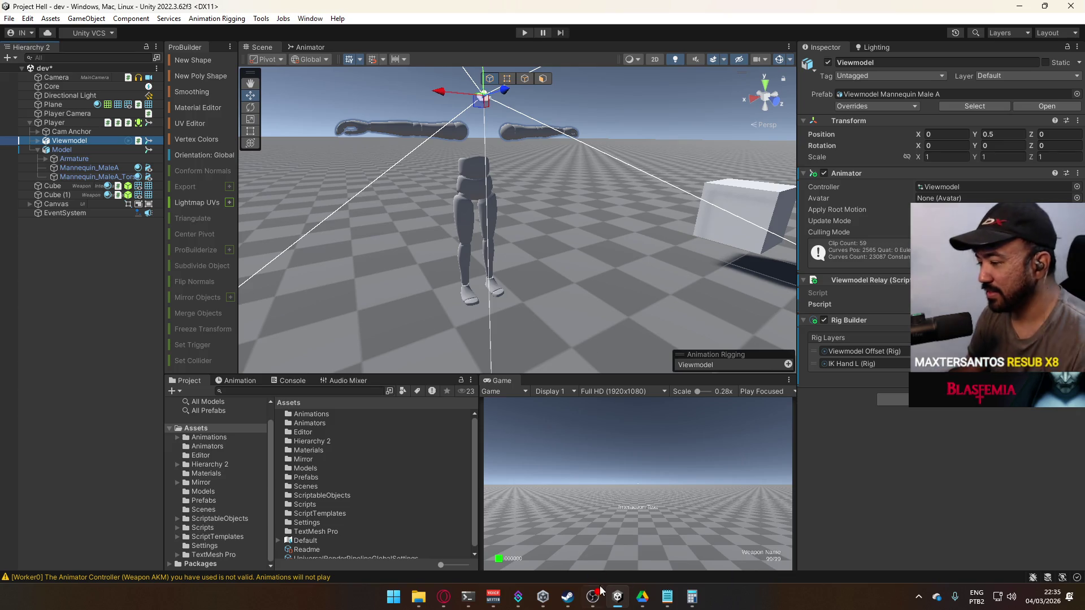
# - Open Project FPS from Unity Hub's projects list
pyautogui.click(551, 598)
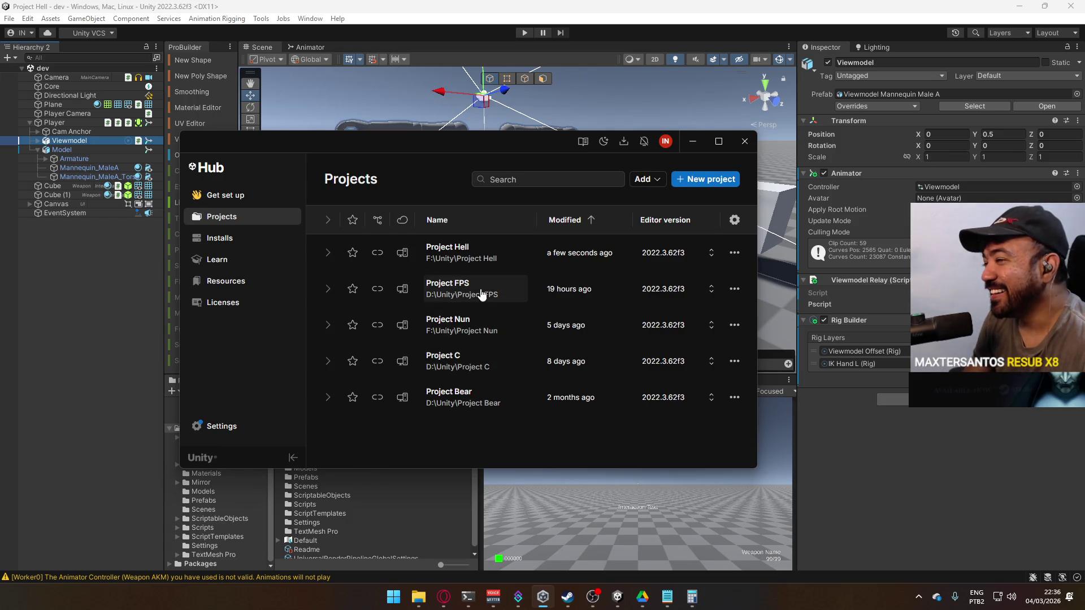
pyautogui.moveTo(581, 188); pyautogui.dragTo(623, 182)
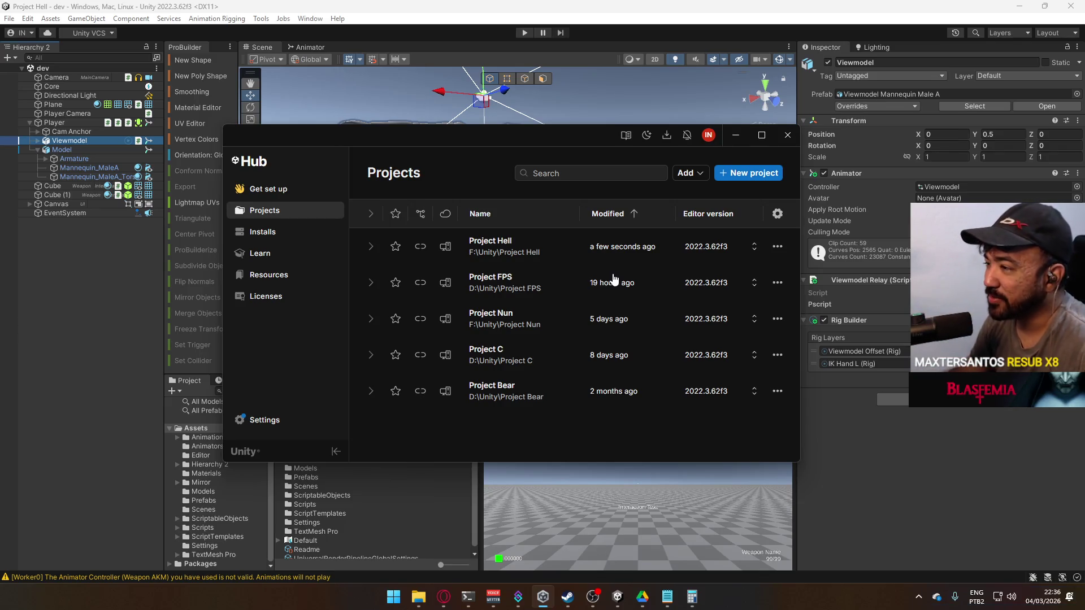
pyautogui.click(529, 290)
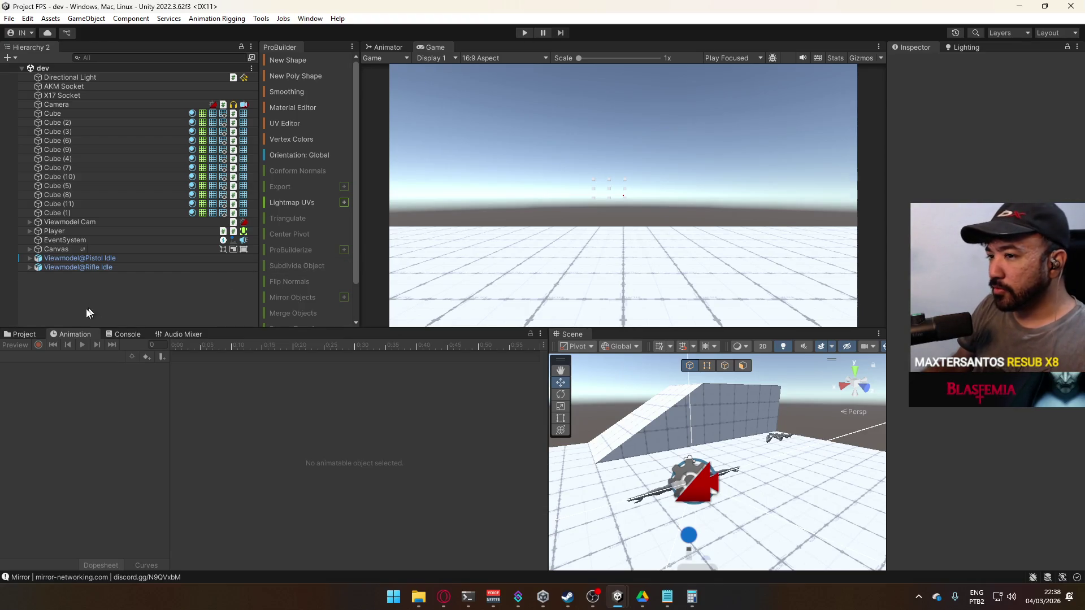
# - Show the Project panel to browse the Assets/Core/Scripts folder
pyautogui.click(26, 334)
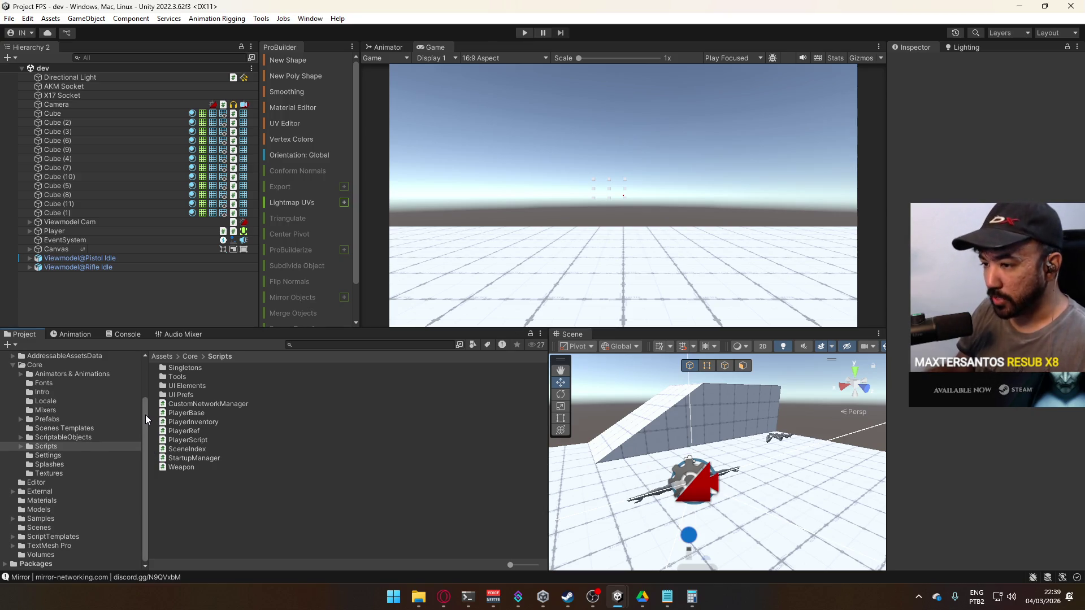
pyautogui.moveTo(145, 414); pyautogui.dragTo(145, 370)
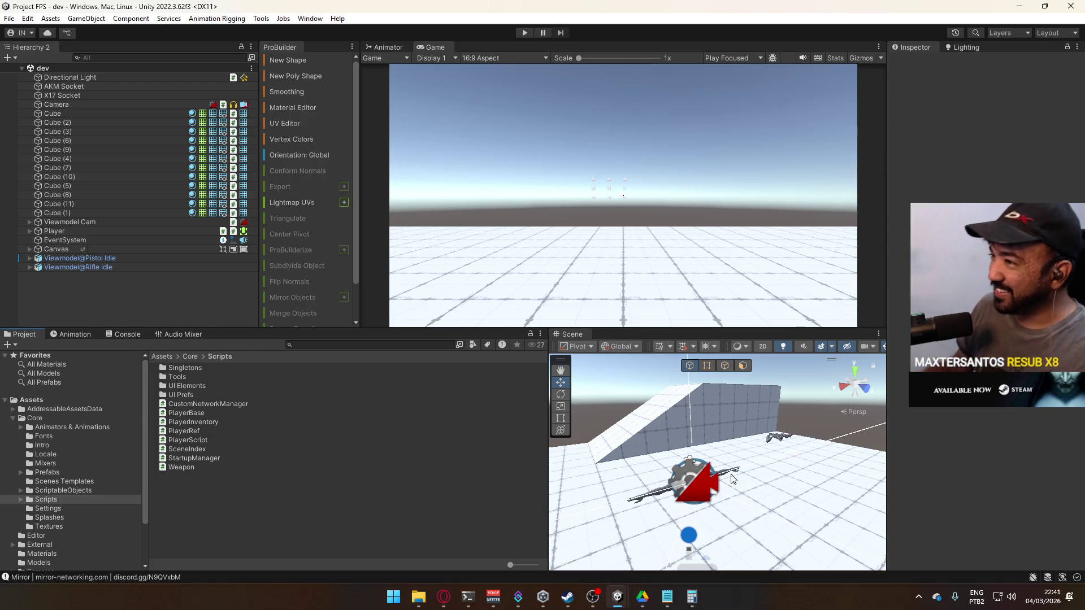
# - Zoom, orbit and pan the Scene view to survey the ramp, red object and player
pyautogui.scroll(-5, 650, 497)
pyautogui.moveTo(650, 497); pyautogui.dragTo(734, 494)
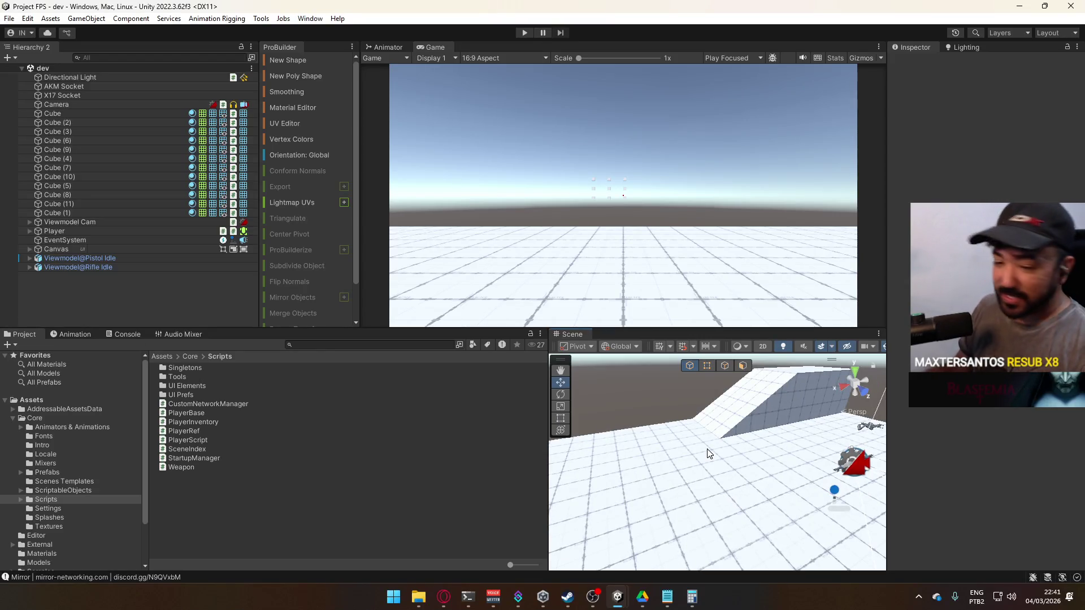
pyautogui.moveTo(710, 465)
pyautogui.mouseDown()
pyautogui.moveTo(645, 426)
pyautogui.moveTo(650, 459)
pyautogui.mouseUp()
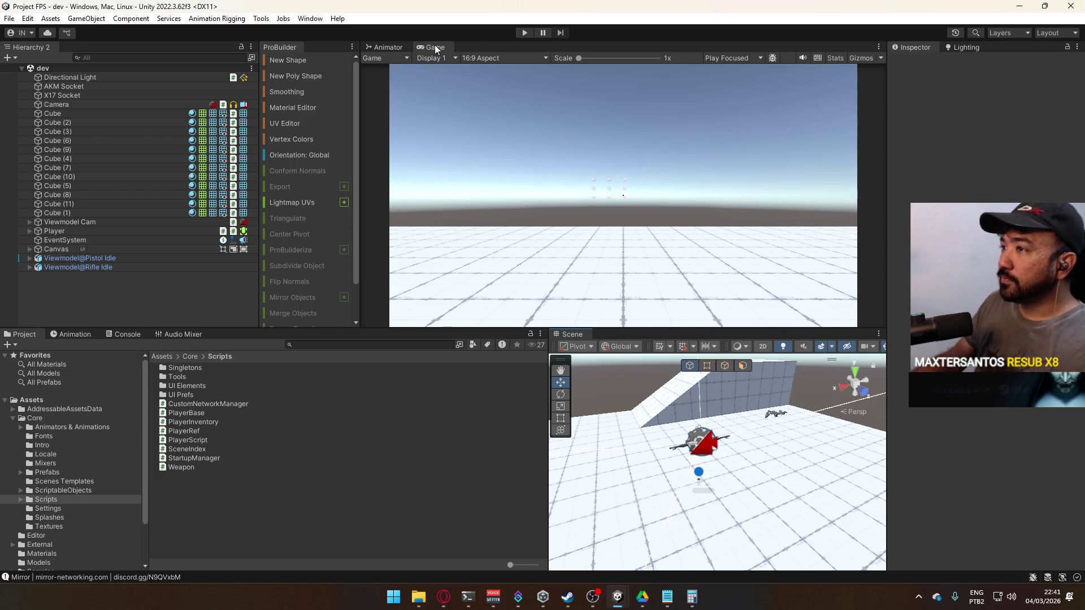
# - Show the Viewmodel controller in the Animator and view Reload, Fire, Recoil, ADS, Aerial and Switch layers
pyautogui.click(390, 48)
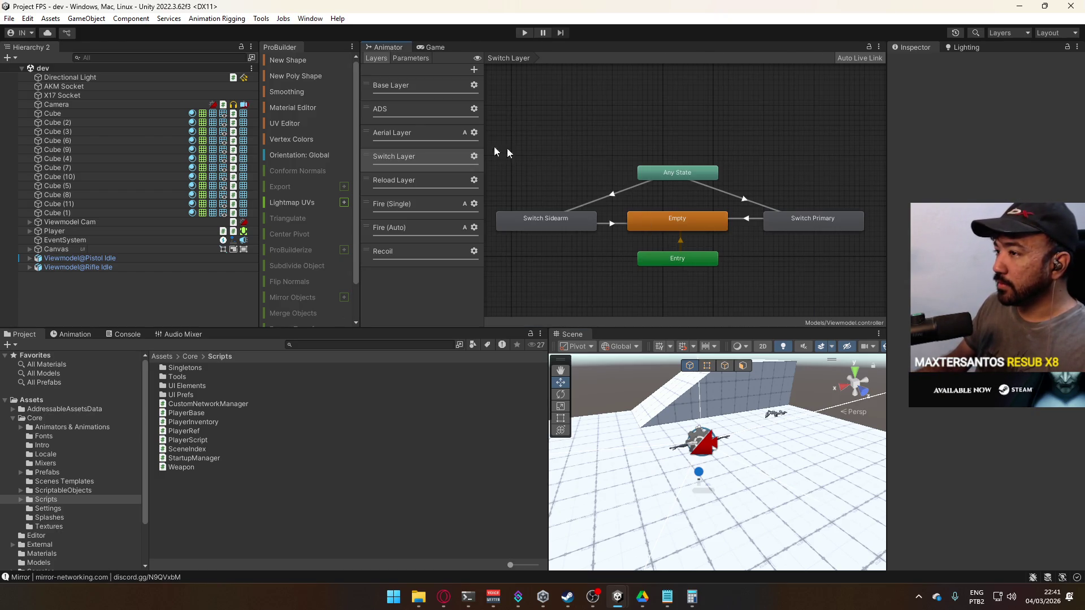
pyautogui.click(425, 181)
pyautogui.moveTo(638, 213)
pyautogui.mouseDown()
pyautogui.moveTo(588, 138)
pyautogui.moveTo(587, 185)
pyautogui.mouseUp()
pyautogui.click(401, 208)
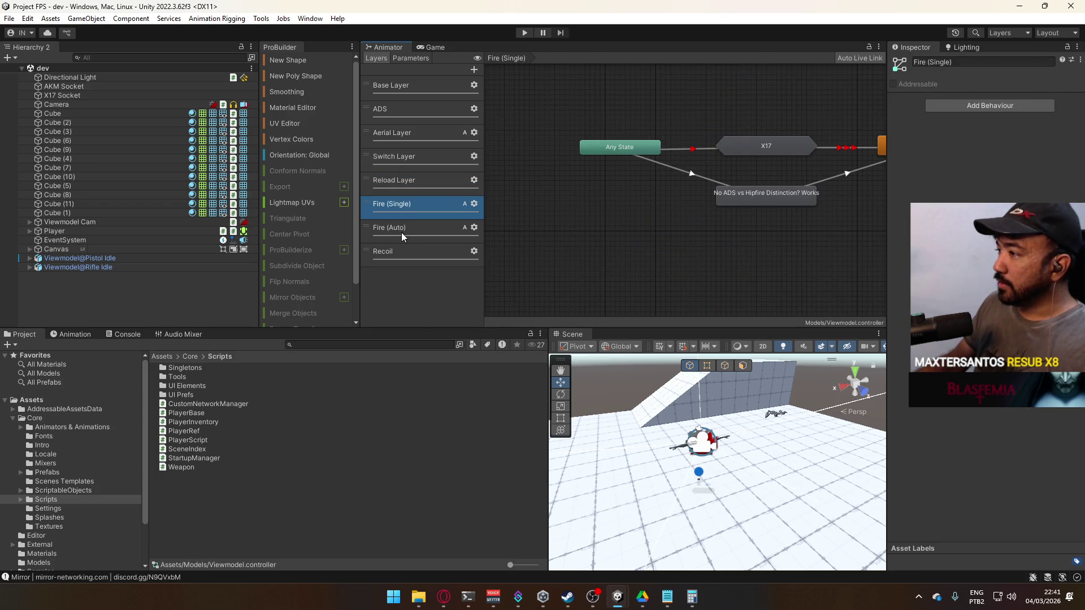
pyautogui.click(401, 232)
pyautogui.click(396, 253)
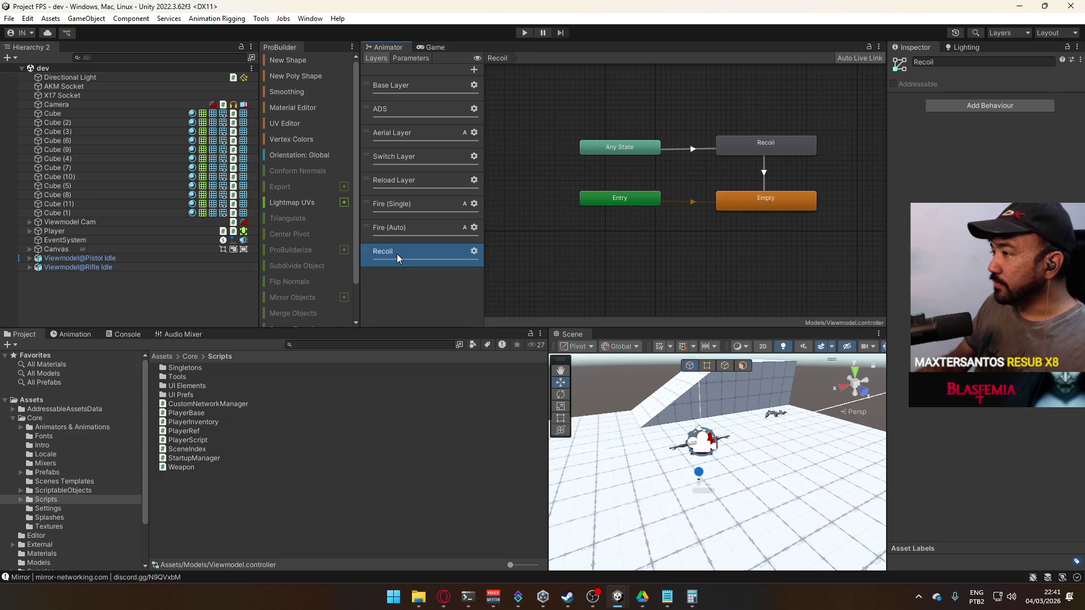
pyautogui.click(426, 111)
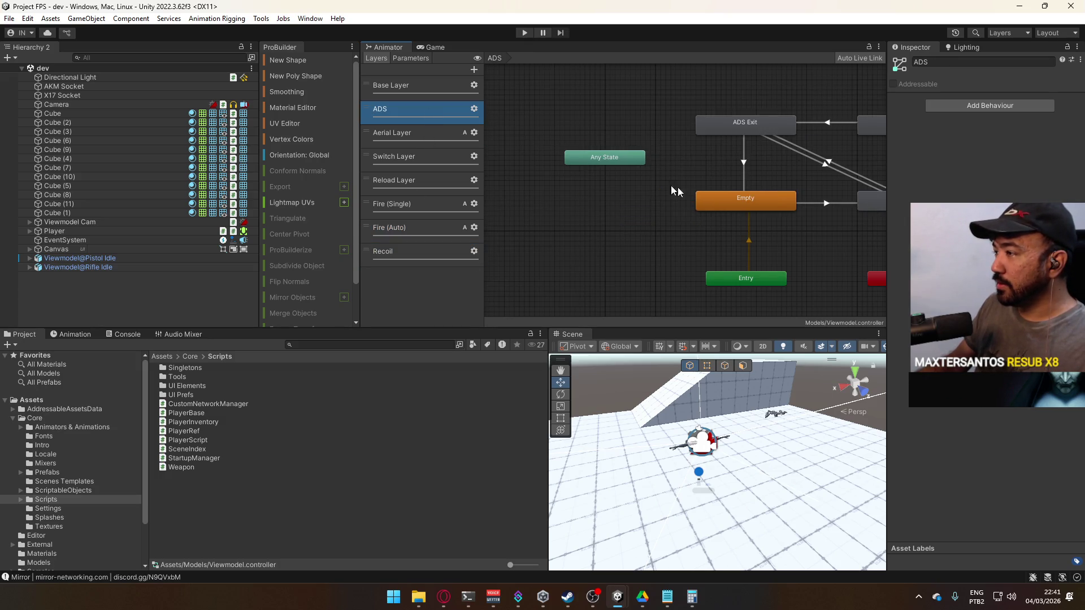
pyautogui.click(425, 132)
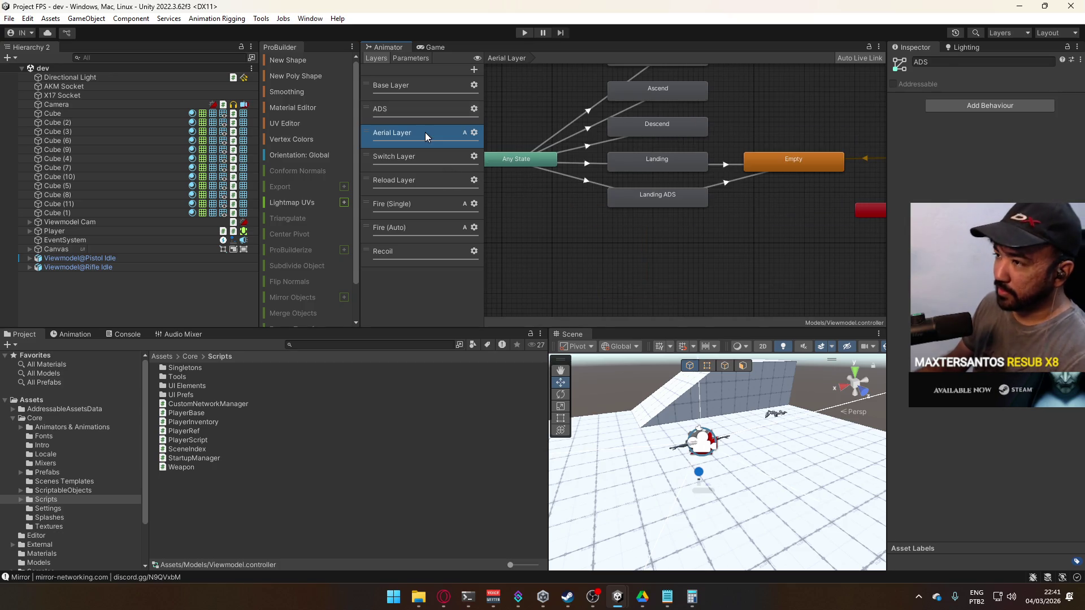
pyautogui.moveTo(596, 185)
pyautogui.mouseDown()
pyautogui.moveTo(604, 218)
pyautogui.moveTo(591, 257)
pyautogui.mouseUp()
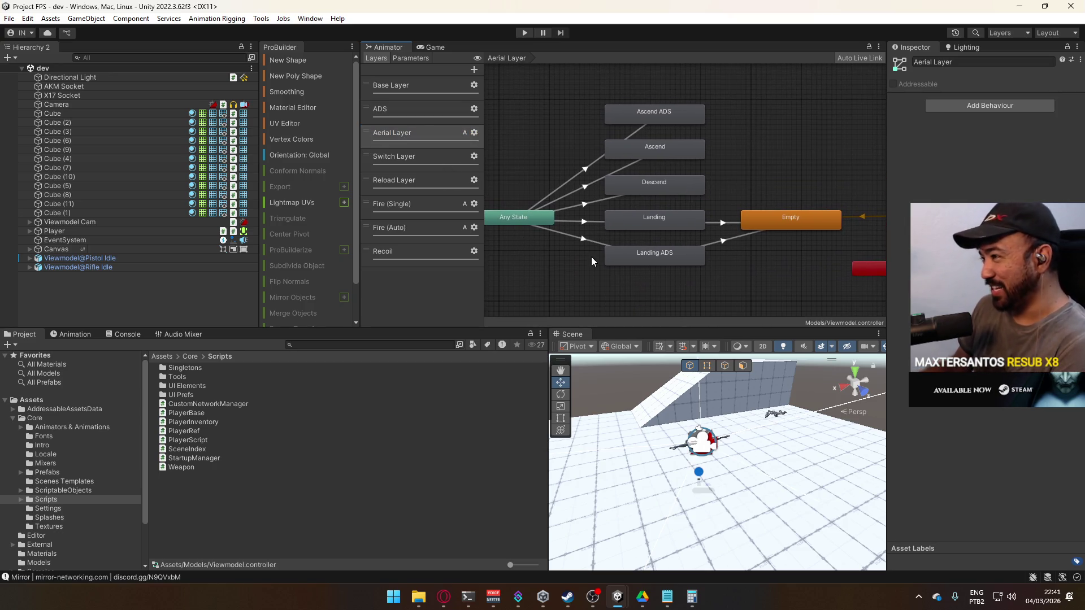
pyautogui.click(424, 164)
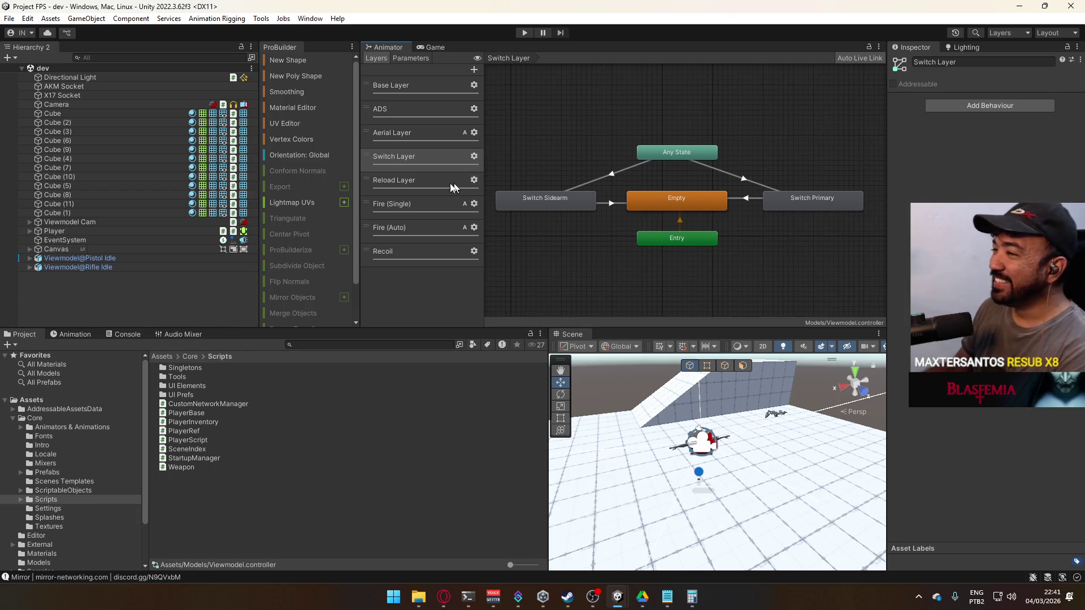
# - Revisit the Reload, Fire (Single), ADS and Aerial layers, ending on Switch Layer
pyautogui.click(423, 181)
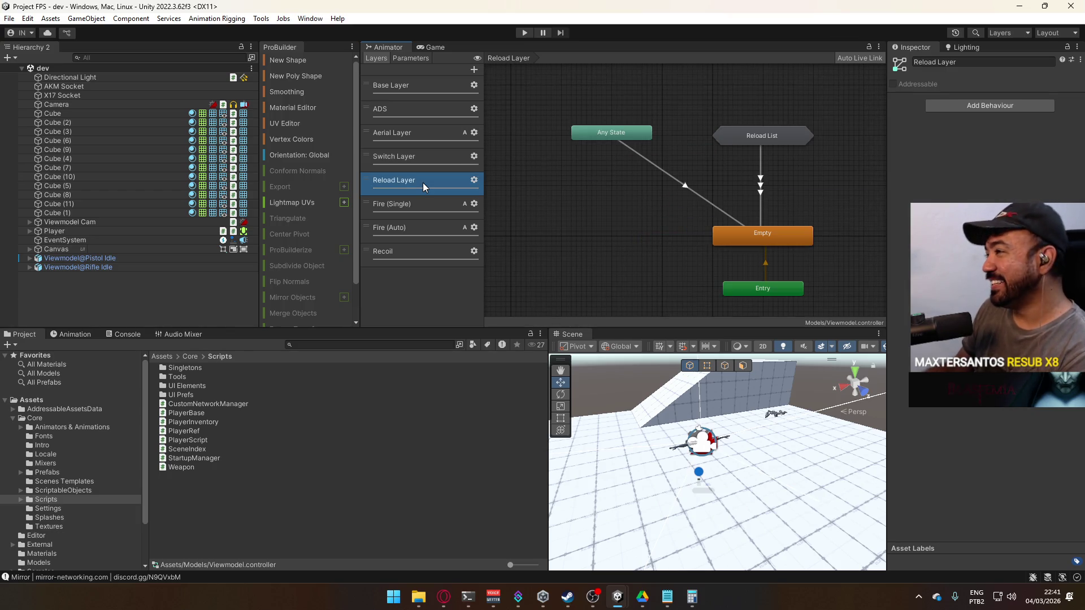
pyautogui.click(399, 199)
pyautogui.click(442, 108)
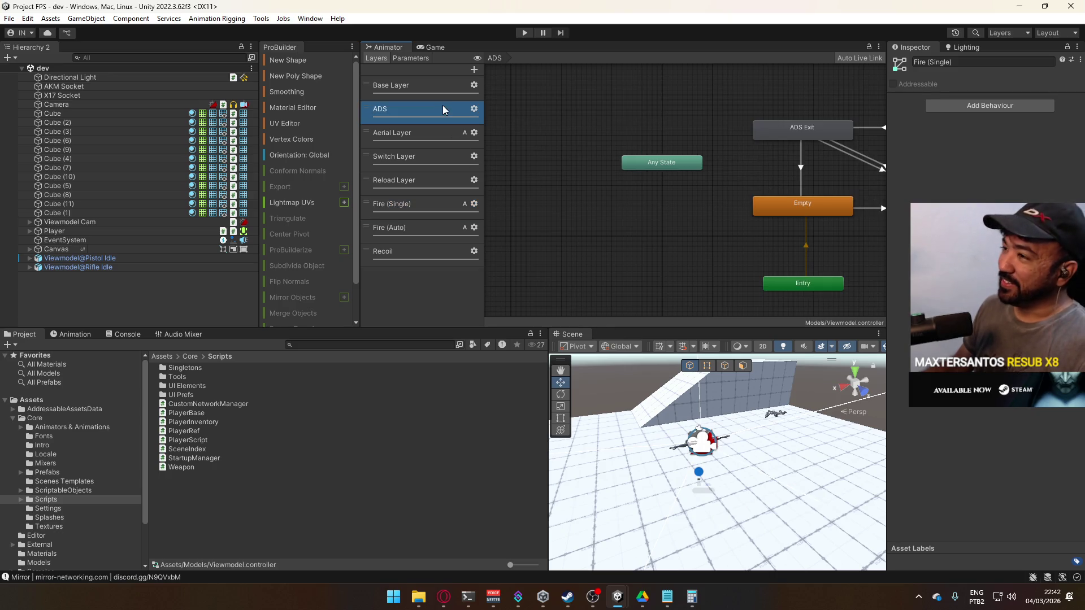
pyautogui.click(381, 132)
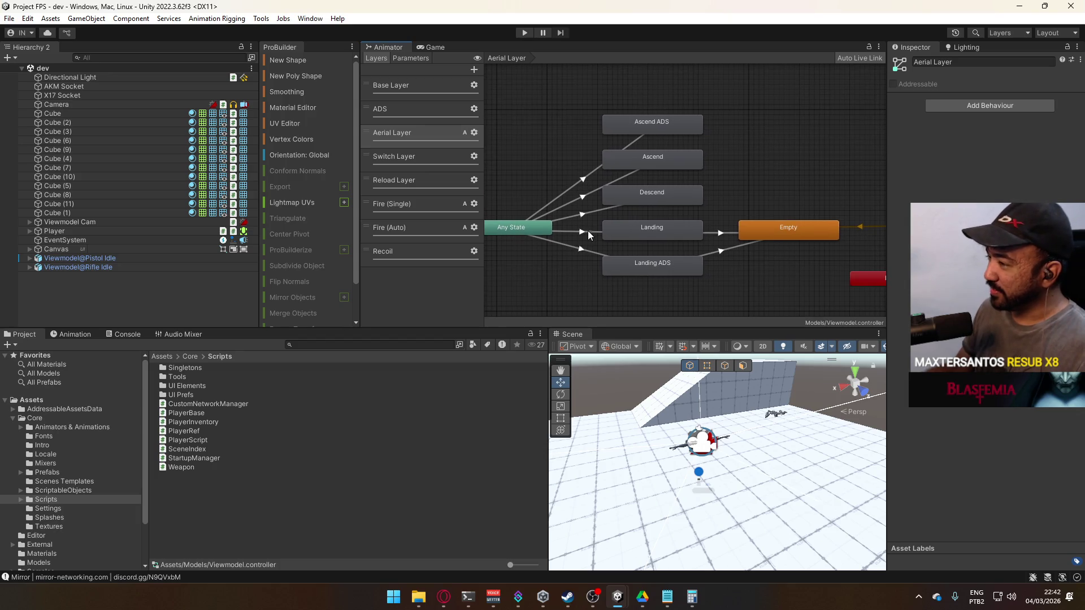
pyautogui.click(407, 160)
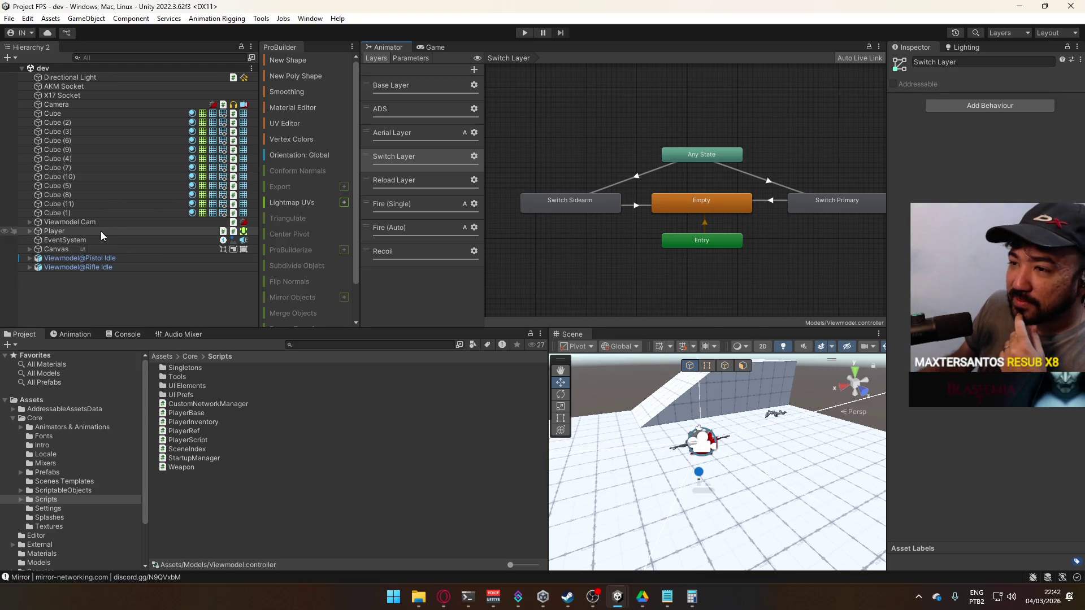
# - Expand Viewmodel Cam and open the Overlay Cam's camera settings in the Inspector
pyautogui.click(87, 104)
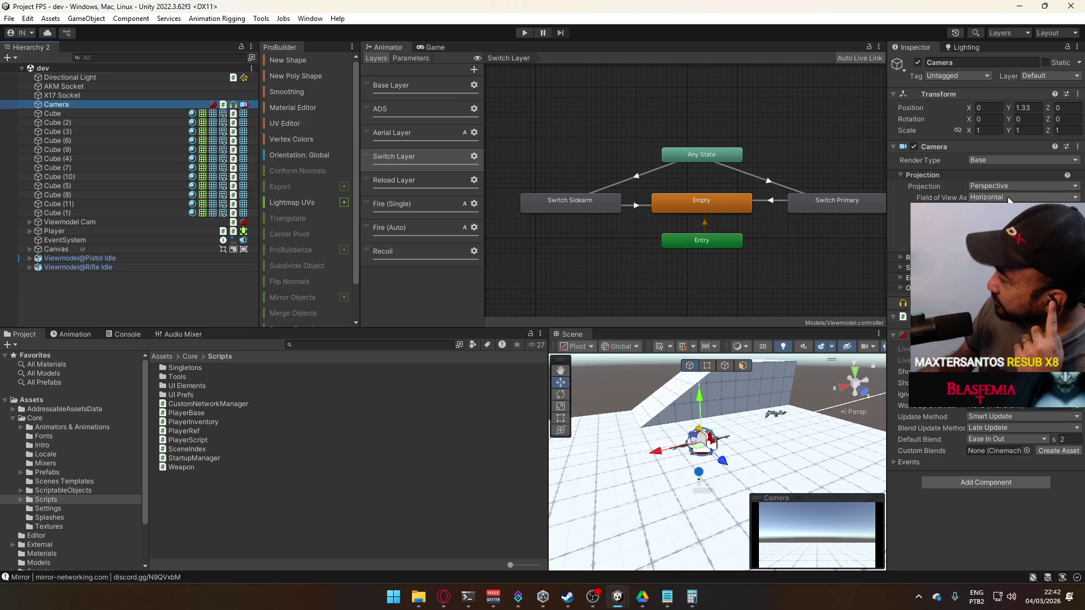
pyautogui.click(902, 268)
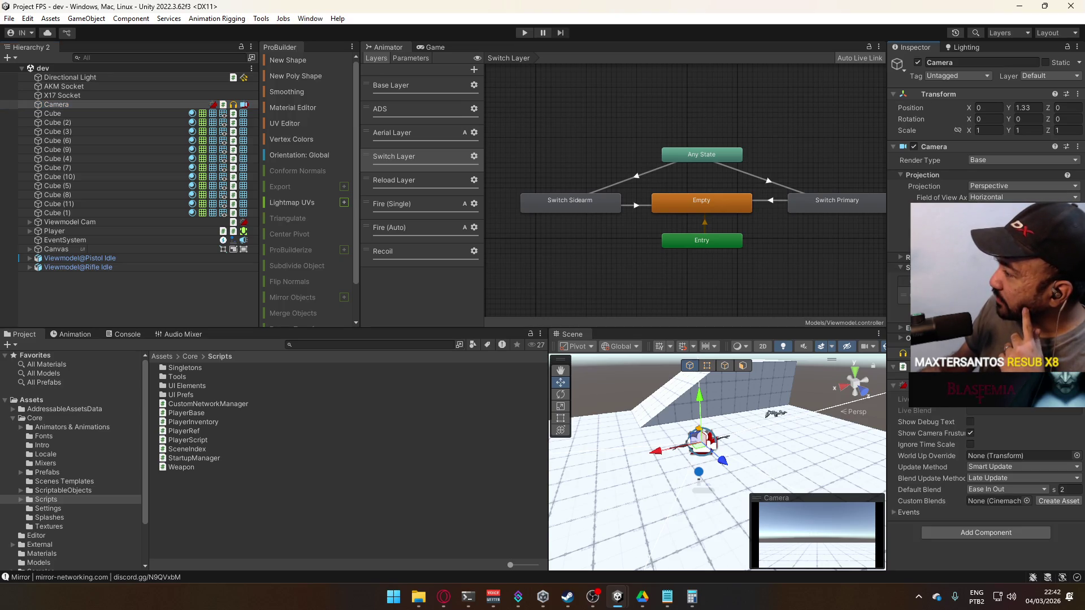
pyautogui.click(29, 222)
pyautogui.click(87, 223)
pyautogui.click(83, 230)
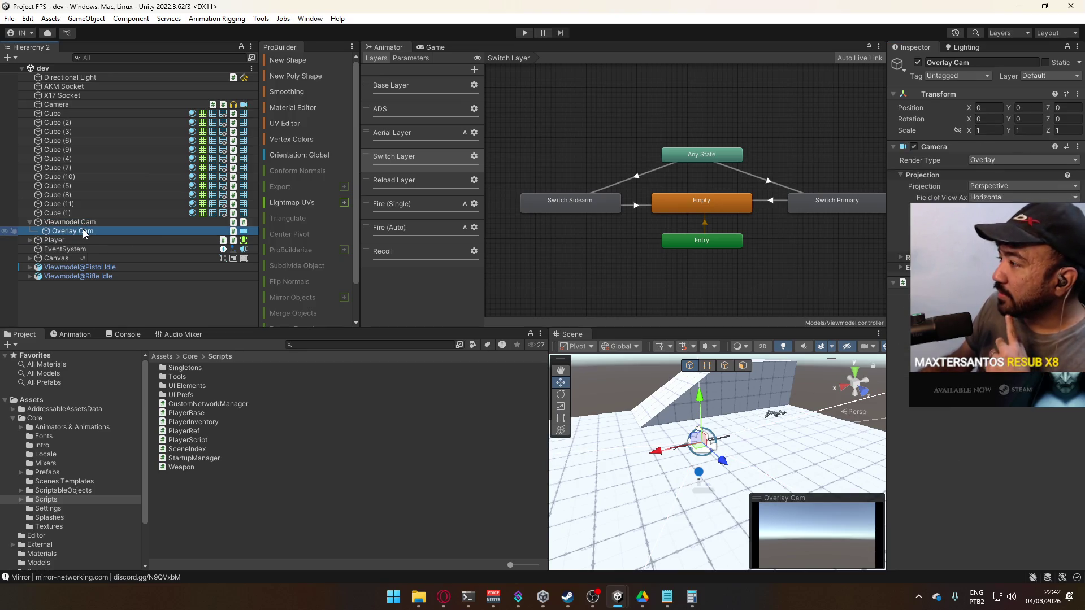
pyautogui.click(900, 259)
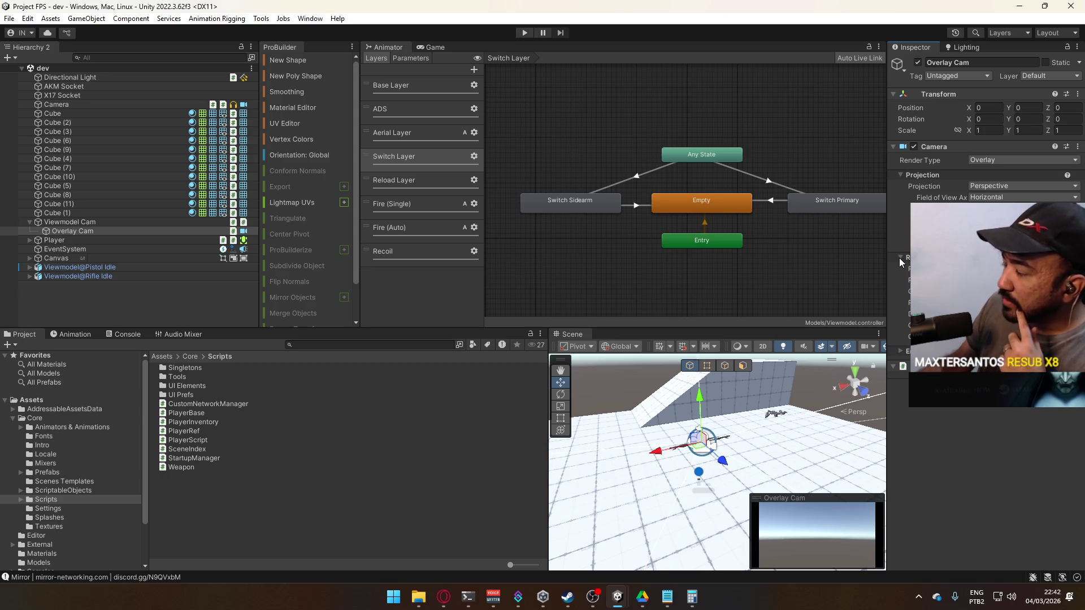
# - Reselect Overlay Cam, then select Viewmodel Cam to view its CinemachineVirtualCamera
pyautogui.click(124, 222)
pyautogui.click(113, 230)
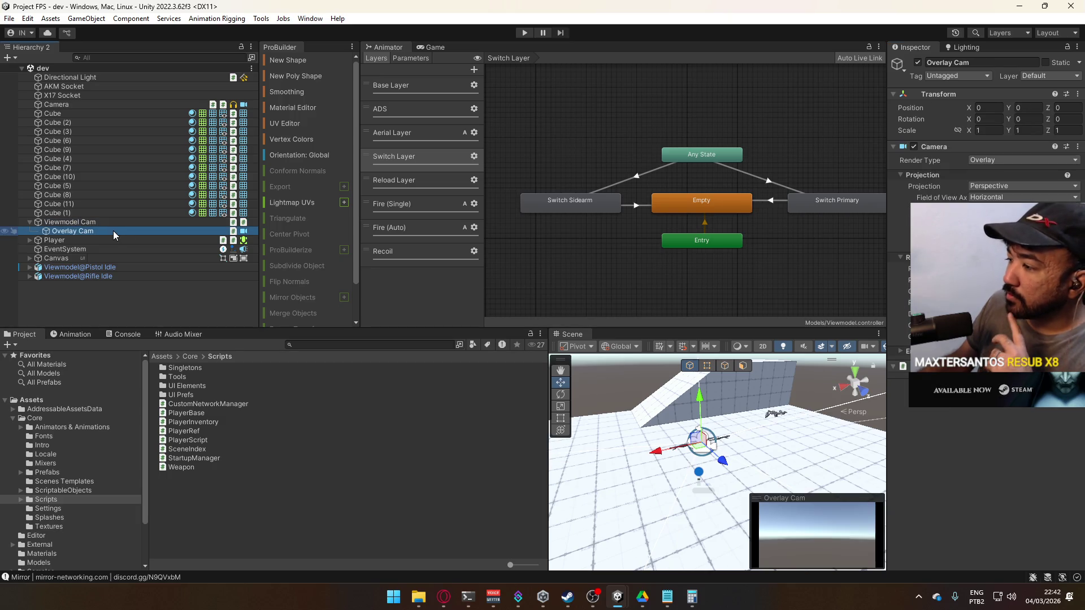
pyautogui.click(111, 222)
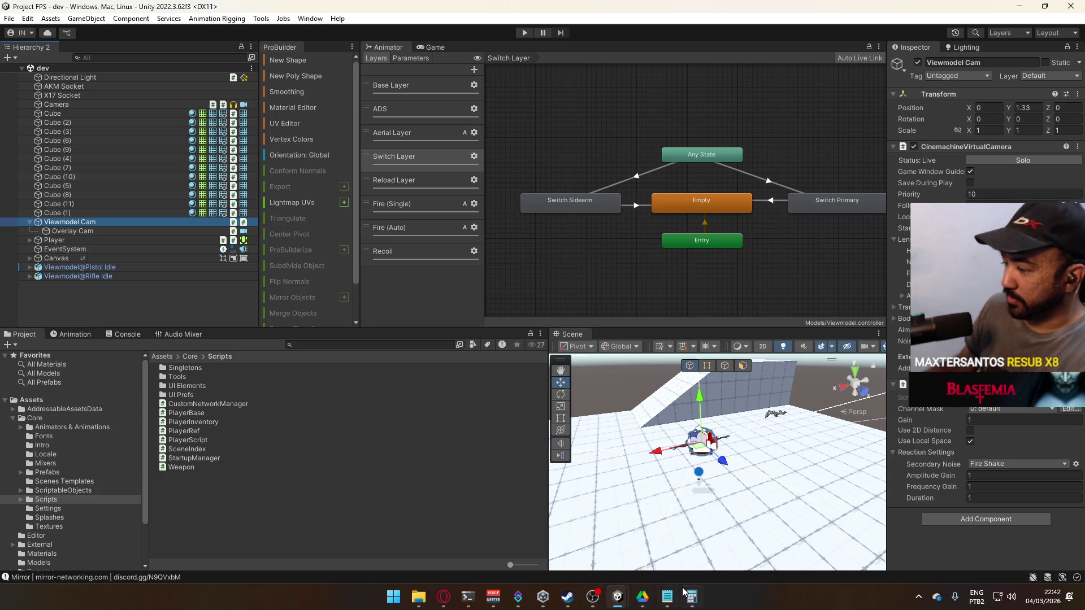
# - Switch from the FPS project to the Project Hell editor window
pyautogui.moveTo(618, 600)
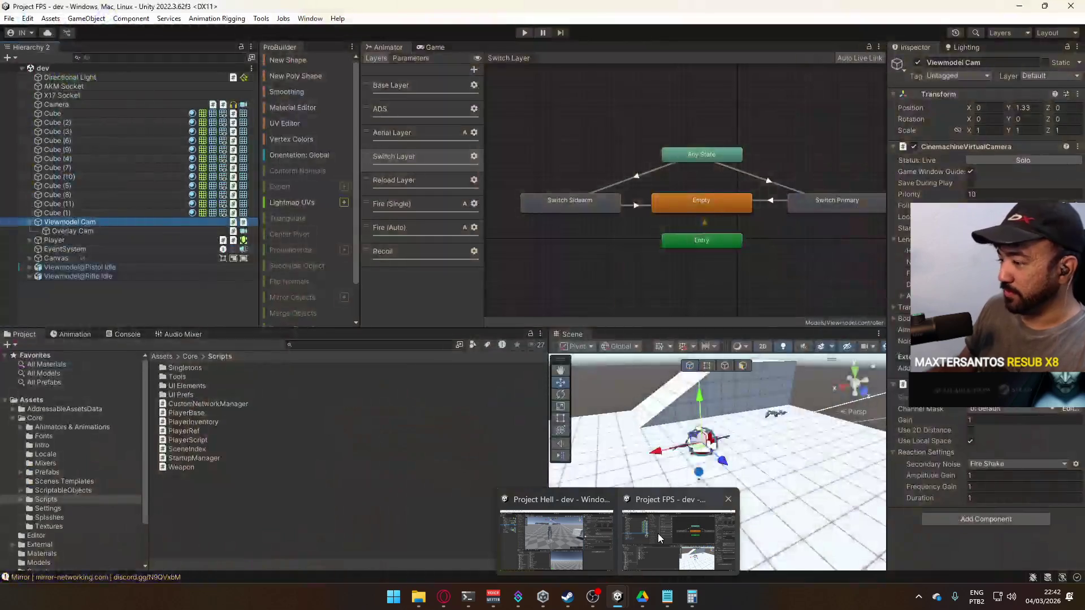
pyautogui.click(658, 533)
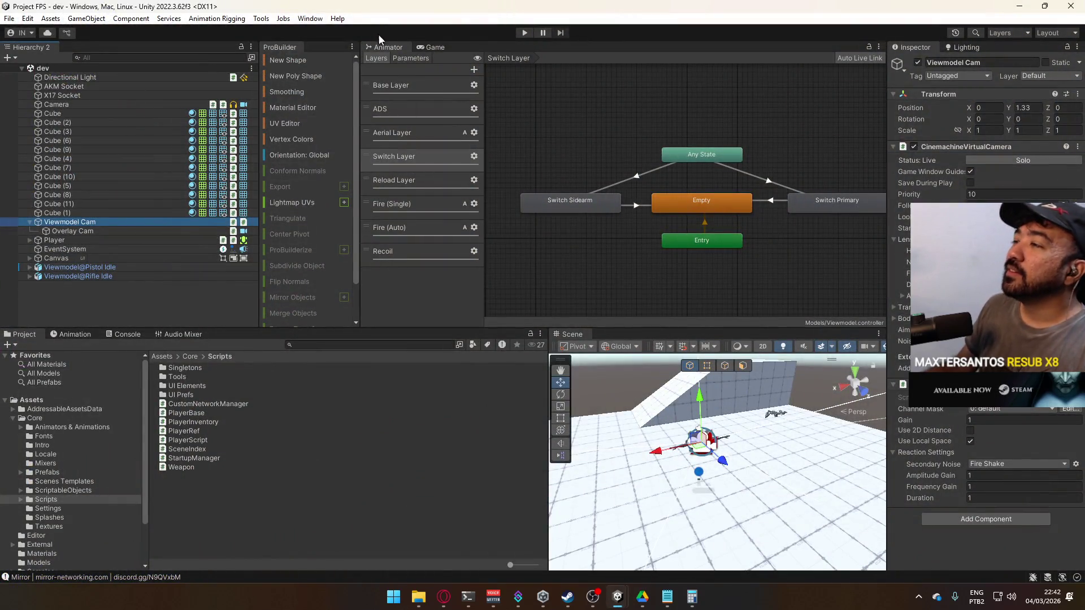
pyautogui.moveTo(618, 598)
pyautogui.click(547, 520)
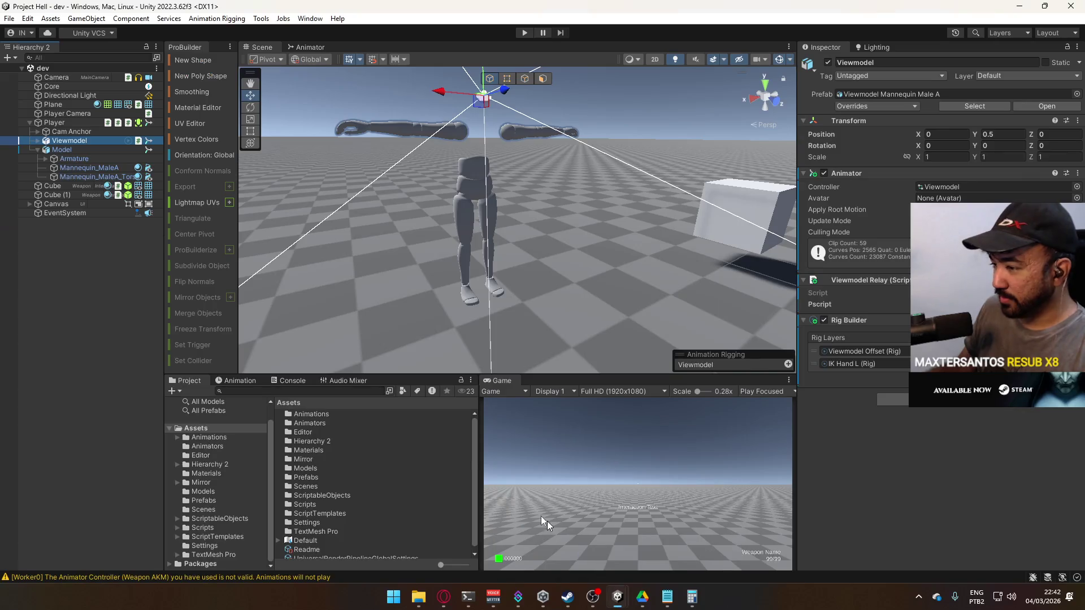
pyautogui.scroll(-10, 592, 130)
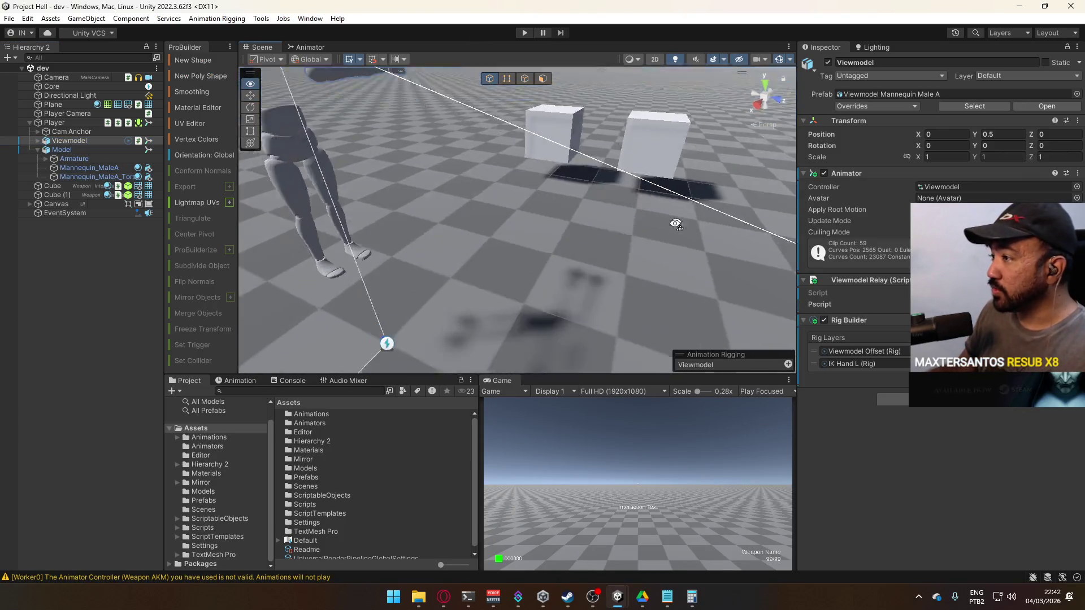
# - Draw ProBuilder stairs shapes twice, undoing each, and toggle the grid display options
pyautogui.click(192, 59)
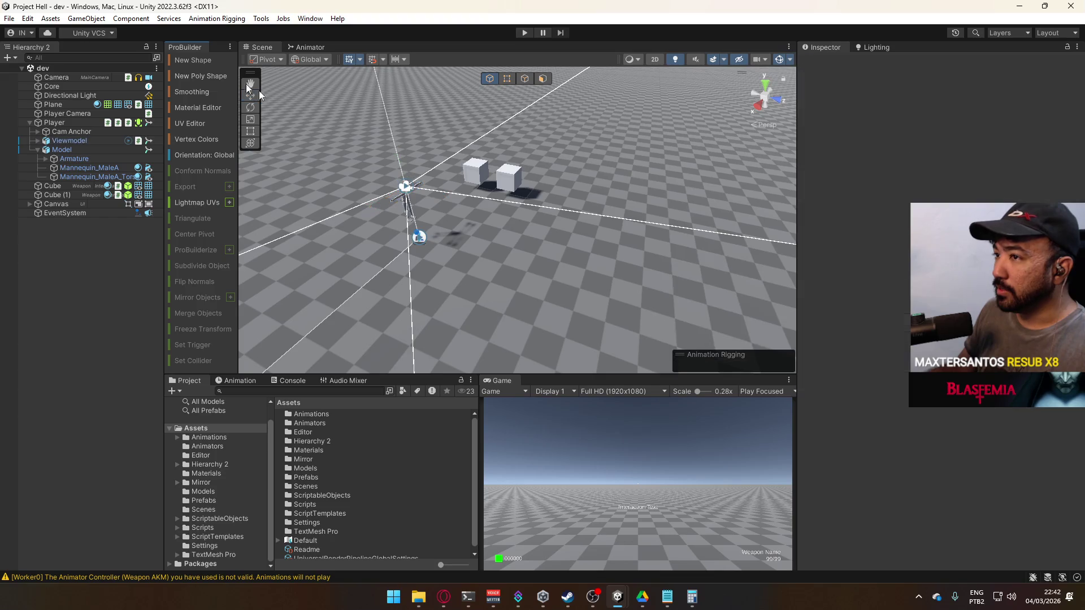
pyautogui.moveTo(581, 252)
pyautogui.mouseDown()
pyautogui.moveTo(560, 223)
pyautogui.moveTo(554, 236)
pyautogui.moveTo(590, 169)
pyautogui.moveTo(533, 241)
pyautogui.mouseUp()
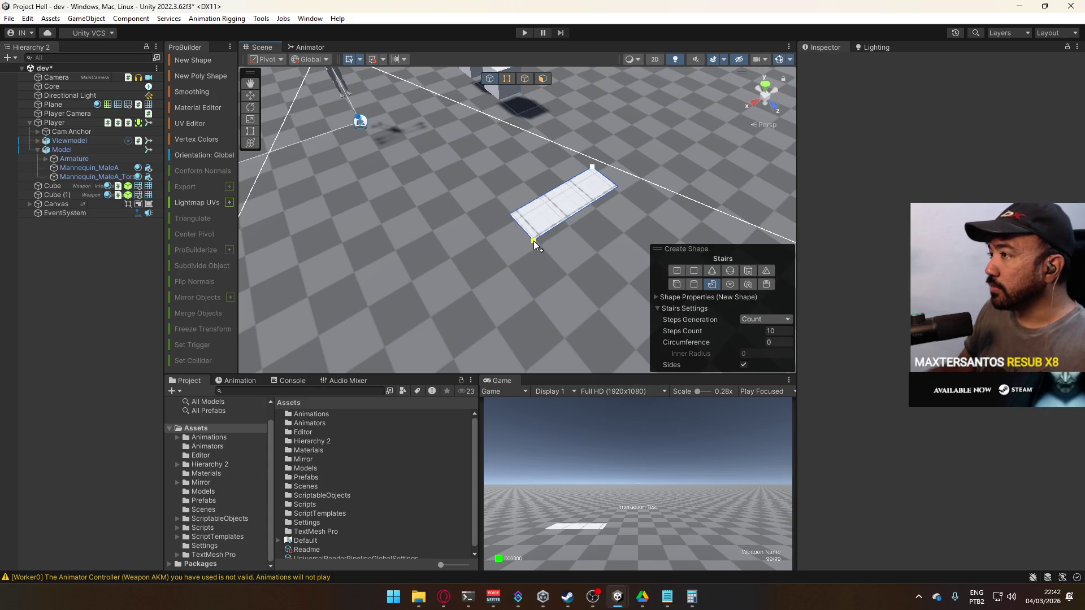
pyautogui.hotkey('ctrl', 'z')
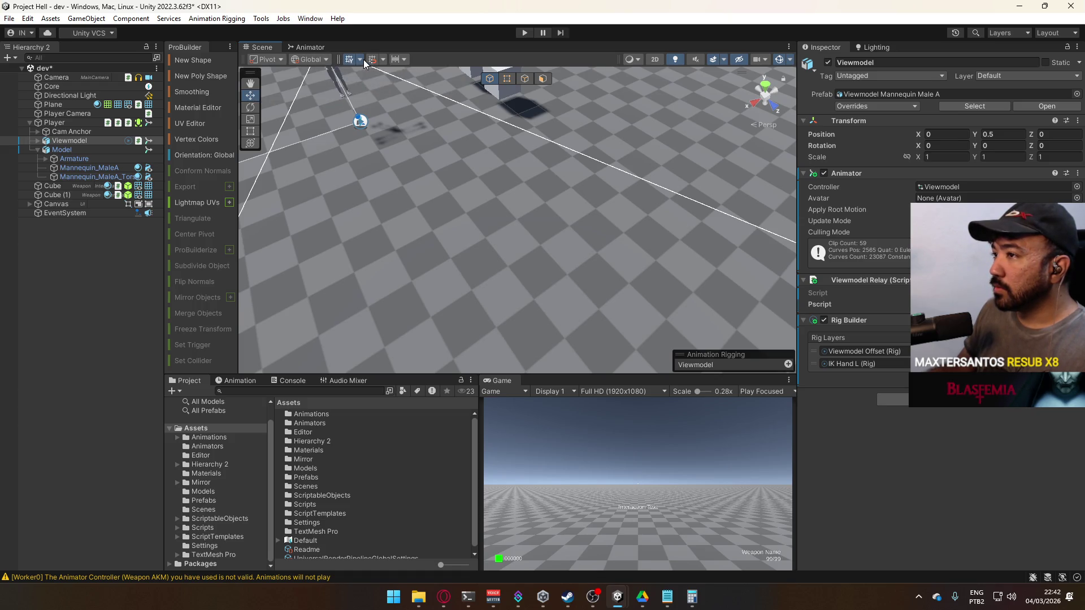
pyautogui.click(362, 60)
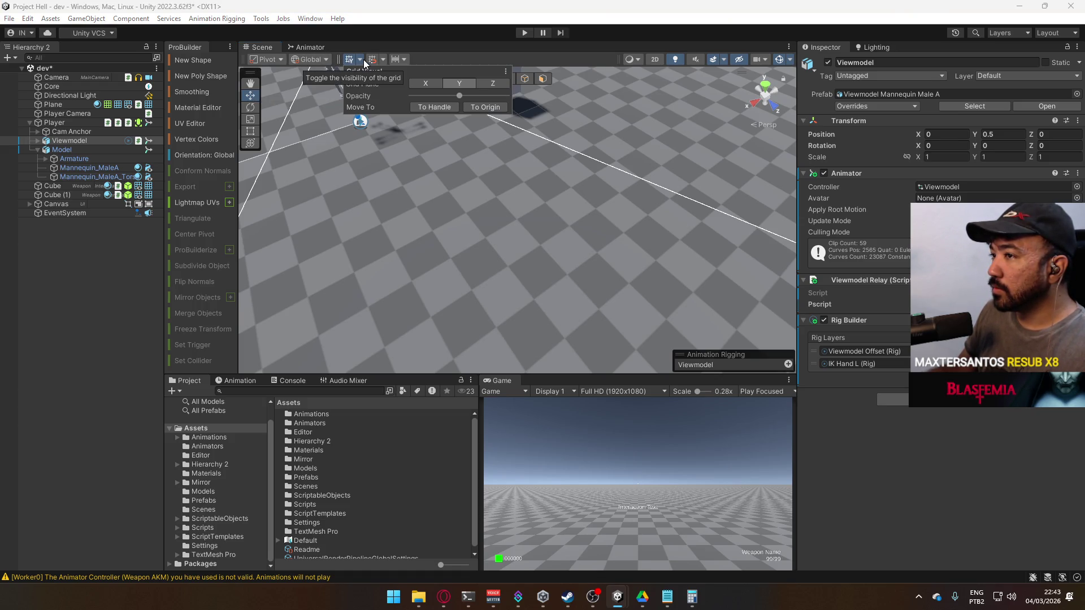
pyautogui.click(328, 59)
pyautogui.click(372, 61)
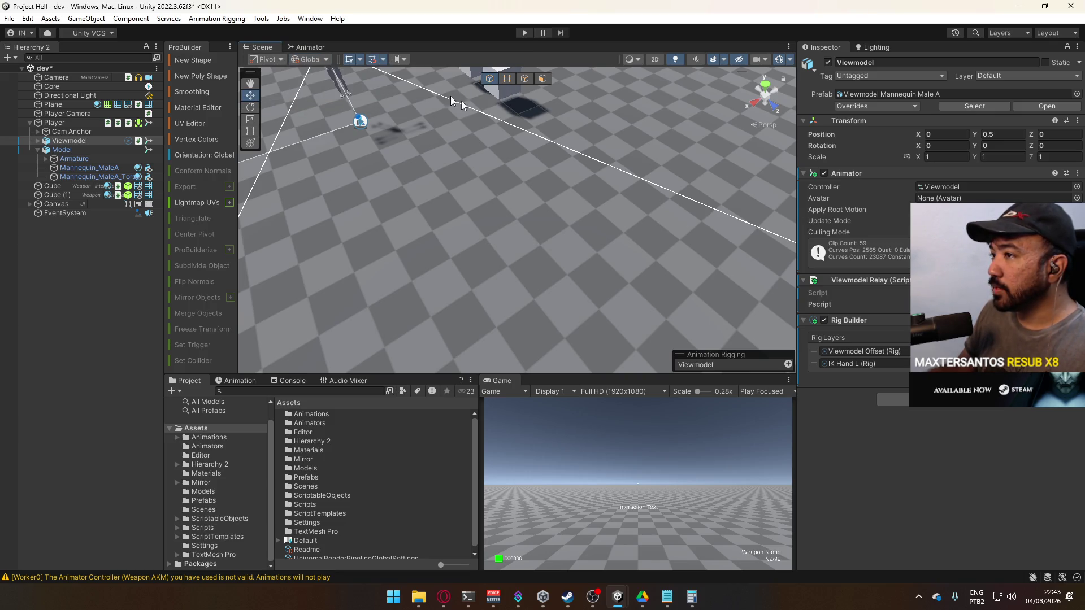
pyautogui.moveTo(669, 178); pyautogui.dragTo(632, 216)
pyautogui.click(197, 61)
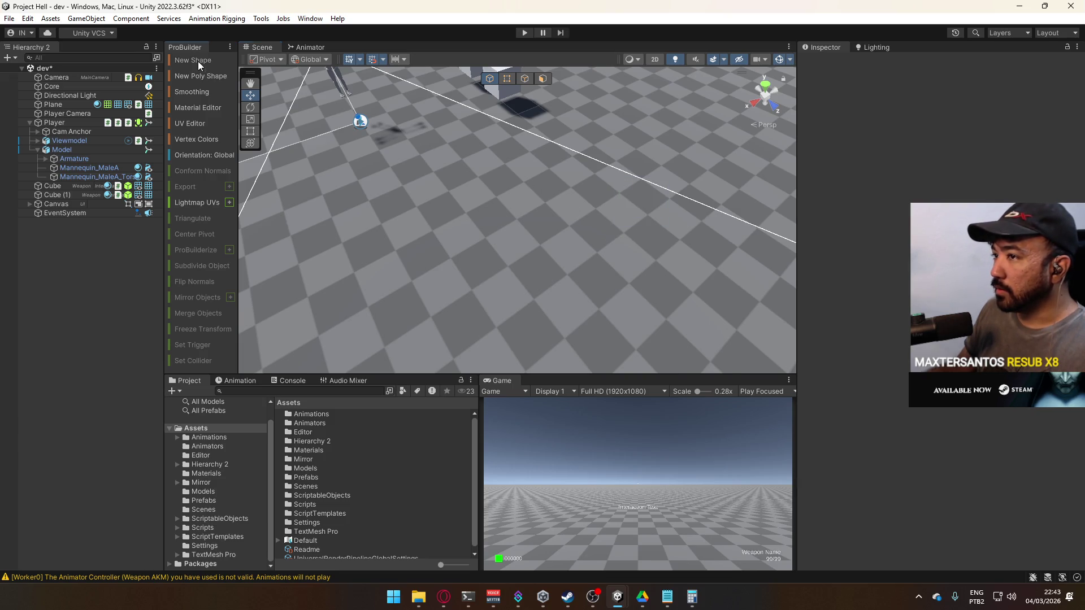
pyautogui.moveTo(615, 164); pyautogui.dragTo(505, 259)
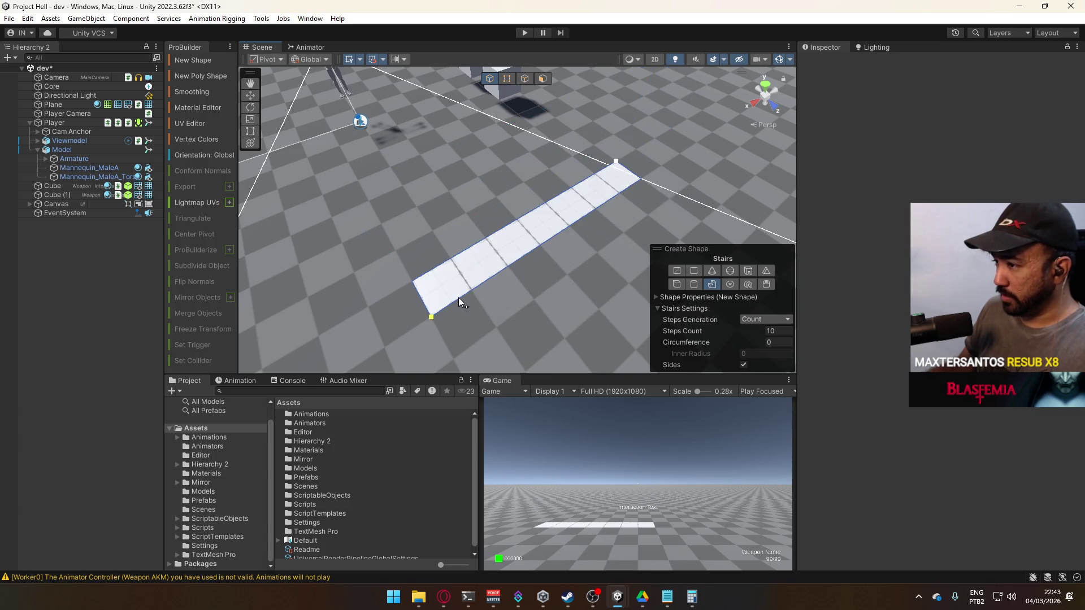
pyautogui.click(459, 297)
pyautogui.hotkey('ctrl', 'z')
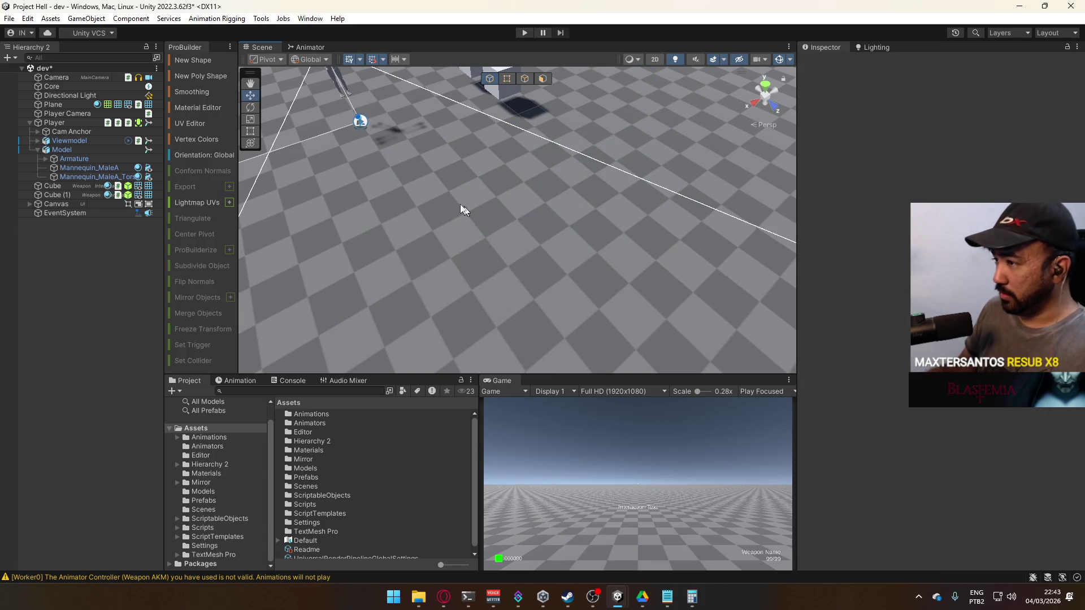
# - Draw a test ProBuilder plane across the floor, then delete it
pyautogui.click(201, 60)
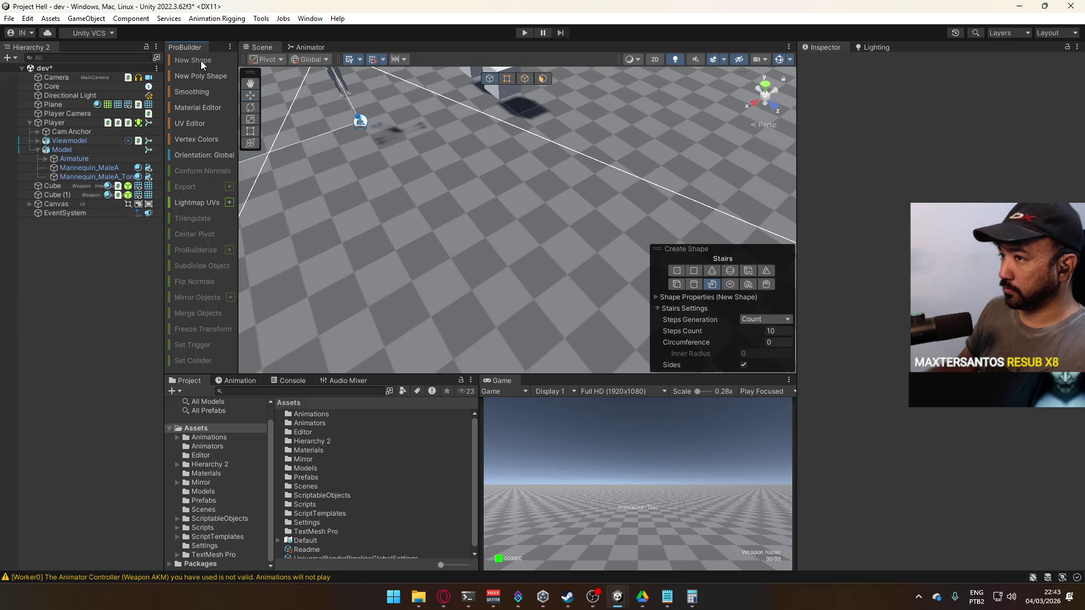
pyautogui.click(692, 272)
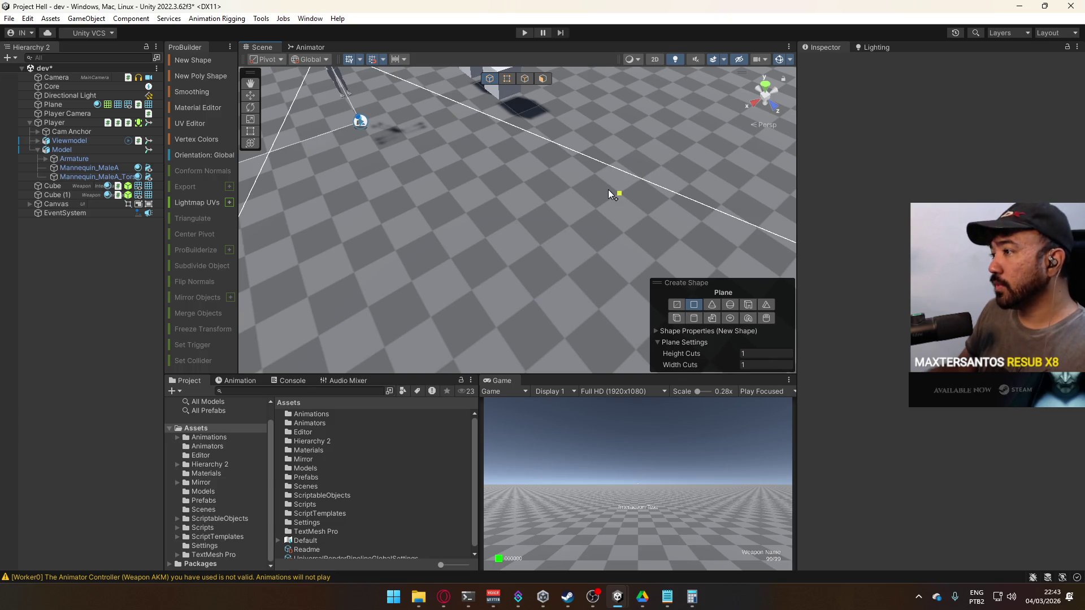
pyautogui.moveTo(702, 208)
pyautogui.mouseDown()
pyautogui.moveTo(788, 212)
pyautogui.moveTo(608, 211)
pyautogui.mouseUp()
pyautogui.click(508, 169)
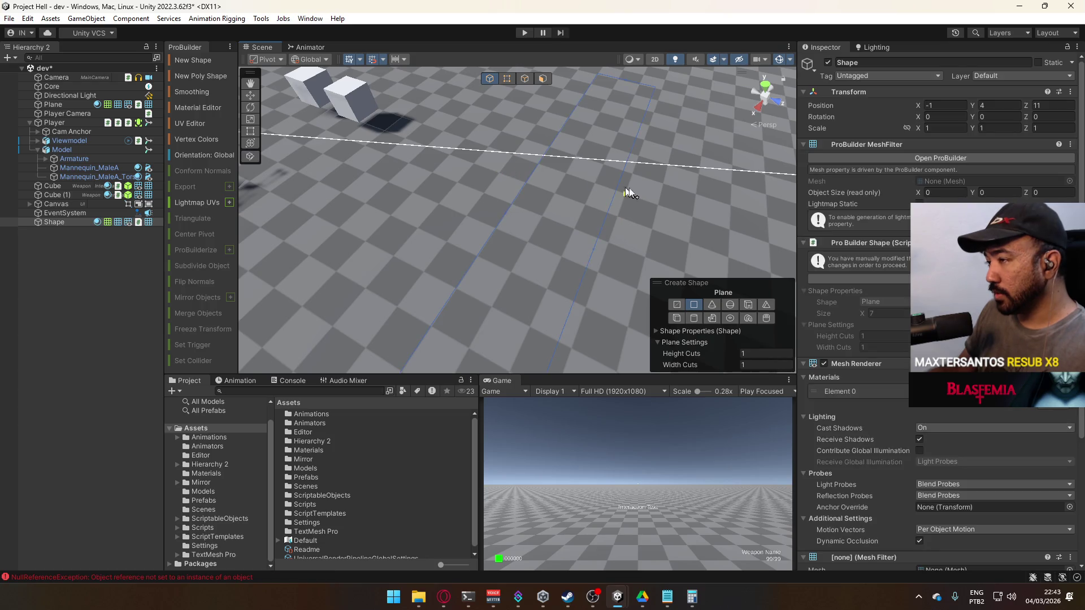
pyautogui.moveTo(611, 213)
pyautogui.mouseDown()
pyautogui.moveTo(513, 151)
pyautogui.moveTo(515, 132)
pyautogui.mouseUp()
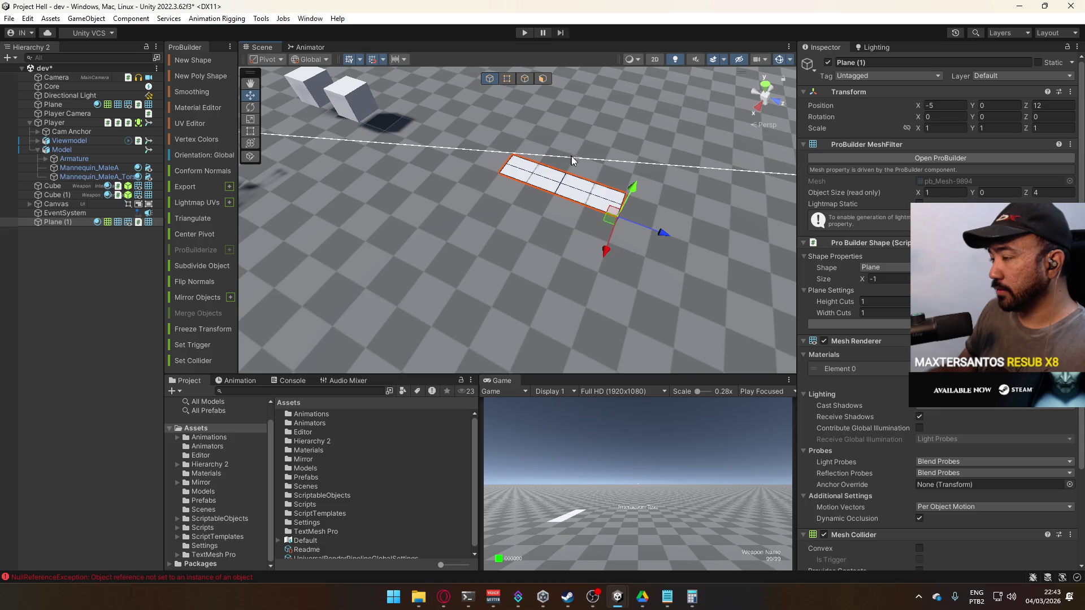
pyautogui.press('Delete')
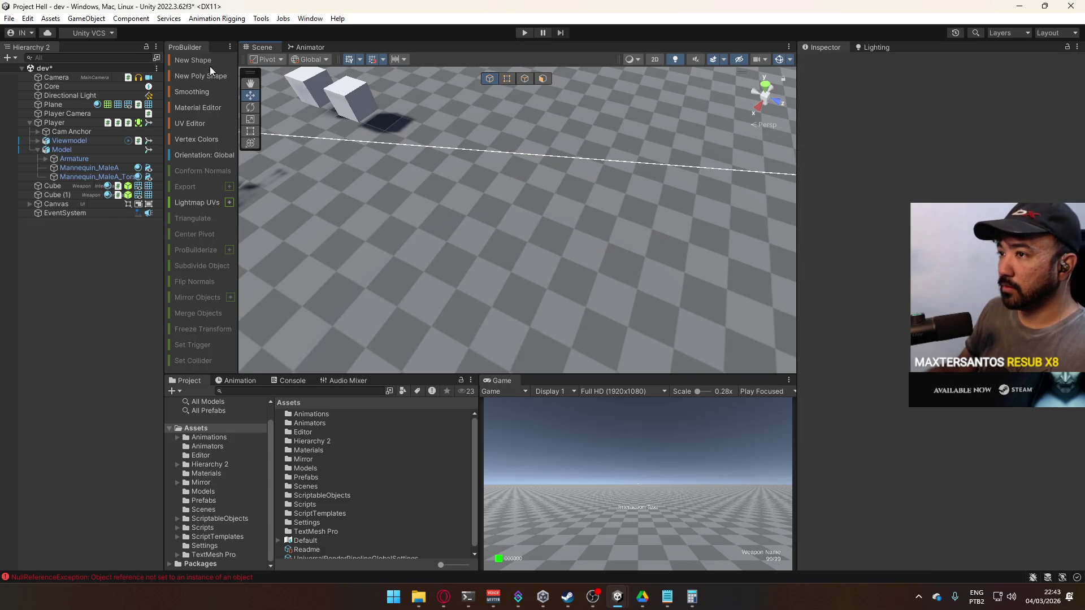
# - Draw a ProBuilder cube on the floor, extrude it into a tall wall, and enter Play mode
pyautogui.click(206, 60)
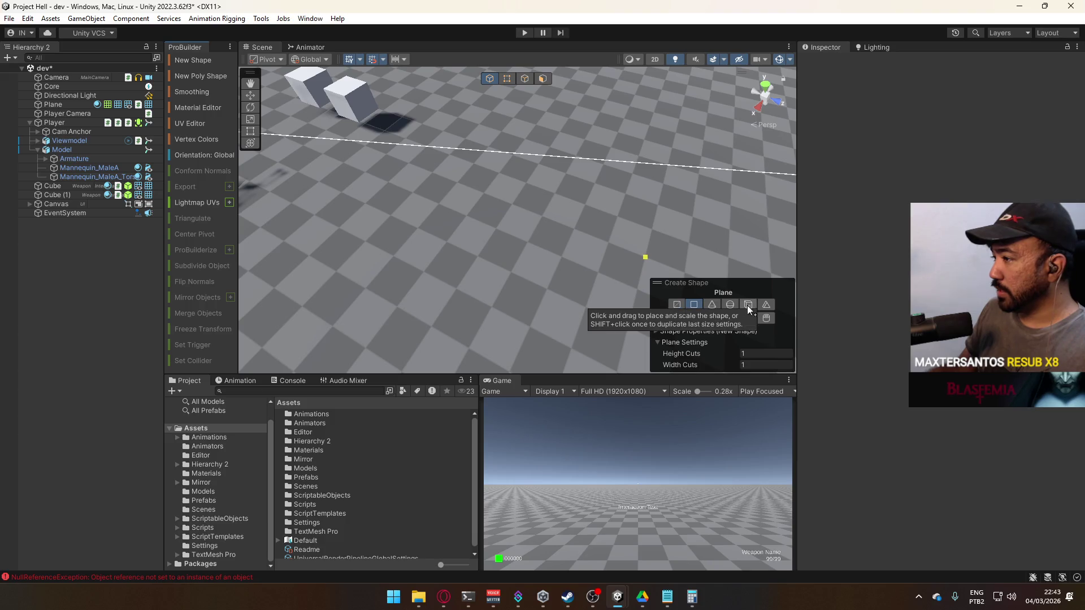
pyautogui.click(675, 318)
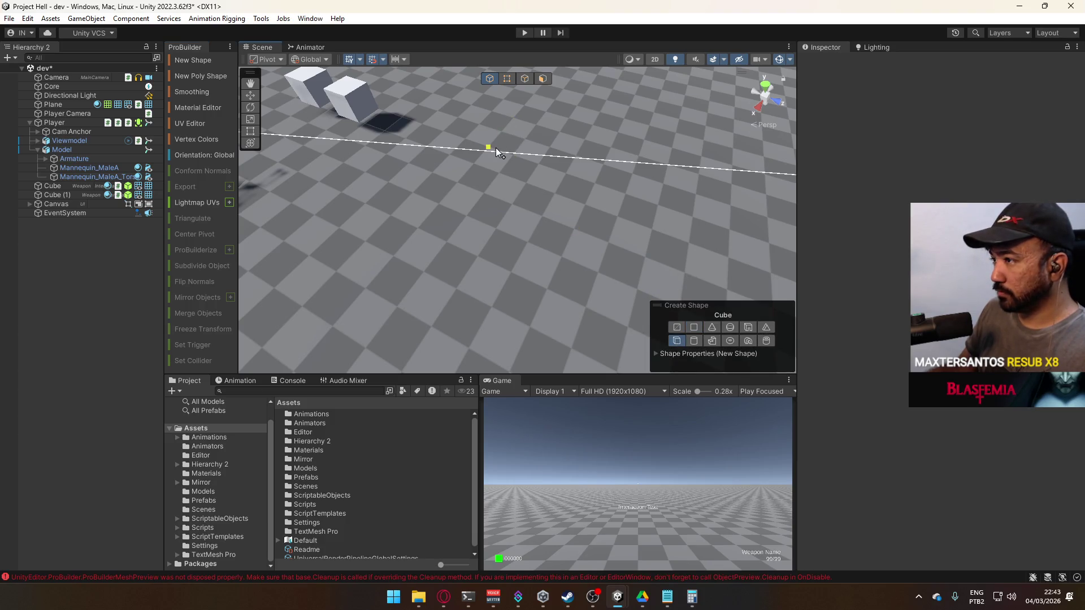
pyautogui.moveTo(496, 148); pyautogui.dragTo(568, 194)
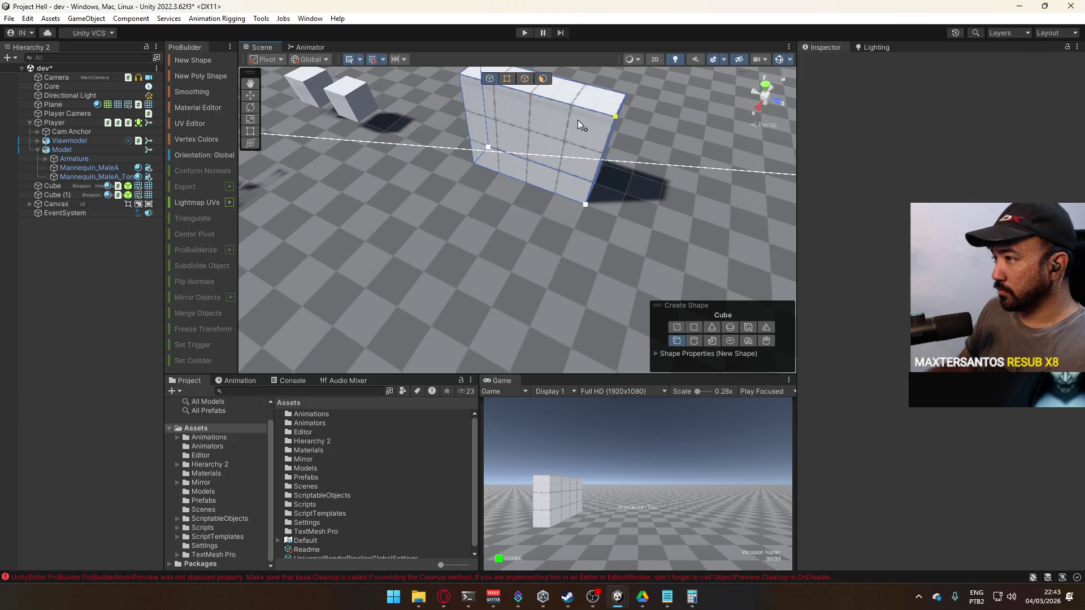
pyautogui.click(577, 120)
pyautogui.moveTo(577, 121)
pyautogui.mouseDown()
pyautogui.moveTo(472, 187)
pyautogui.moveTo(496, 112)
pyautogui.mouseUp()
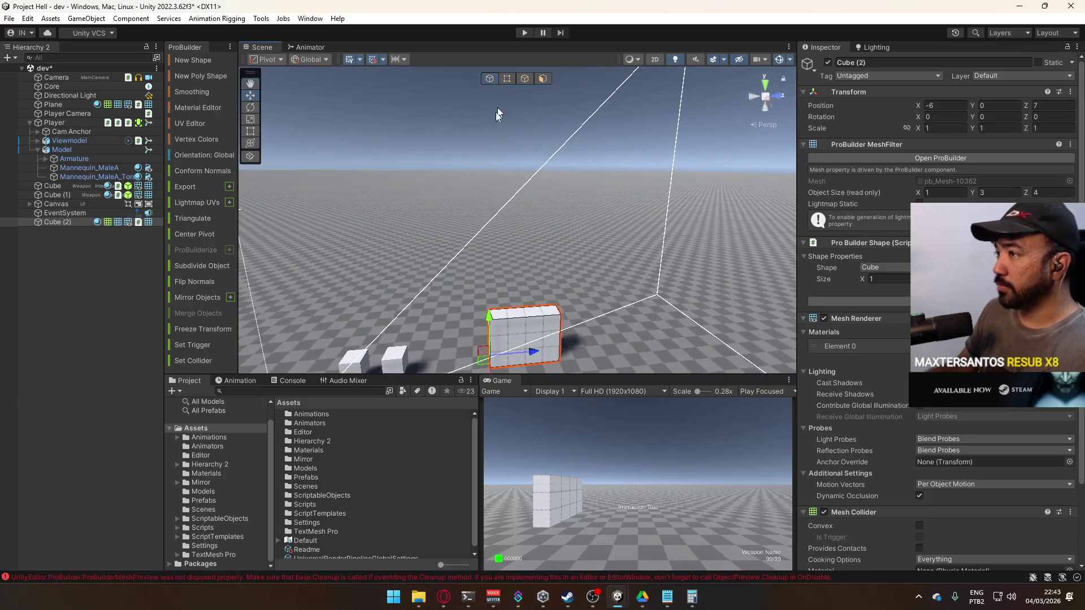
pyautogui.click(496, 112)
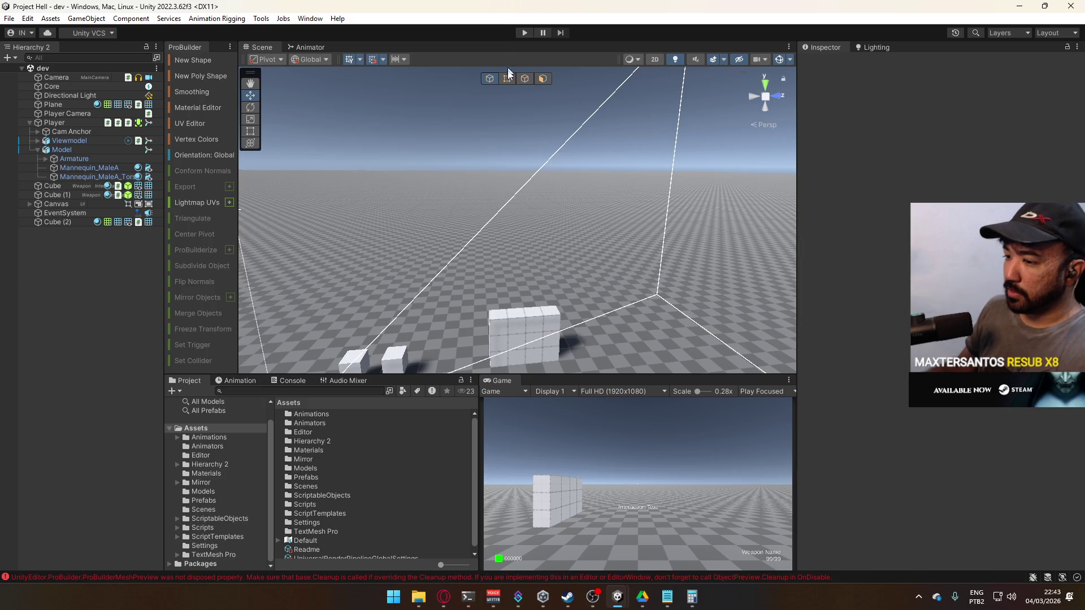
pyautogui.click(523, 32)
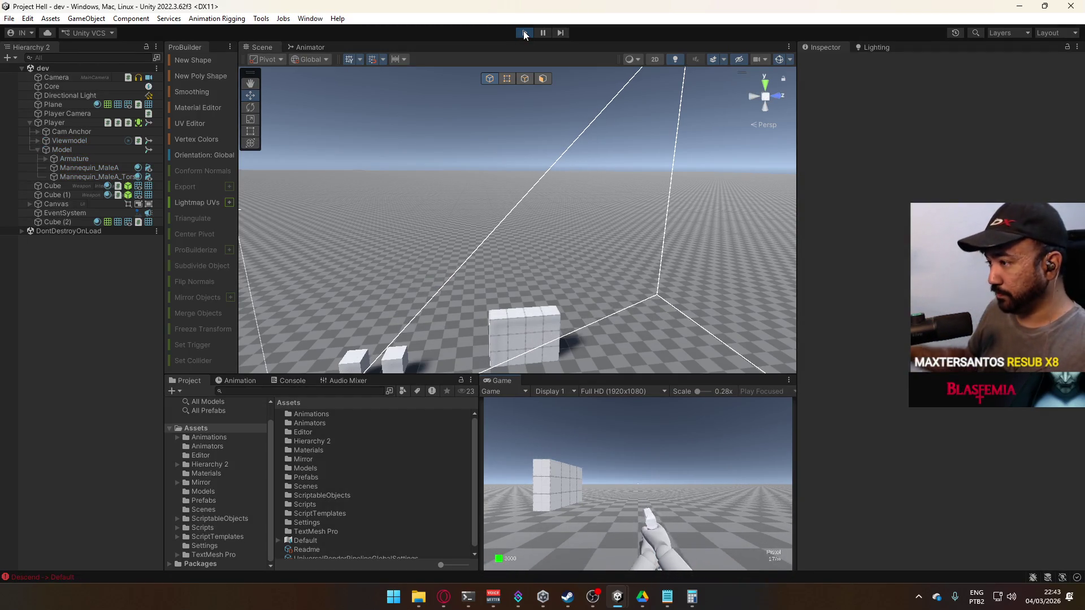
# - Walk the player toward the new wall, then select and frame the Player in the Scene view
pyautogui.press('w')
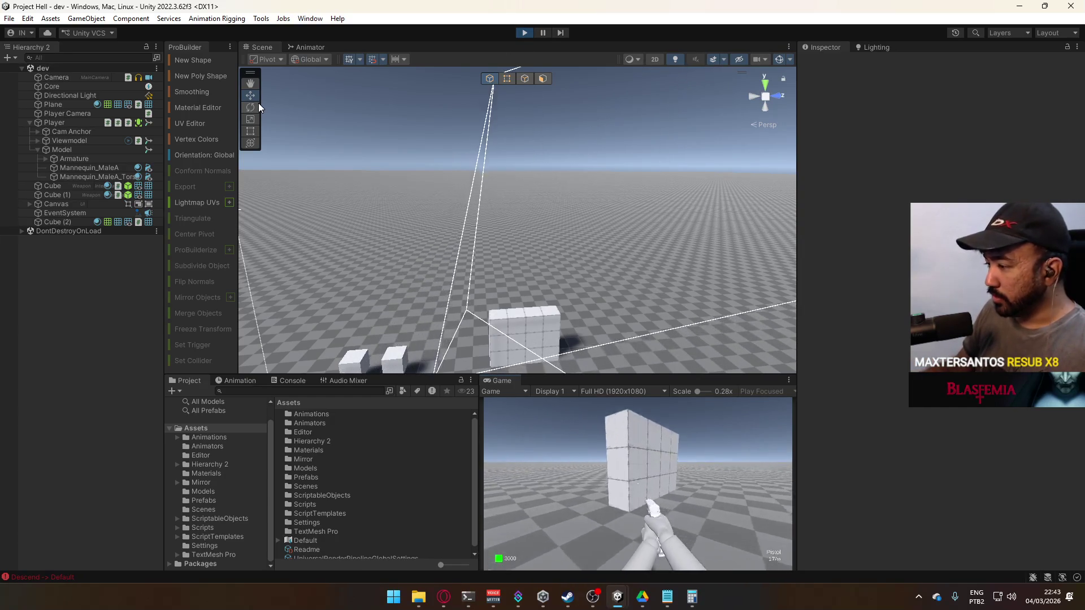
pyautogui.press('w')
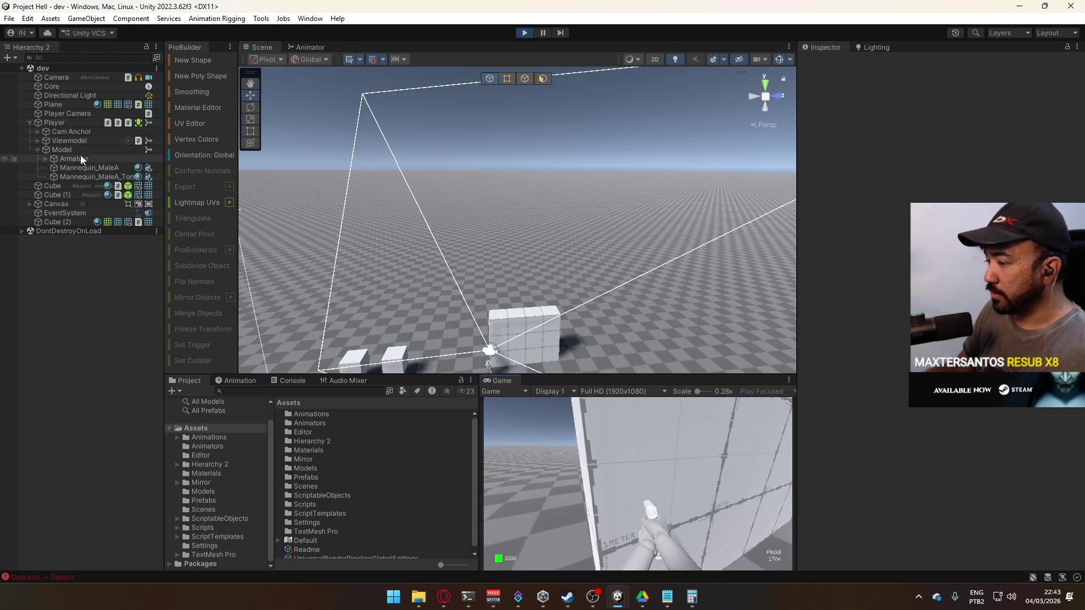
pyautogui.press('super')
pyautogui.press('super')
pyautogui.moveTo(487, 207)
pyautogui.mouseDown()
pyautogui.moveTo(406, 308)
pyautogui.moveTo(397, 223)
pyautogui.mouseUp()
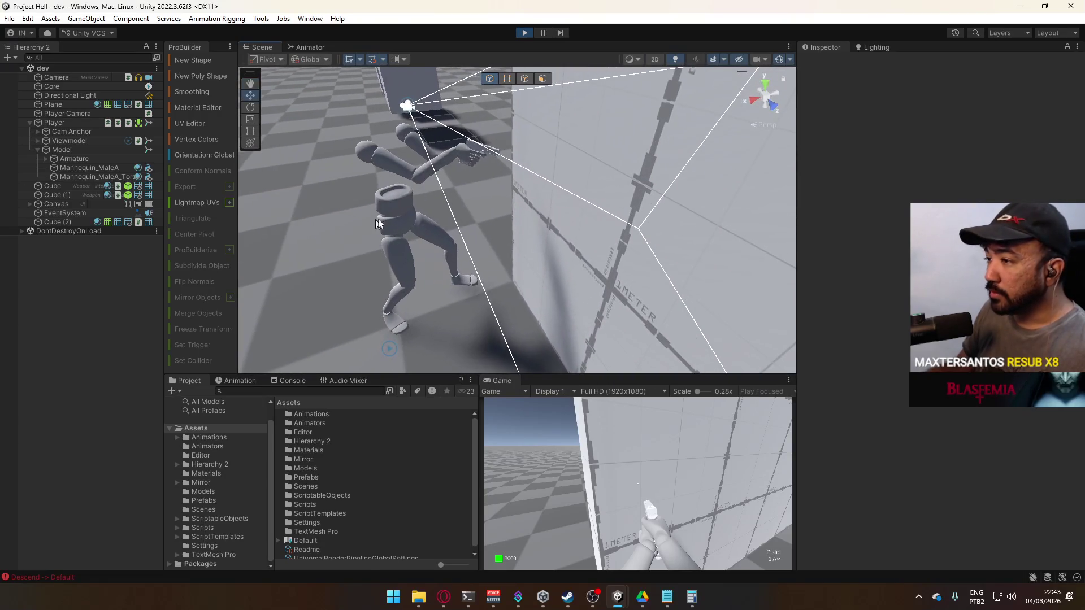
pyautogui.click(396, 214)
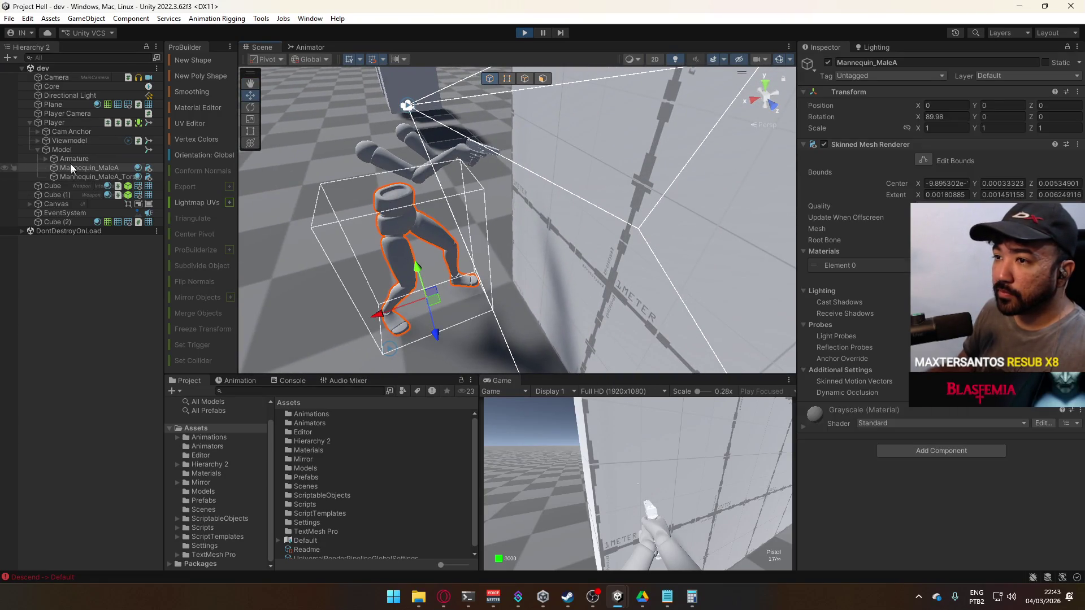
pyautogui.doubleClick(77, 125)
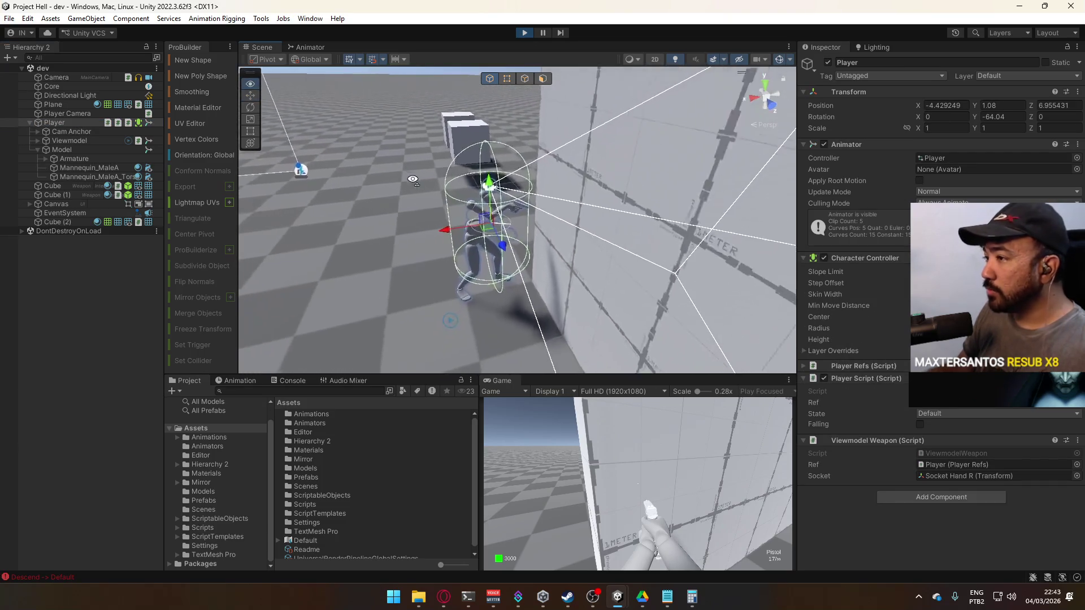
# - Walk forward and back from the wall, stop Play mode, and frame the Player
pyautogui.press('w')
pyautogui.press('s')
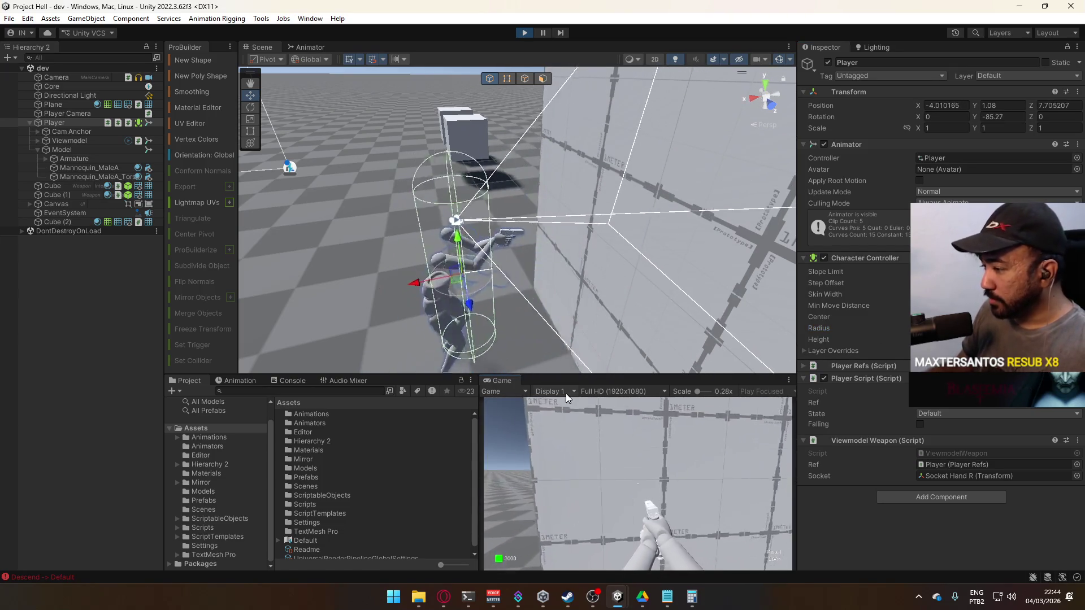
pyautogui.press('super')
pyautogui.click(526, 33)
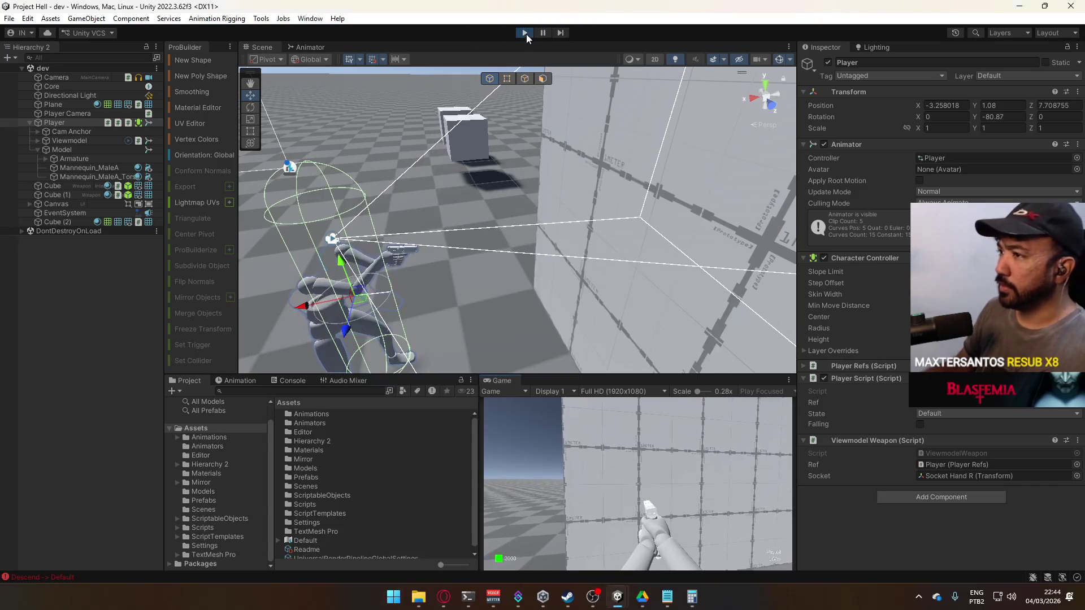
pyautogui.click(525, 32)
pyautogui.moveTo(304, 215)
pyautogui.mouseDown()
pyautogui.moveTo(481, 216)
pyautogui.moveTo(630, 238)
pyautogui.moveTo(561, 218)
pyautogui.moveTo(520, 189)
pyautogui.mouseUp()
pyautogui.press('f')
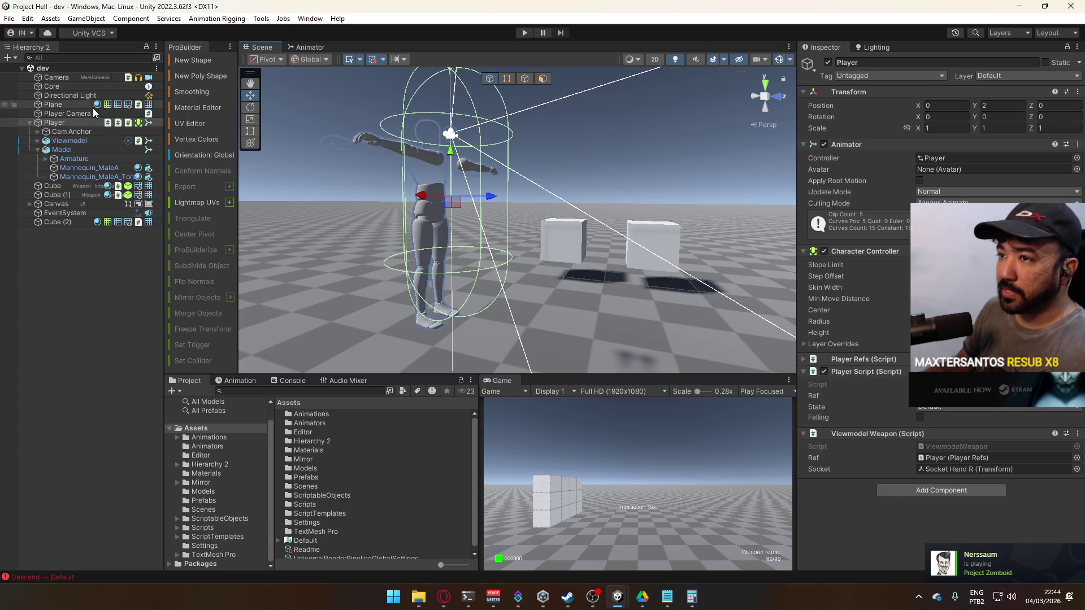
# - Set Viewmodel's layer to Viewmodel with 'Yes, change children', then check its child objects
pyautogui.click(97, 141)
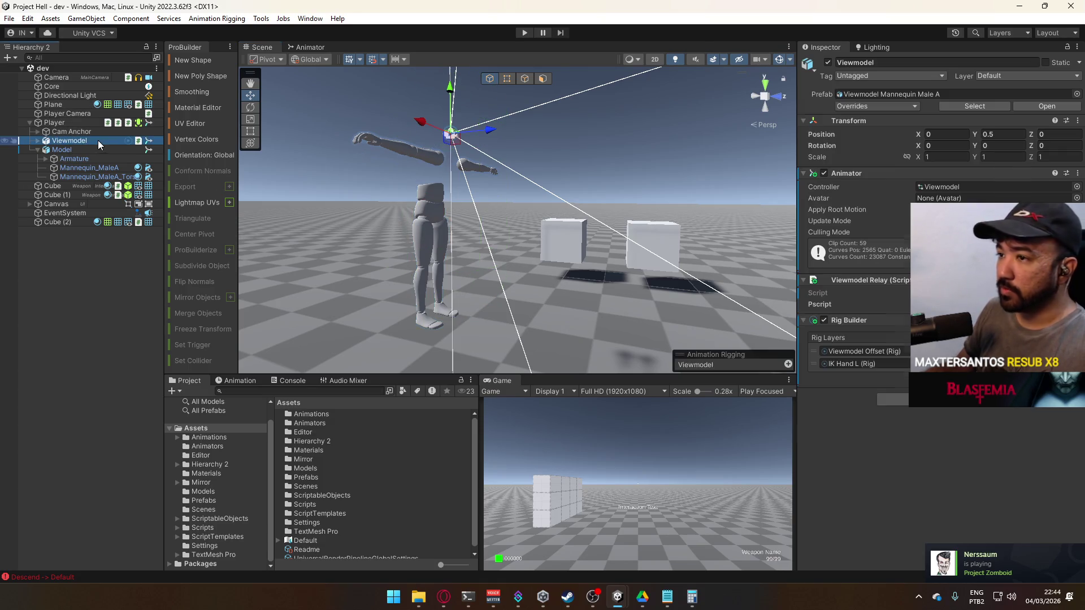
pyautogui.click(986, 77)
pyautogui.click(1011, 161)
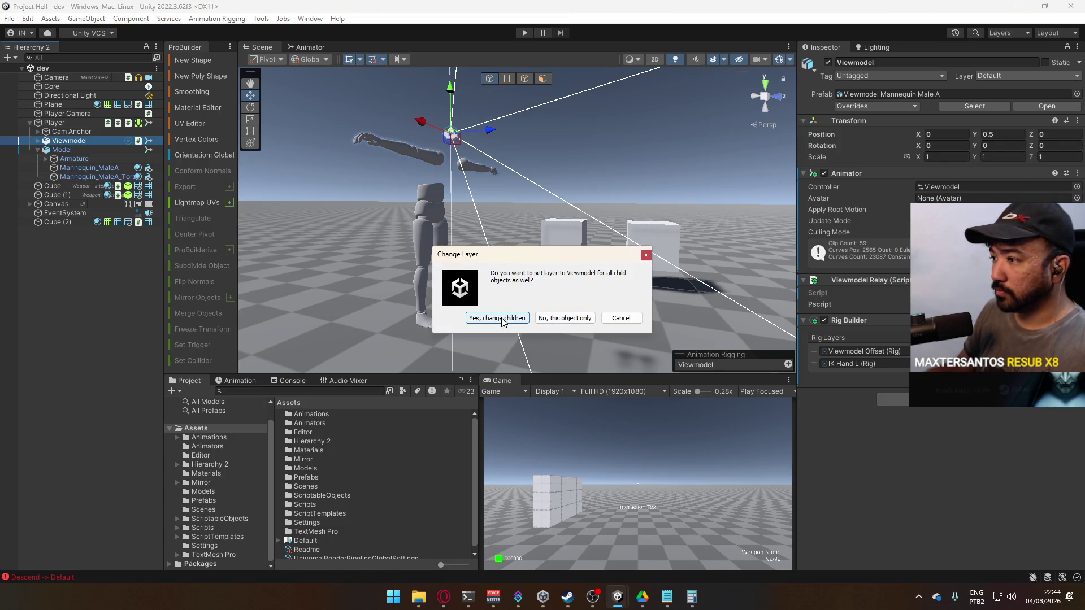
pyautogui.click(485, 318)
pyautogui.click(38, 141)
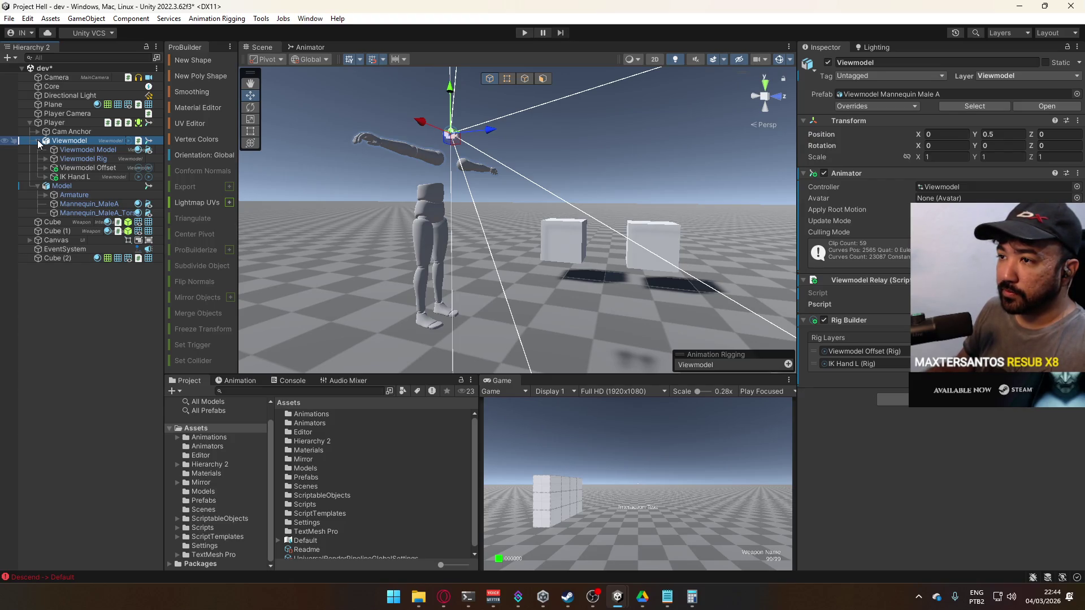
pyautogui.click(45, 177)
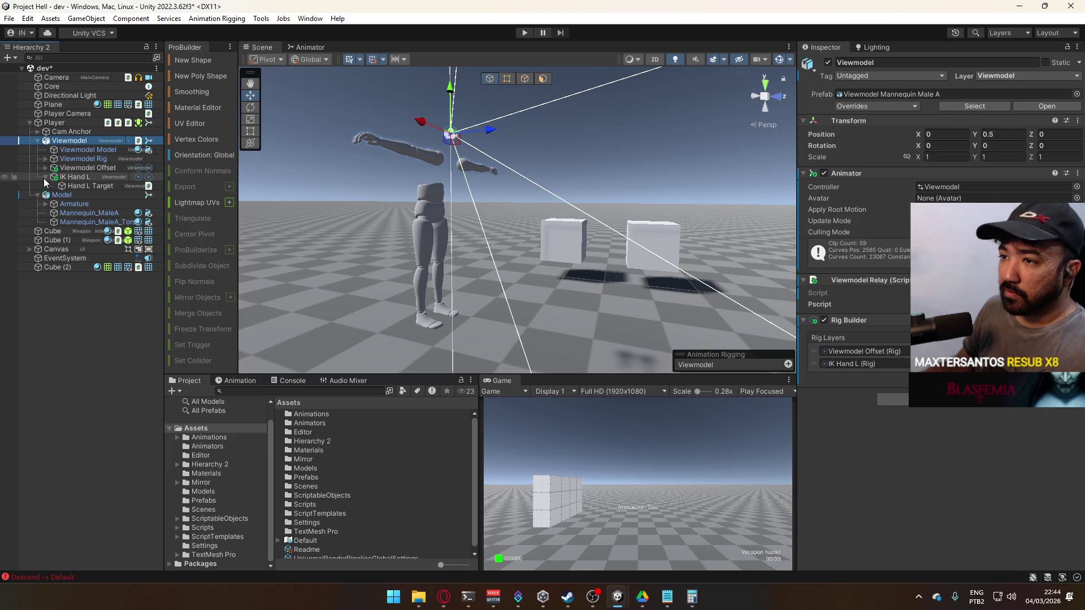
pyautogui.click(38, 140)
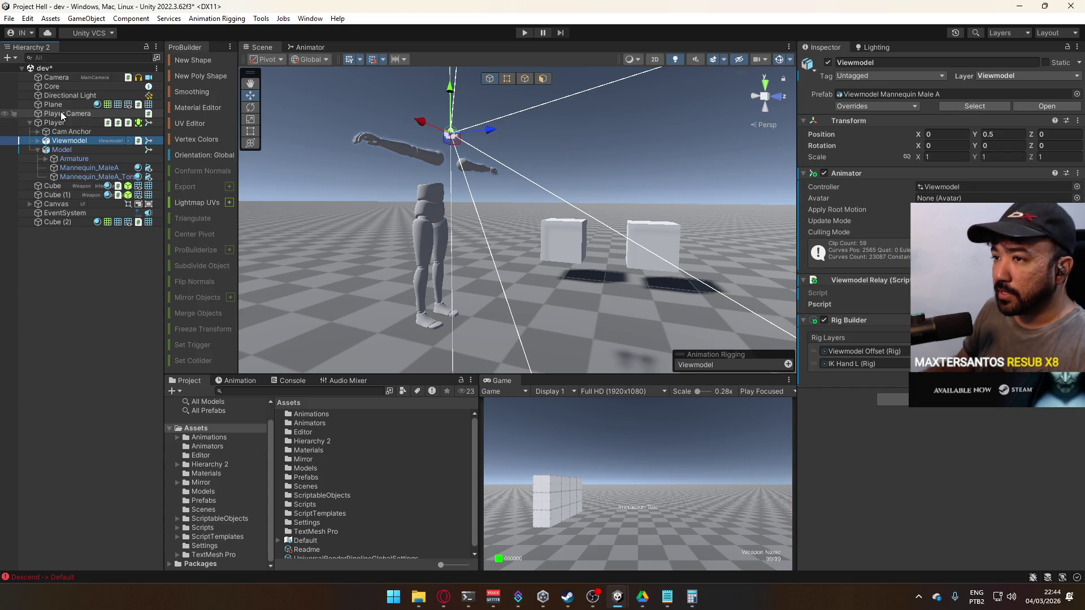
pyautogui.click(75, 78)
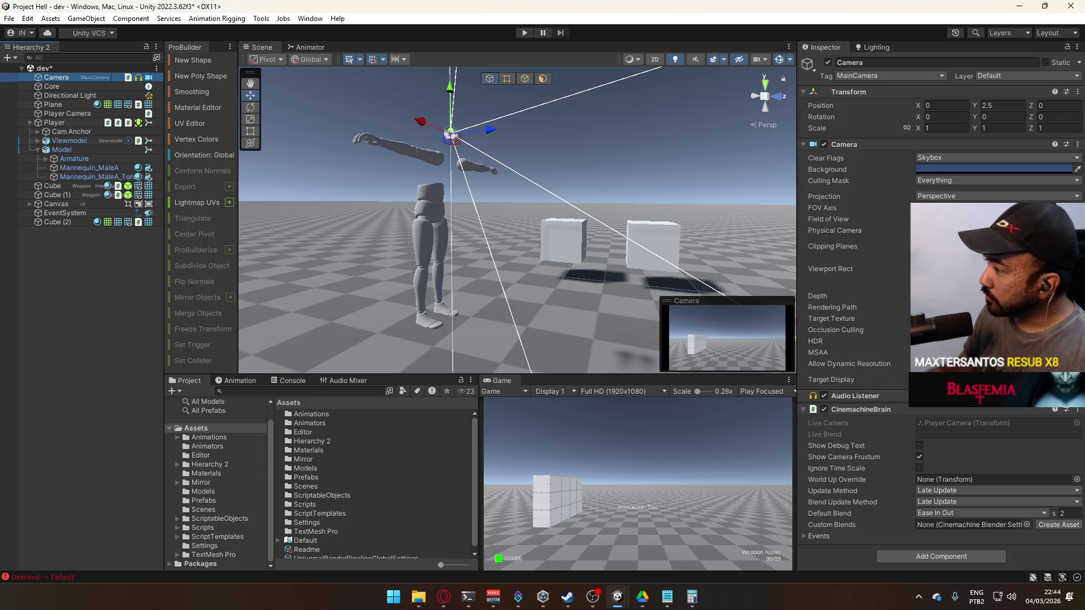
# - Select Player Camera, expand lens settings, and toggle the Overlay Camera component off and on
pyautogui.click(833, 307)
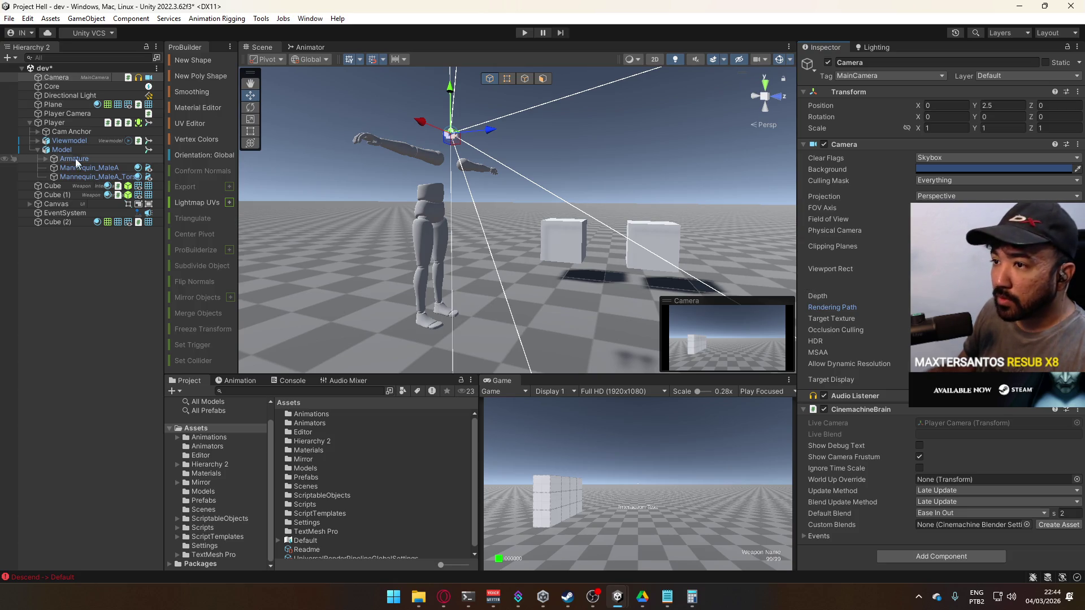
pyautogui.click(70, 114)
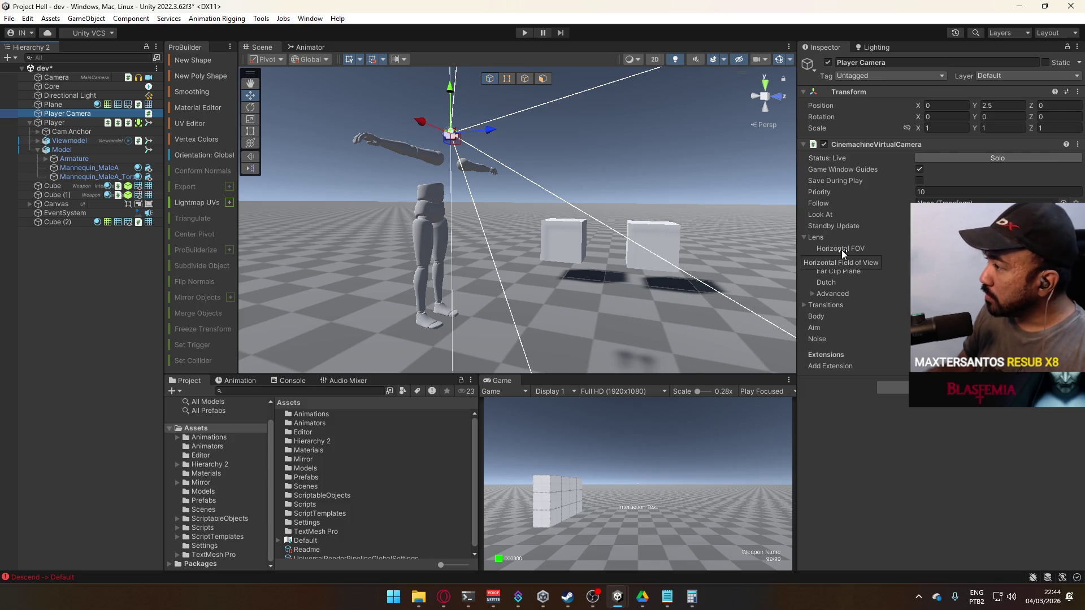
pyautogui.click(812, 293)
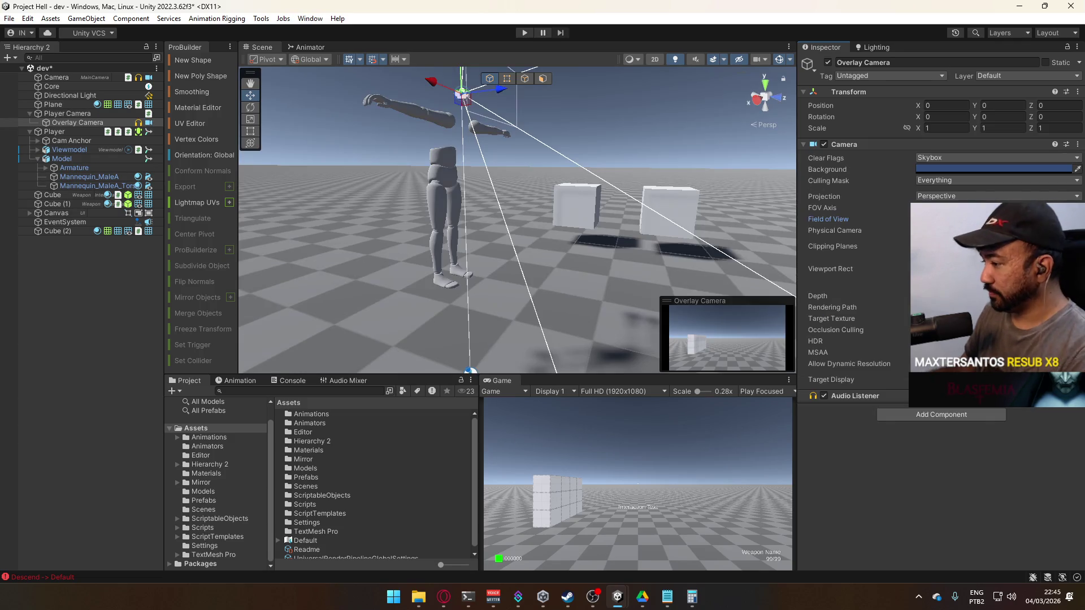
pyautogui.click(825, 144)
pyautogui.click(824, 144)
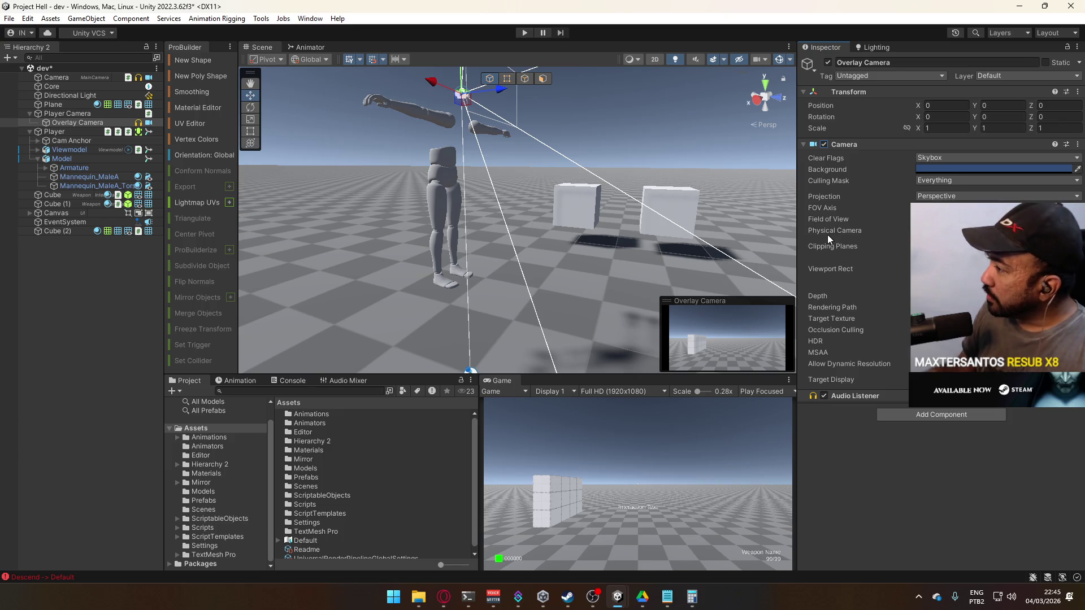
# - Limit the Overlay Camera's Culling Mask to the Viewmodel layer only
pyautogui.click(946, 180)
pyautogui.click(949, 238)
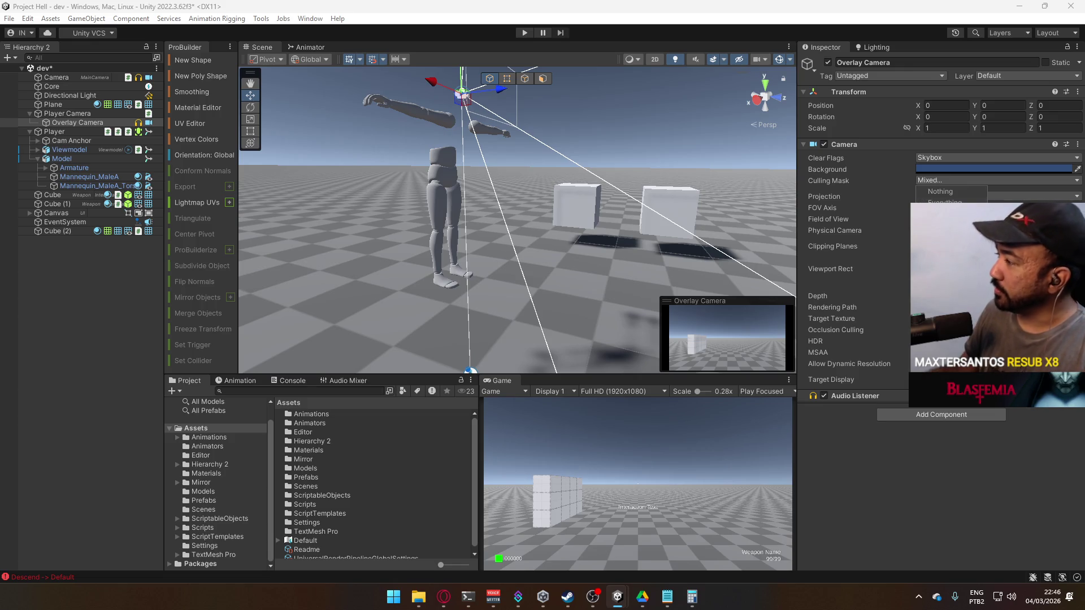
pyautogui.click(949, 248)
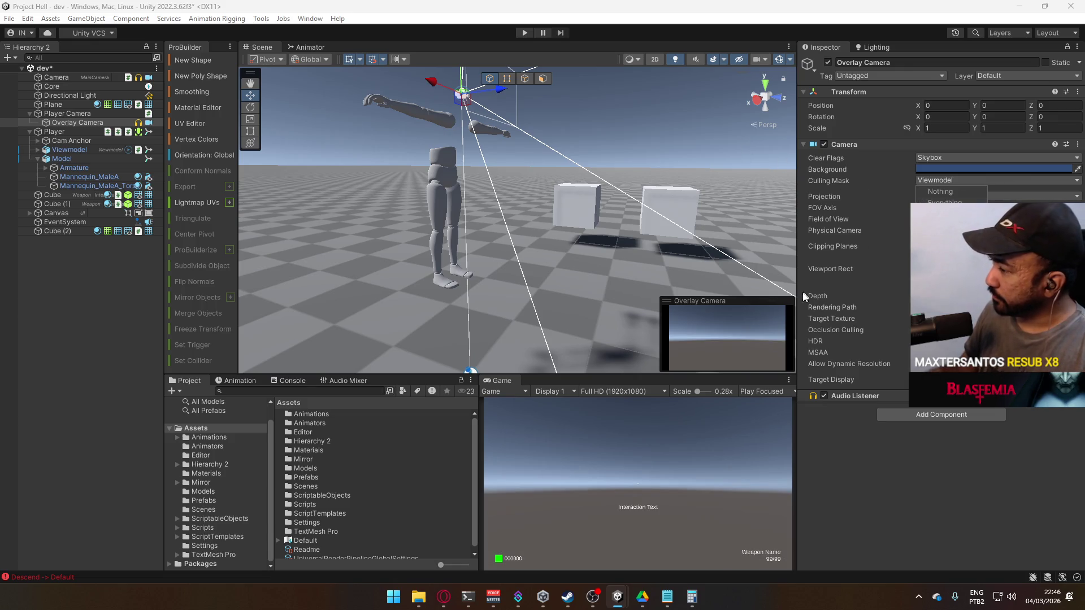
pyautogui.click(998, 464)
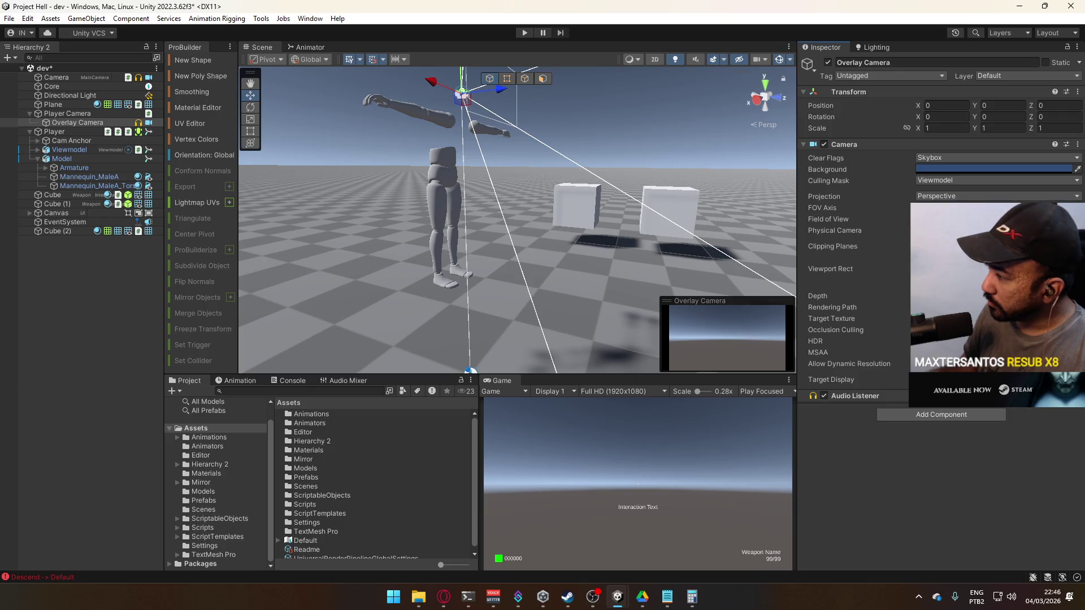
# - Select the main Camera and search its Add Component list for 'stac' without adding anything
pyautogui.click(48, 114)
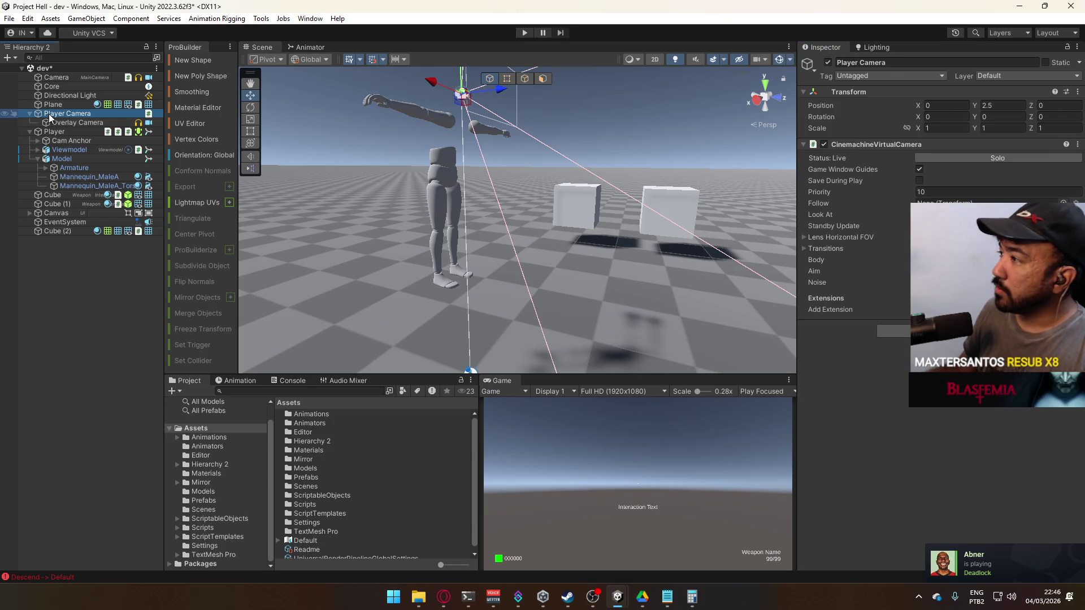
pyautogui.click(68, 79)
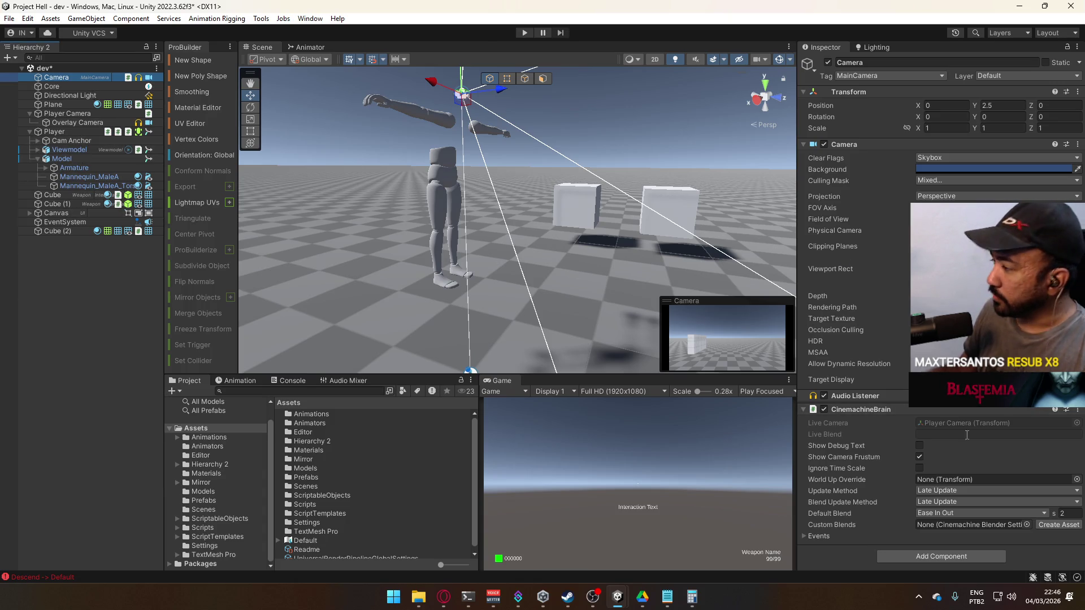
pyautogui.click(930, 557)
pyautogui.write('stac')
pyautogui.press('Escape')
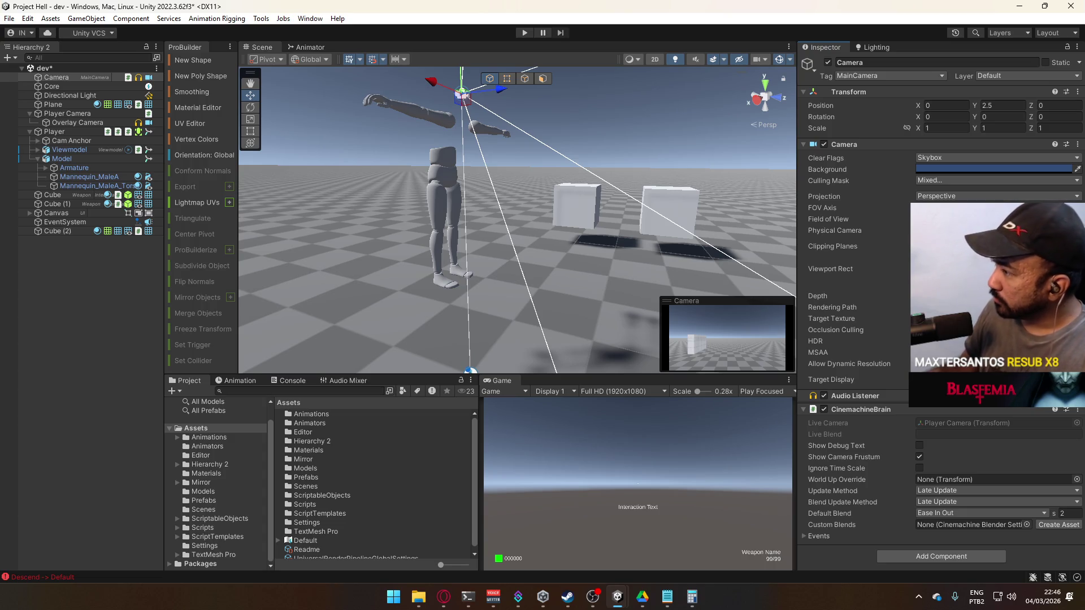
# - Collapse and re-expand CinemachineBrain, browse the Player Camera's extensions without adding one, and reselect Camera
pyautogui.click(882, 410)
pyautogui.click(881, 411)
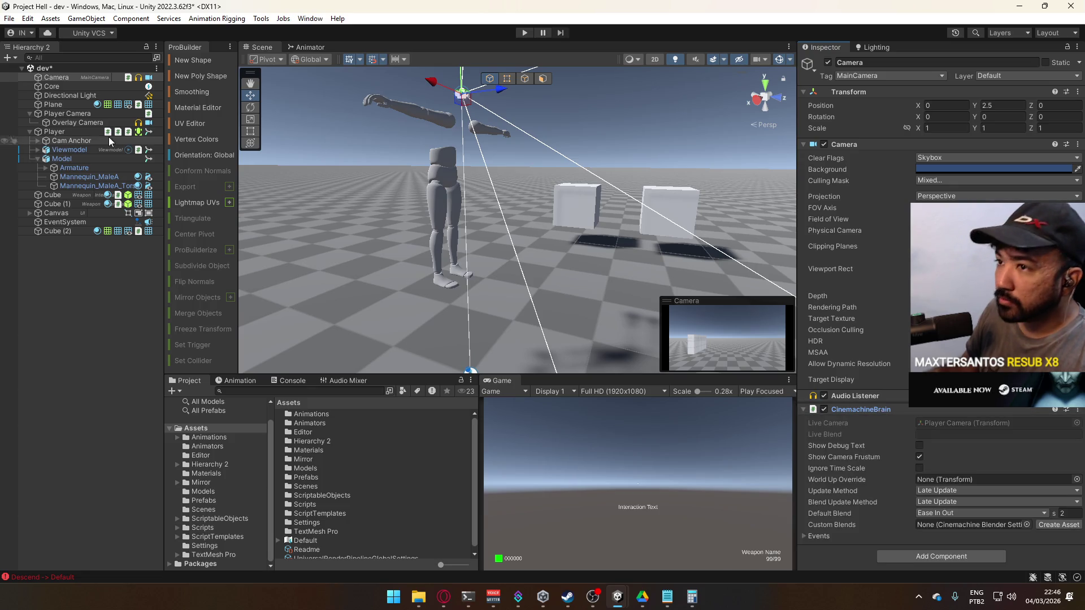
pyautogui.click(91, 114)
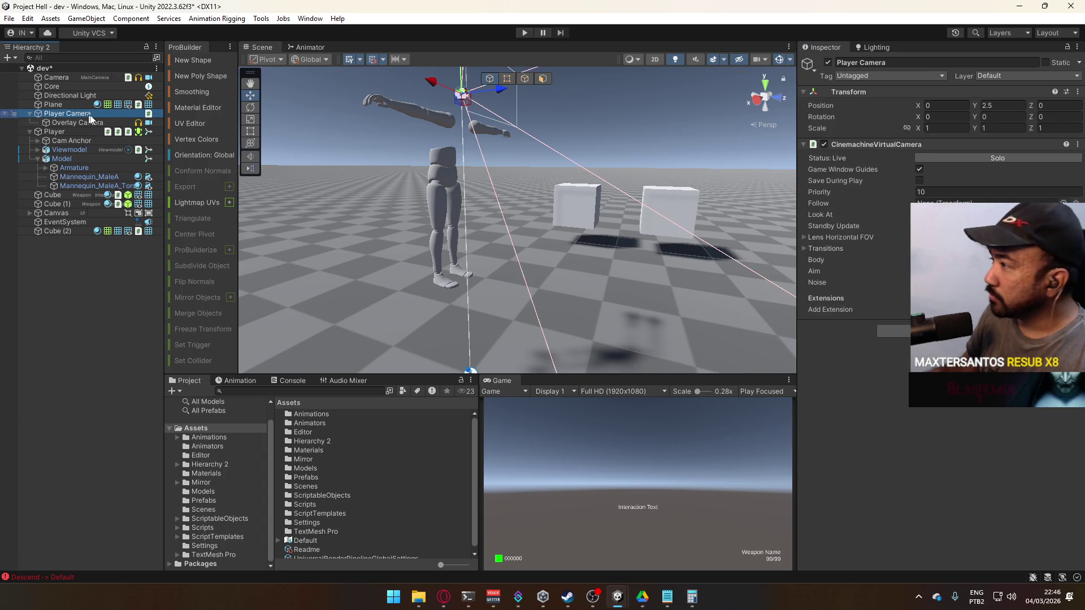
pyautogui.click(997, 309)
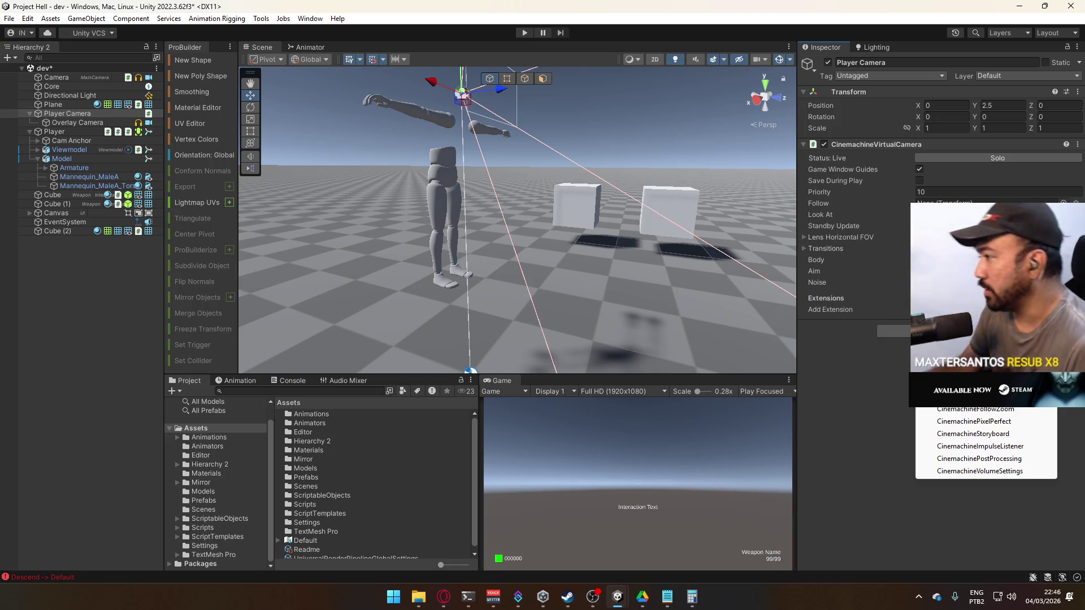
pyautogui.click(852, 370)
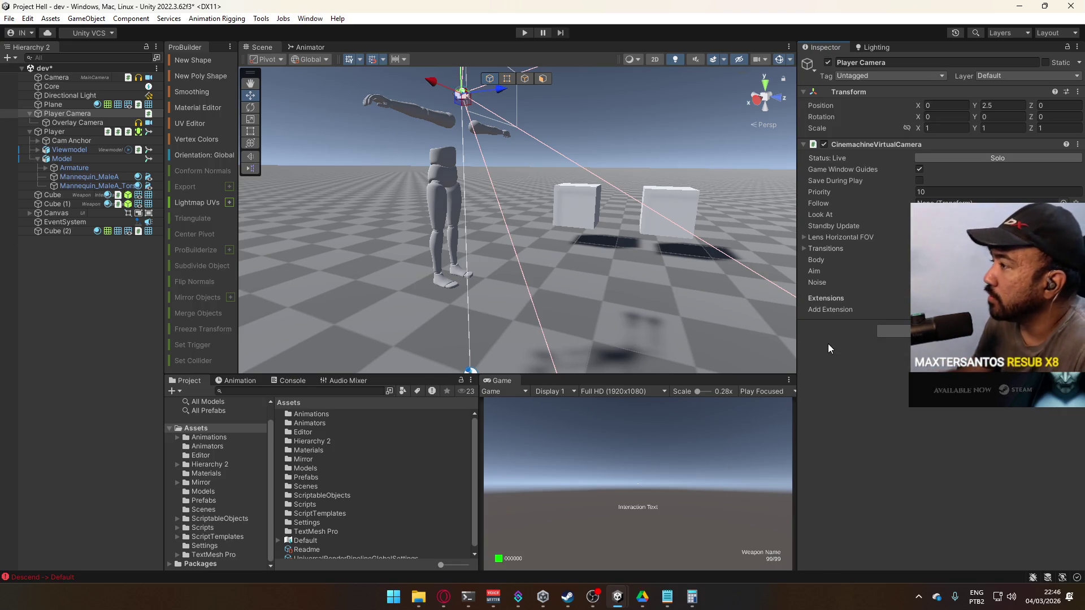
pyautogui.click(68, 77)
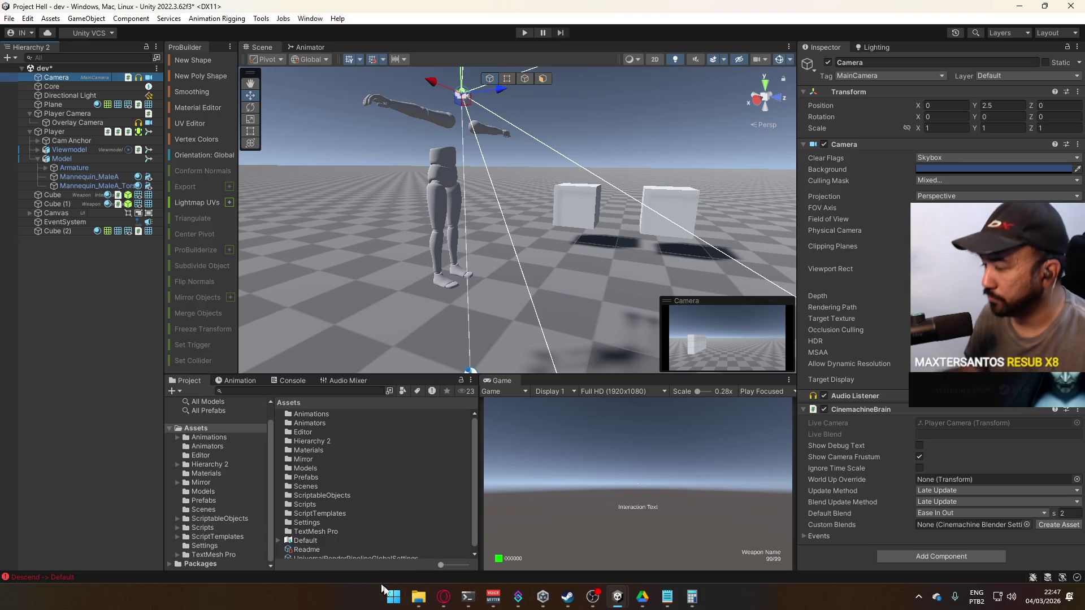
# - Search the web for 'unity urp camera stack' and read through the Camera Stacking docs
pyautogui.click(443, 597)
pyautogui.click(485, 12)
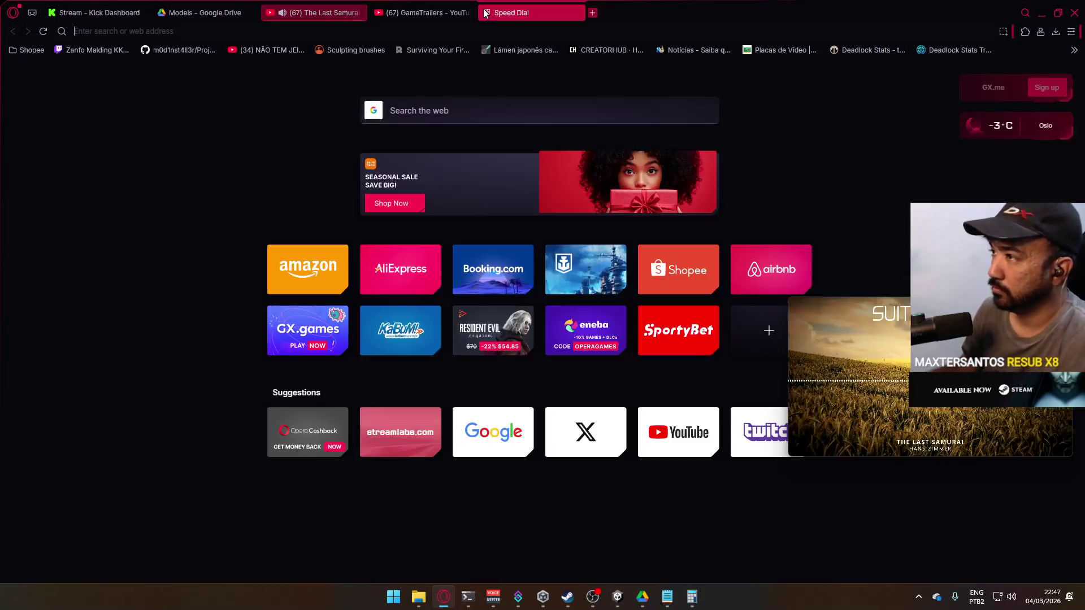
pyautogui.write('unity urp camera sta')
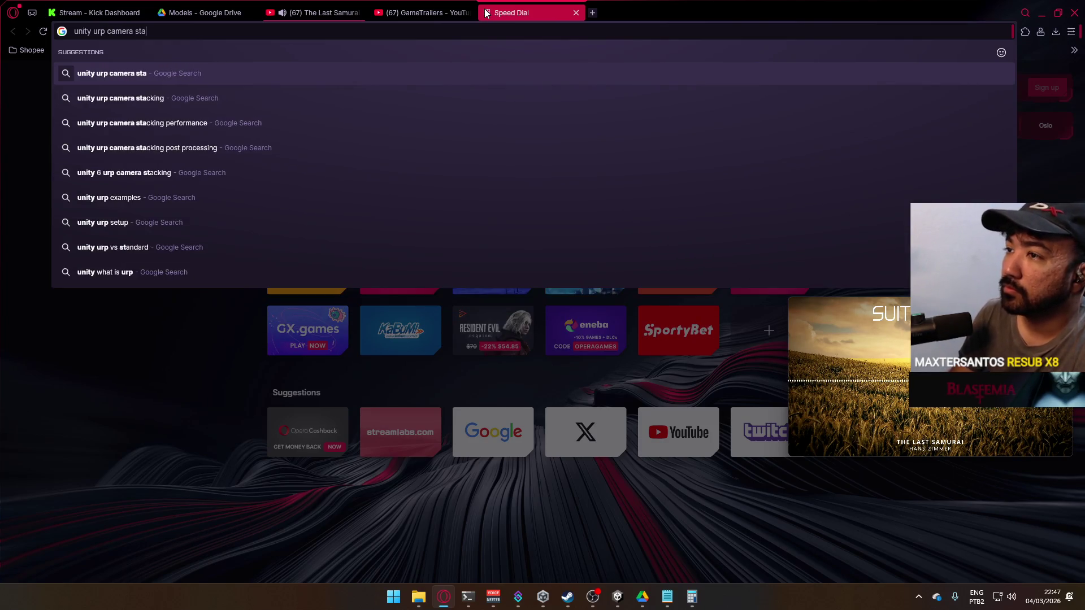
pyautogui.write('ck')
pyautogui.press('Return')
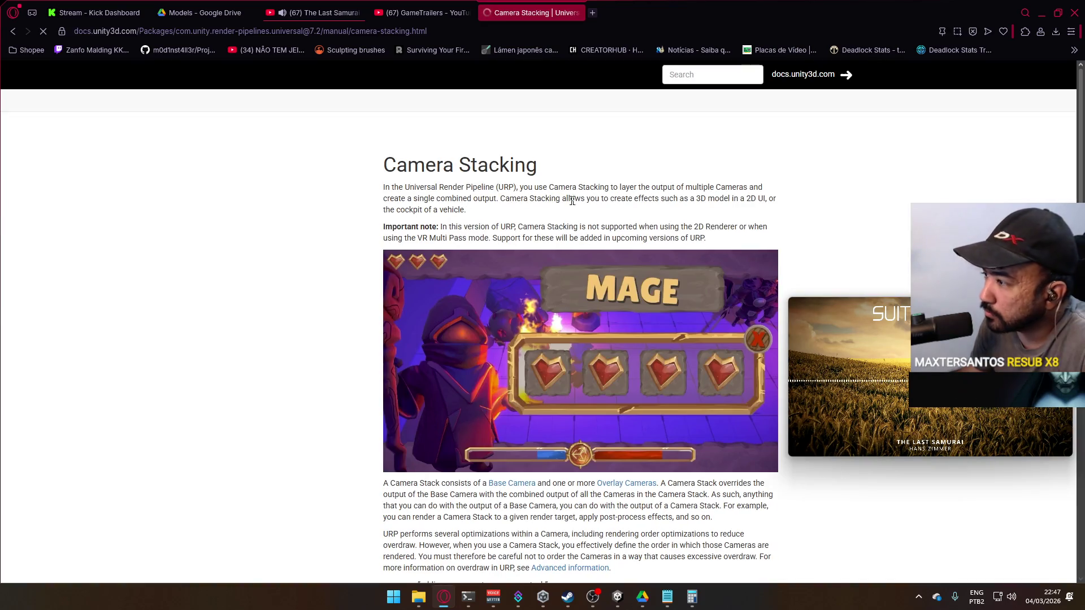
pyautogui.scroll(-8, 639, 232)
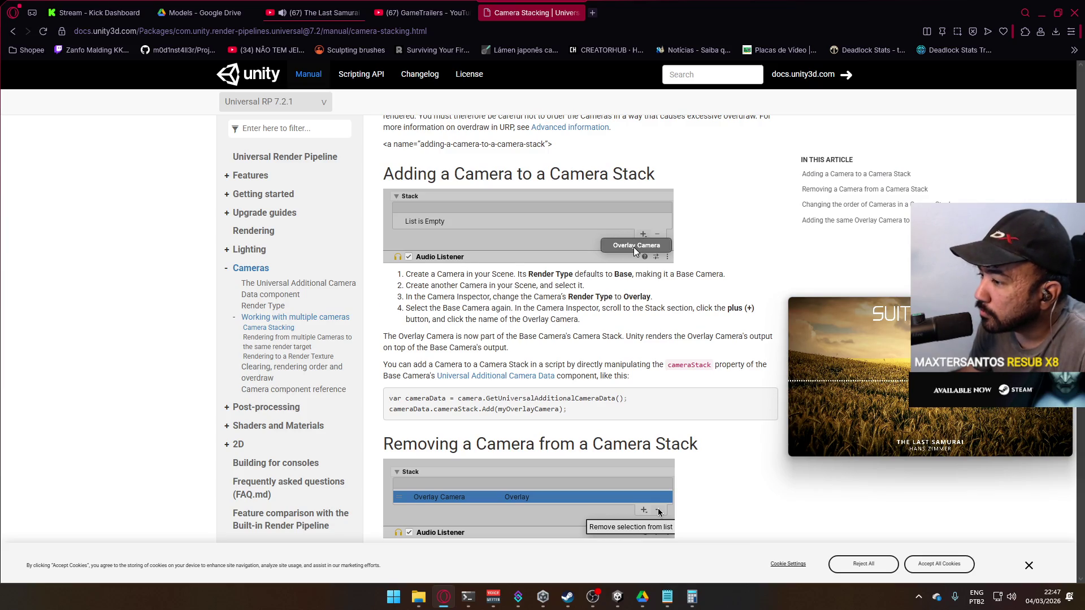
pyautogui.scroll(-8, 580, 327)
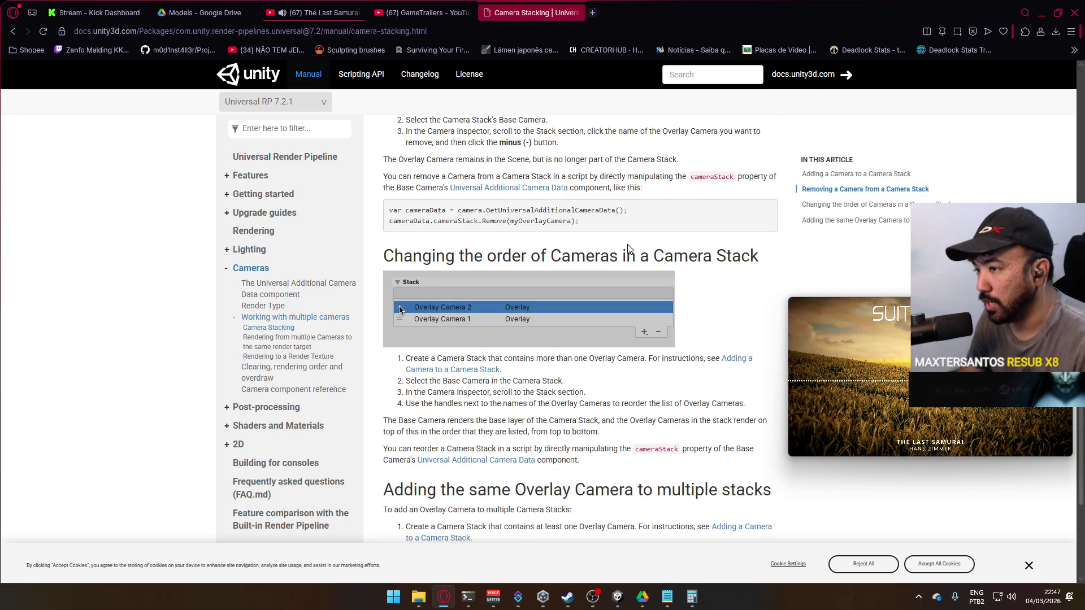
pyautogui.hotkey('alt', 'Tab')
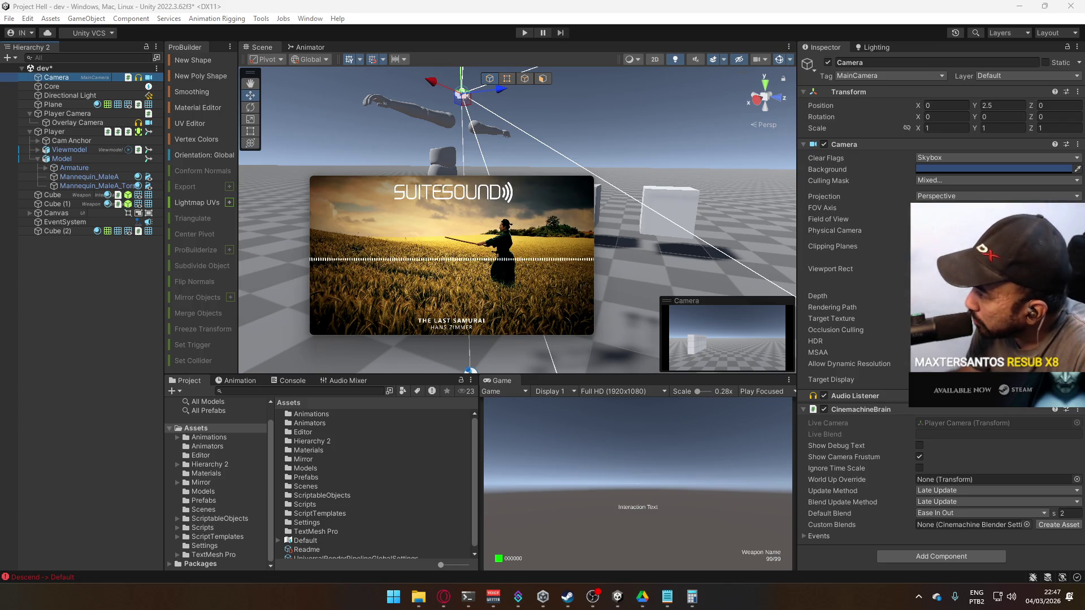
# - In the Package Manager, find Universal RP and confirm it is version 14.0.12
pyautogui.click(310, 18)
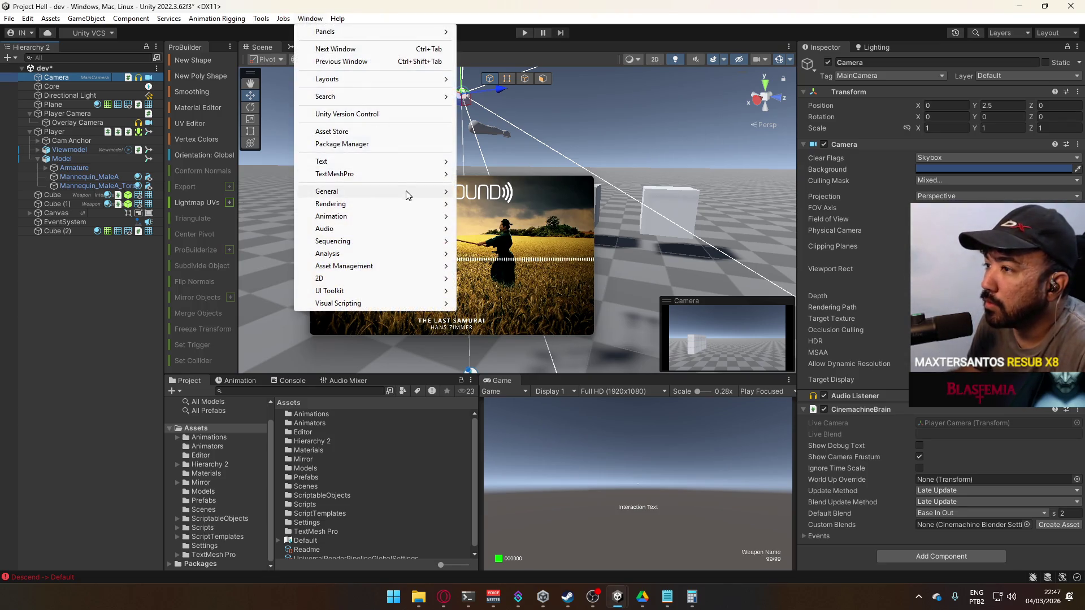
pyautogui.click(395, 144)
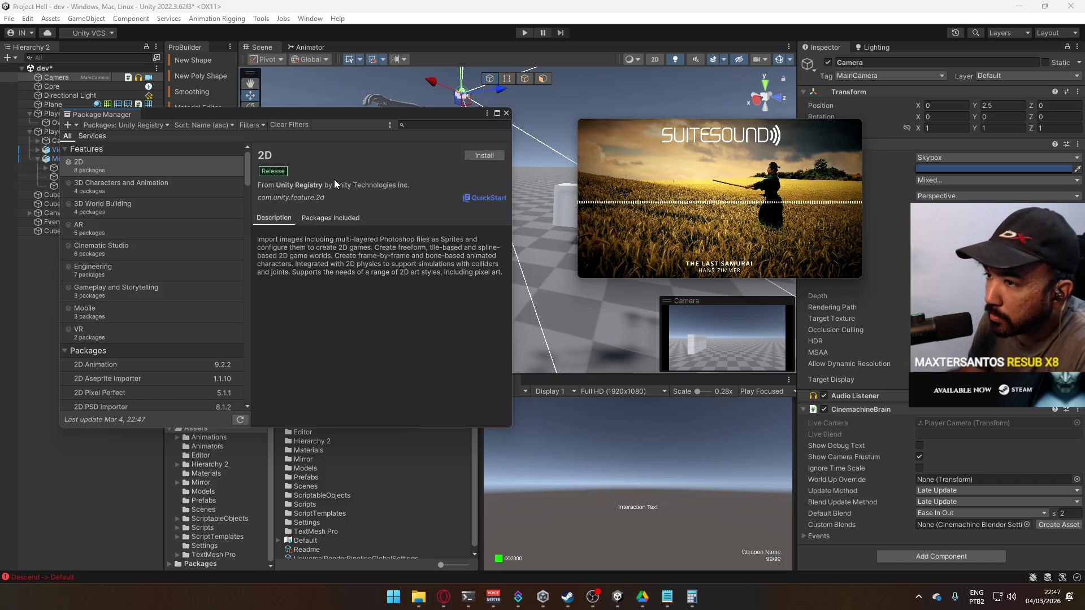
pyautogui.scroll(-15, 219, 243)
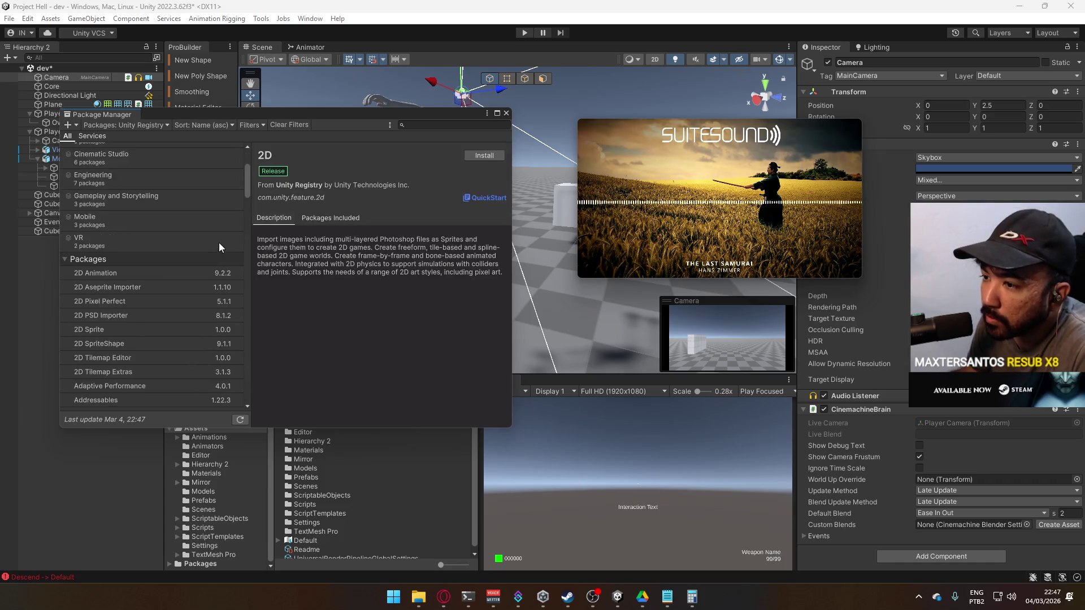
pyautogui.scroll(-20, 222, 241)
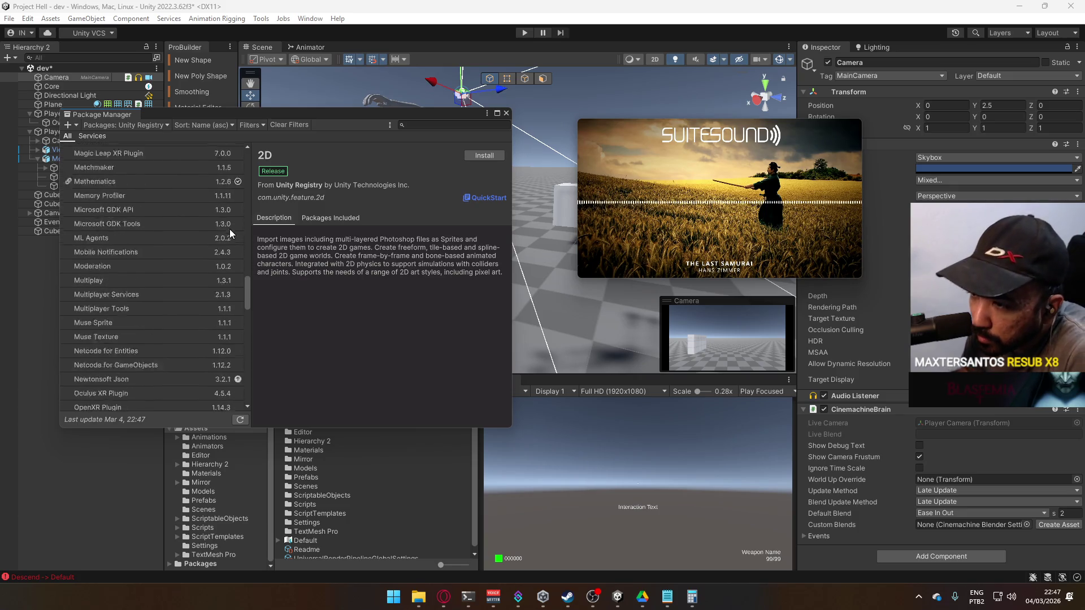
pyautogui.scroll(-10, 236, 214)
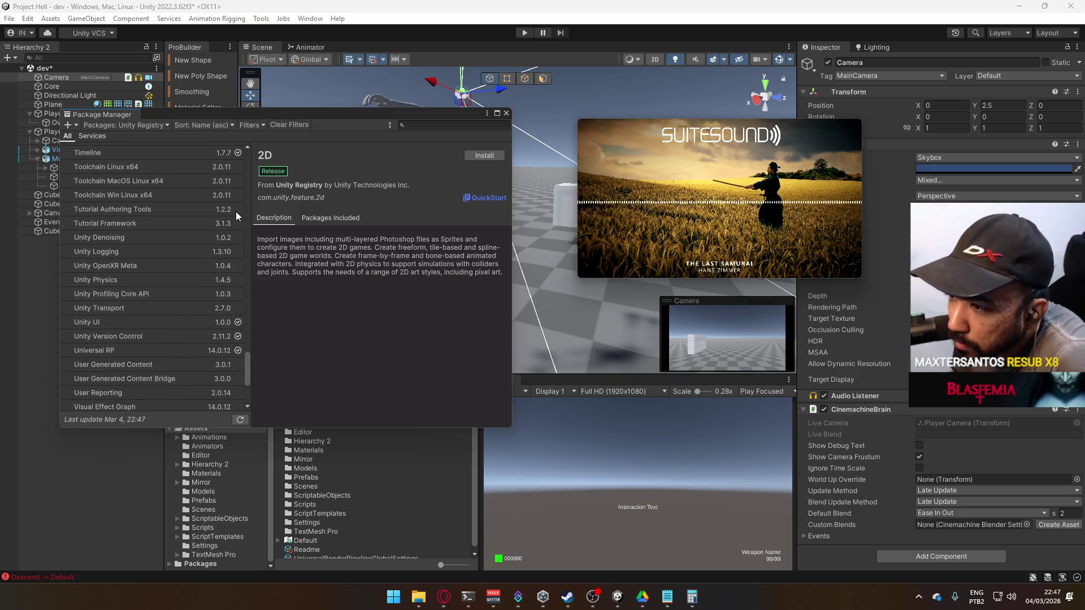
pyautogui.click(193, 351)
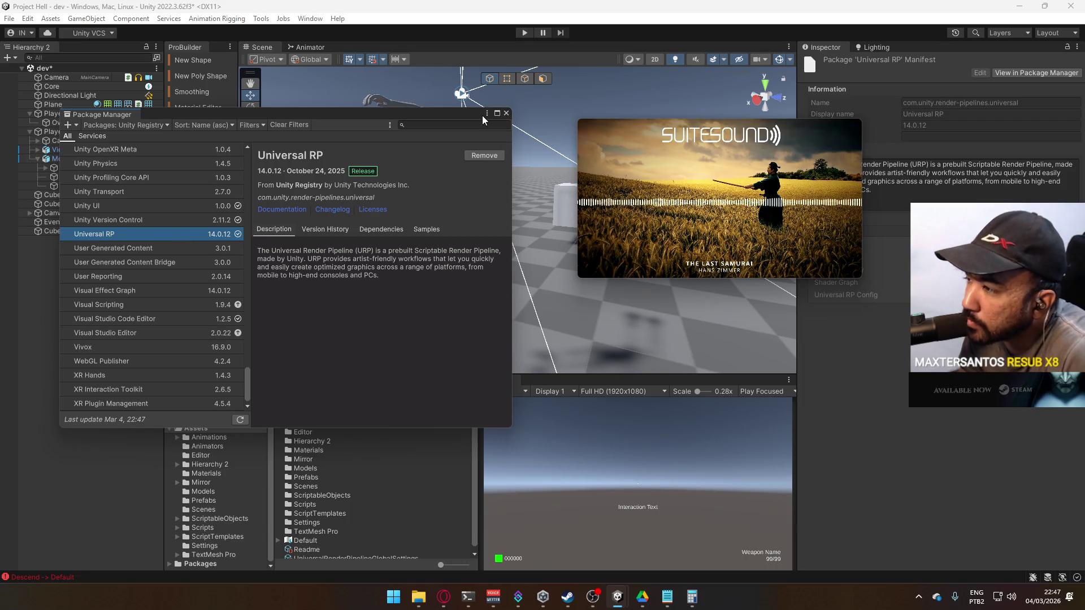
pyautogui.click(506, 113)
# - Open the docs version list, then reopen the Package Manager to recheck the URP version
pyautogui.click(444, 596)
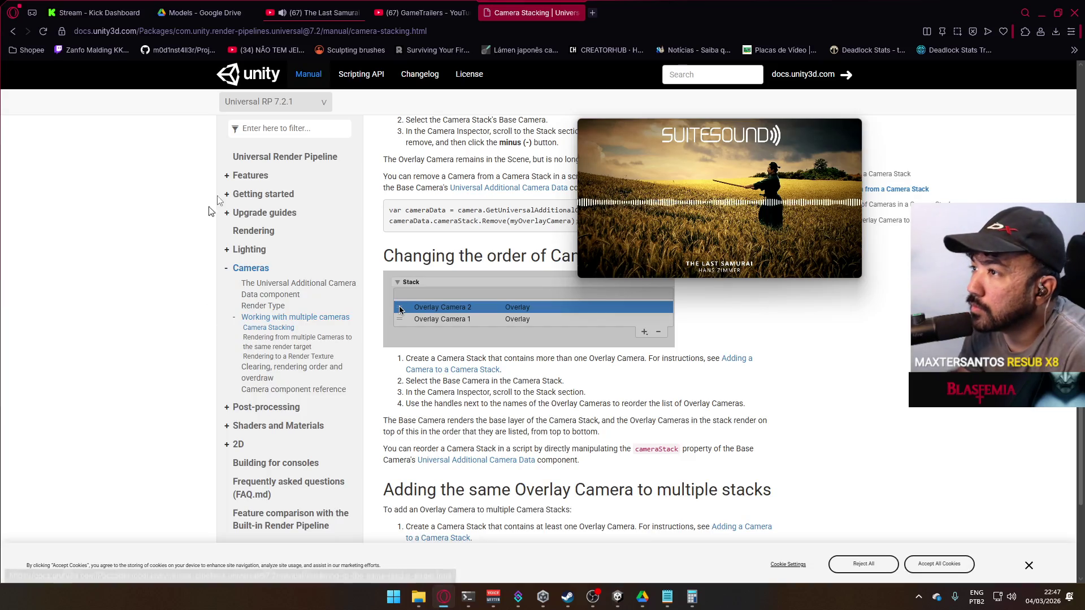
pyautogui.click(299, 110)
pyautogui.scroll(3, 298, 113)
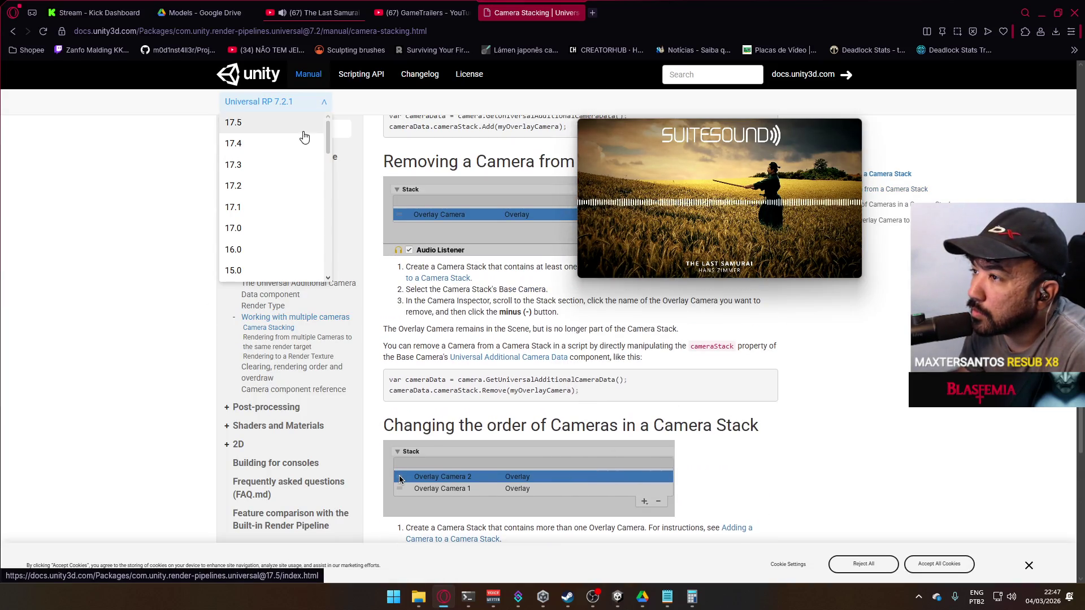
pyautogui.moveTo(609, 597)
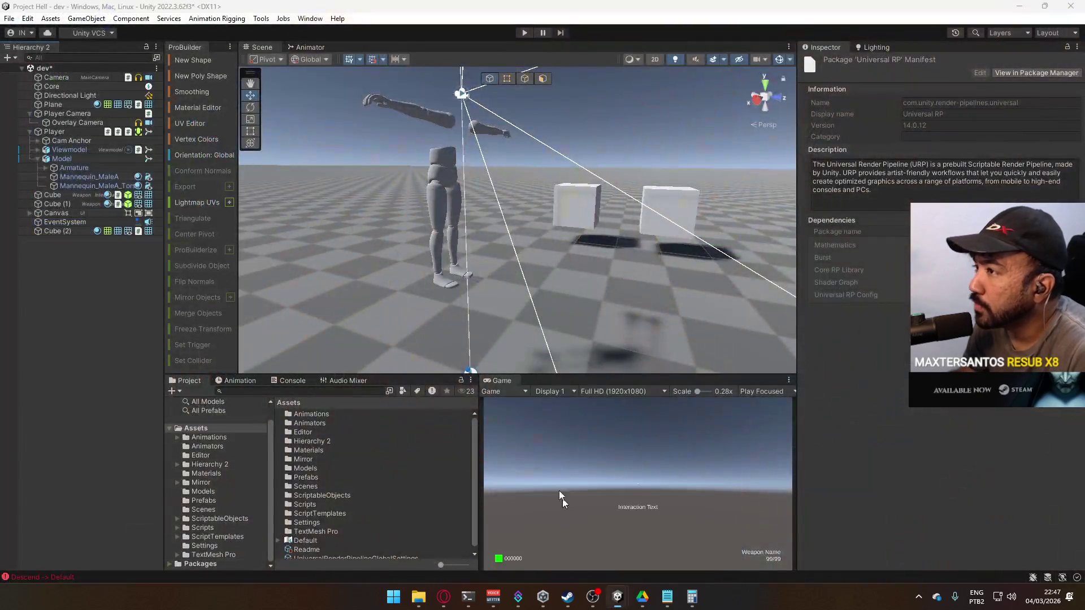
pyautogui.click(558, 494)
pyautogui.click(309, 19)
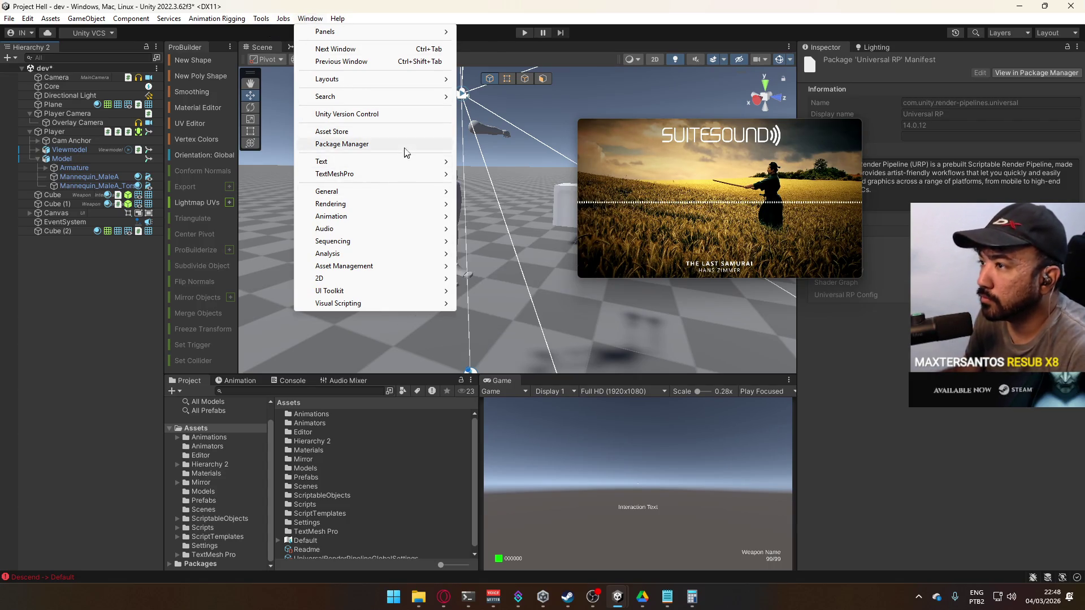
pyautogui.click(390, 144)
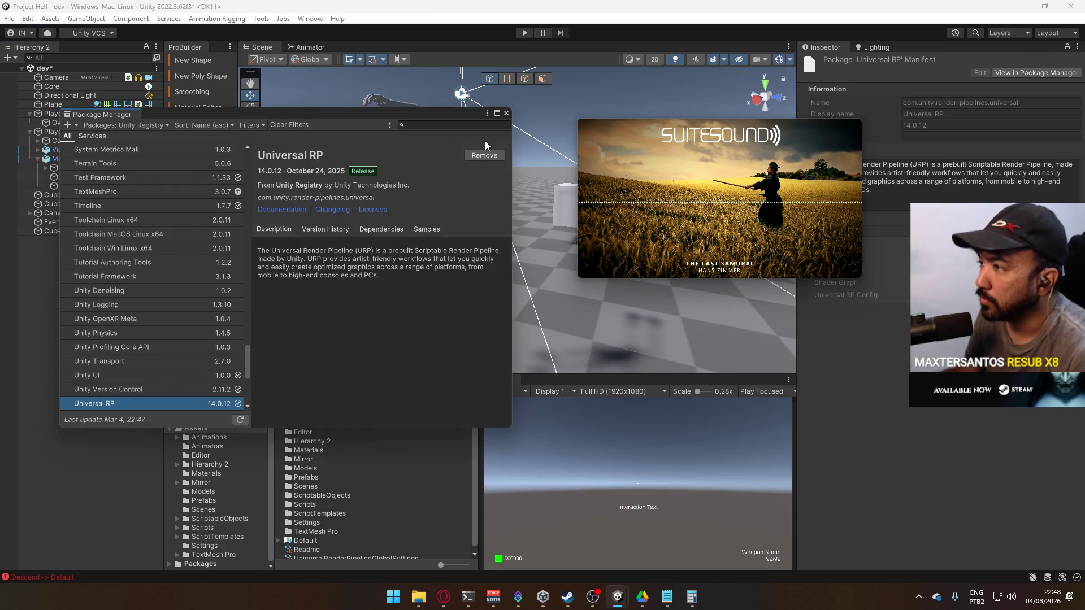
# - Switch the docs to URP 14.0 and open the 'Add and remove cameras in a camera stack' page
pyautogui.hotkey('alt', 'Tab')
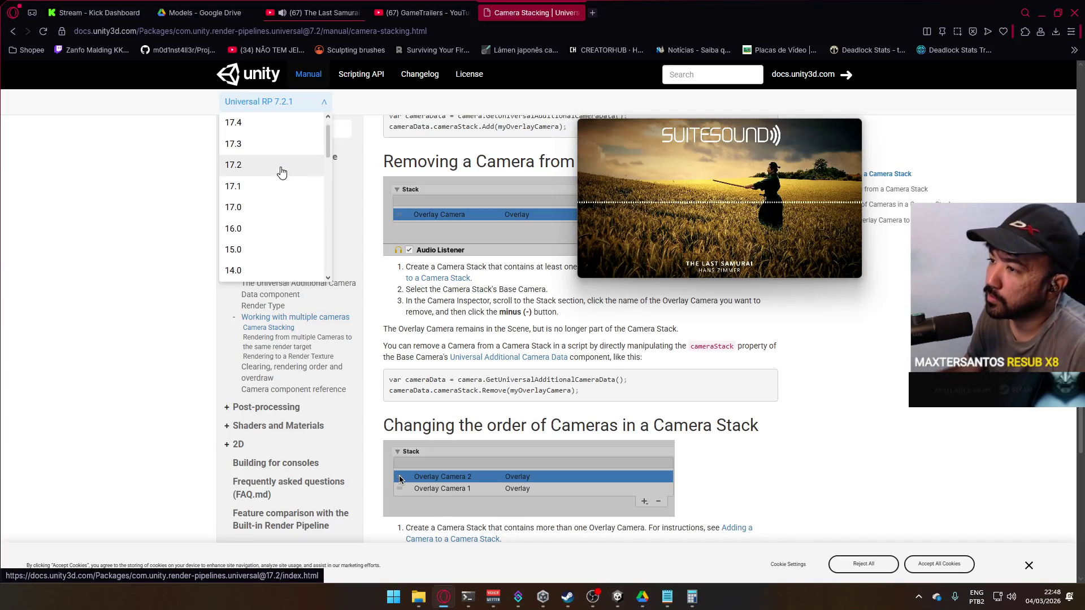
pyautogui.scroll(-2, 282, 172)
pyautogui.click(285, 178)
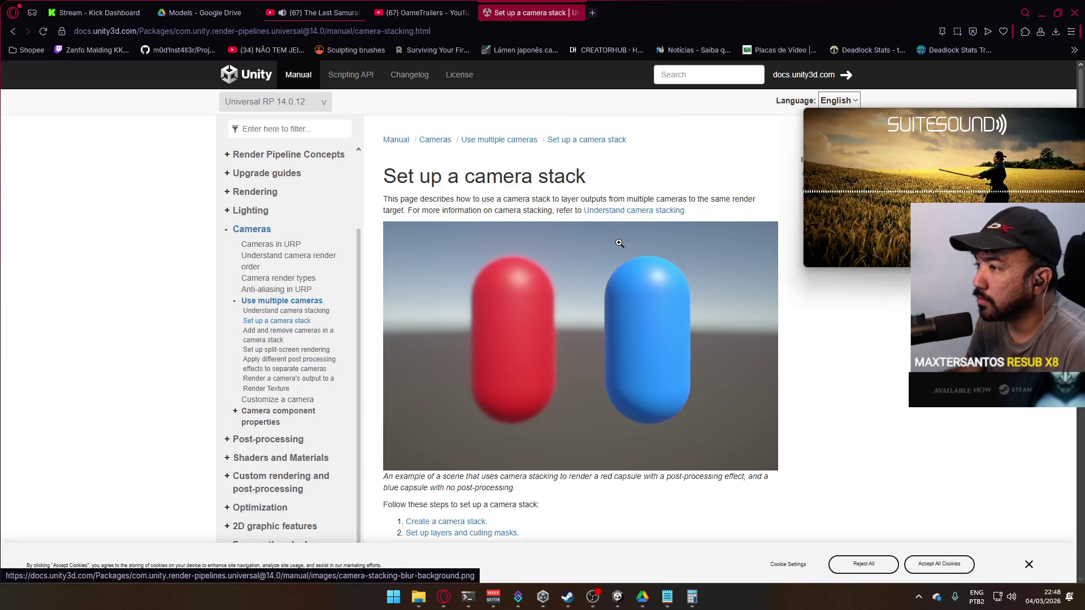
pyautogui.scroll(-4, 635, 248)
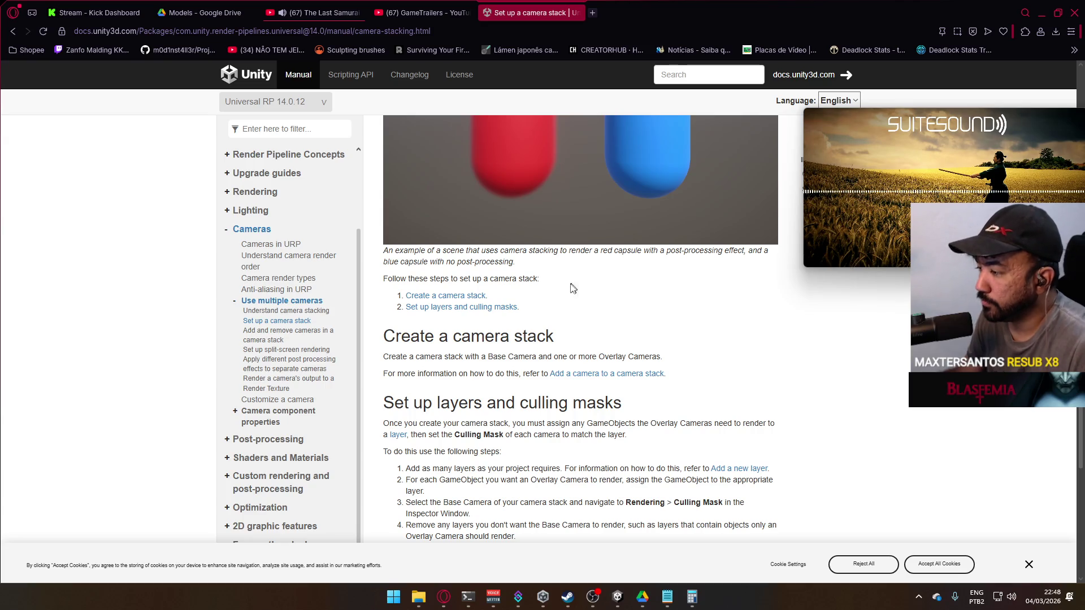
pyautogui.scroll(-1, 563, 292)
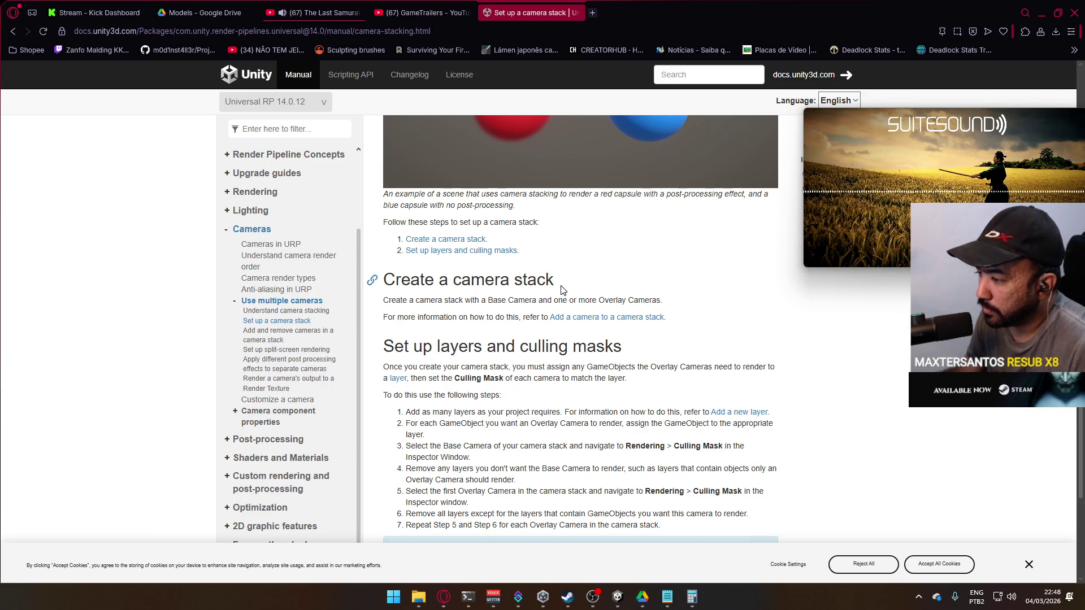
pyautogui.scroll(-2, 563, 291)
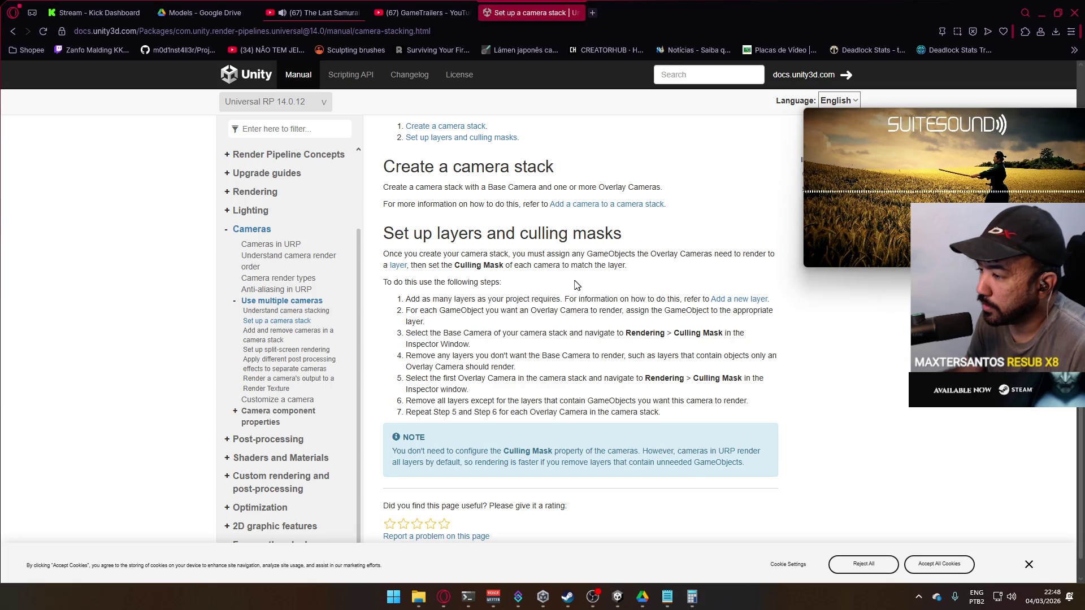
pyautogui.scroll(-1, 577, 284)
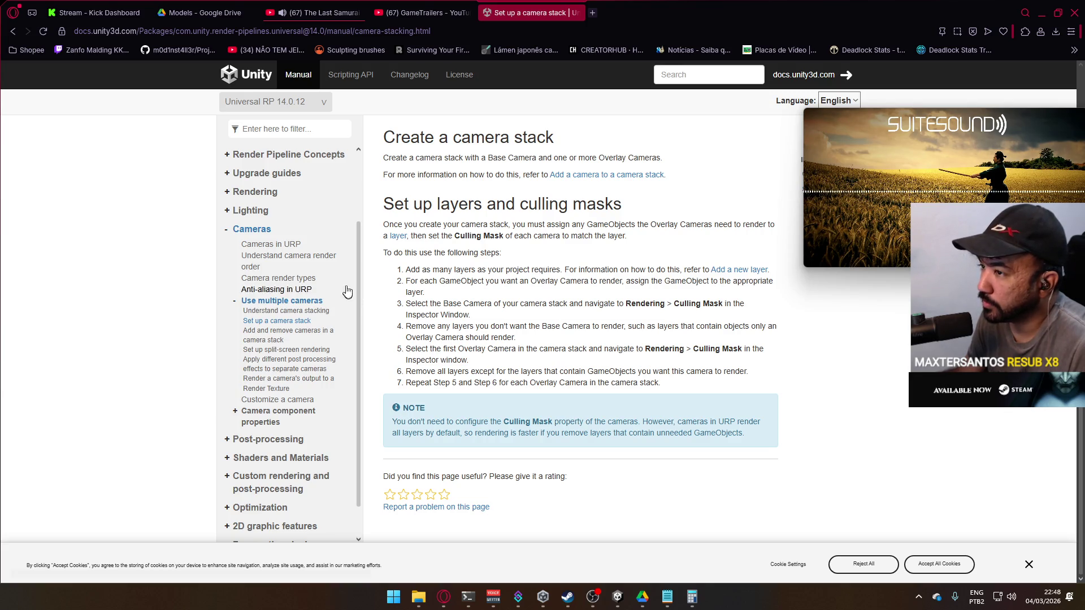
pyautogui.click(315, 332)
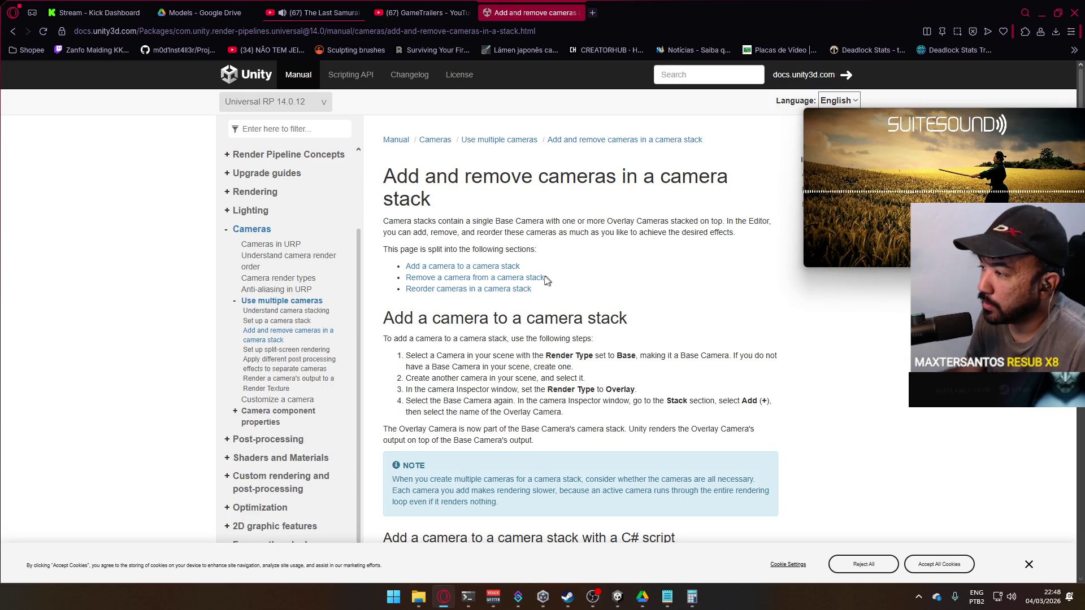
pyautogui.hotkey('alt', 'Tab')
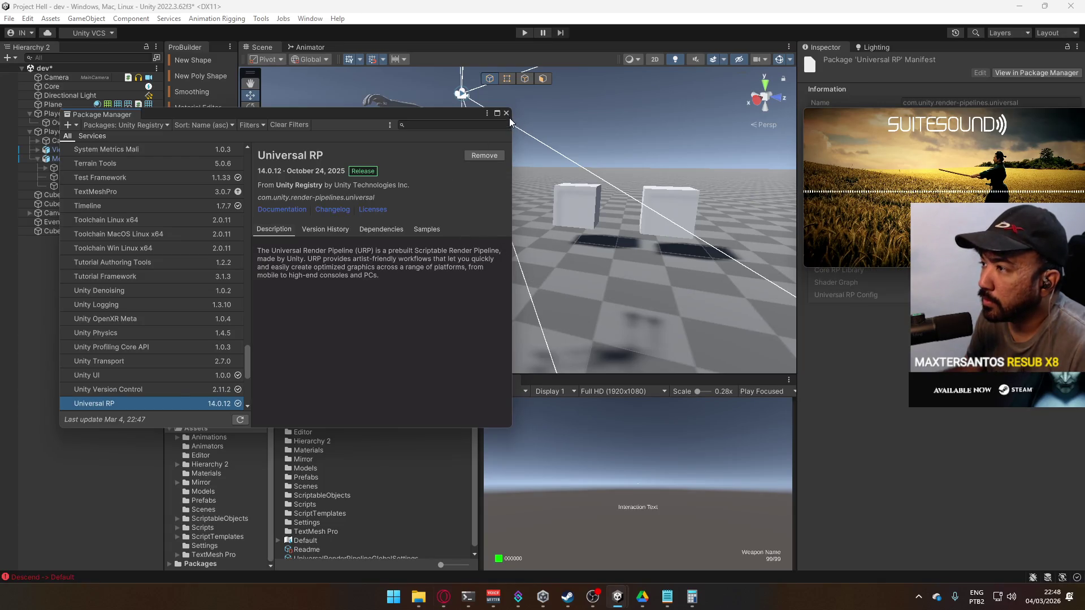
# - Close the Package Manager, inspect the main Camera's projection, then check the Overlay Camera's depth
pyautogui.click(506, 113)
pyautogui.click(86, 77)
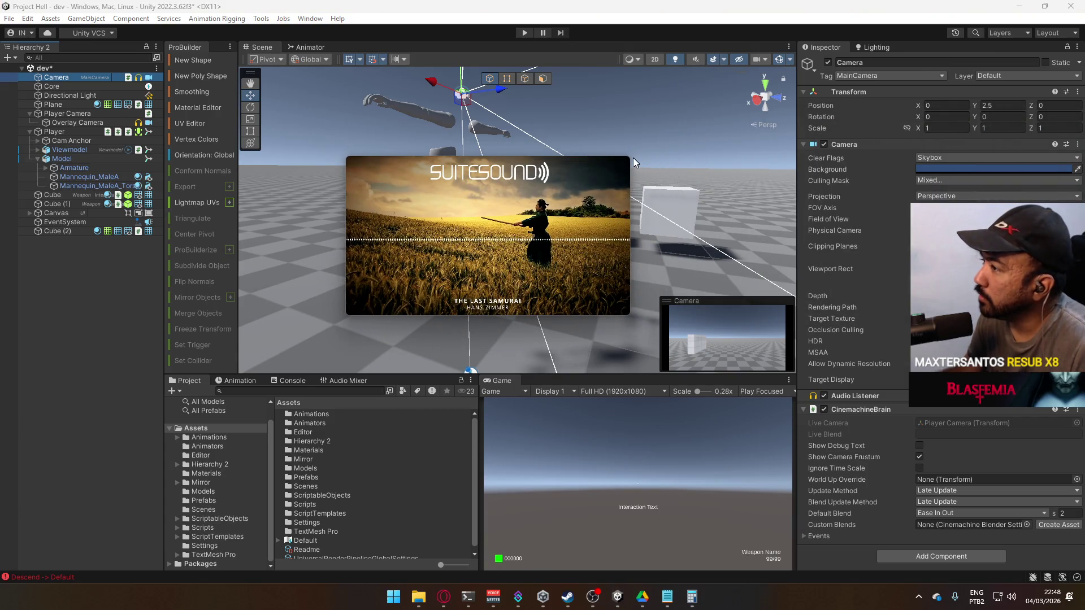
pyautogui.click(935, 197)
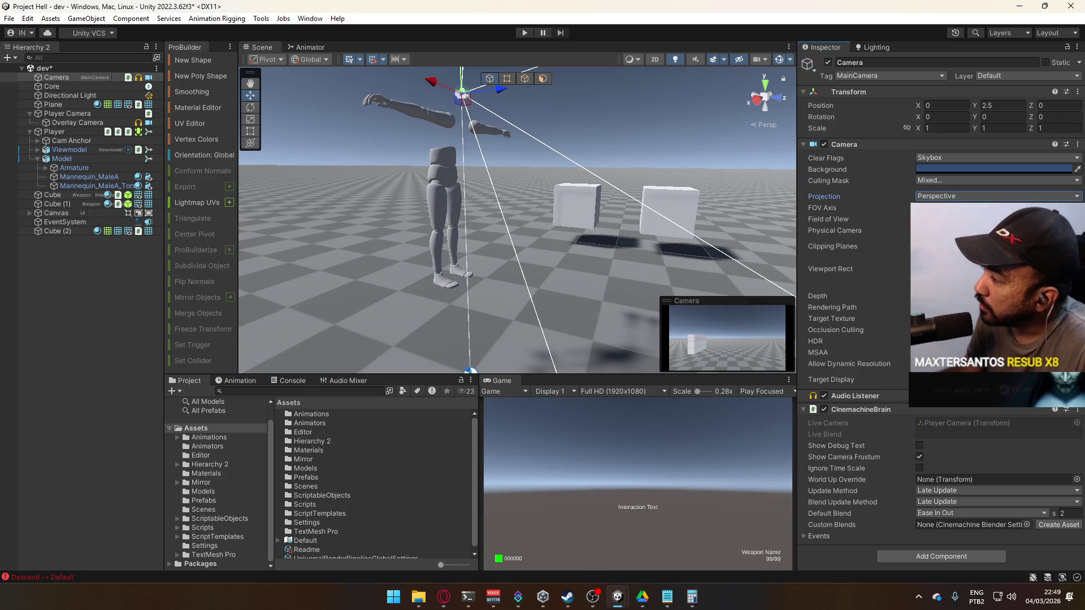
pyautogui.moveTo(877, 308)
pyautogui.moveTo(838, 295)
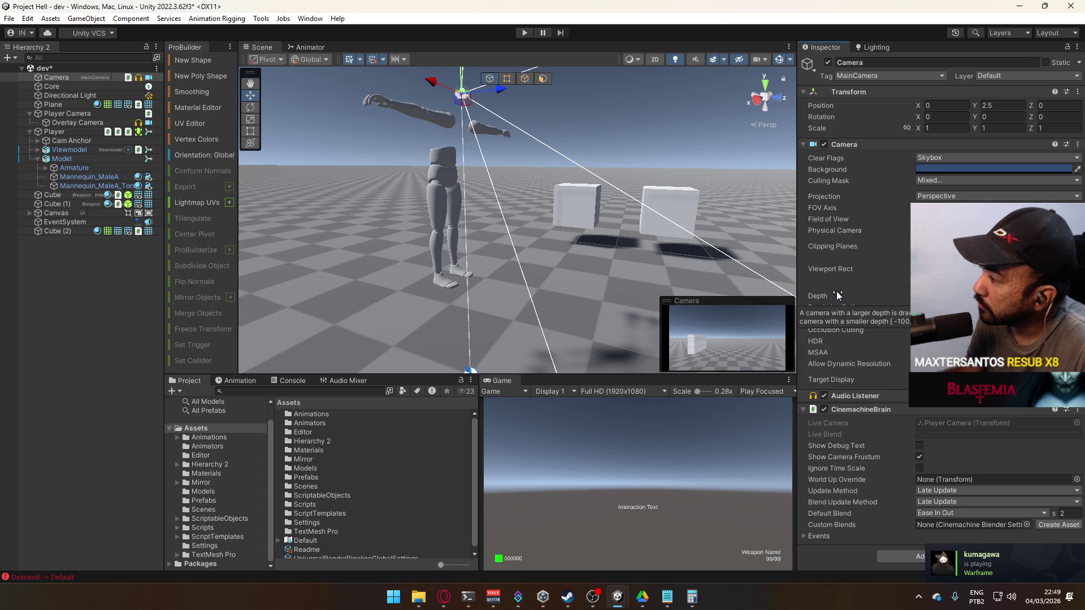
pyautogui.click(83, 115)
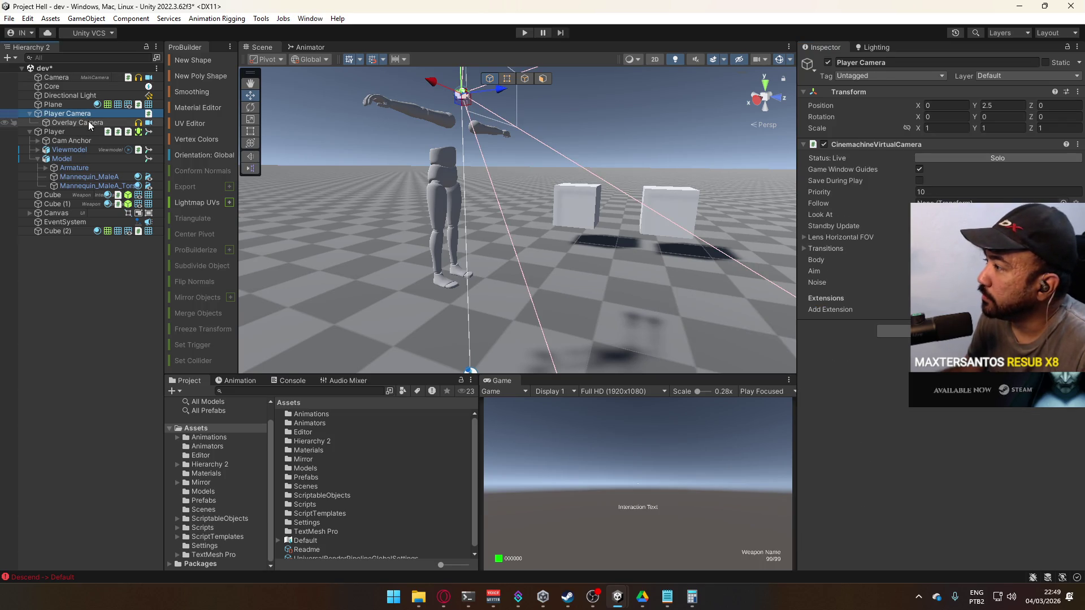
pyautogui.click(88, 122)
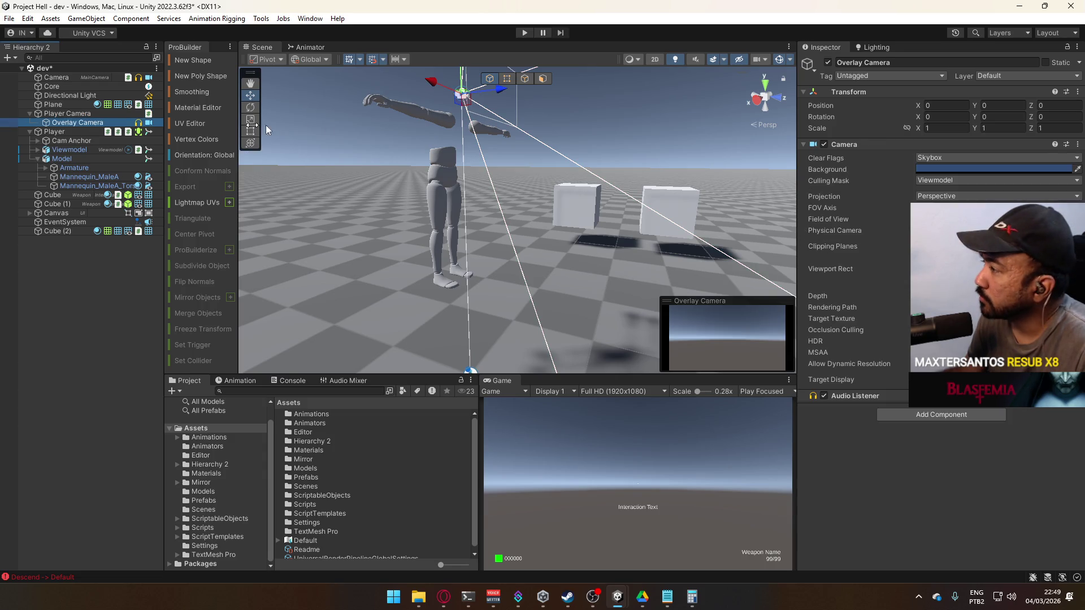
pyautogui.click(818, 296)
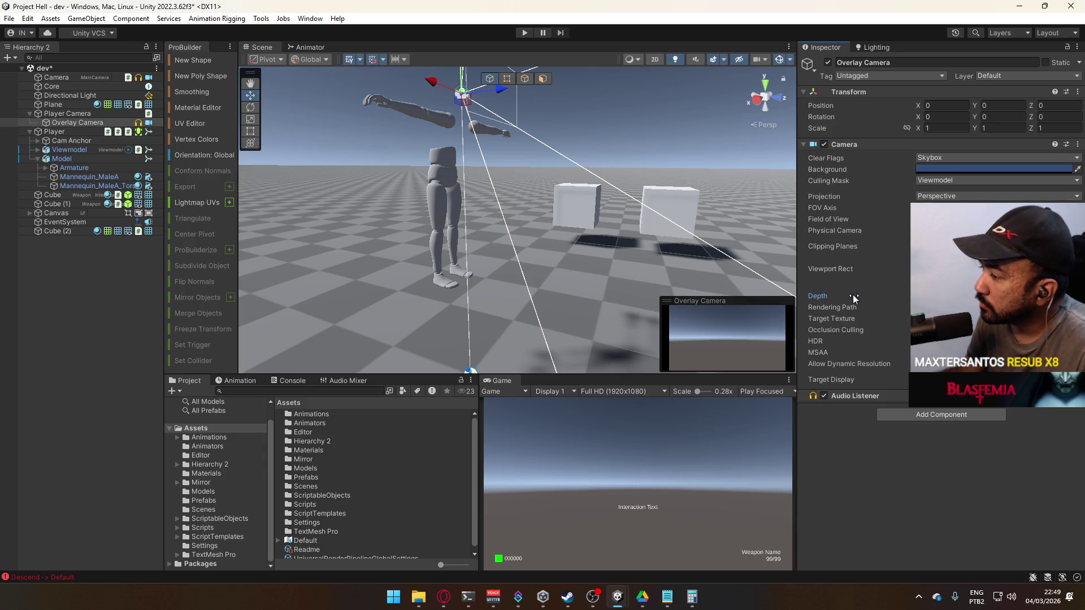
# - Enter Play mode and change the main Camera's Culling Mask layers to test the viewmodel
pyautogui.click(525, 33)
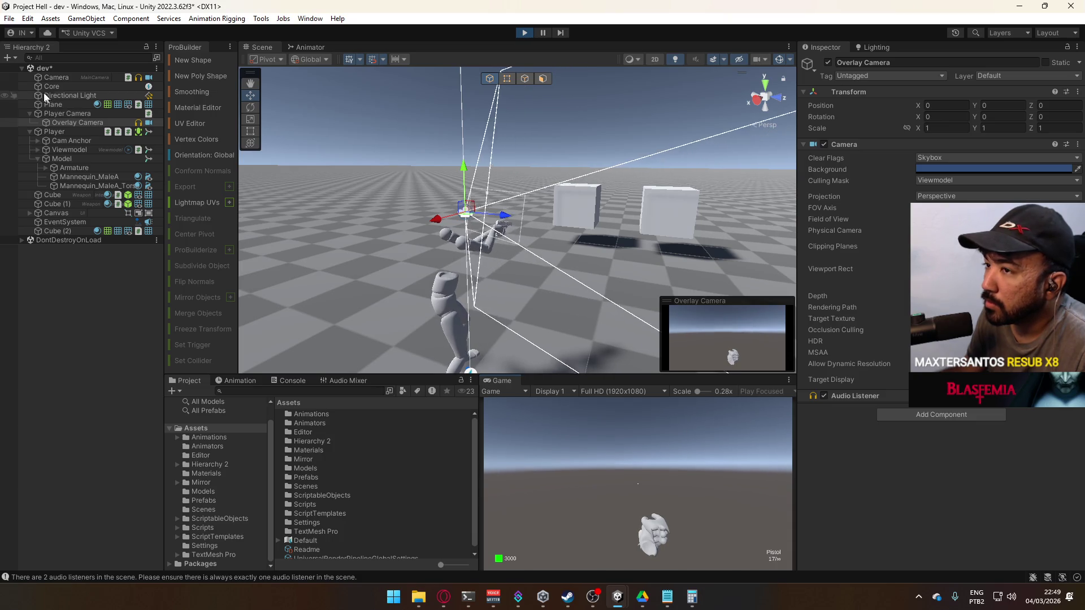
pyautogui.click(70, 78)
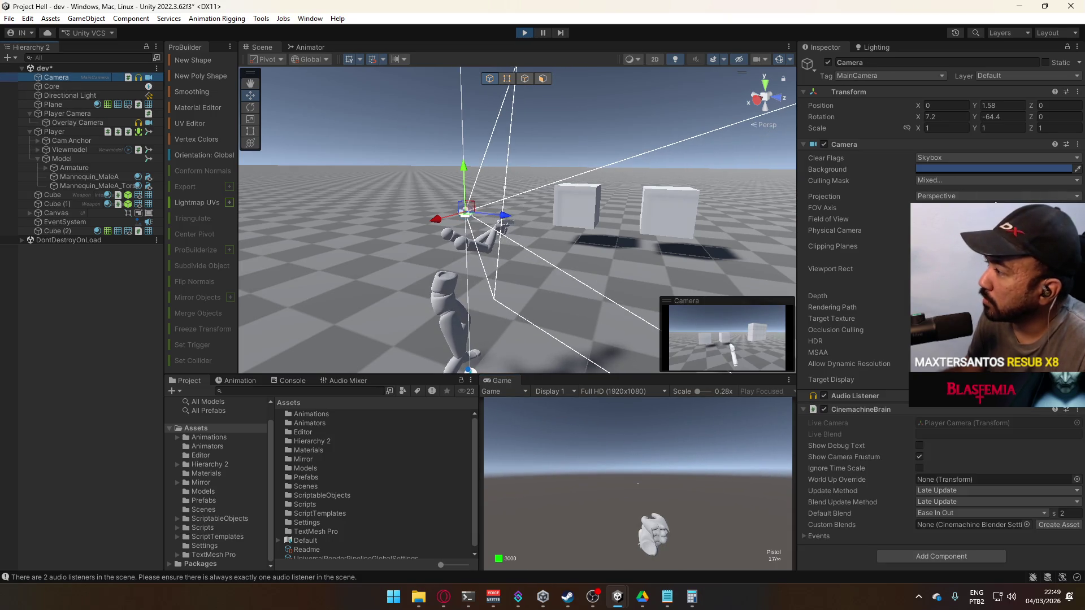
pyautogui.click(955, 179)
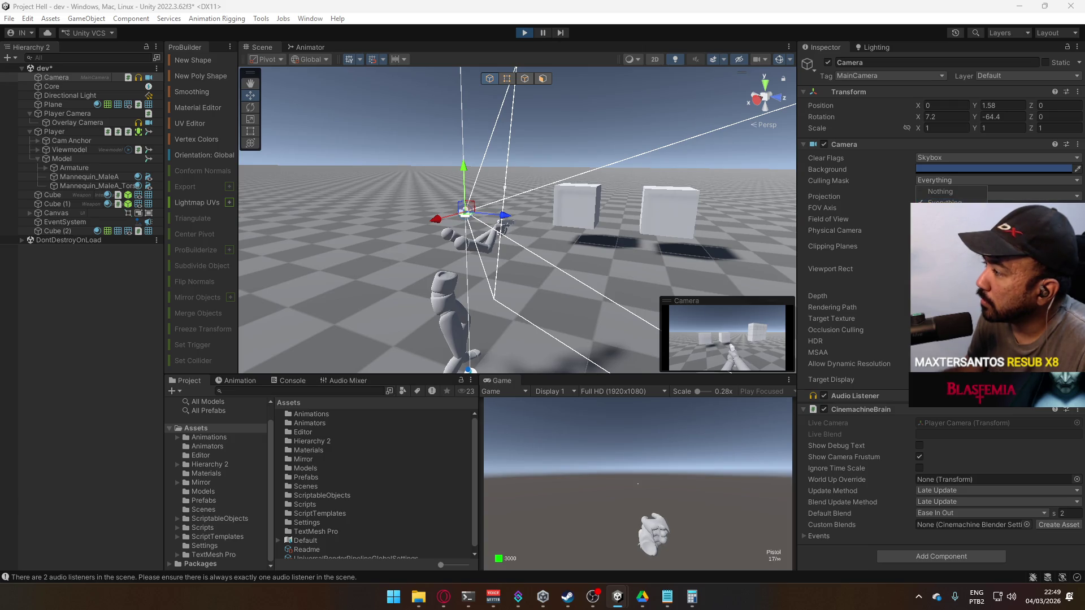
pyautogui.click(949, 222)
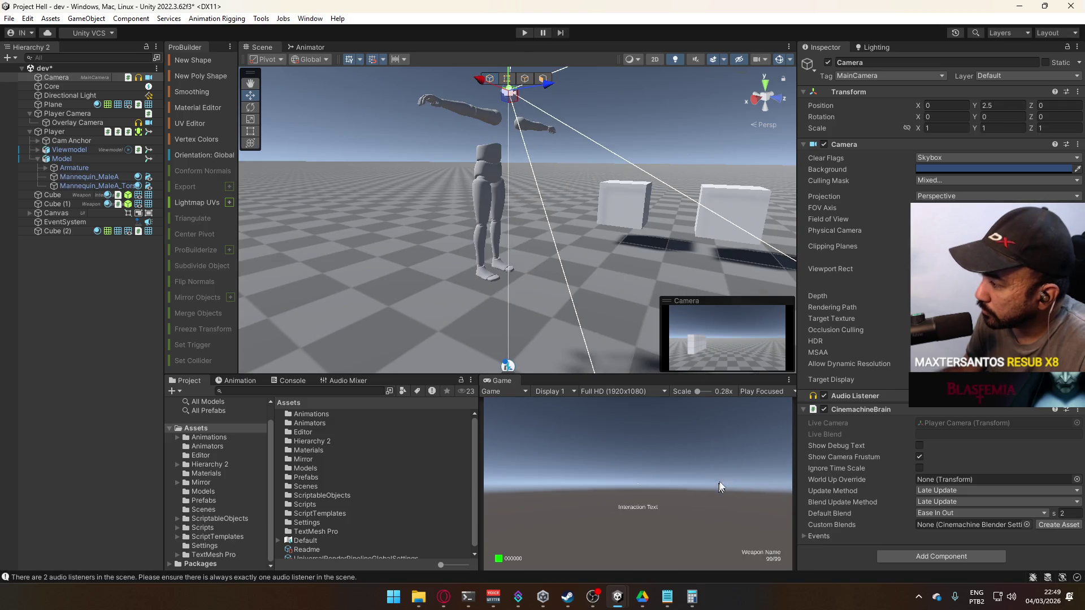
# - Check the Camera settings in the Project FPS project, then create a new Camera from the GameObject menu
pyautogui.moveTo(617, 596)
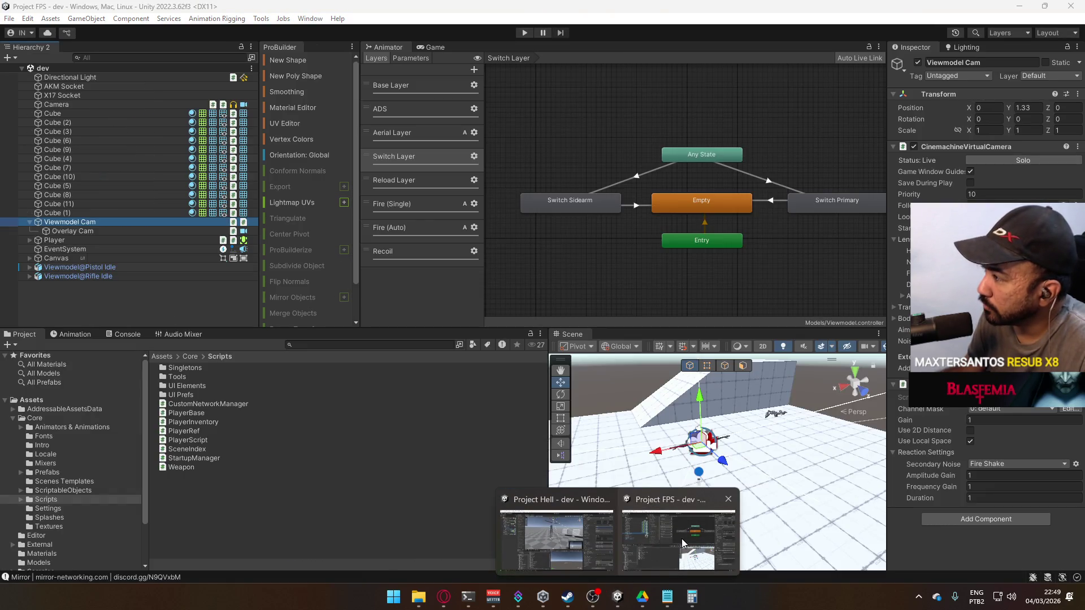
pyautogui.click(682, 538)
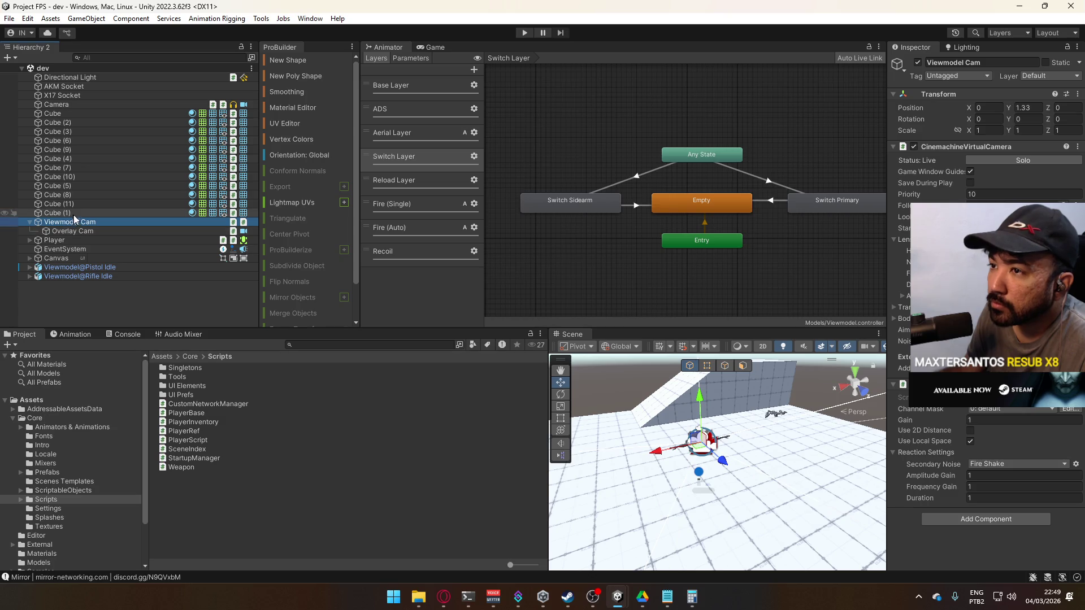
pyautogui.click(56, 105)
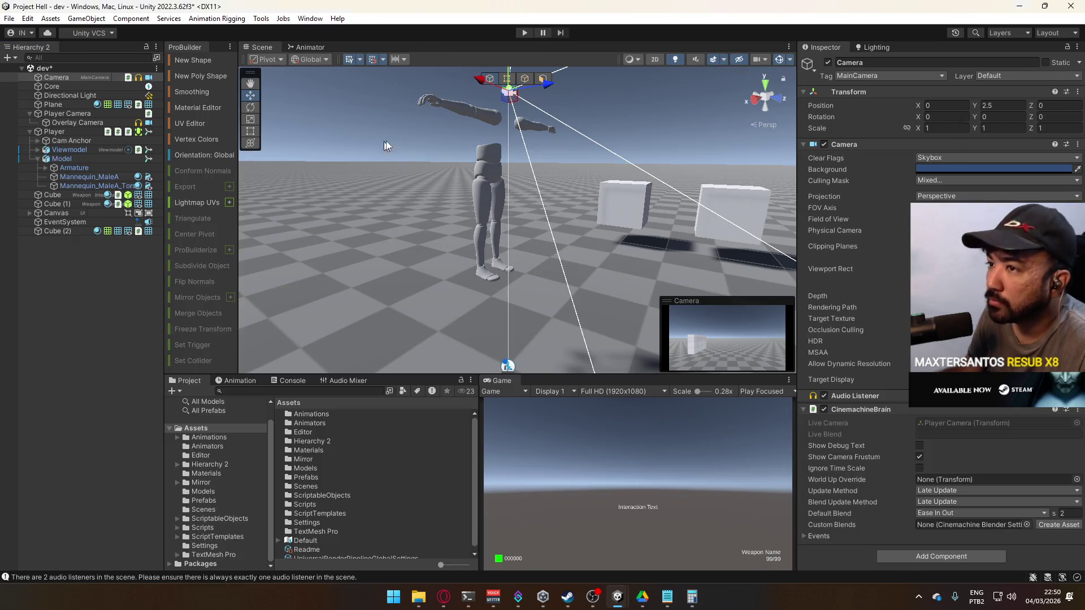
pyautogui.click(131, 19)
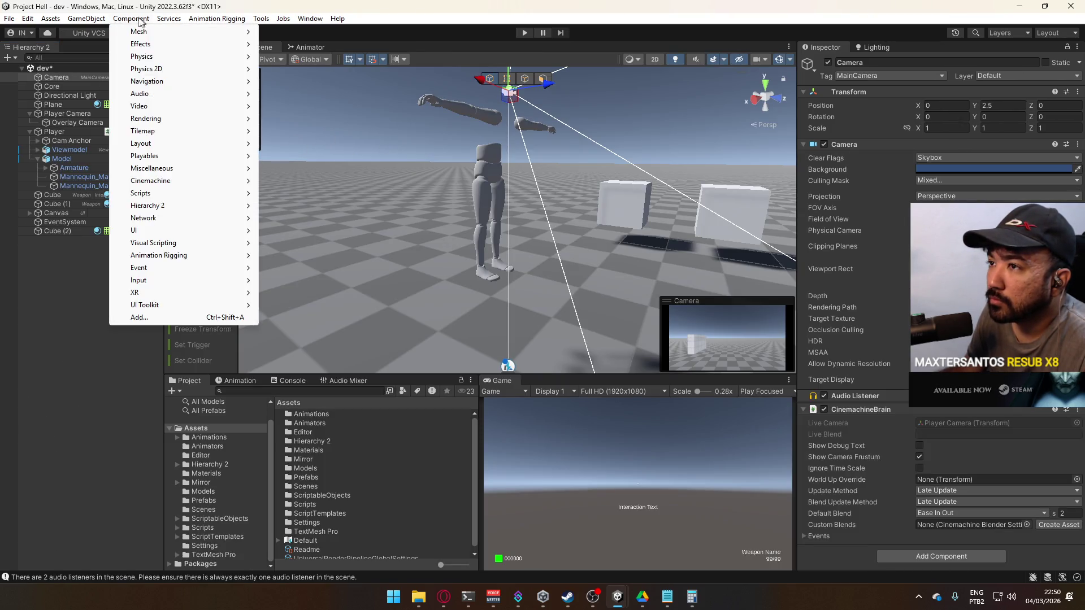
pyautogui.moveTo(87, 19)
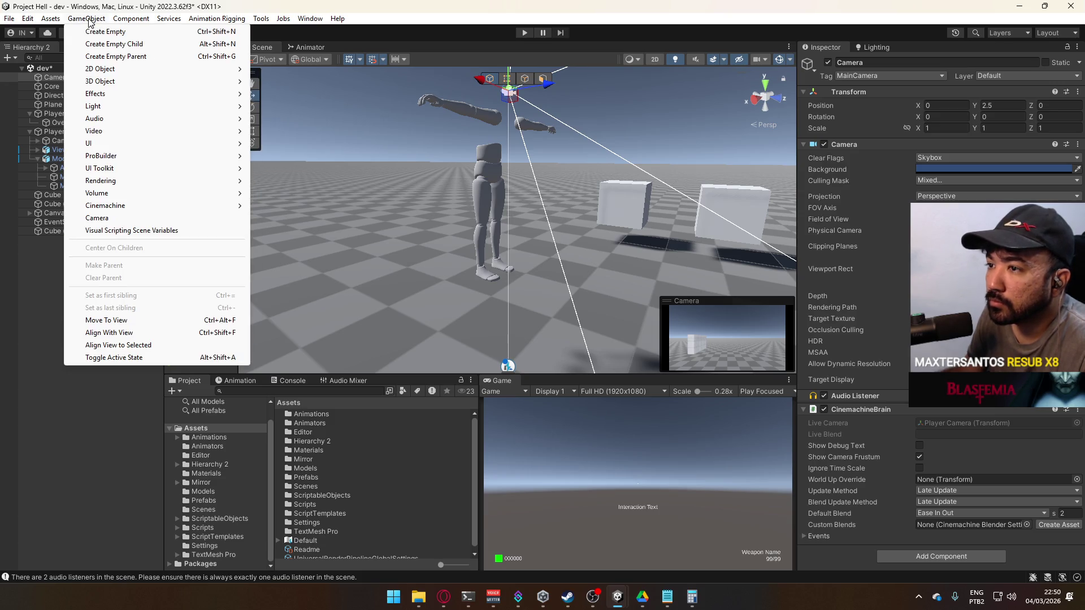
pyautogui.click(160, 217)
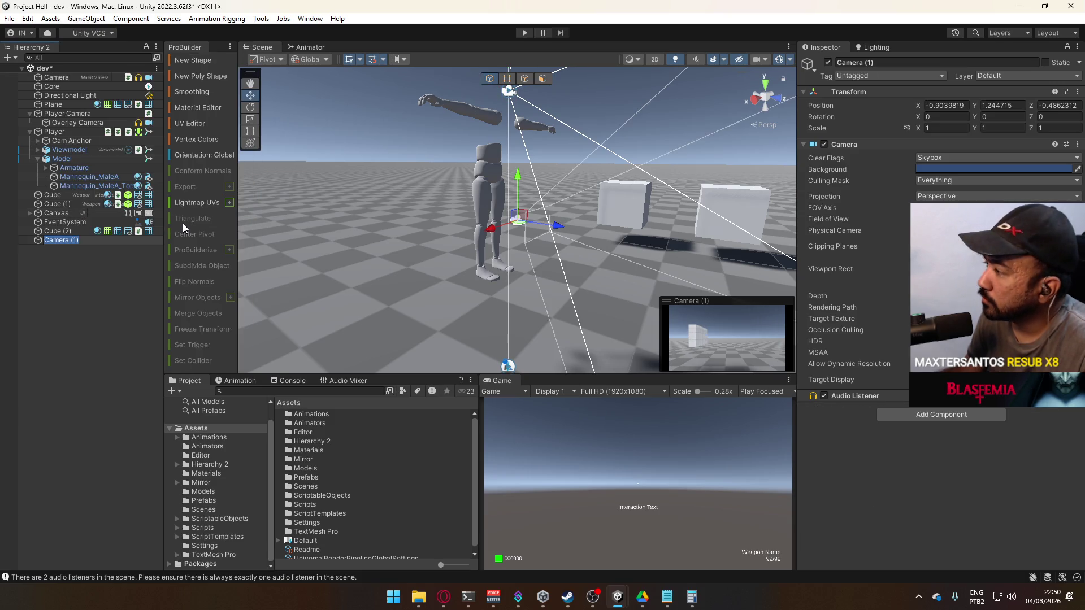
# - Delete Camera (1), save the scene with Ctrl+S, and reselect the main Camera
pyautogui.click(56, 256)
pyautogui.click(50, 239)
pyautogui.press('Delete')
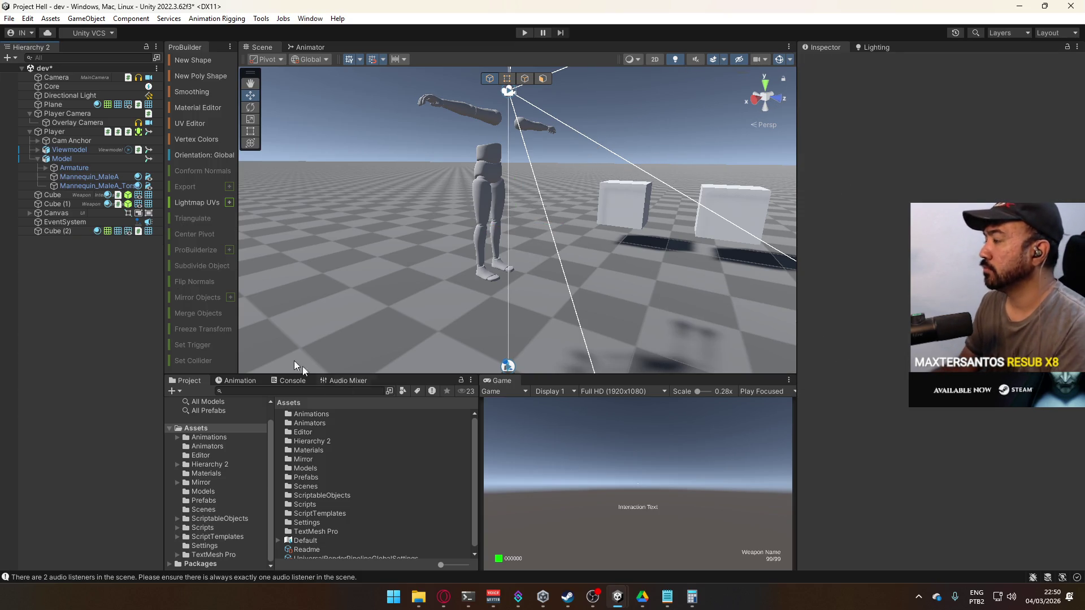
pyautogui.moveTo(445, 597)
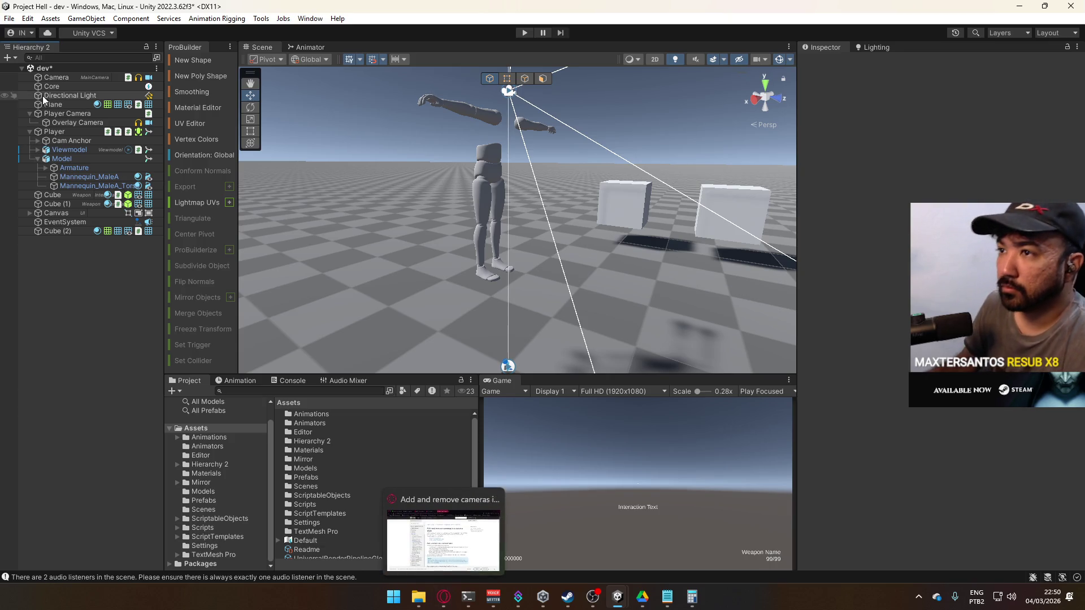
pyautogui.hotkey('ctrl', 's')
pyautogui.click(56, 77)
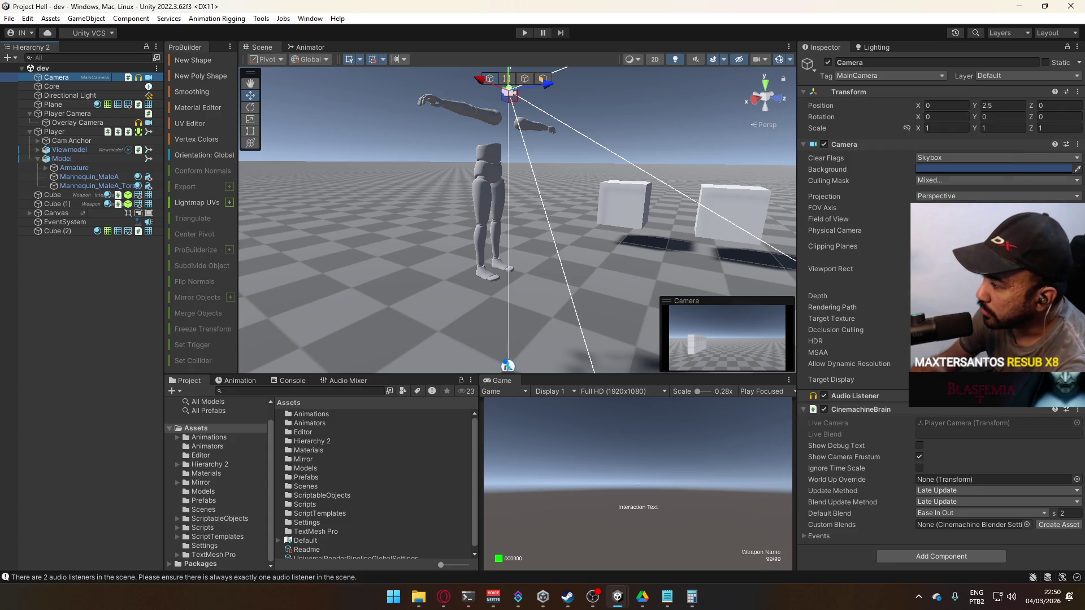
pyautogui.click(310, 18)
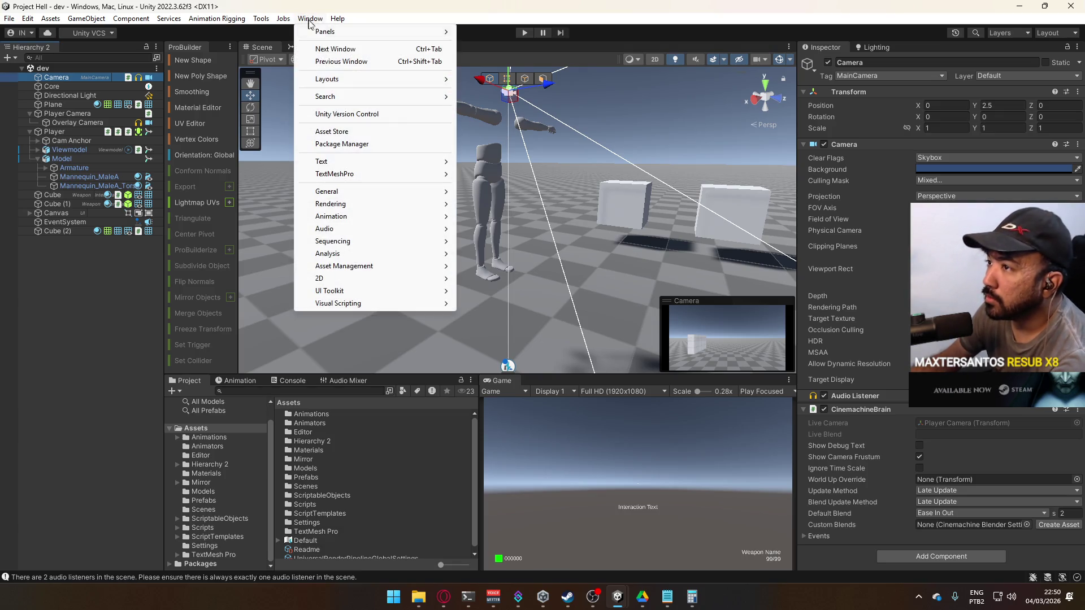
# - Update the Cinemachine package to version 2.10.6 in the Package Manager
pyautogui.click(409, 143)
pyautogui.scroll(5, 170, 212)
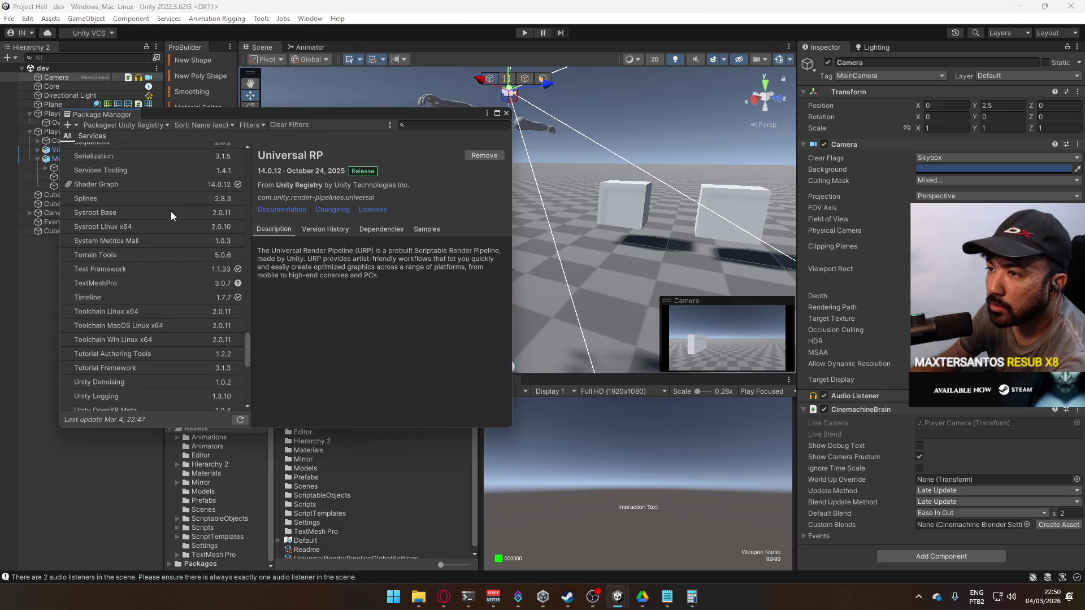
pyautogui.scroll(15, 229, 191)
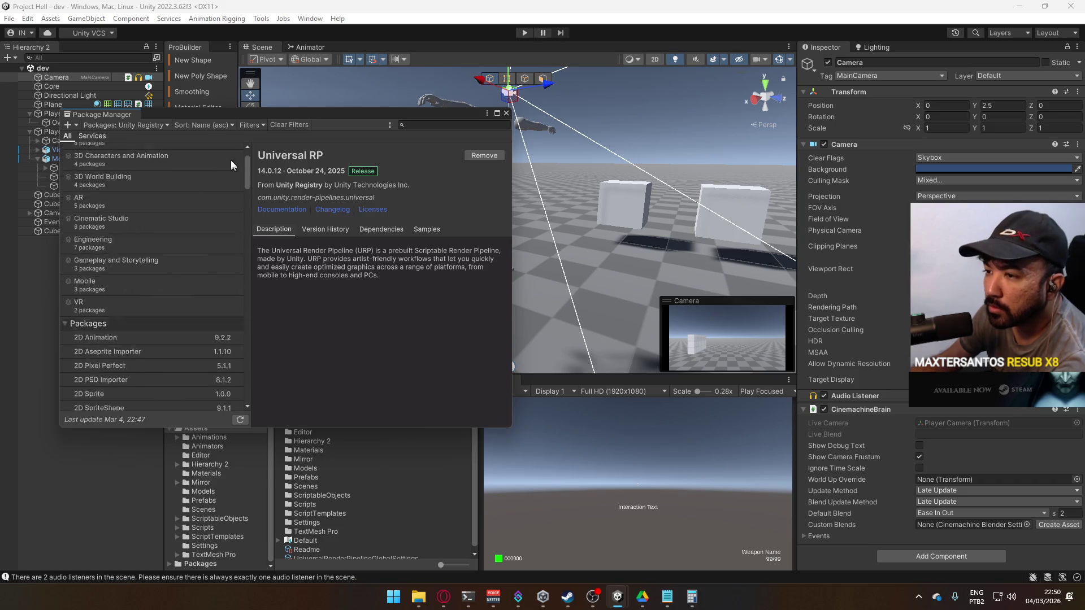
pyautogui.scroll(-8, 227, 190)
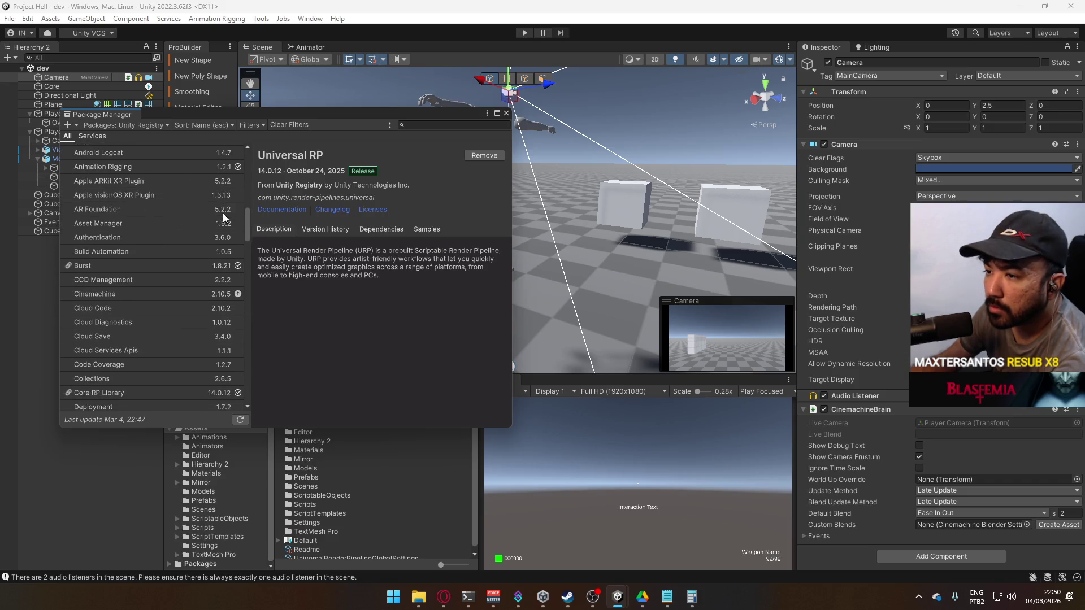
pyautogui.scroll(-2, 222, 225)
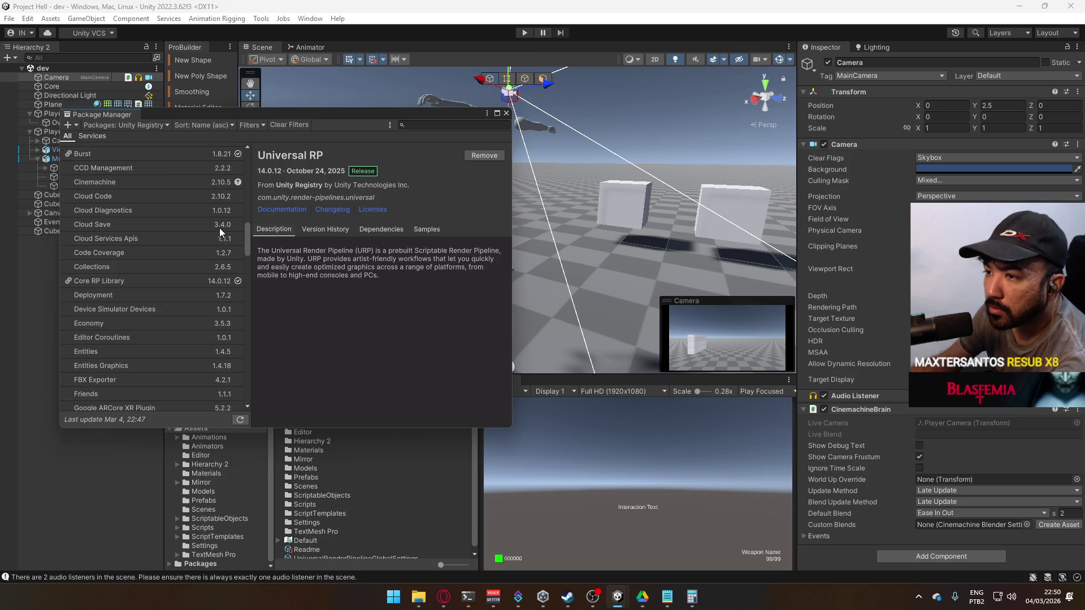
pyautogui.click(191, 182)
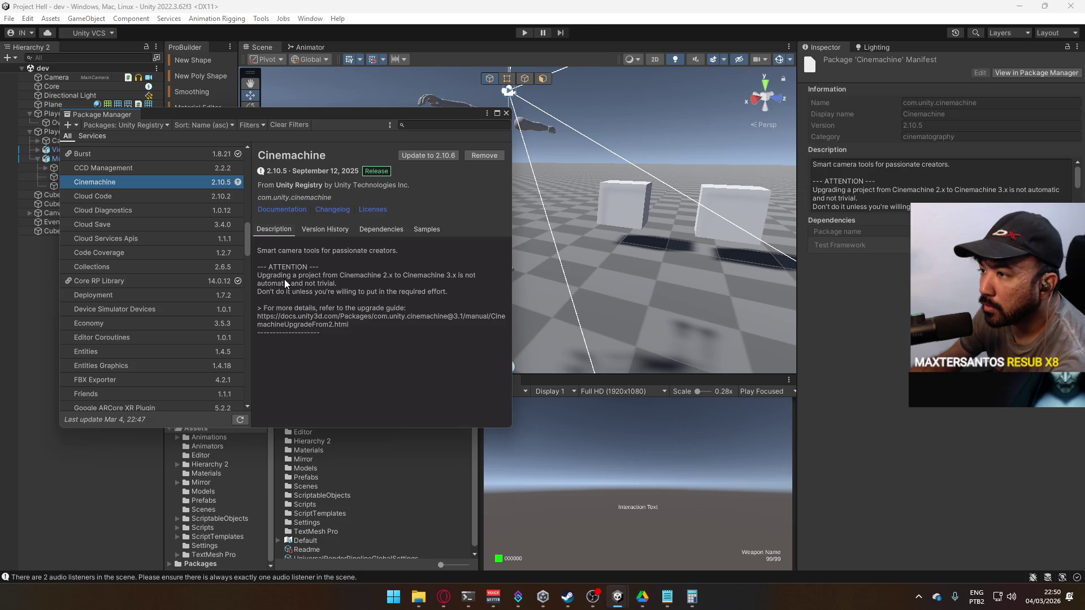
pyautogui.click(432, 158)
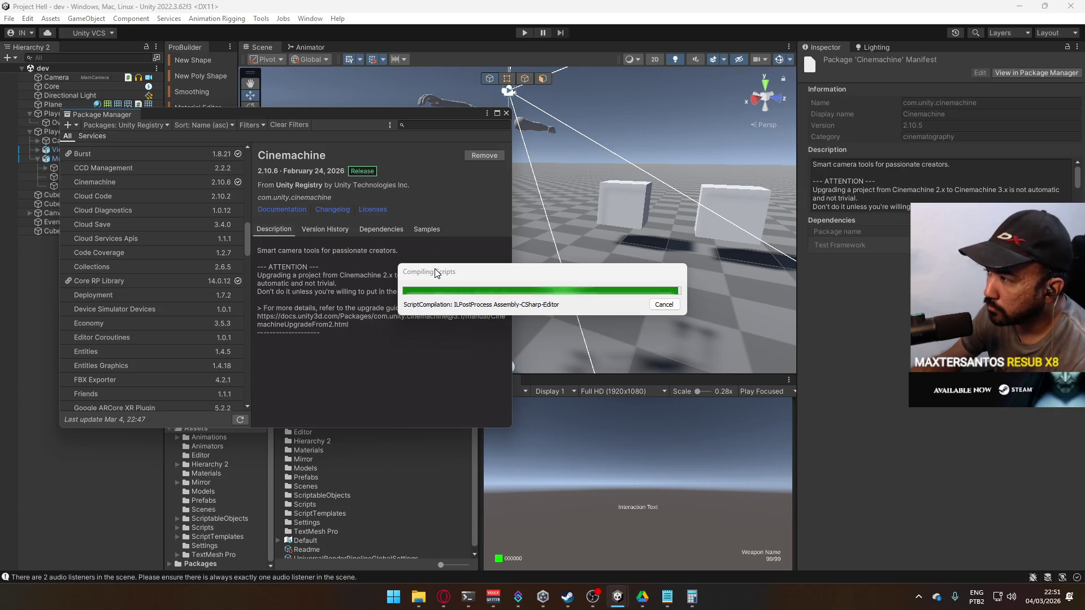
pyautogui.click(443, 597)
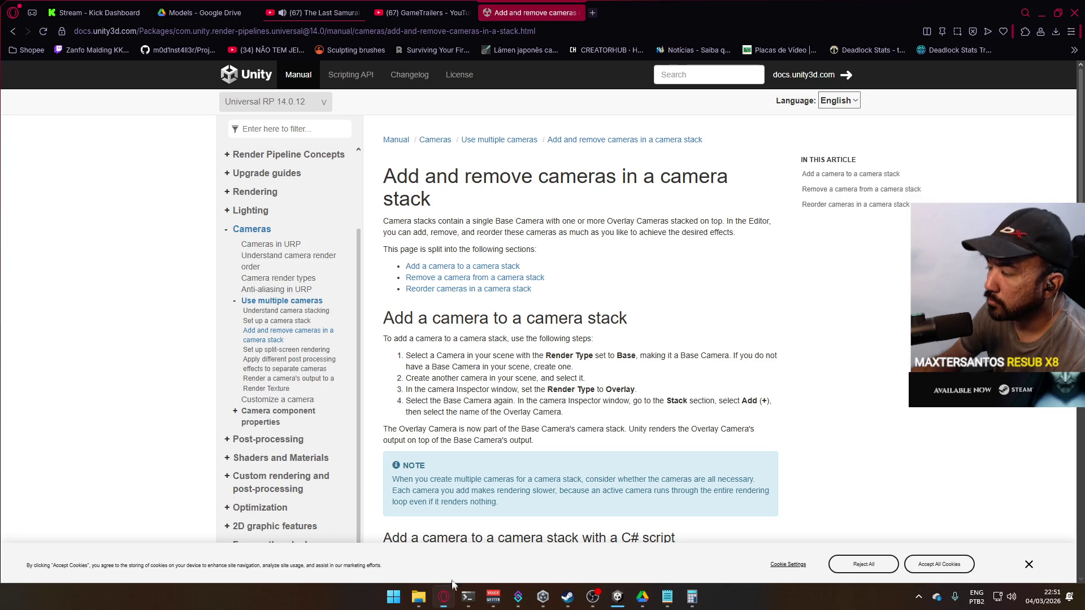
# - Search Google for 'urp camera missing properties' in a new browser tab
pyautogui.click(592, 12)
pyautogui.write('urp camera missing properit')
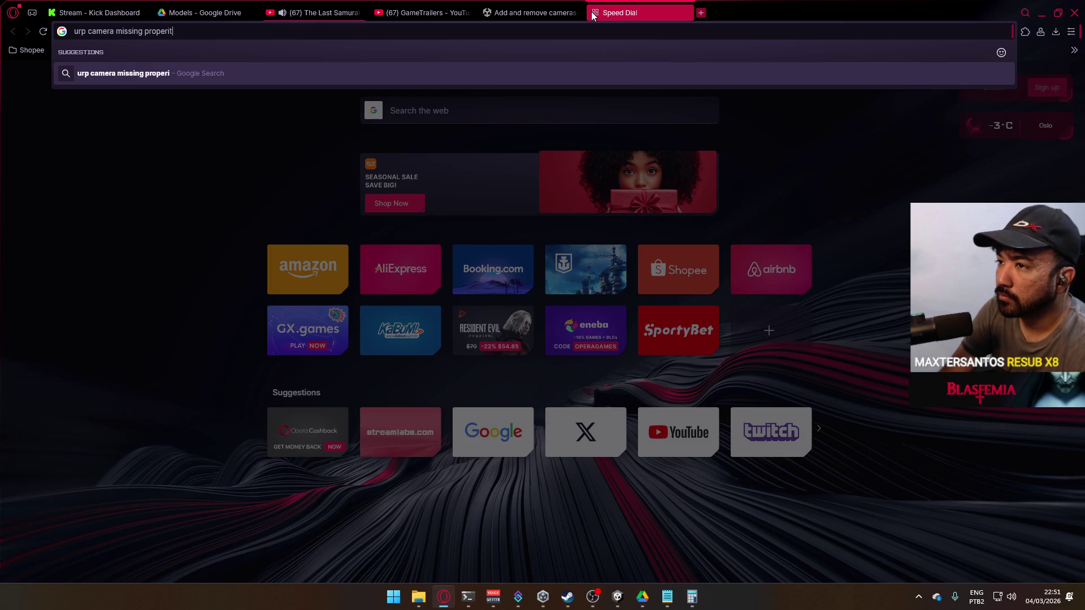
pyautogui.press('BackSpace')
pyautogui.press('BackSpace')
pyautogui.press('BackSpace')
pyautogui.write('ties')
pyautogui.press('Return')
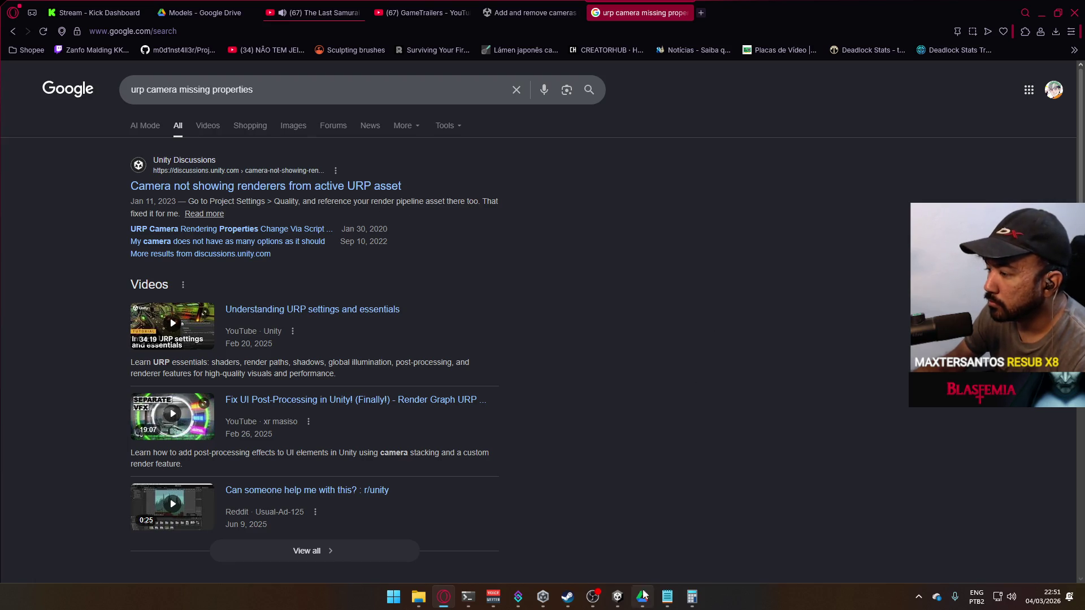
# - Return to Unity, close the Package Manager and select the Player Camera
pyautogui.moveTo(617, 597)
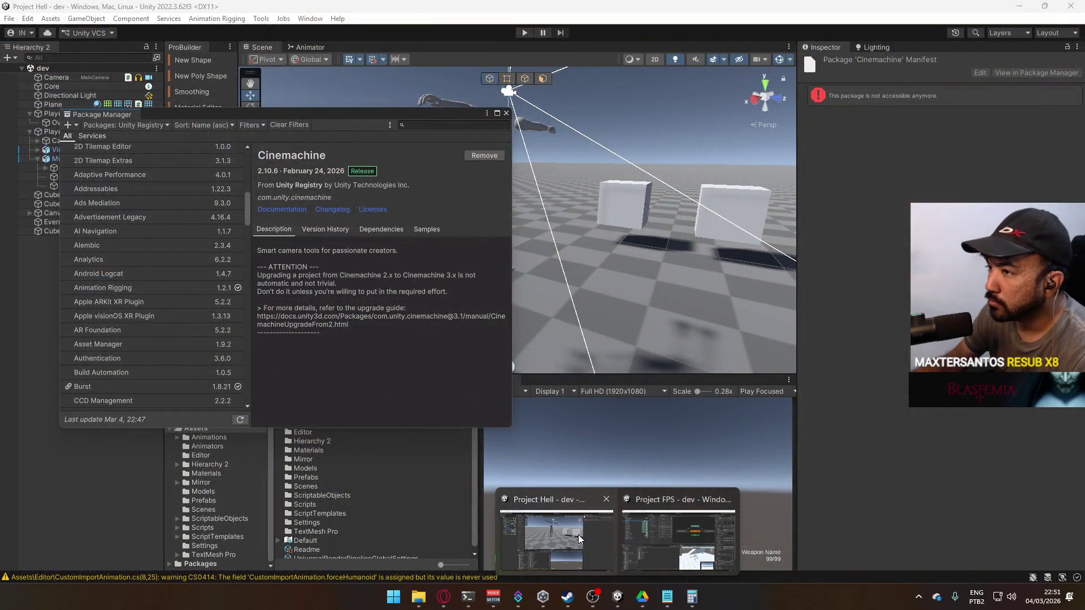
pyautogui.click(578, 534)
pyautogui.click(506, 114)
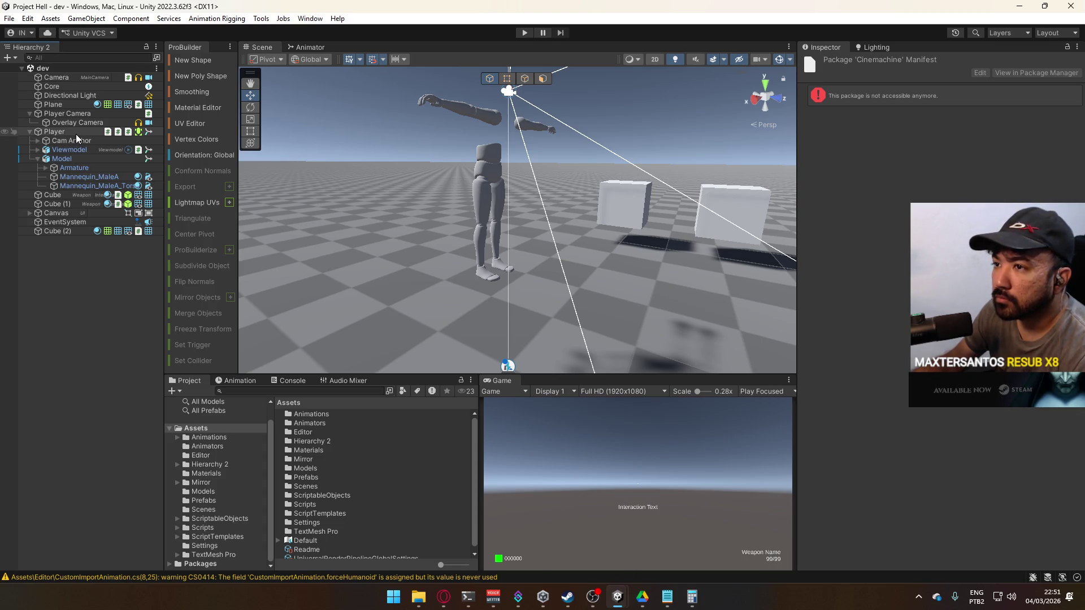
pyautogui.click(80, 115)
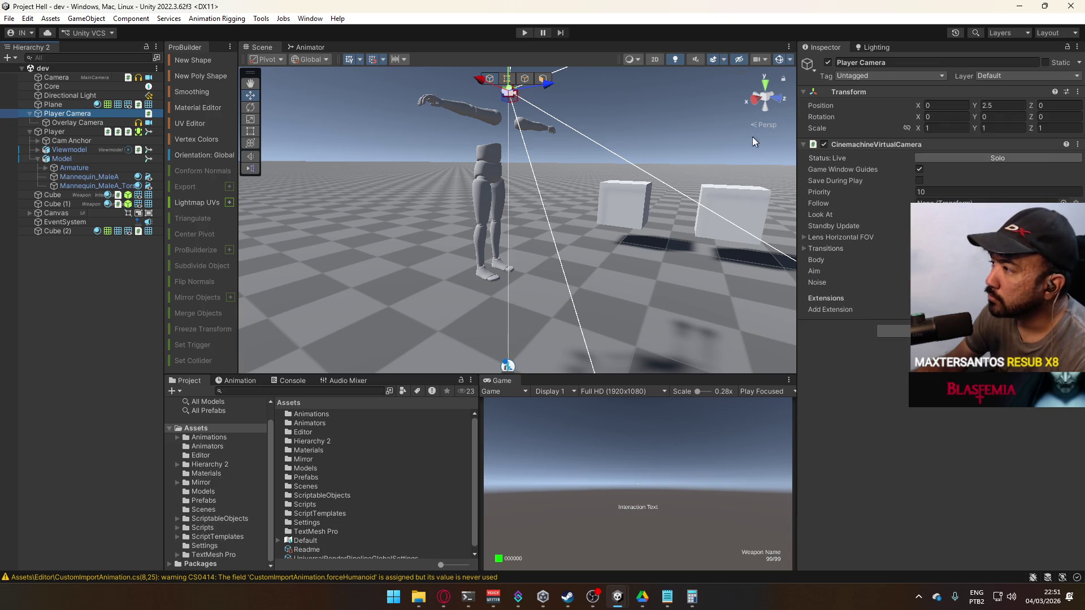
# - Clear the Console warning and open Project Settings from the Edit menu
pyautogui.click(274, 380)
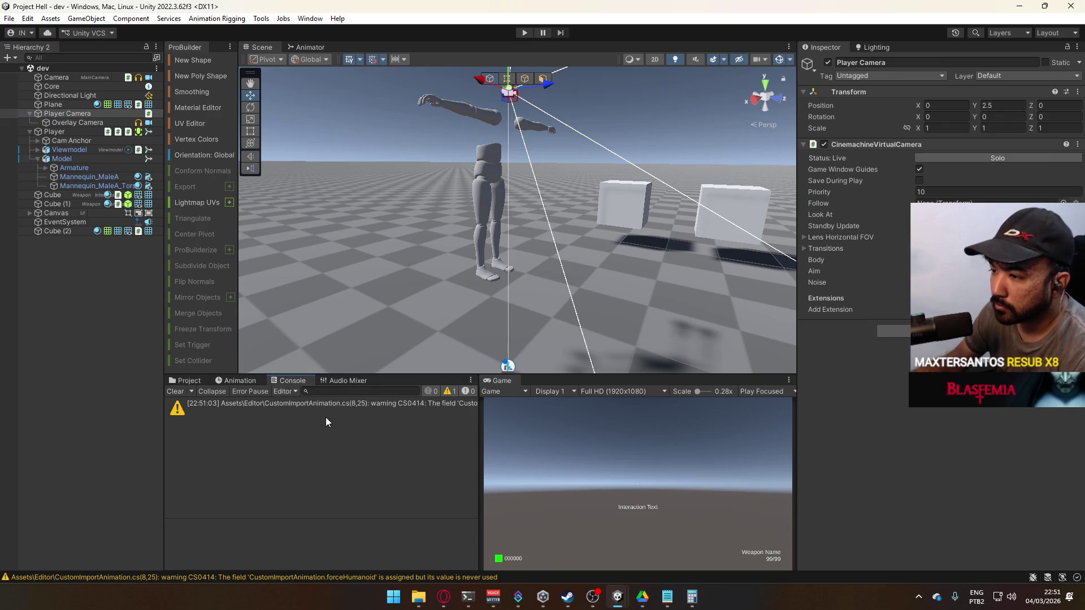
pyautogui.click(177, 391)
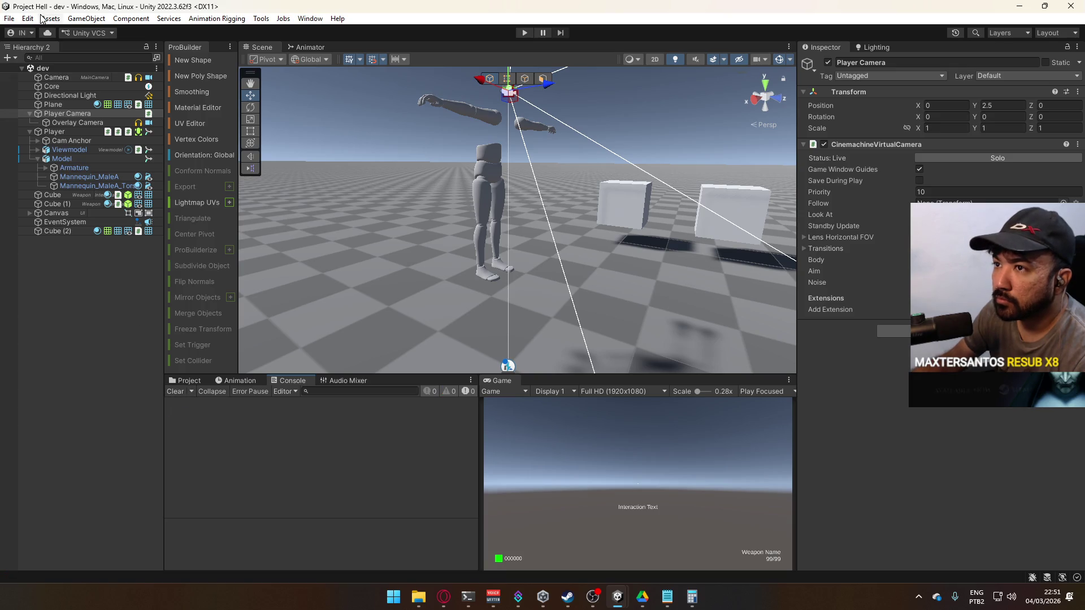
pyautogui.click(27, 18)
pyautogui.click(84, 400)
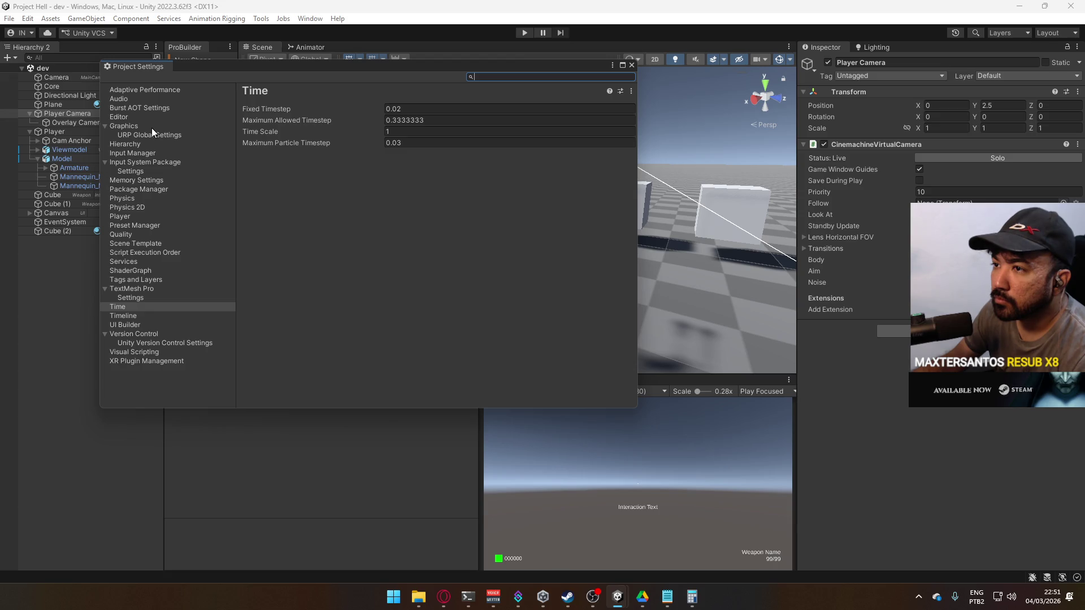
# - In Quality settings, use URP-Performant as the render pipeline asset and set VSync Count to Don't Sync
pyautogui.click(143, 235)
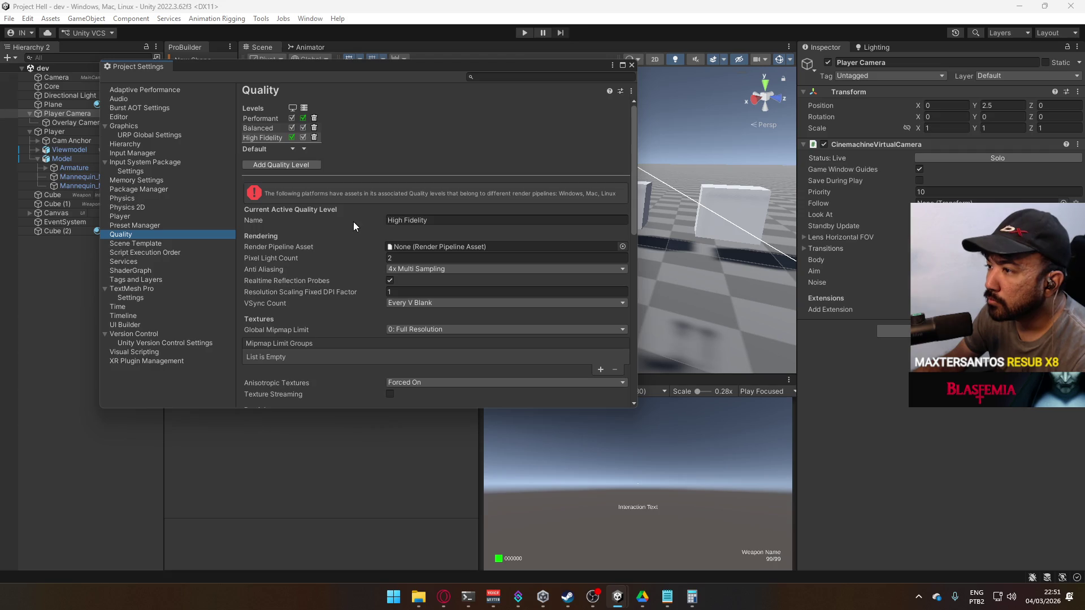
pyautogui.click(622, 246)
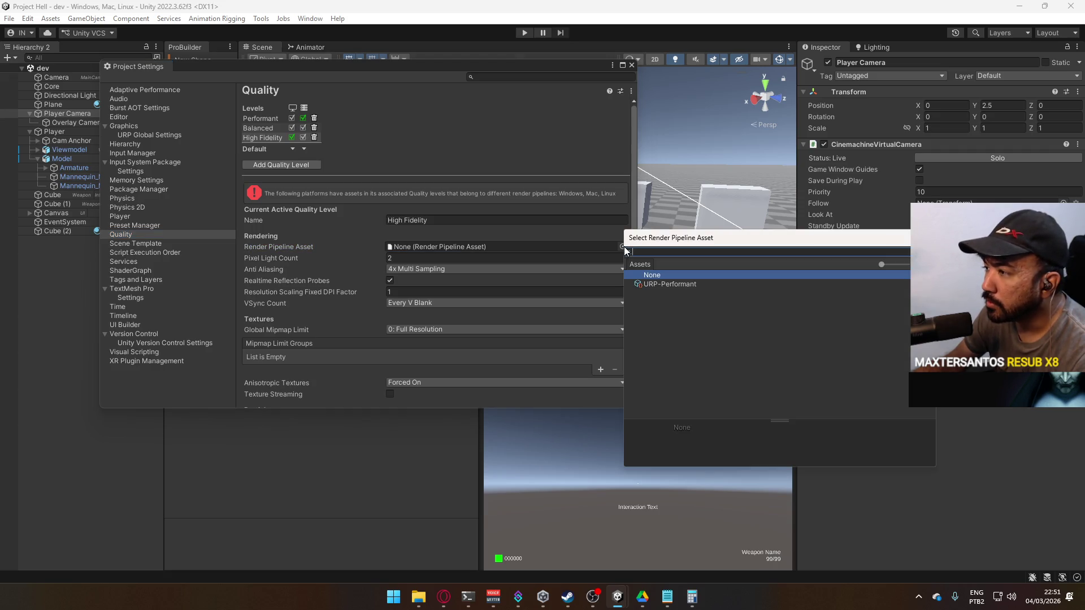
pyautogui.click(698, 284)
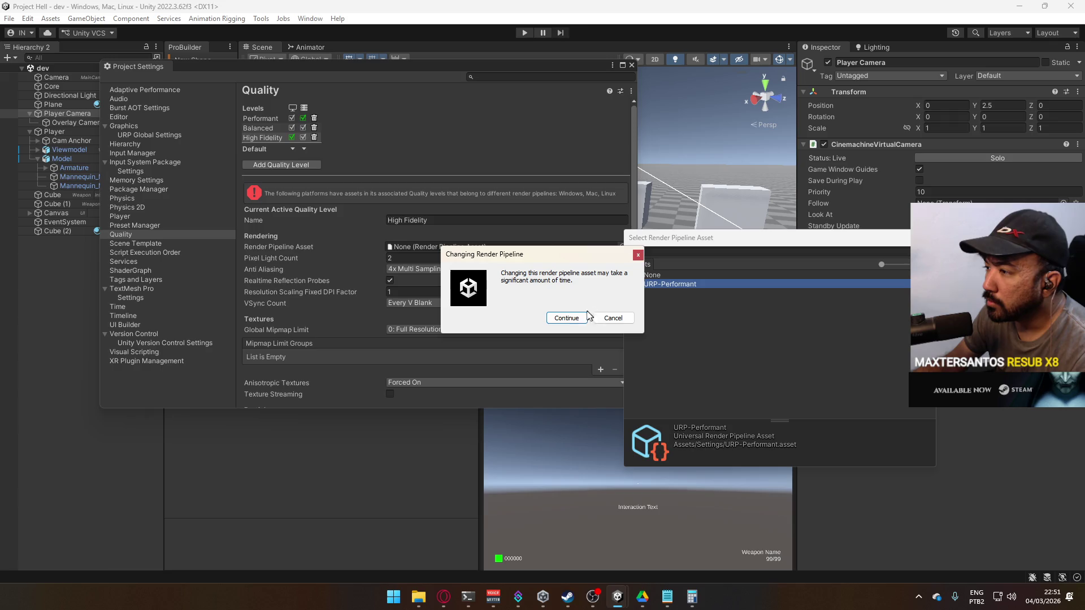
pyautogui.click(565, 318)
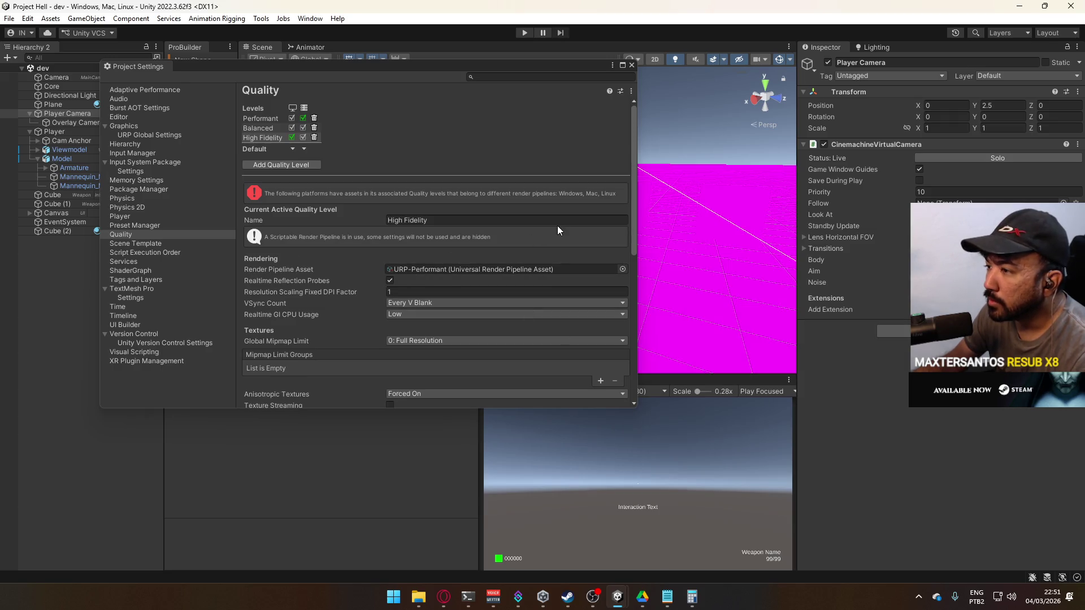
pyautogui.click(426, 302)
pyautogui.click(420, 313)
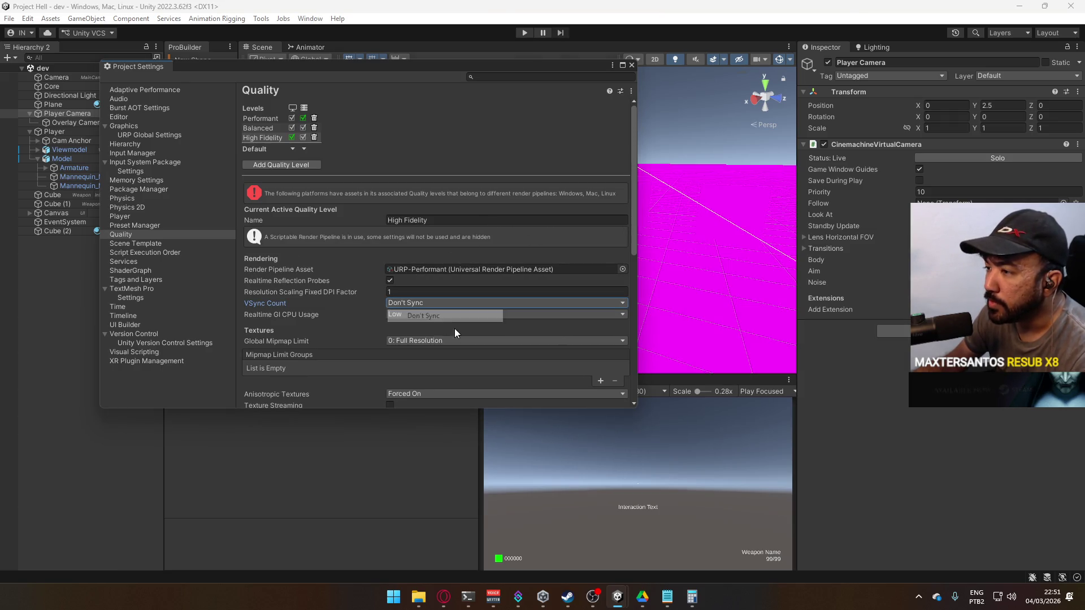
pyautogui.click(418, 314)
pyautogui.click(298, 300)
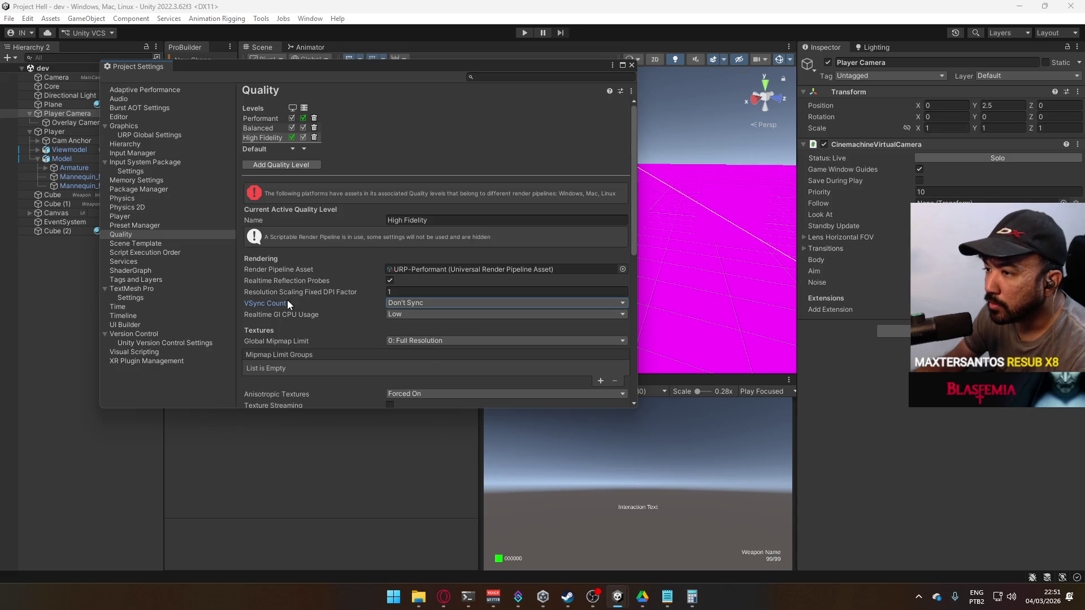
# - Set the Graphics render pipeline asset to URP-Performant, confirm the switch, and close Project Settings
pyautogui.click(137, 135)
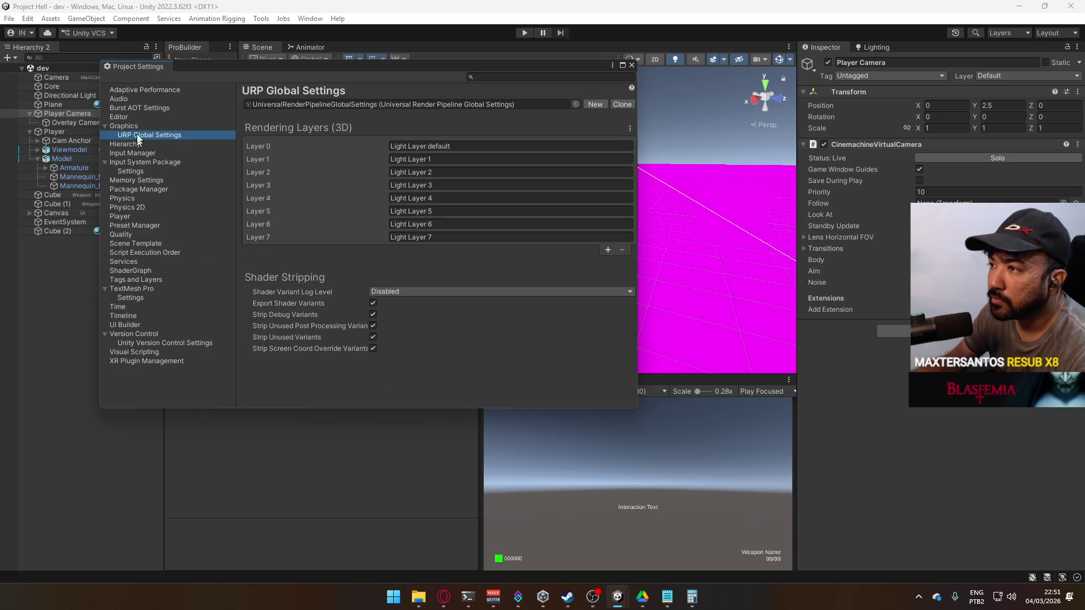
pyautogui.click(143, 126)
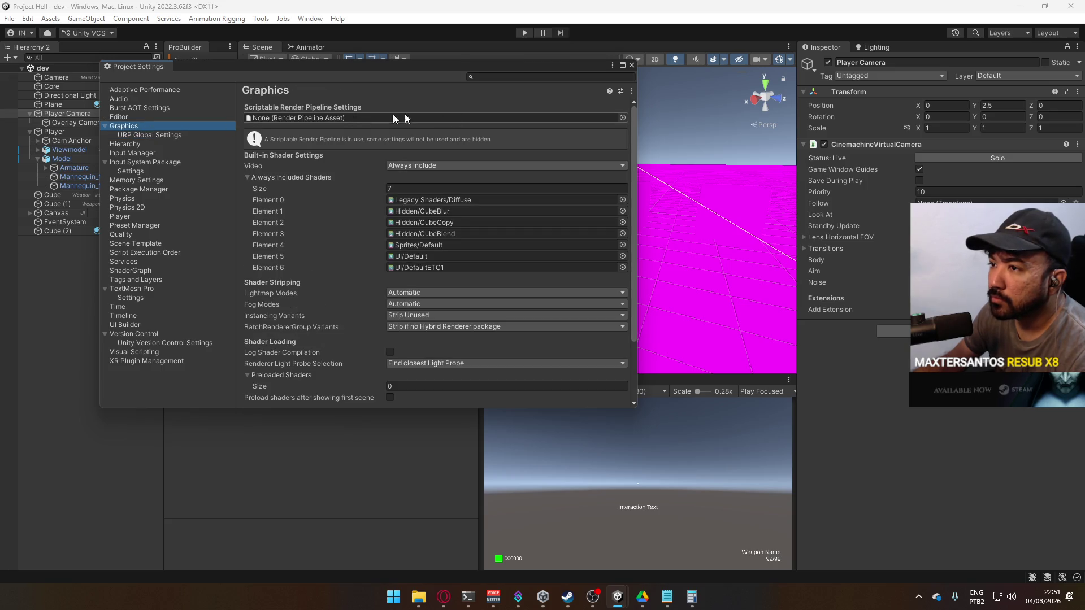
pyautogui.click(622, 118)
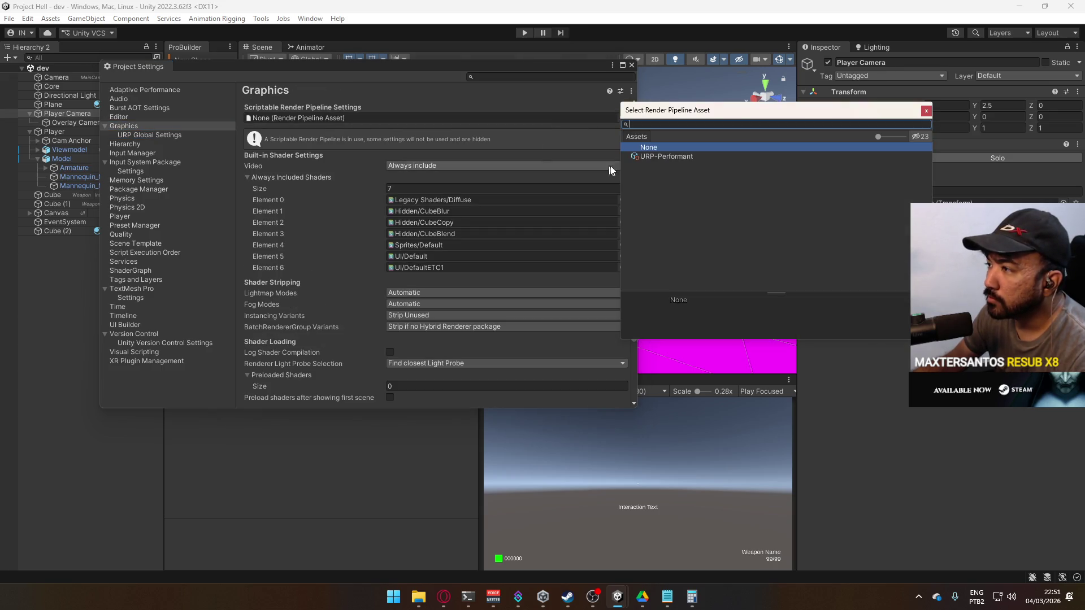
pyautogui.click(686, 157)
pyautogui.click(579, 317)
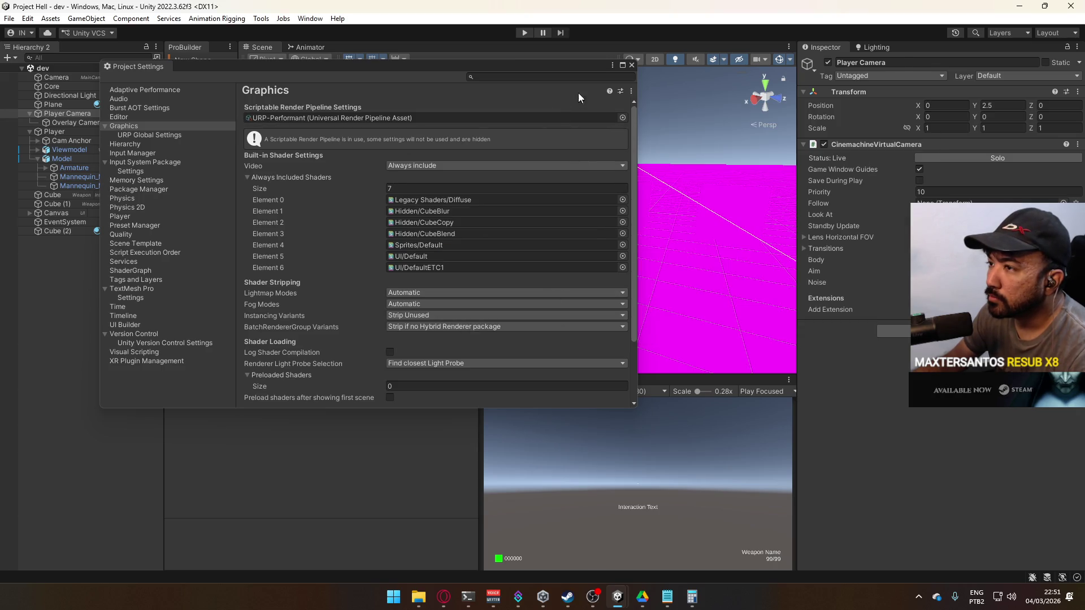
pyautogui.click(631, 65)
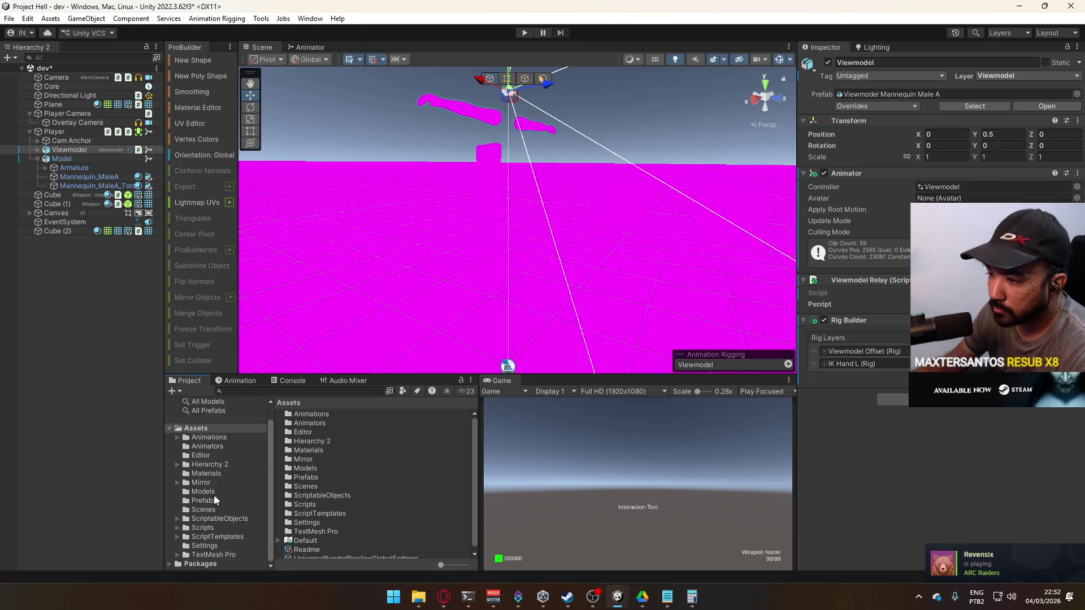
# - Switch the Checker Dark, Generic and Grayscale materials to the URP Lit shader
pyautogui.click(215, 474)
pyautogui.click(339, 413)
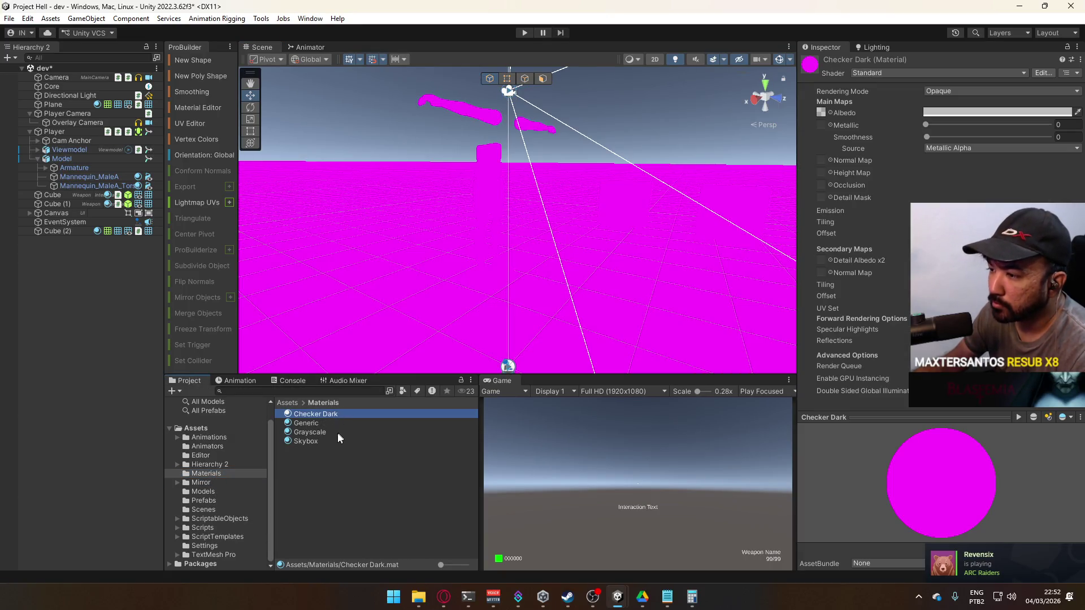
pyautogui.keyDown('shift'); pyautogui.click(324, 441); pyautogui.keyUp('shift')
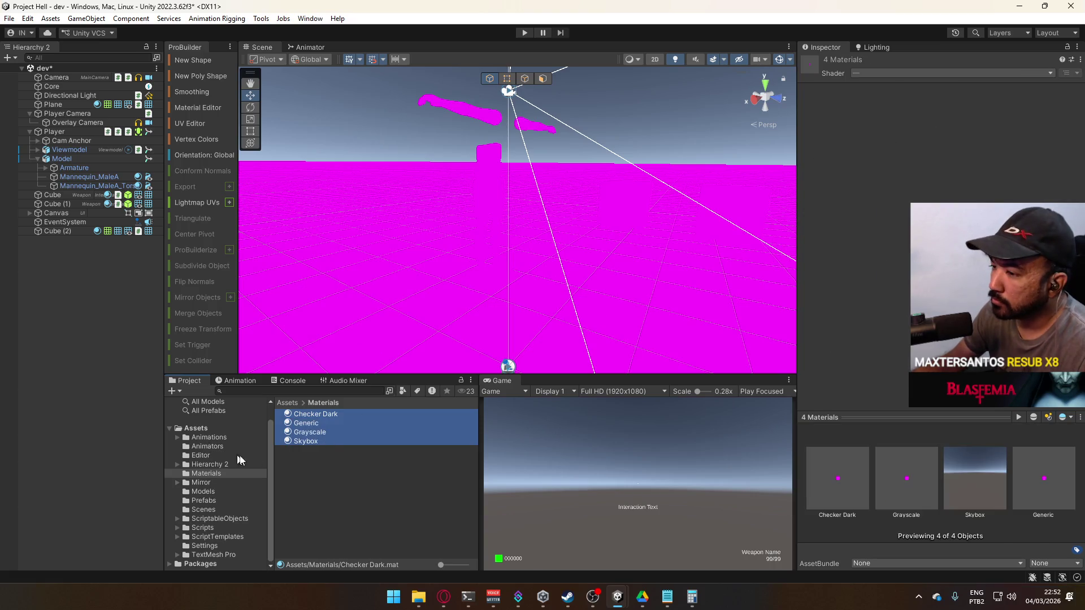
pyautogui.click(341, 442)
pyautogui.click(344, 431)
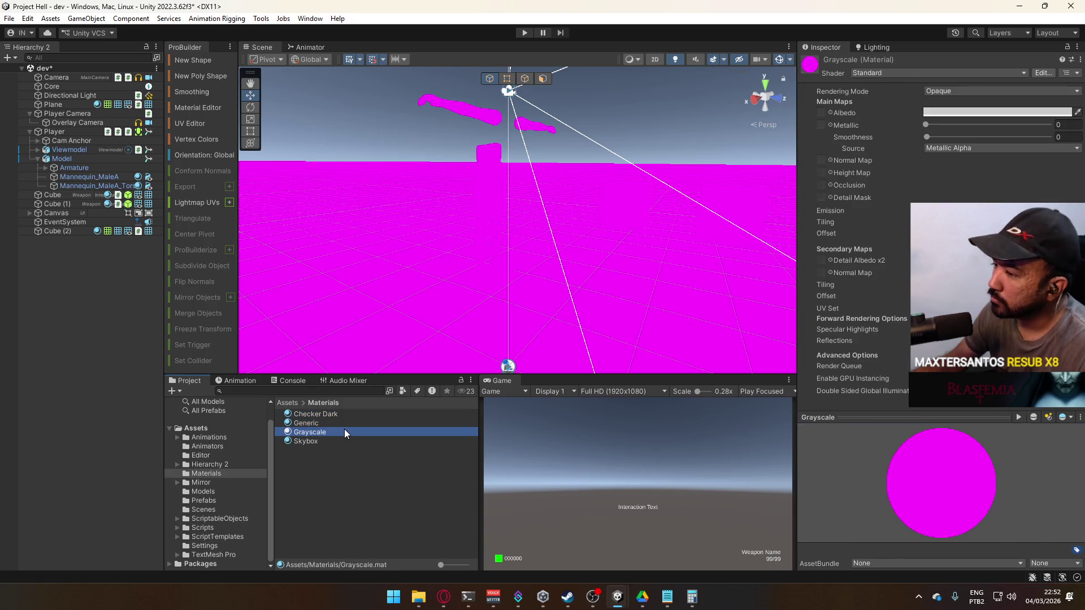
pyautogui.keyDown('shift'); pyautogui.click(335, 415); pyautogui.keyUp('shift')
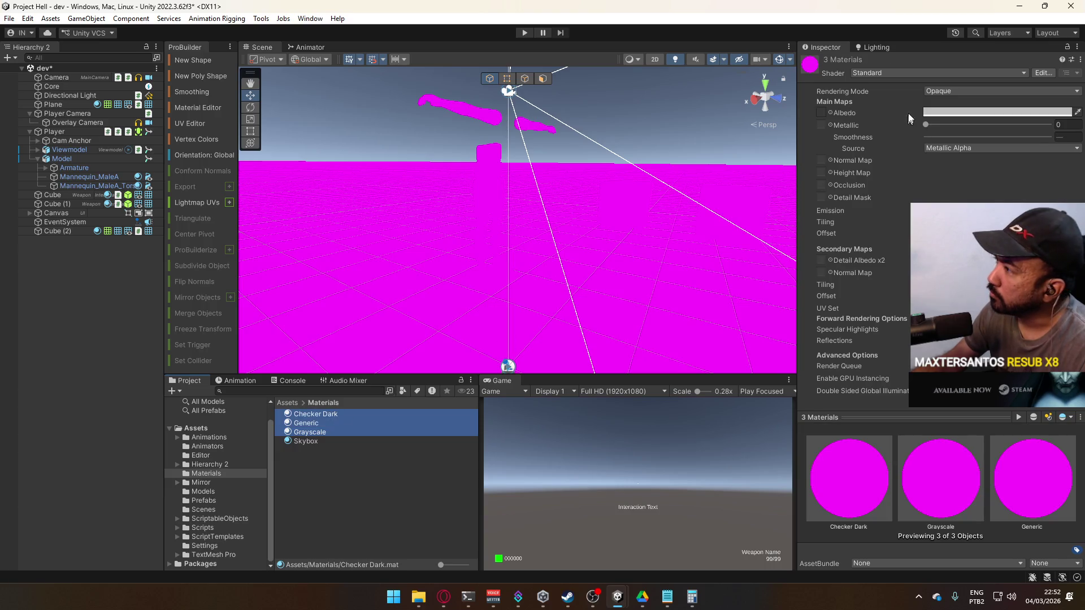
pyautogui.click(917, 73)
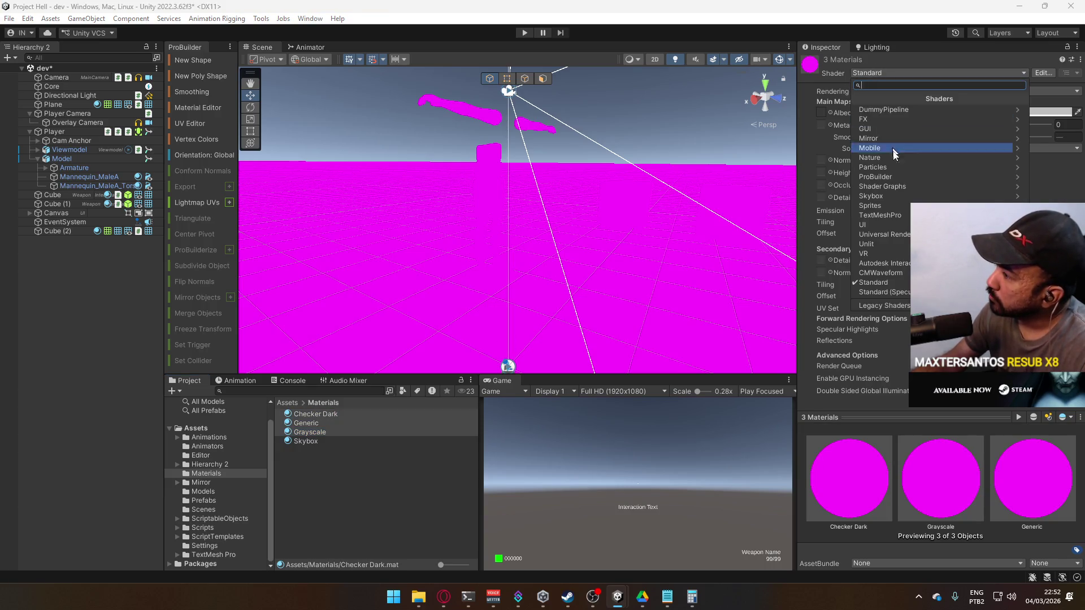
pyautogui.click(887, 232)
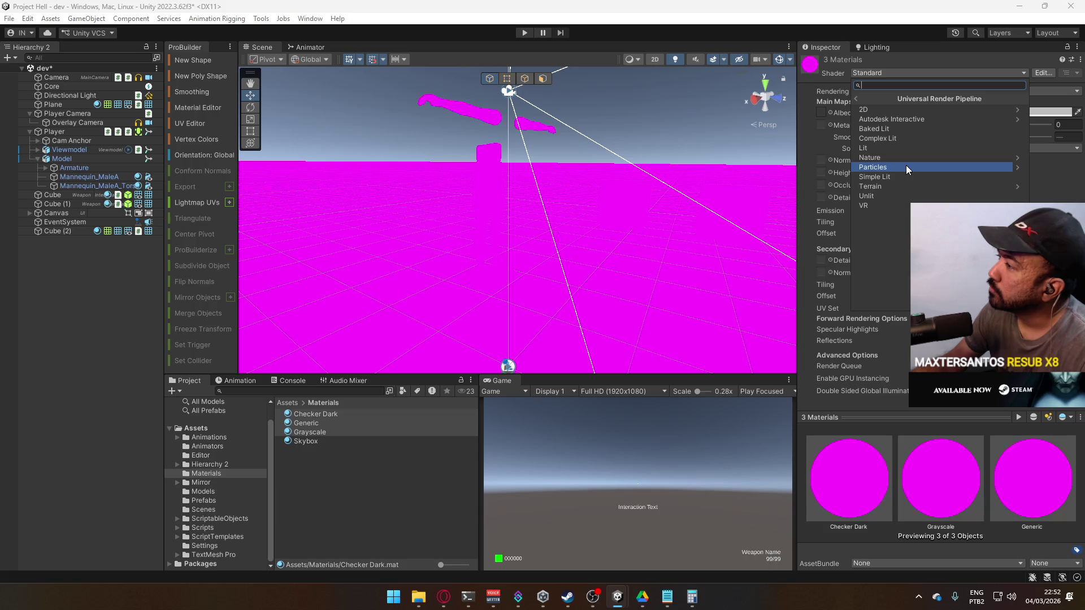
pyautogui.click(914, 148)
# - Open Checker Dark's Base Map texture picker and filter it with 'che'
pyautogui.moveTo(560, 220)
pyautogui.mouseDown()
pyautogui.moveTo(637, 249)
pyautogui.moveTo(630, 283)
pyautogui.moveTo(630, 272)
pyautogui.moveTo(666, 259)
pyautogui.moveTo(562, 300)
pyautogui.mouseUp()
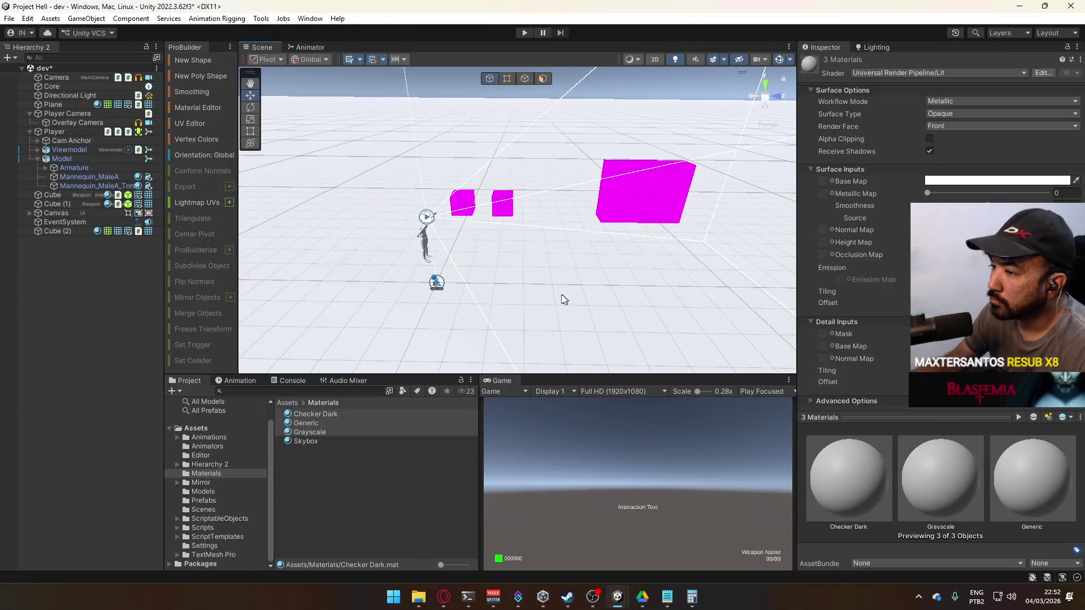
pyautogui.click(314, 431)
pyautogui.click(318, 423)
pyautogui.click(328, 415)
pyautogui.click(328, 424)
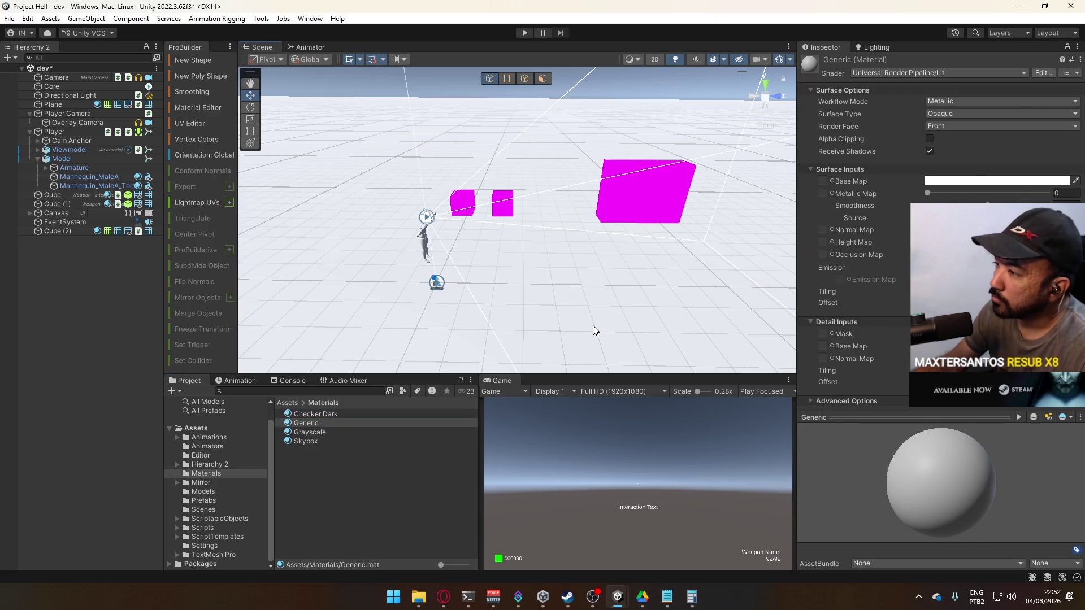
pyautogui.click(592, 326)
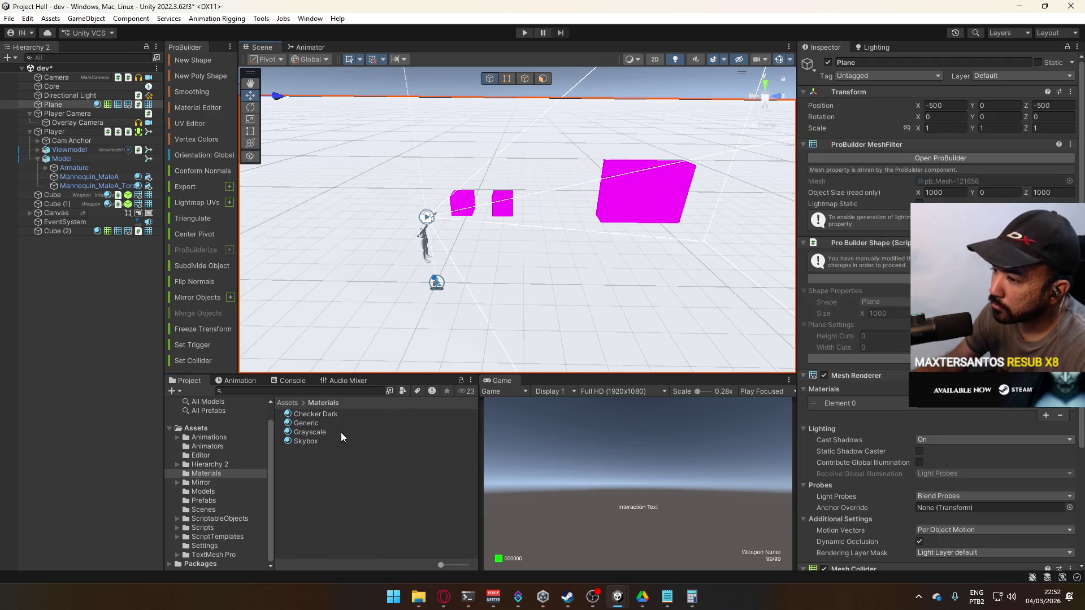
pyautogui.click(327, 414)
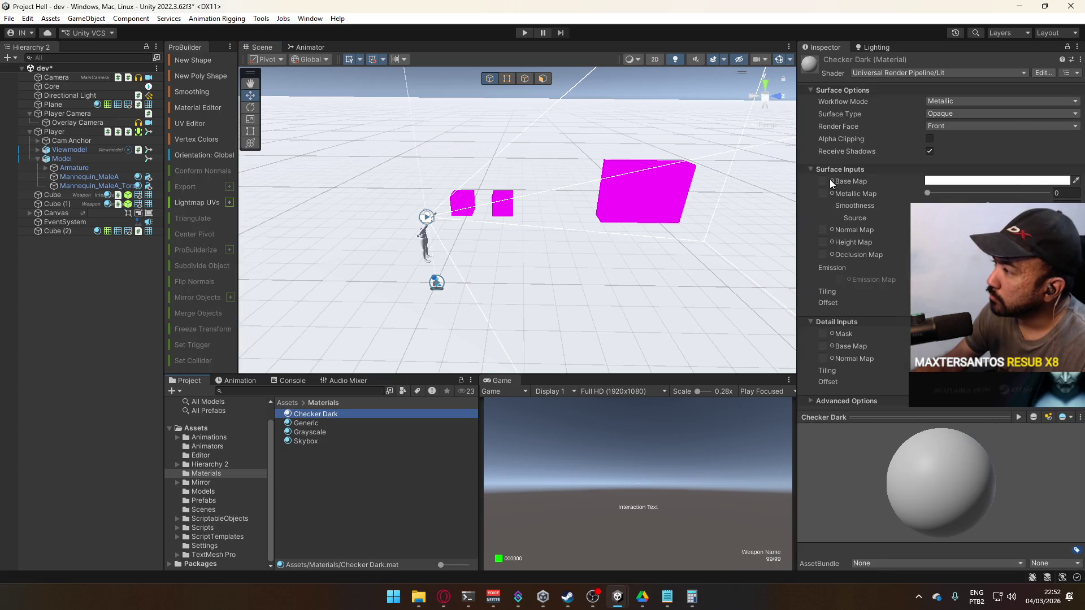
pyautogui.click(830, 180)
pyautogui.write('che')
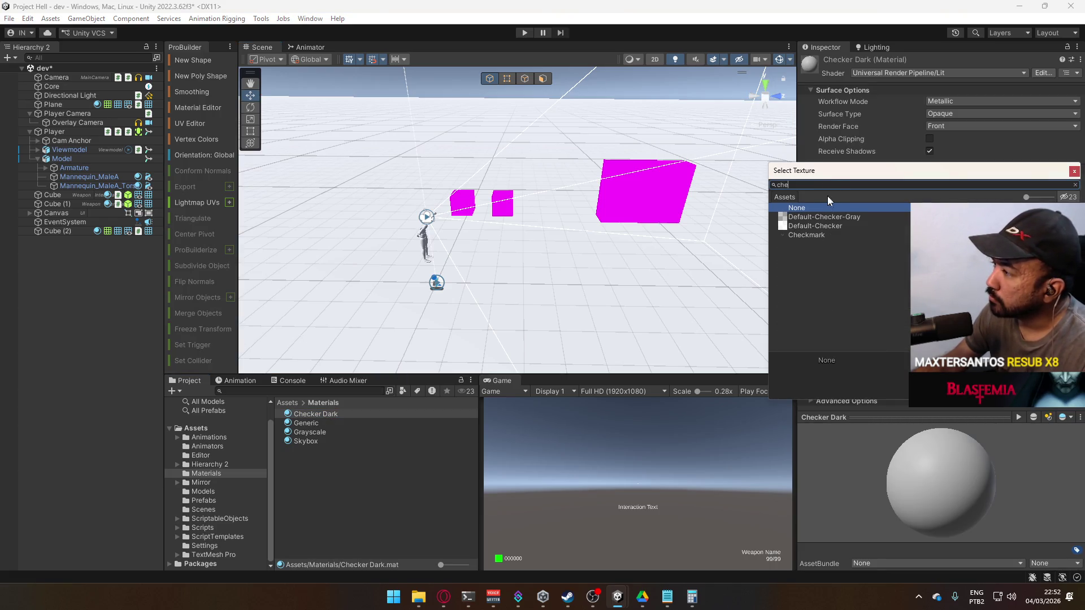
# - Assign Default-Checker-Gray as Checker Dark's base map and tint it grey 999999
pyautogui.click(835, 217)
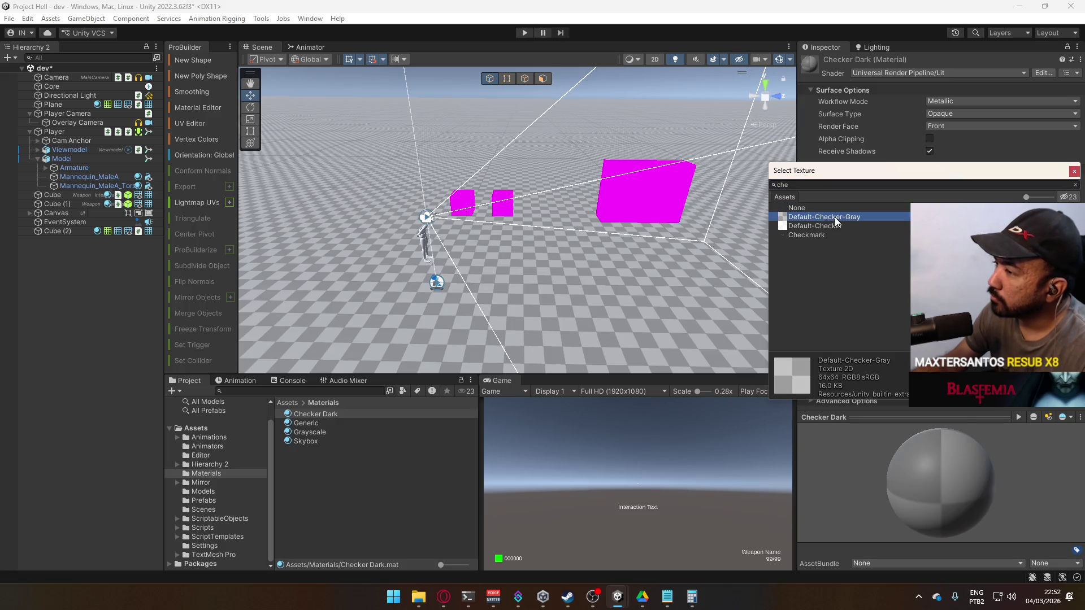
pyautogui.doubleClick(835, 217)
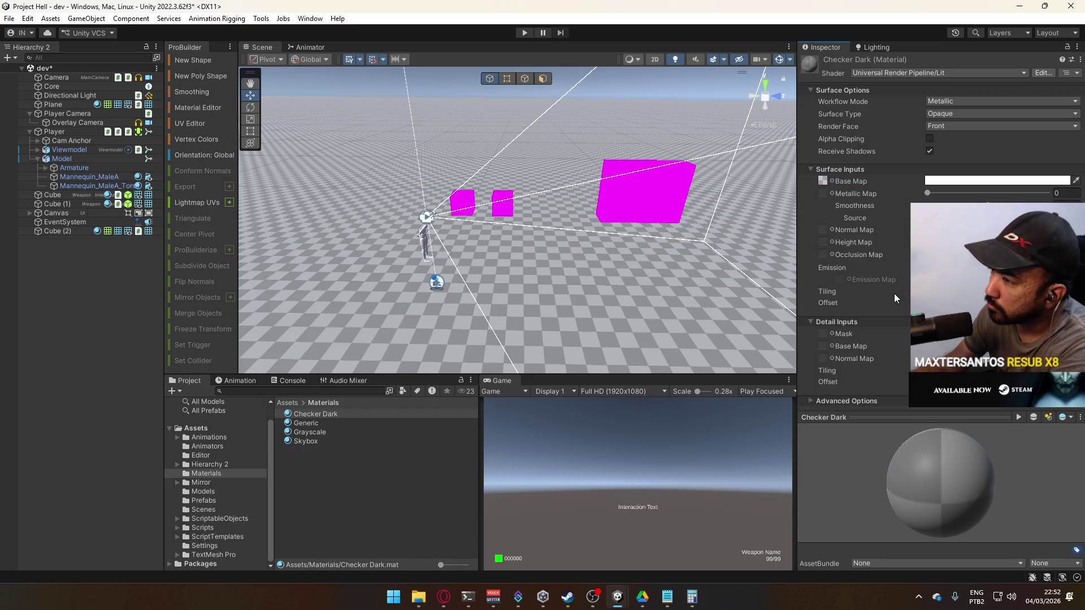
pyautogui.press('Return')
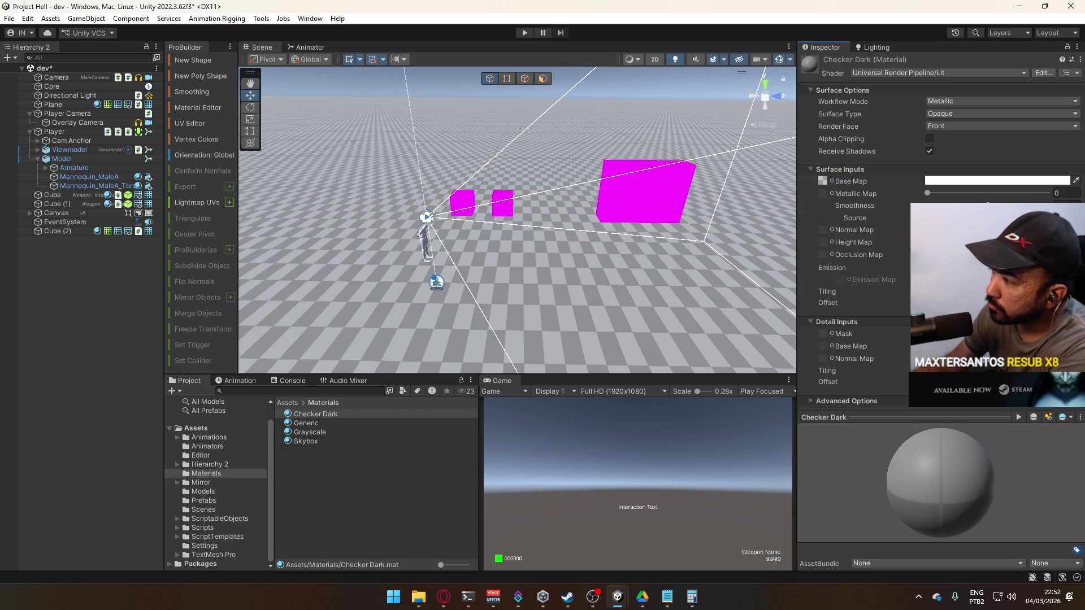
pyautogui.click(961, 180)
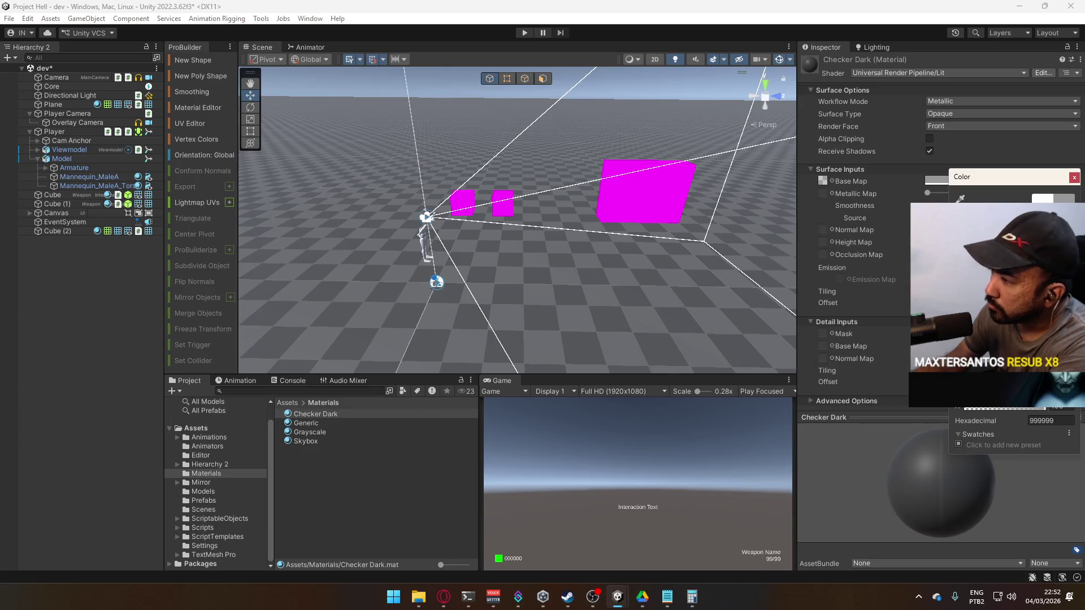
pyautogui.moveTo(560, 214); pyautogui.dragTo(520, 212)
pyautogui.click(310, 431)
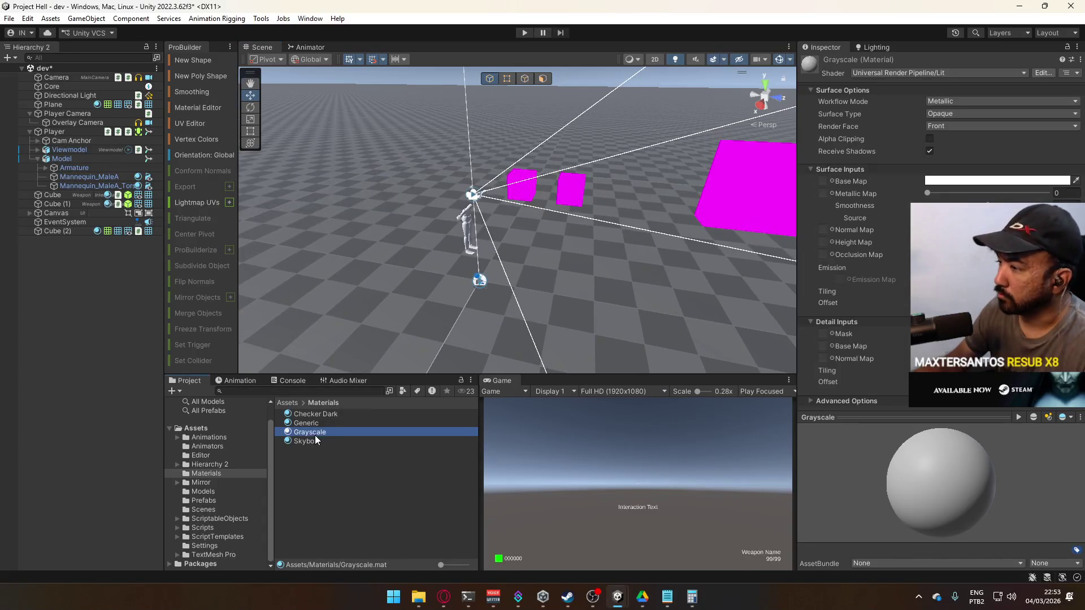
# - Tint the Grayscale material's base colour light grey
pyautogui.click(1007, 180)
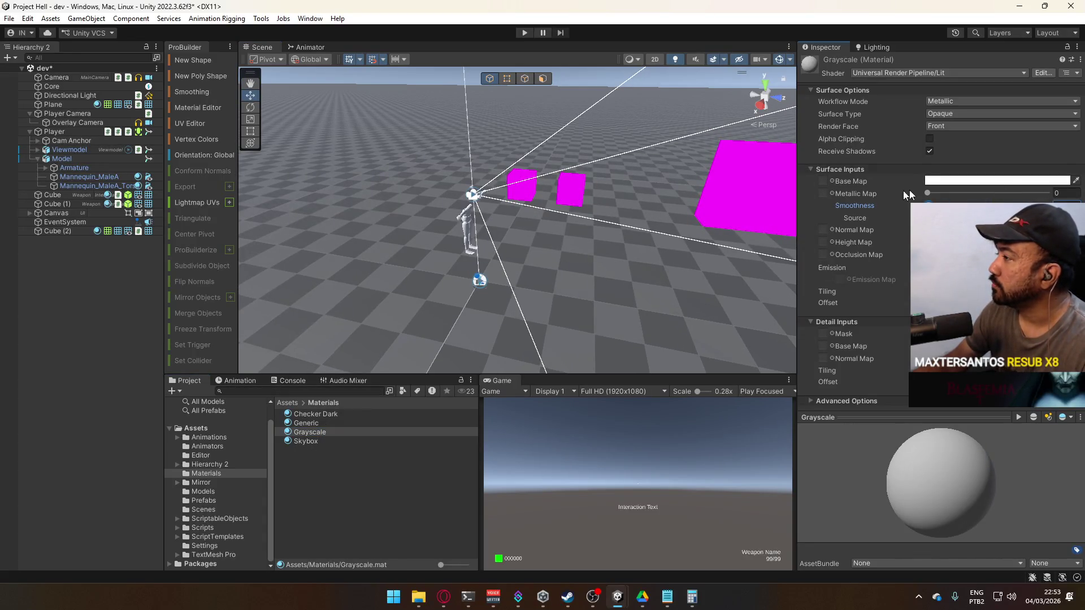
pyautogui.moveTo(961, 214)
pyautogui.mouseDown()
pyautogui.moveTo(961, 266)
pyautogui.moveTo(961, 229)
pyautogui.mouseUp()
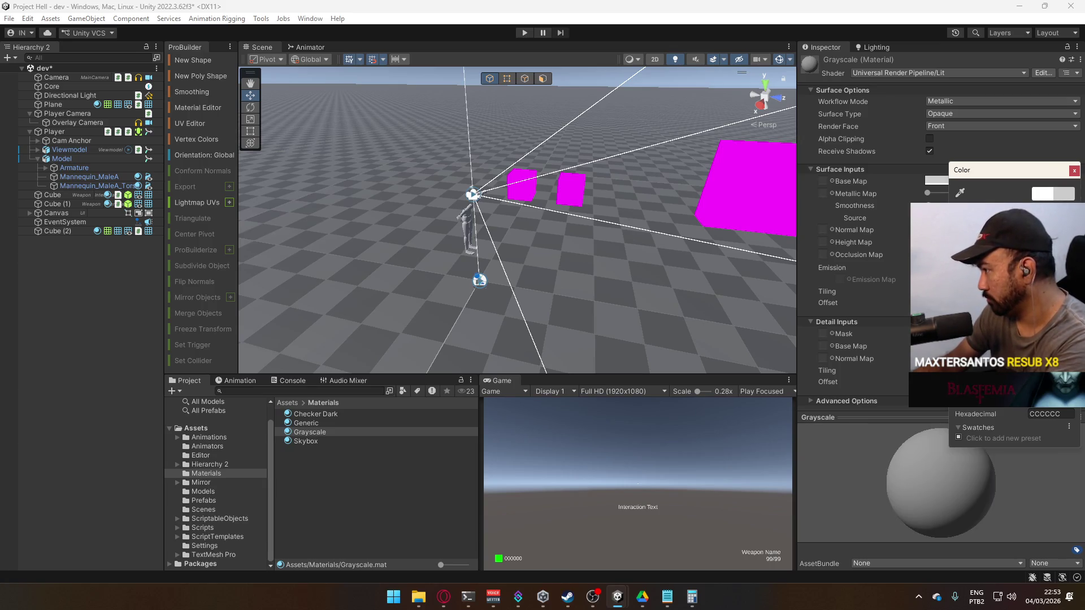
pyautogui.click(1073, 170)
# - Apply the Grayscale material to the left and right magenta cubes
pyautogui.press('f')
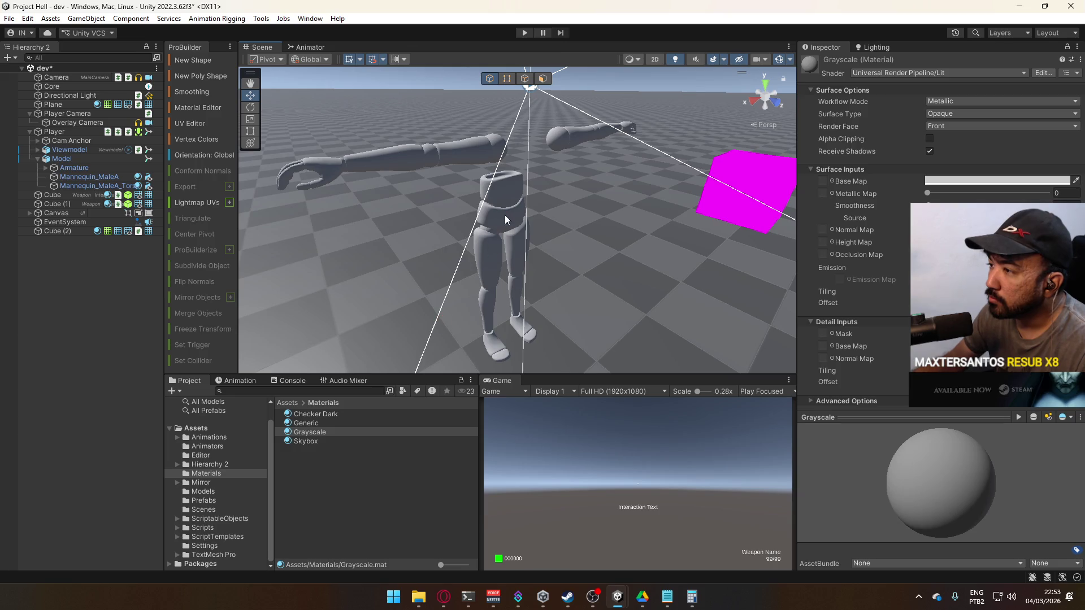
pyautogui.moveTo(504, 221); pyautogui.dragTo(636, 224)
pyautogui.scroll(2, 636, 223)
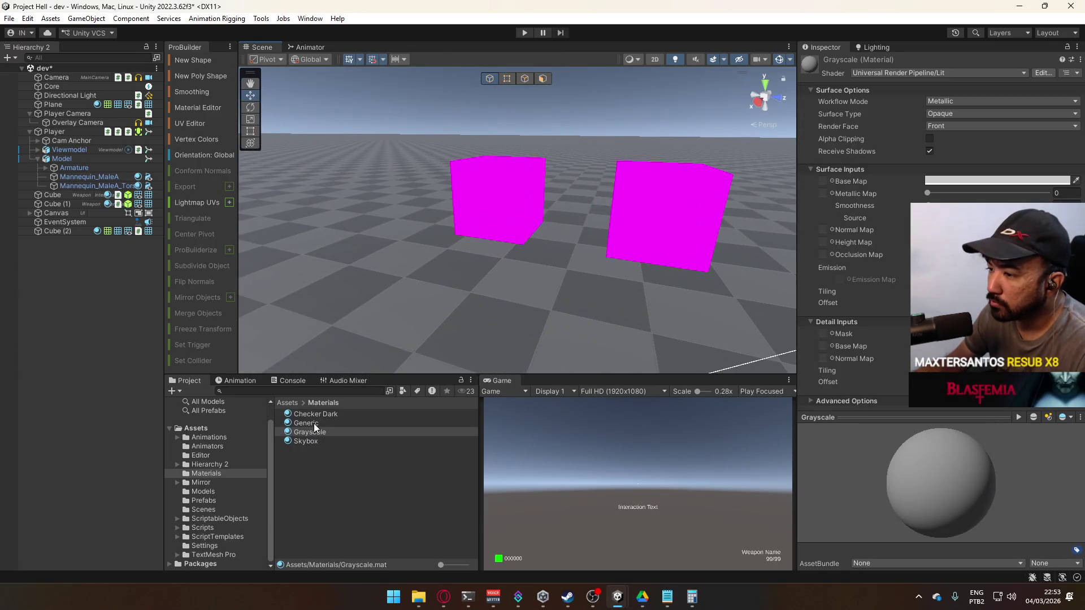
pyautogui.moveTo(316, 431)
pyautogui.mouseDown()
pyautogui.moveTo(341, 376)
pyautogui.moveTo(484, 195)
pyautogui.mouseUp()
pyautogui.moveTo(330, 432); pyautogui.dragTo(669, 211)
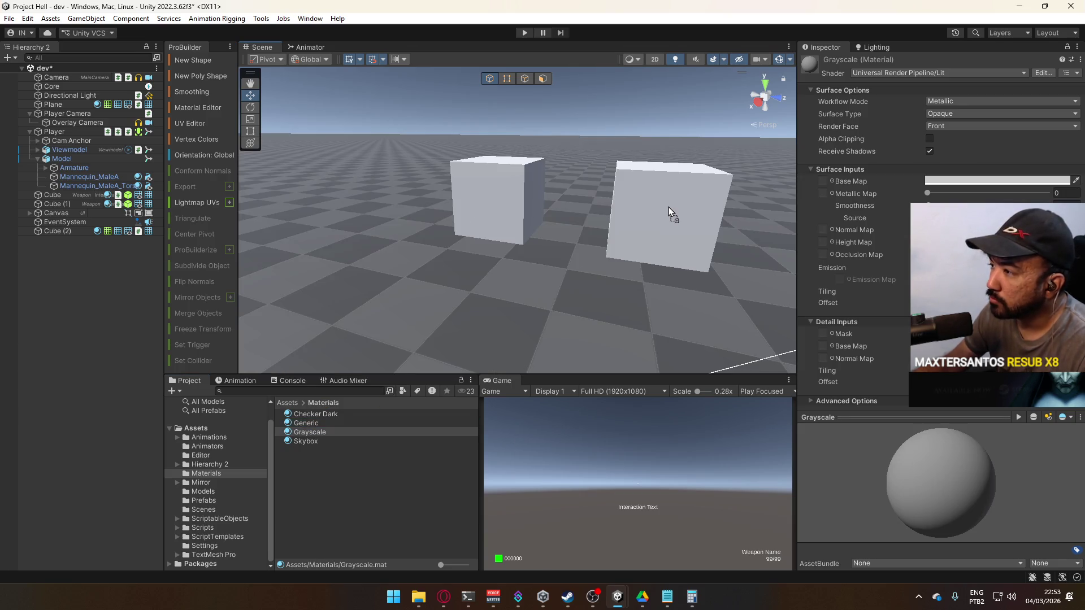
# - Select the Generic material and move the view toward the magenta plane
pyautogui.click(332, 422)
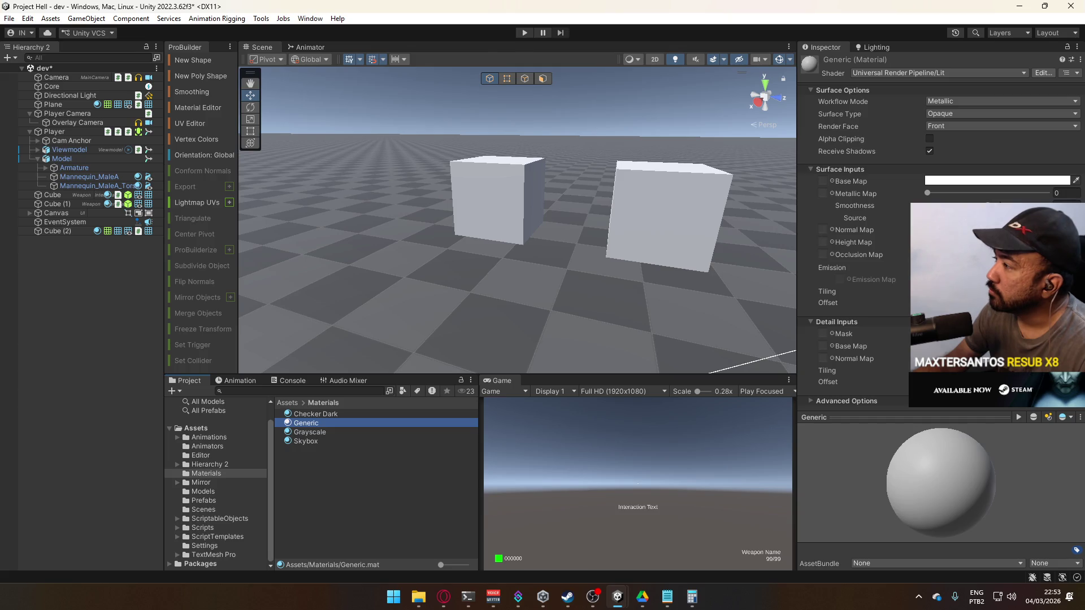
pyautogui.click(850, 205)
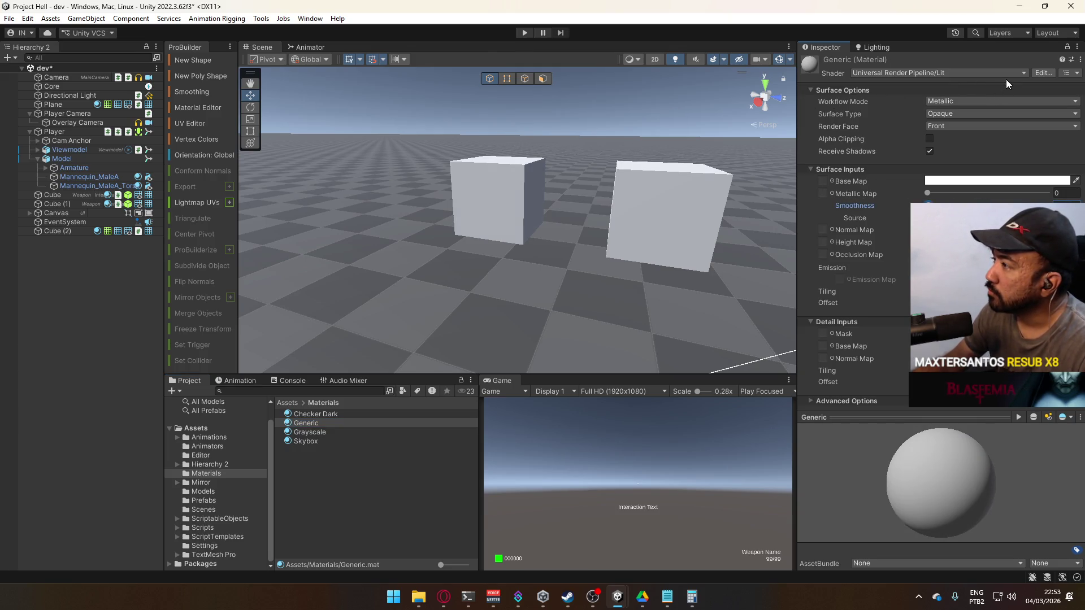
pyautogui.moveTo(565, 192); pyautogui.dragTo(444, 402)
pyautogui.moveTo(537, 209); pyautogui.dragTo(481, 188)
# - Create a new material named 'Gridbox Default' in Materials, then bring Discord to the front
pyautogui.rightClick(311, 463)
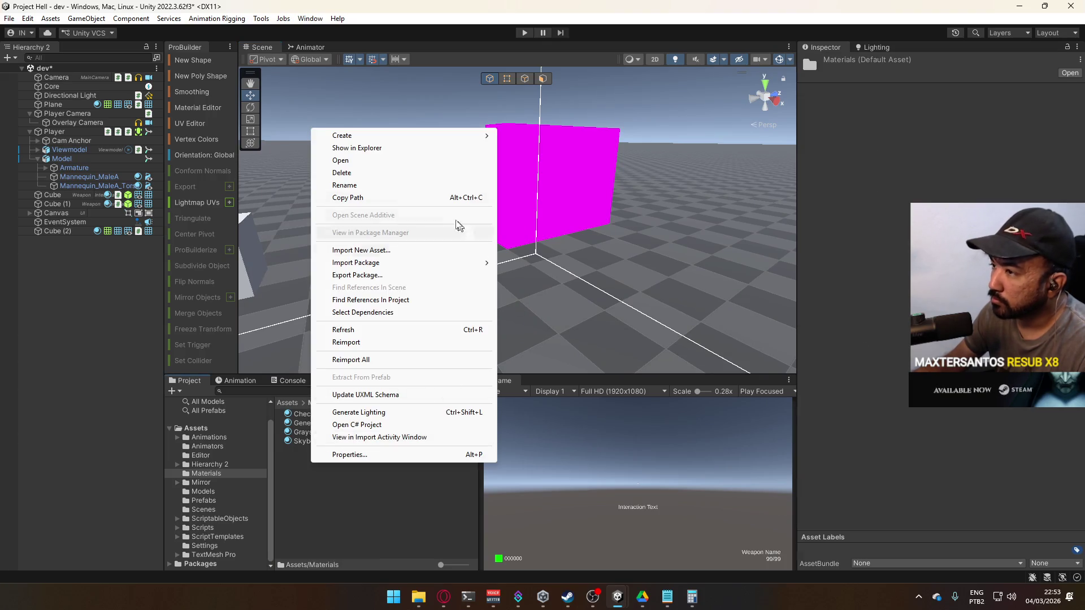
pyautogui.moveTo(398, 145)
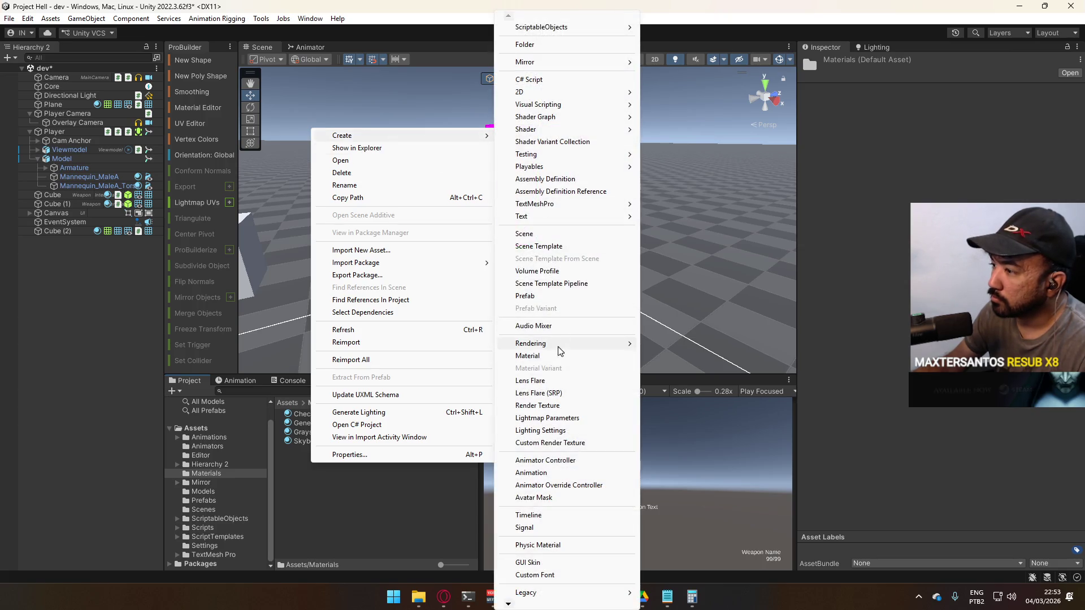
pyautogui.click(557, 356)
pyautogui.write('Gridbox De')
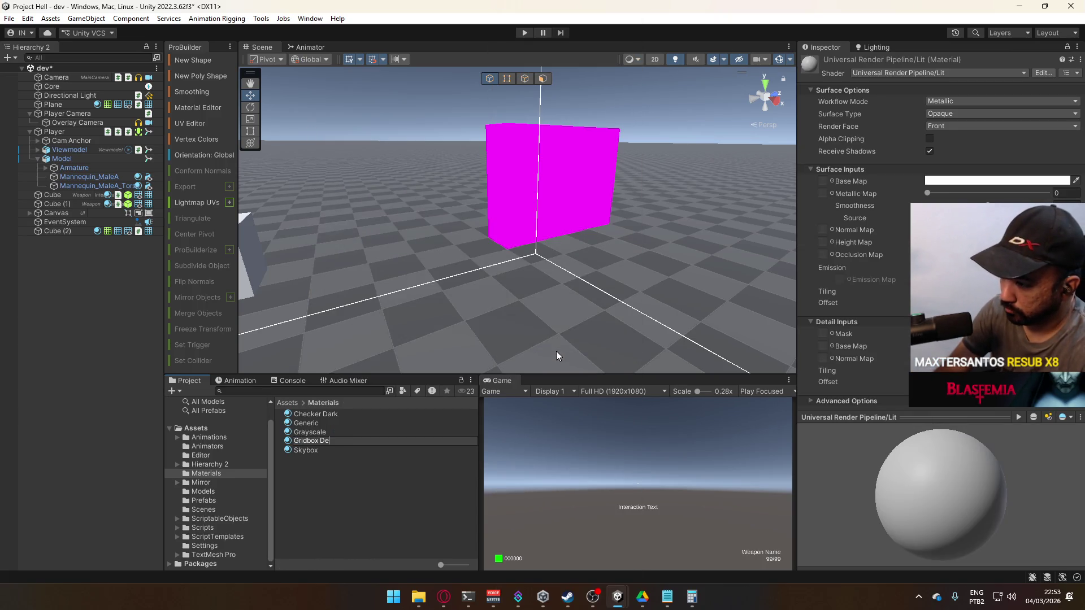
pyautogui.write('fault')
pyautogui.press('Return')
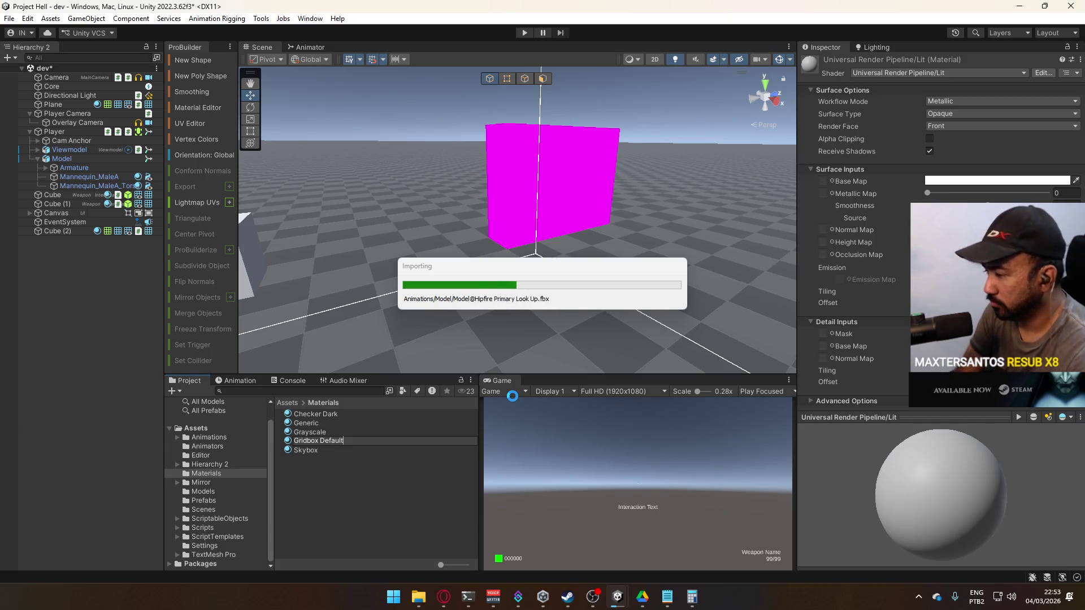
pyautogui.click(917, 598)
pyautogui.click(963, 546)
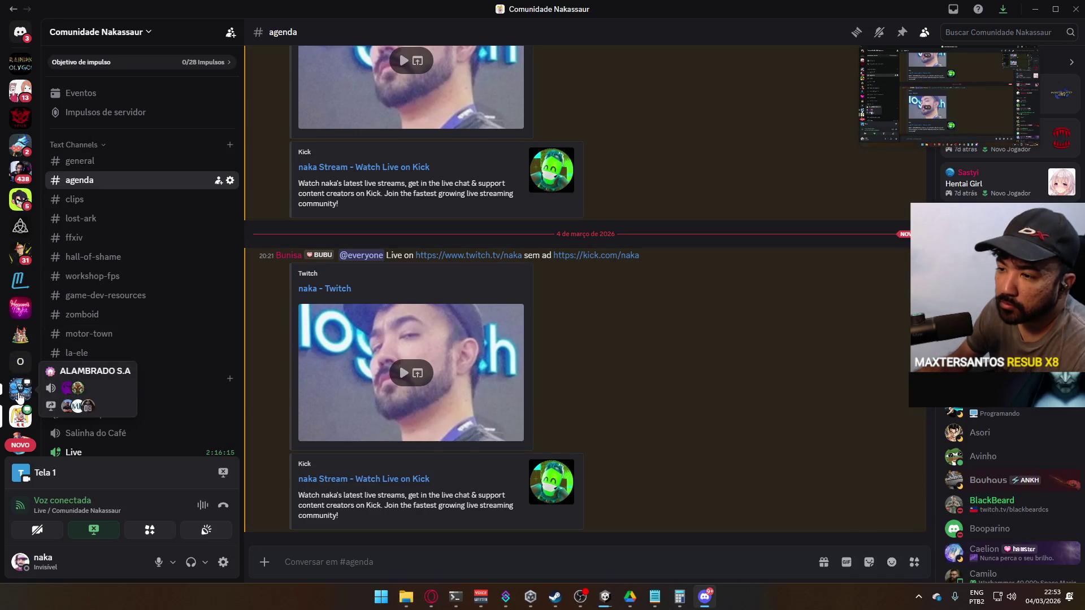
# - Join the SÓ AMIGO E A PRESA voice channel on ALAMBRADO S.A and watch a member's stream
pyautogui.scroll(-2, 19, 389)
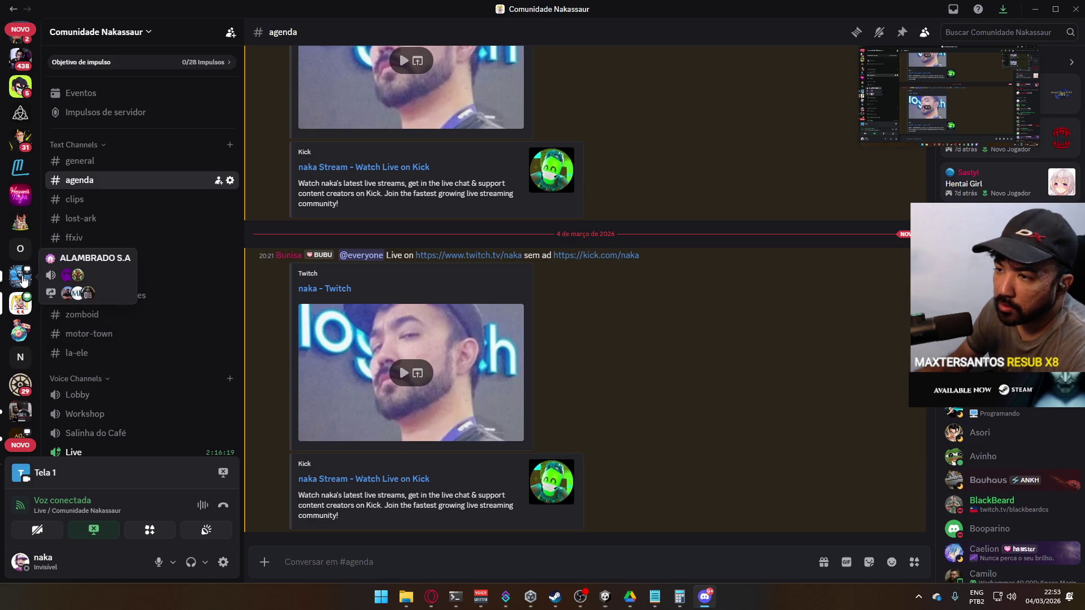
pyautogui.click(22, 277)
pyautogui.moveTo(163, 301)
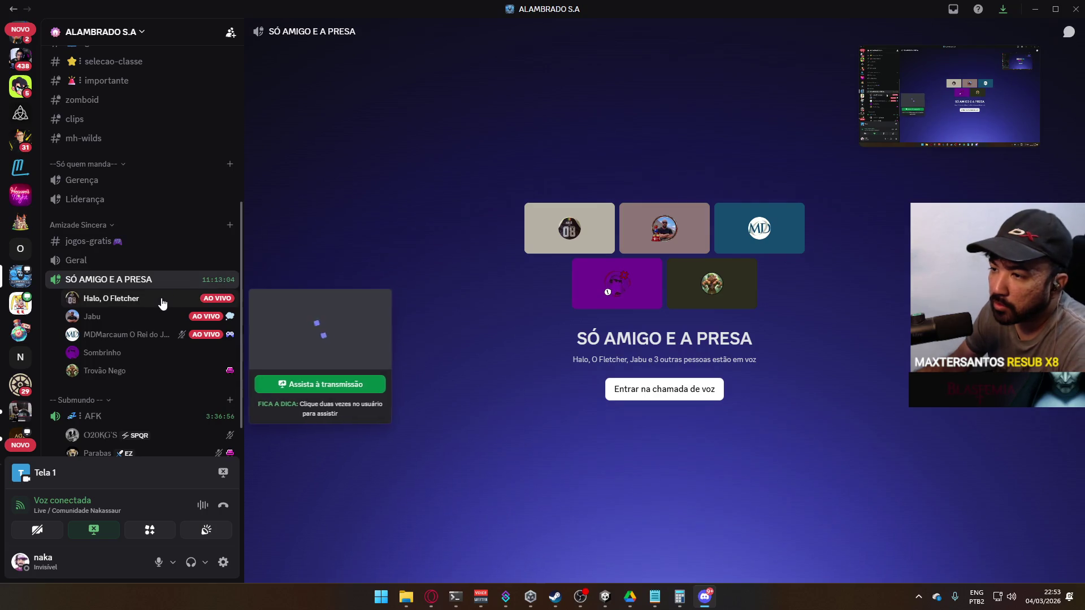
pyautogui.moveTo(157, 322)
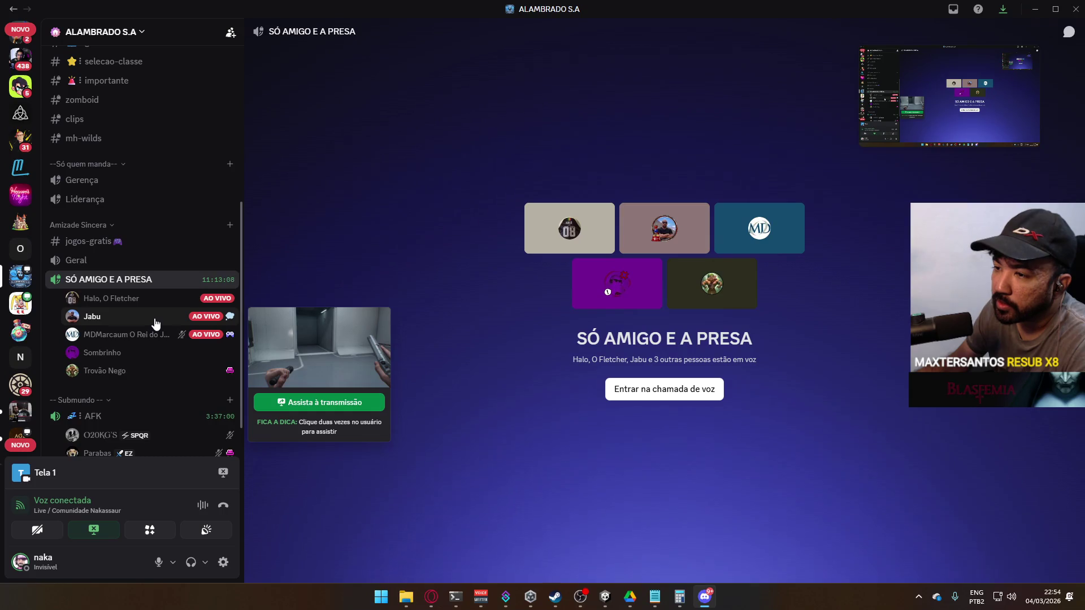
pyautogui.click(308, 355)
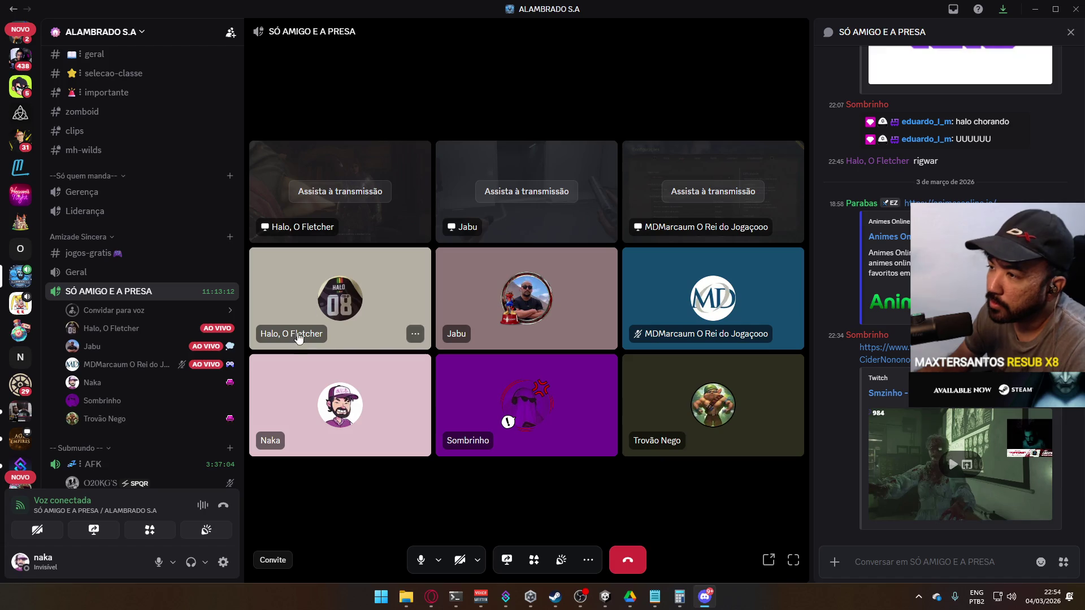
pyautogui.click(537, 192)
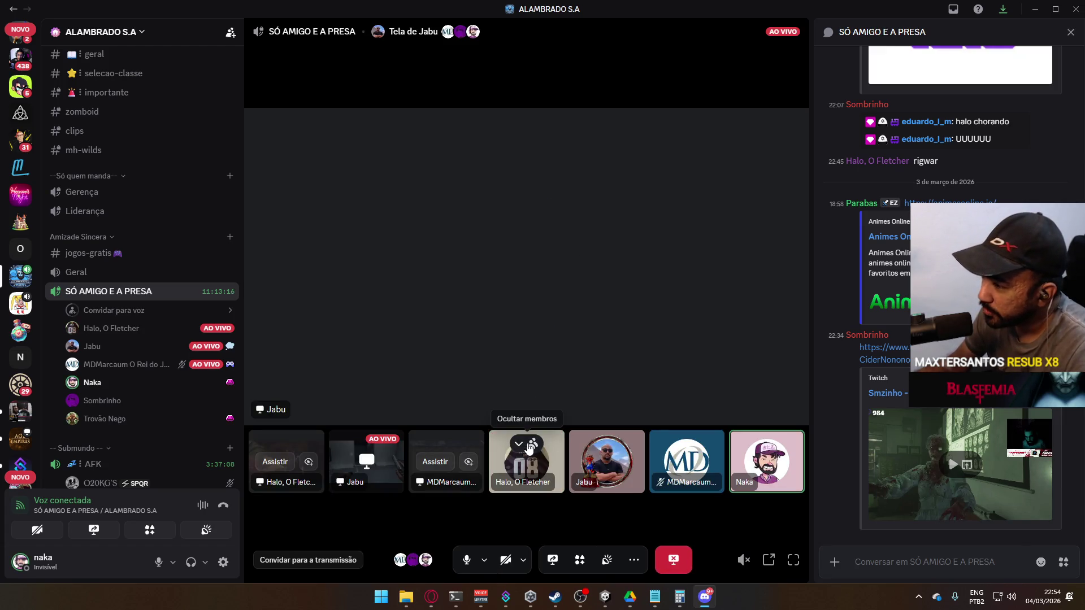
pyautogui.moveTo(171, 346)
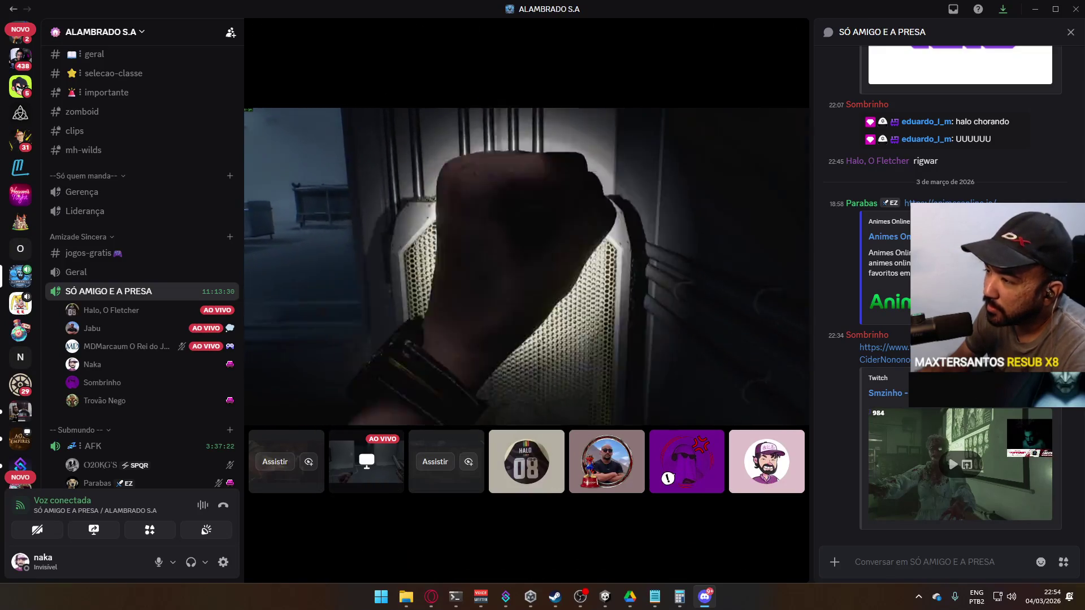
pyautogui.moveTo(586, 347)
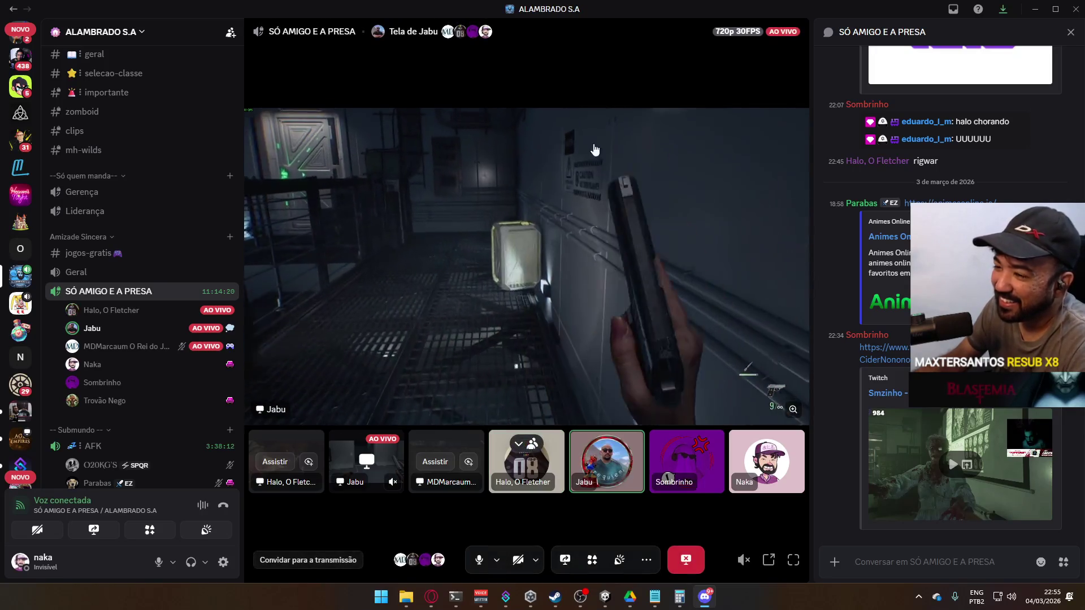
pyautogui.click(1070, 32)
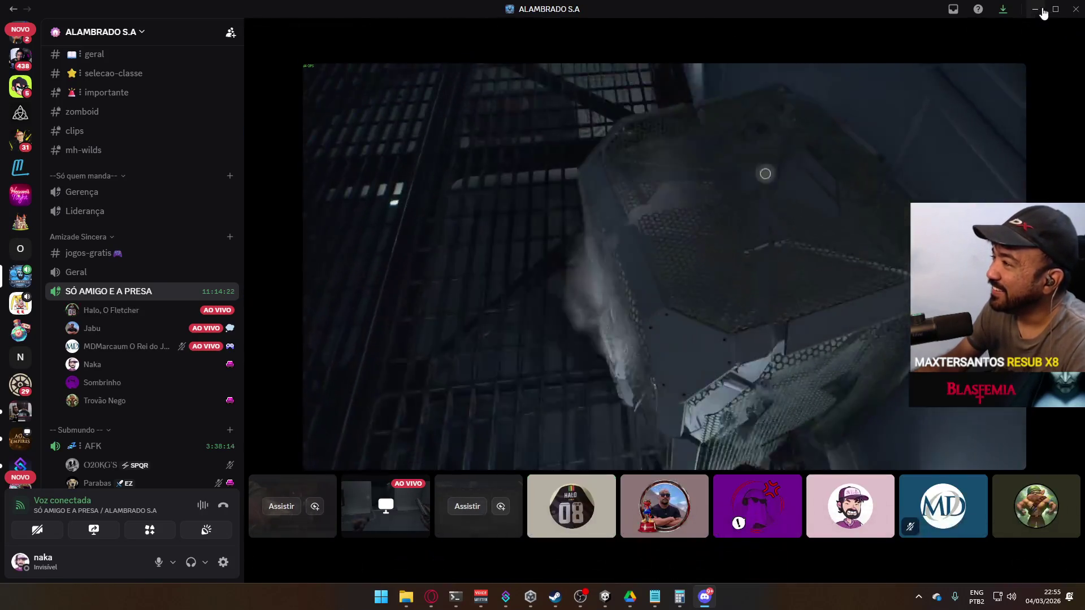
# - Apply Gridbox Default to the magenta cube with GridBox_Default as its base map texture
pyautogui.click(1035, 9)
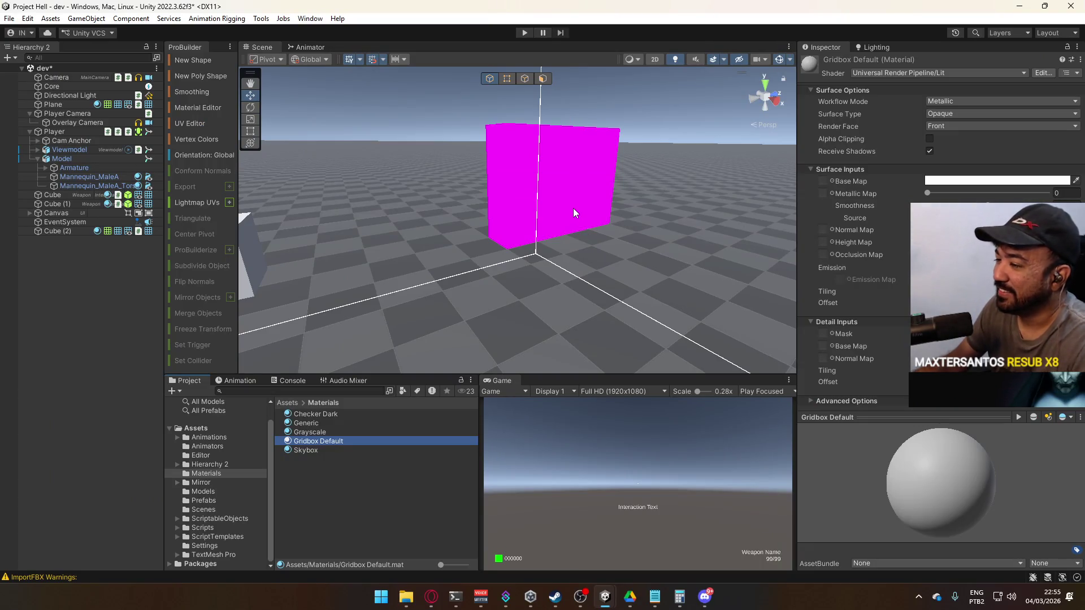
pyautogui.moveTo(351, 438)
pyautogui.mouseDown()
pyautogui.moveTo(476, 343)
pyautogui.moveTo(565, 201)
pyautogui.mouseUp()
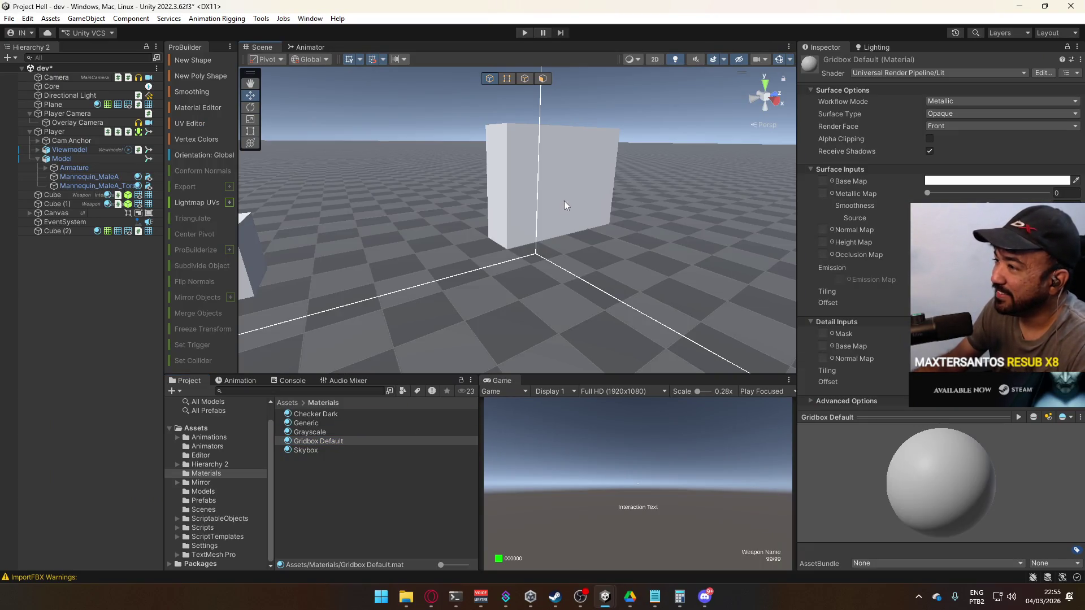
pyautogui.click(832, 181)
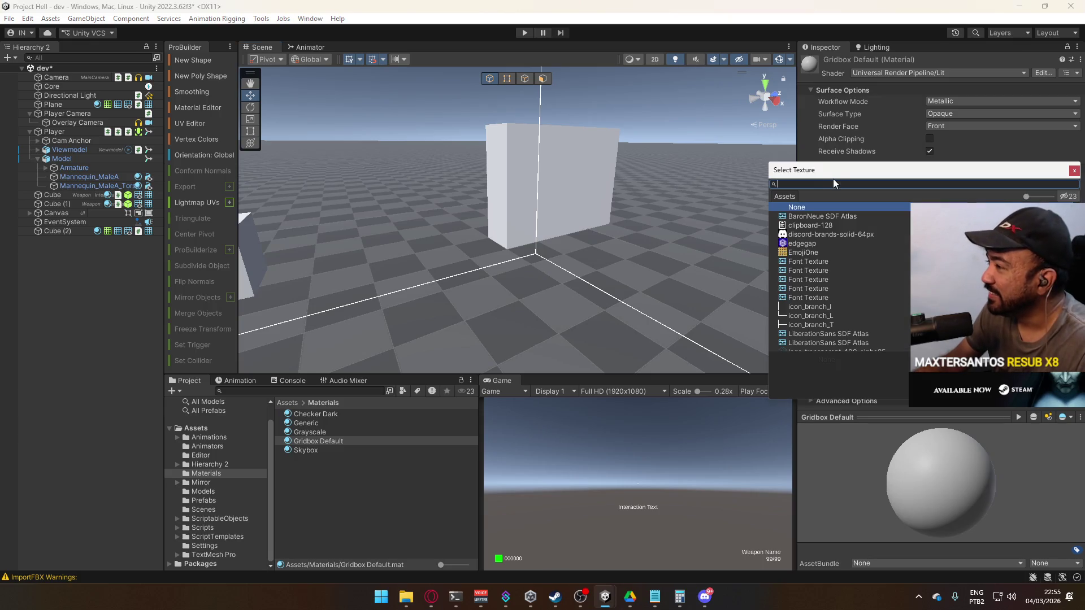
pyautogui.write('gridb')
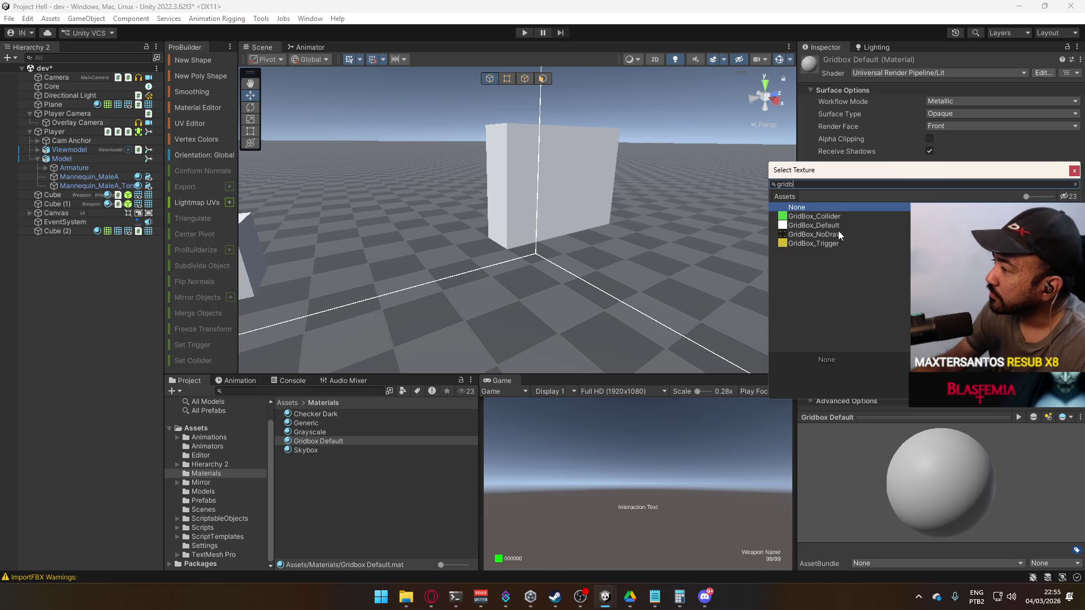
pyautogui.click(837, 227)
pyautogui.moveTo(727, 202)
pyautogui.mouseDown()
pyautogui.moveTo(317, 214)
pyautogui.moveTo(249, 162)
pyautogui.mouseUp()
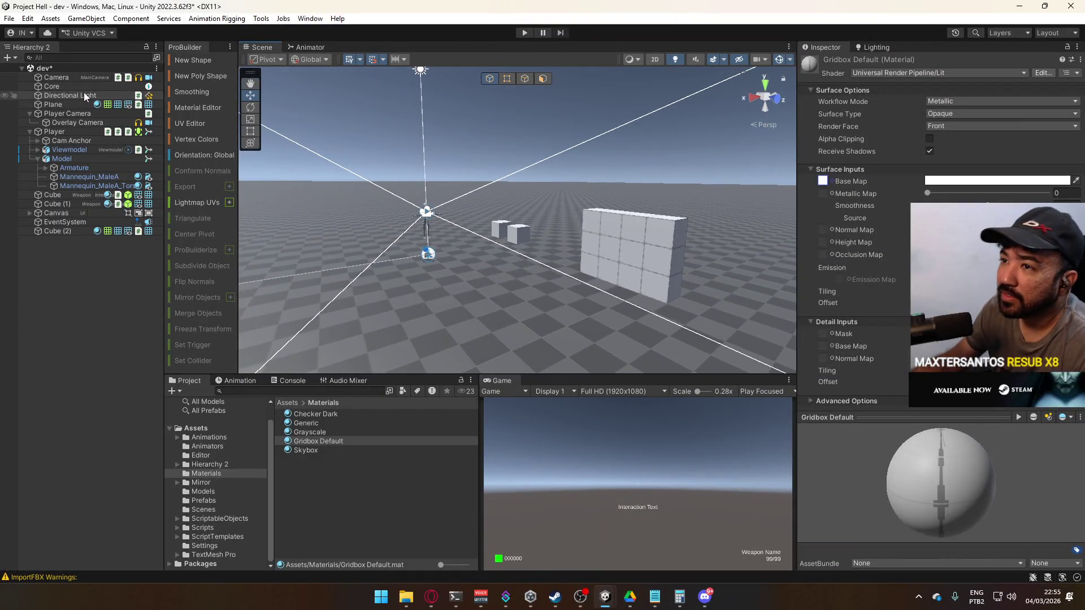
# - Select the Checker Dark material, then the Directional Light in the Hierarchy
pyautogui.click(328, 431)
pyautogui.click(330, 422)
pyautogui.click(337, 413)
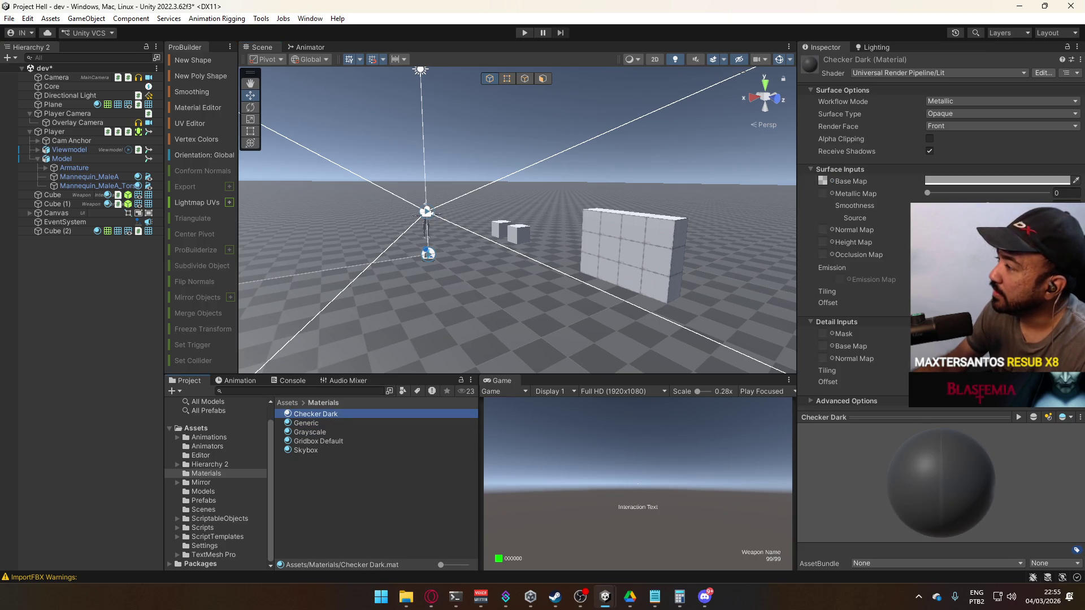
pyautogui.scroll(5, 434, 212)
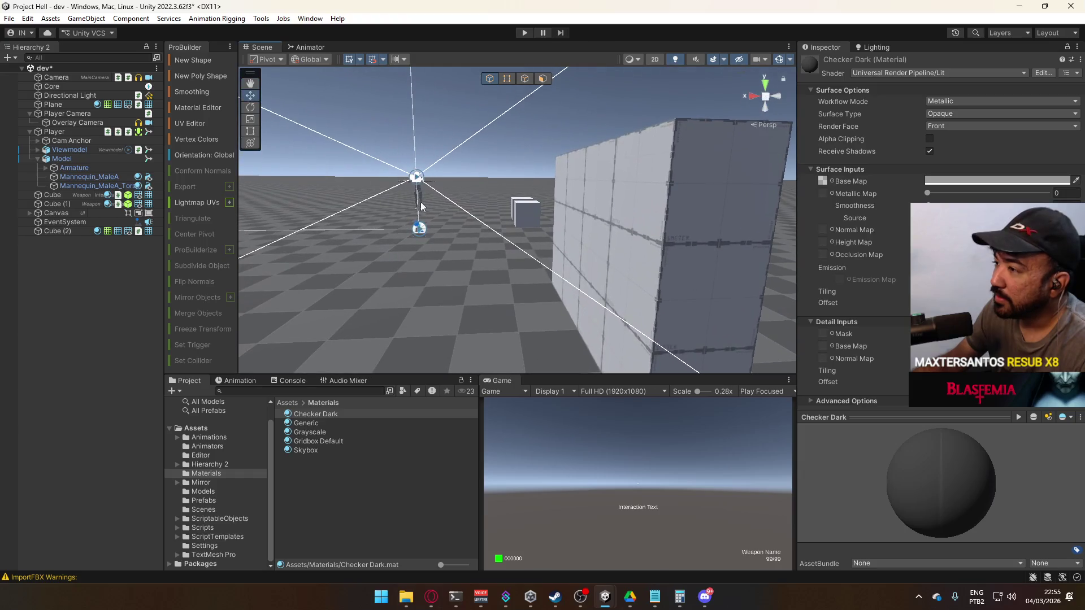
pyautogui.click(70, 95)
# - Expand the Directional Light's general and shadow sections and frame the light in view
pyautogui.click(817, 168)
pyautogui.click(817, 169)
pyautogui.click(821, 158)
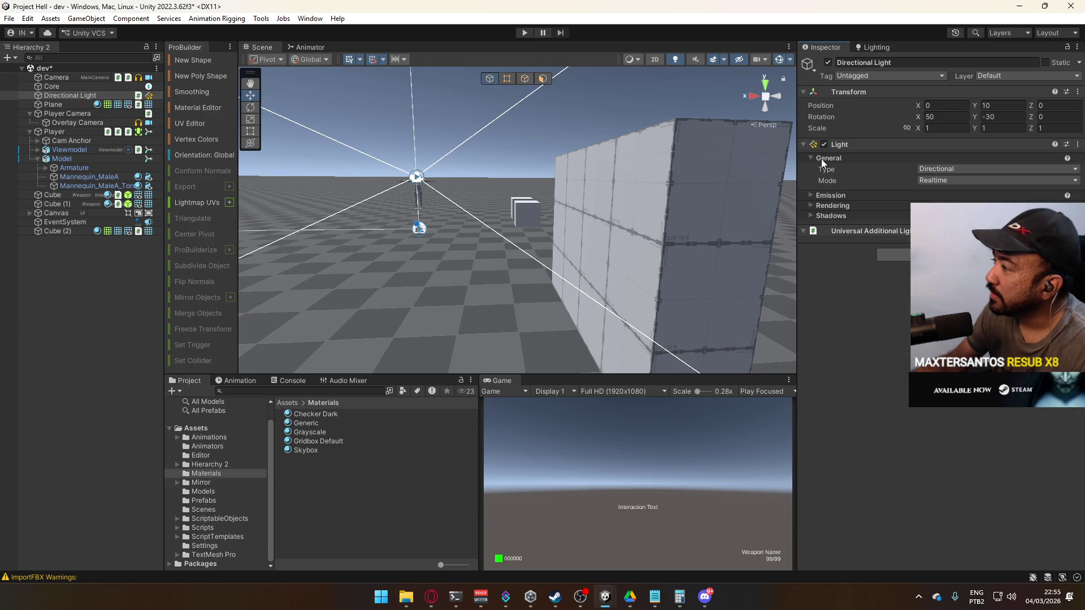
pyautogui.click(820, 205)
pyautogui.click(822, 204)
pyautogui.click(842, 216)
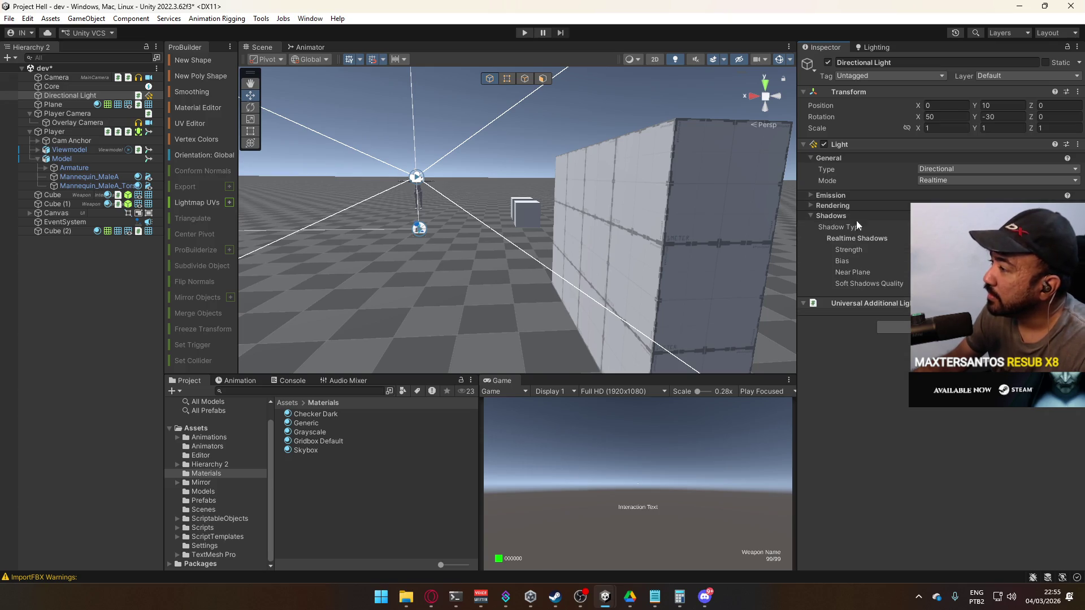
pyautogui.moveTo(560, 231)
pyautogui.mouseDown()
pyautogui.moveTo(522, 233)
pyautogui.moveTo(599, 243)
pyautogui.mouseUp()
pyautogui.moveTo(816, 254); pyautogui.dragTo(625, 284)
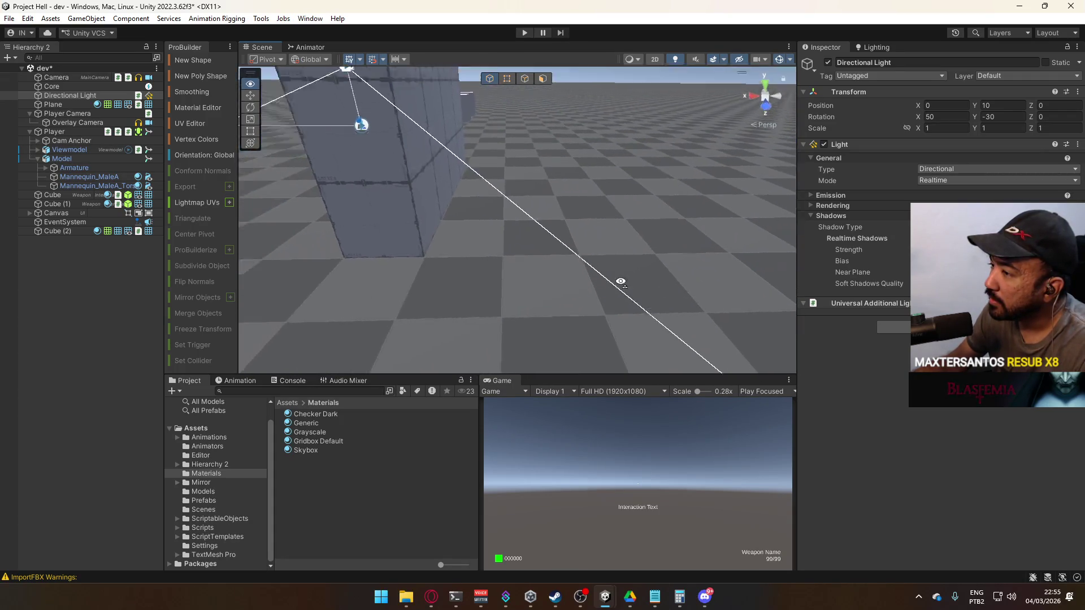
pyautogui.press('f')
# - Toggle the light off and on, try Hard Shadows, undo back to Soft Shadows, expand rendering and emission
pyautogui.click(824, 144)
pyautogui.click(824, 144)
pyautogui.click(997, 227)
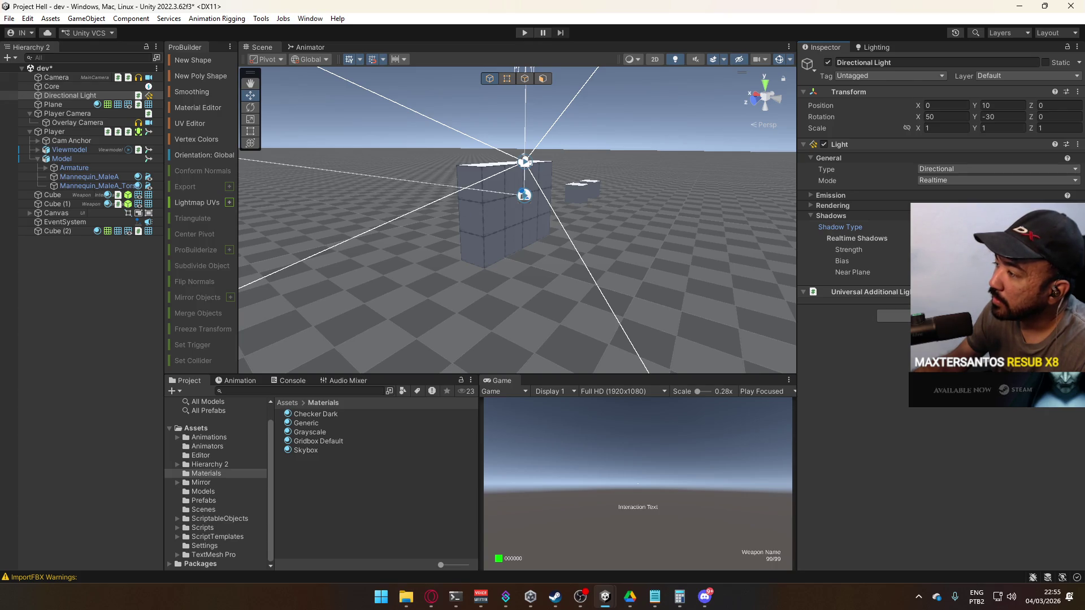
pyautogui.hotkey('ctrl', 'z')
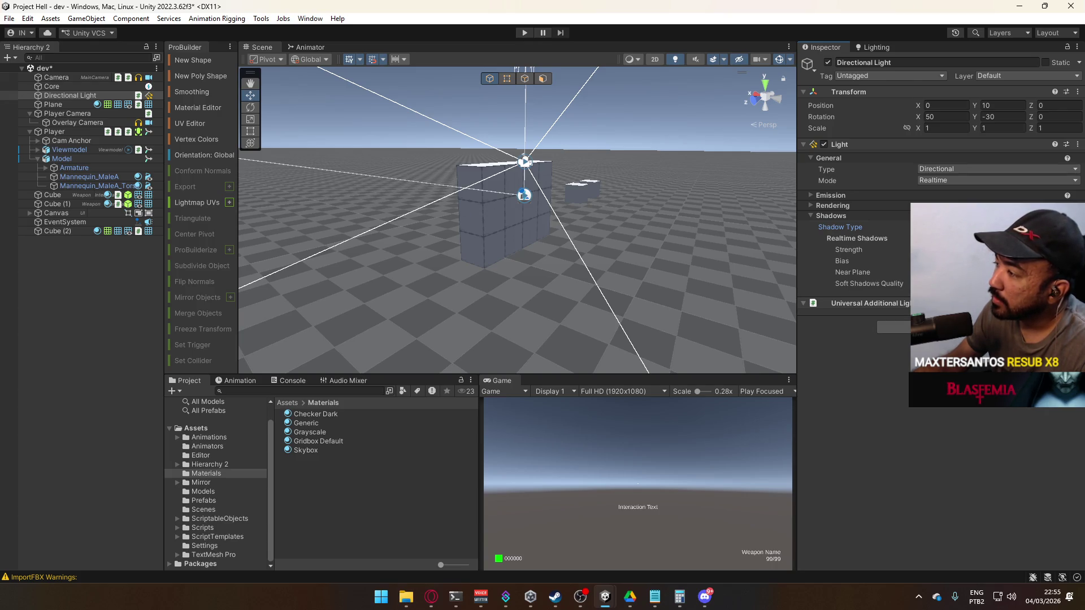
pyautogui.hotkey('ctrl', 'z')
pyautogui.hotkey('ctrl', 'z')
pyautogui.click(843, 205)
pyautogui.click(859, 195)
pyautogui.moveTo(622, 198); pyautogui.dragTo(283, 198)
# - Select the Overlay Camera and attempt to change its Render Type from Base to Overlay
pyautogui.click(58, 113)
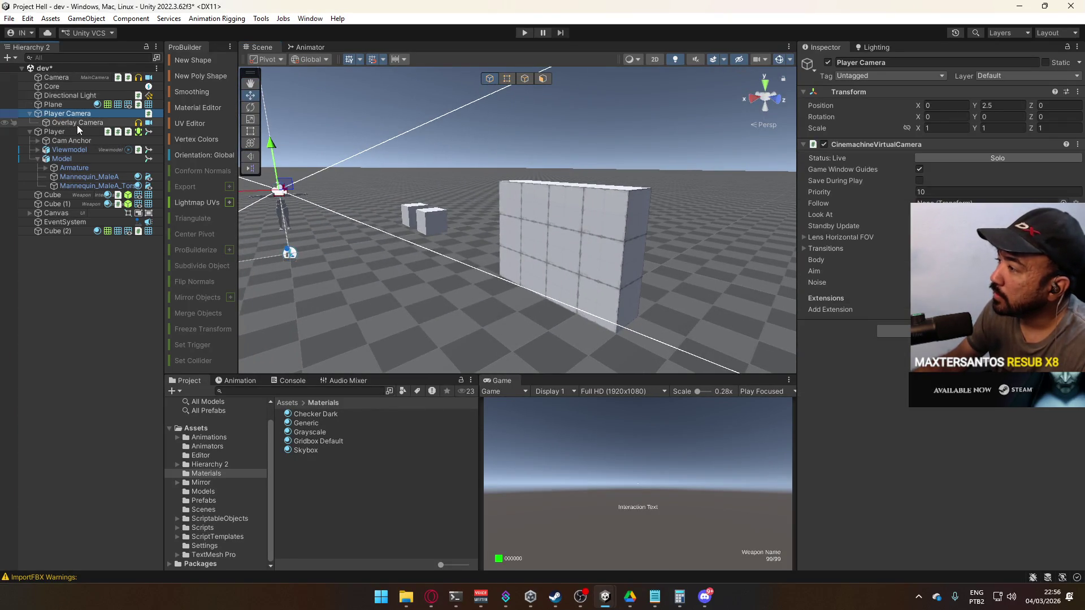
pyautogui.click(77, 124)
pyautogui.click(951, 160)
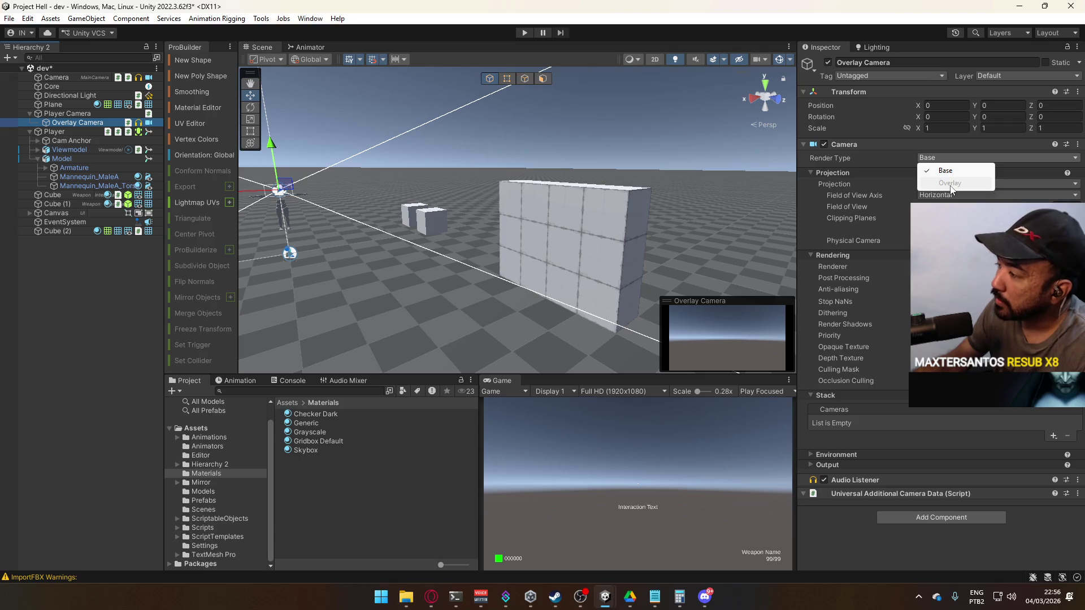
pyautogui.click(863, 153)
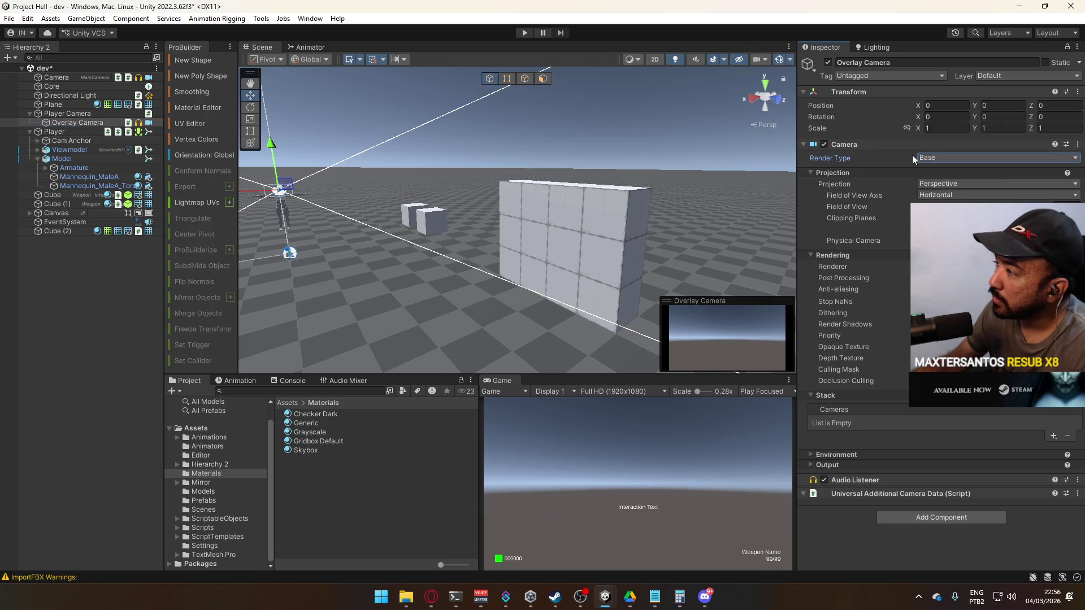
pyautogui.click(78, 123)
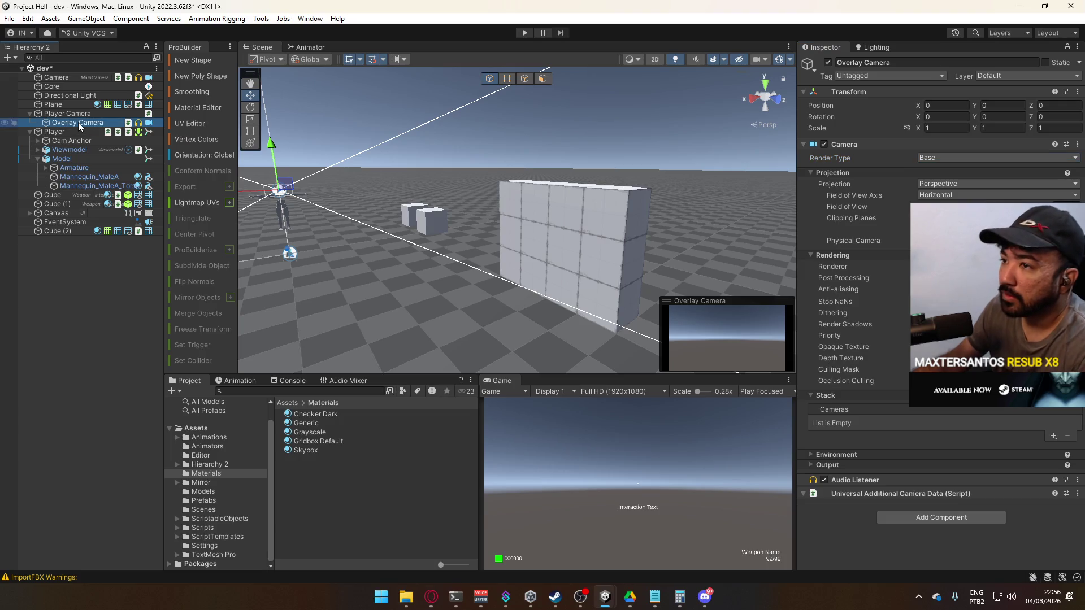
# - Delete the Overlay Camera and create a new Camera (1) with its default name
pyautogui.press('Delete')
pyautogui.click(76, 113)
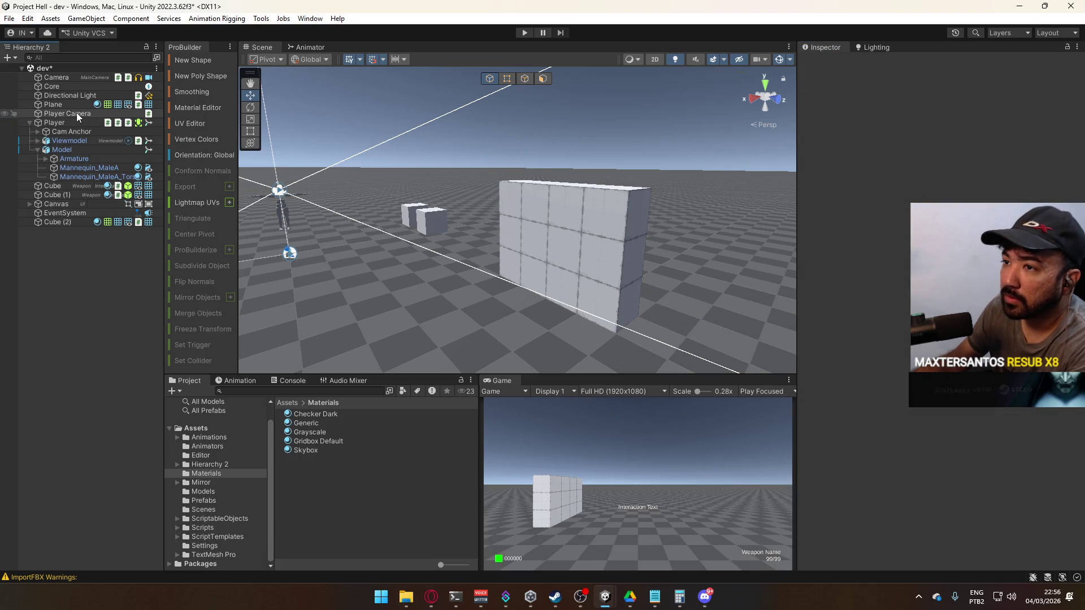
pyautogui.click(86, 18)
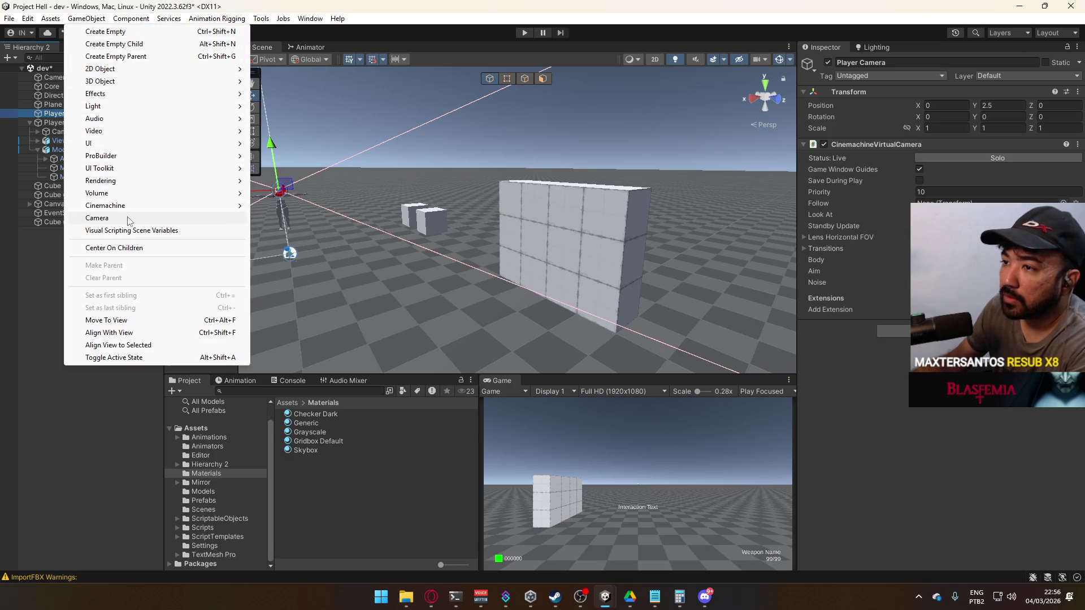
pyautogui.click(94, 218)
pyautogui.click(36, 232)
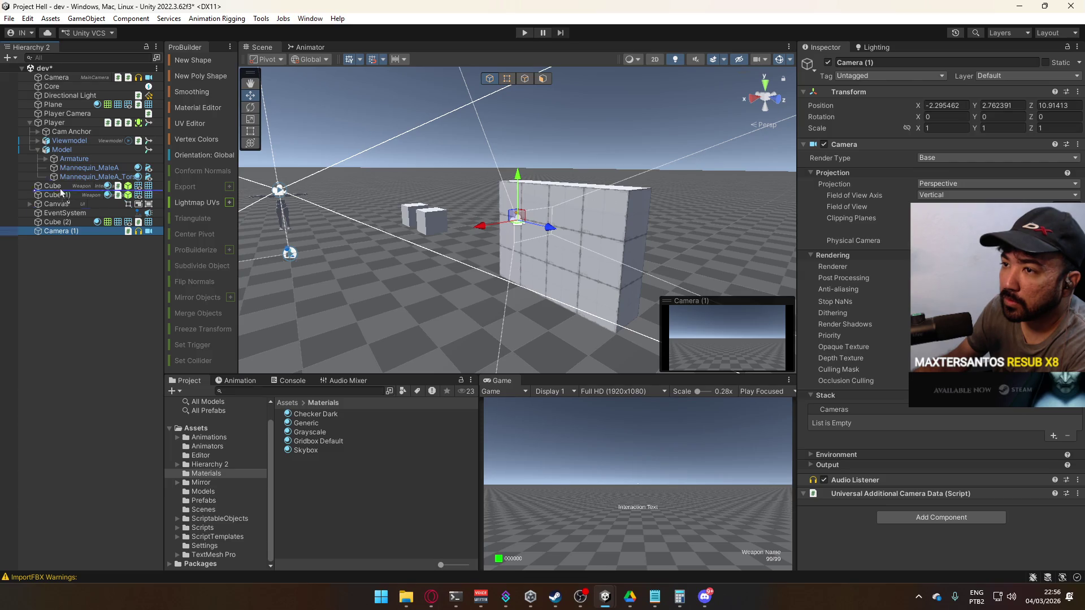
# - Nest Camera (1) under Player Camera, check its Render Type, and try removing Universal Additional Camera Data
pyautogui.moveTo(63, 131); pyautogui.dragTo(69, 114)
pyautogui.click(945, 160)
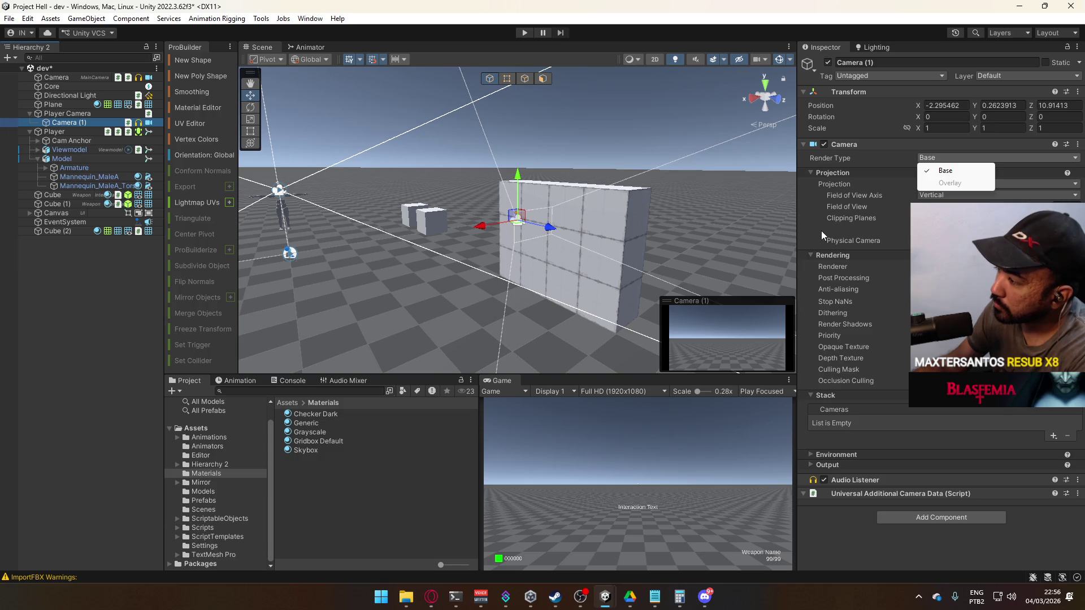
pyautogui.rightClick(867, 493)
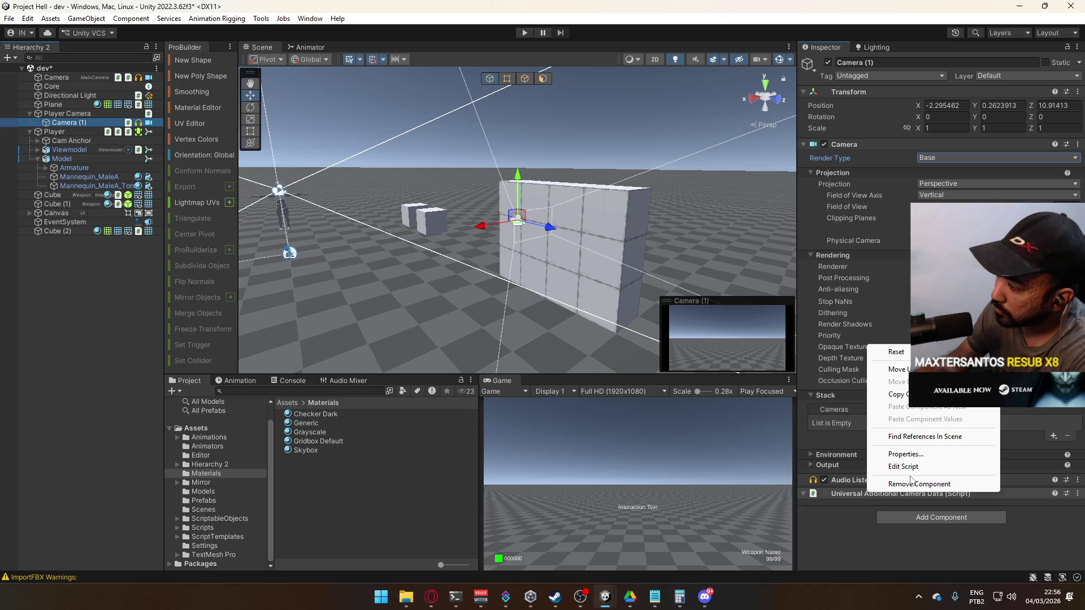
pyautogui.click(911, 485)
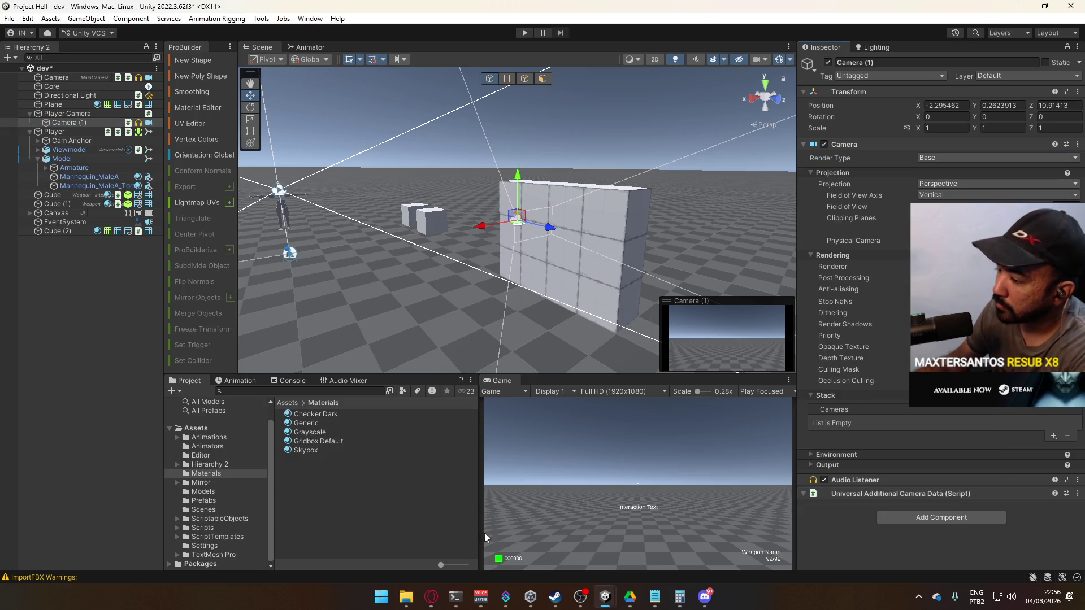
pyautogui.click(428, 606)
# - Search Google for a URP camera that can't be set to overlay and open the Unity Discussions thread
pyautogui.moveTo(297, 90); pyautogui.dragTo(172, 96)
pyautogui.write('a cant ')
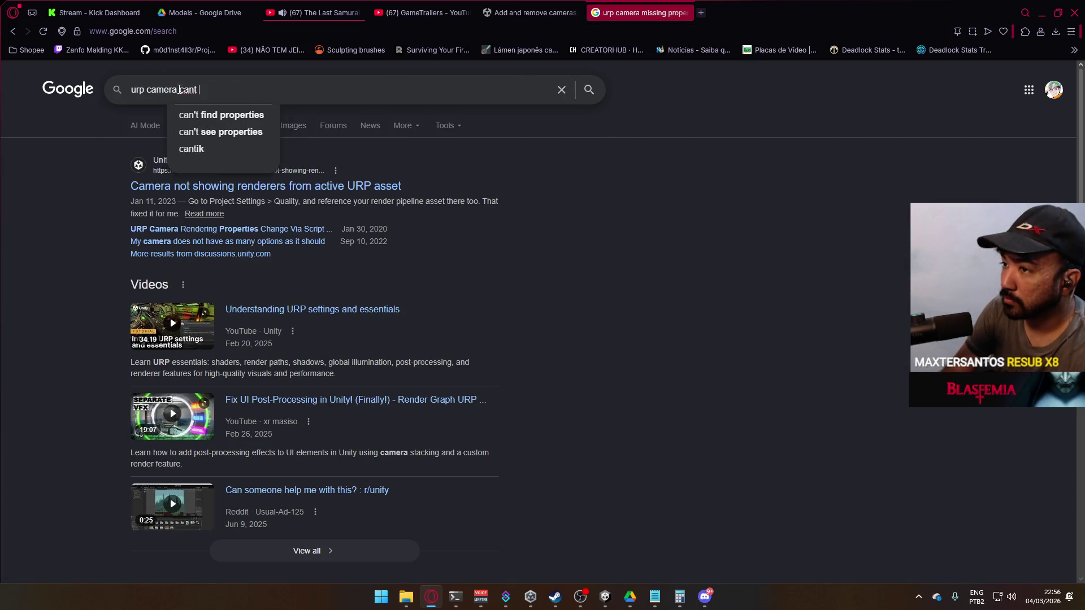
pyautogui.write('set to overlay')
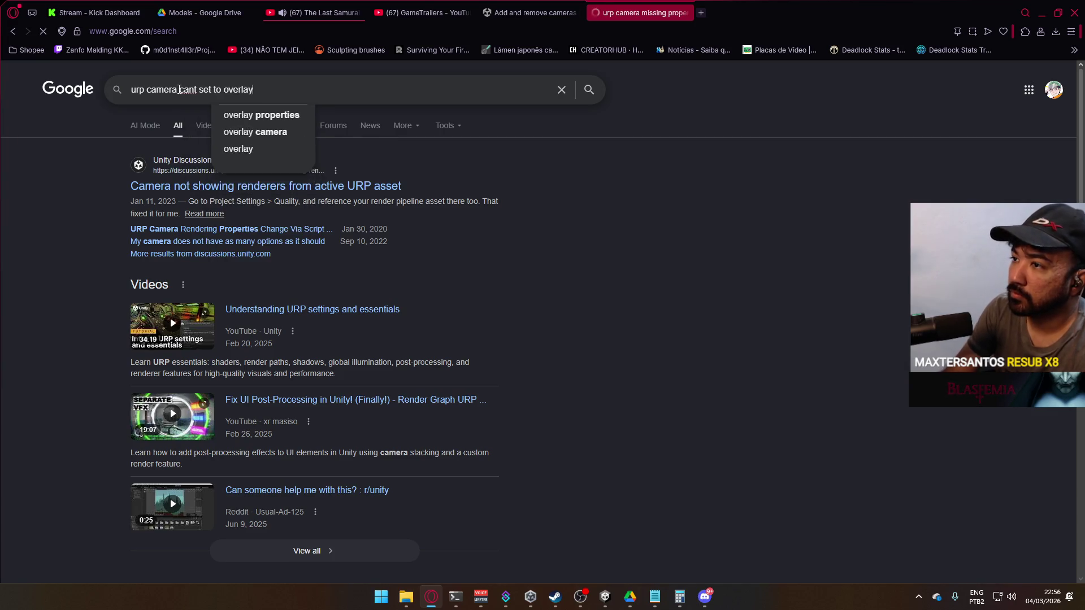
pyautogui.press('Return')
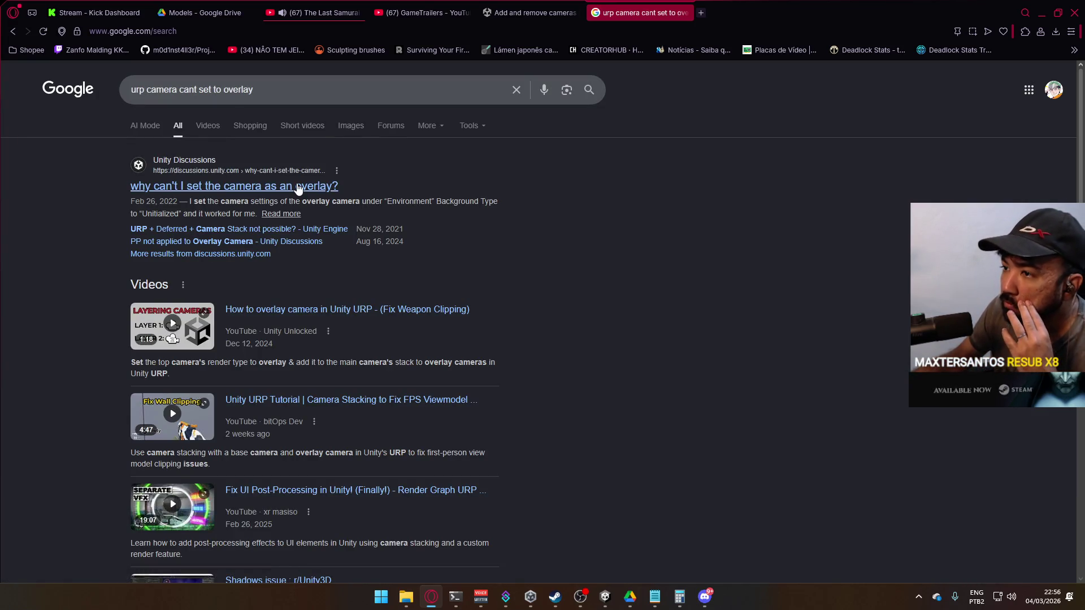
pyautogui.click(298, 187)
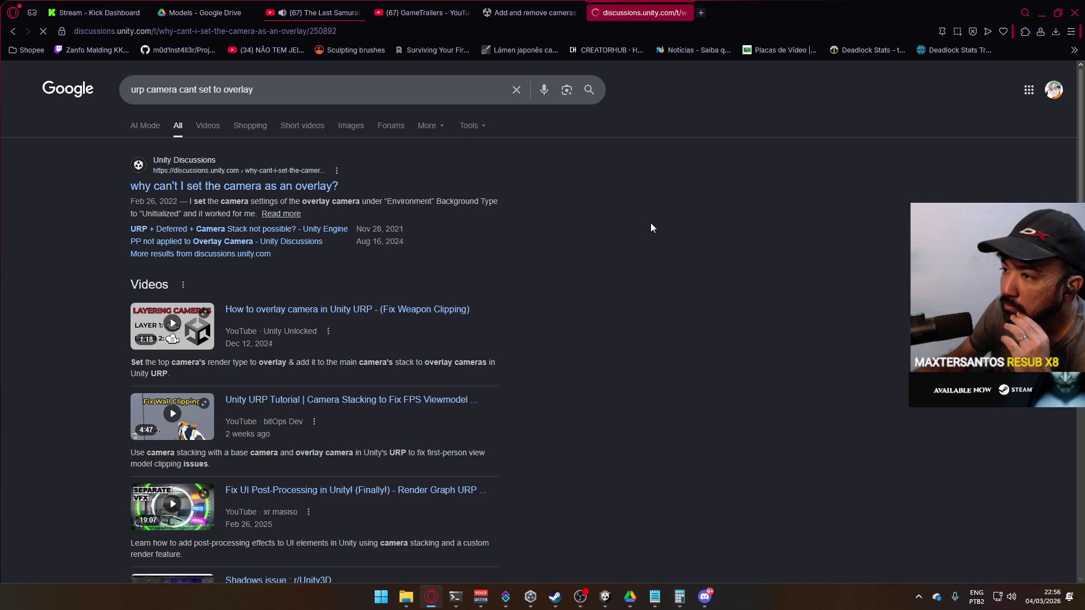
# - Read the answer about forward rendering and base camera stacks, then return to Unity
pyautogui.scroll(-5, 632, 244)
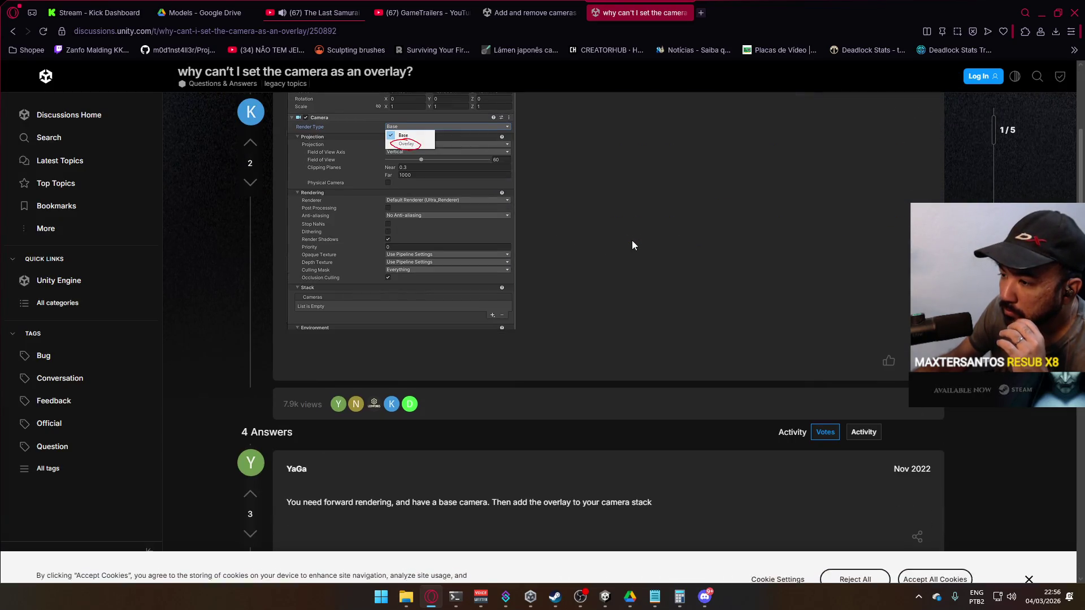
pyautogui.scroll(-1, 632, 244)
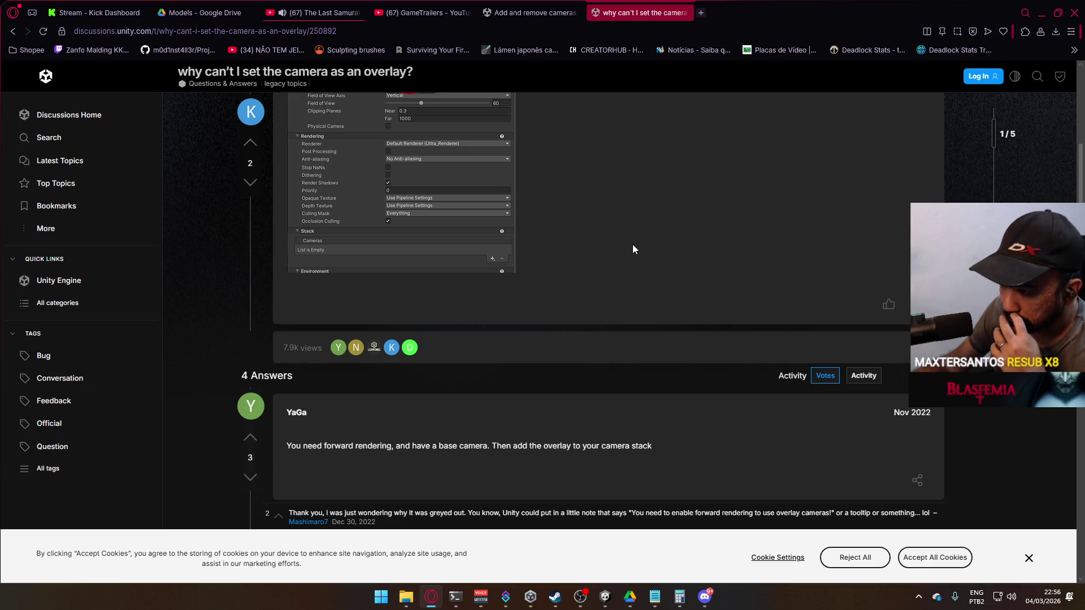
pyautogui.hotkey('alt', 'Tab')
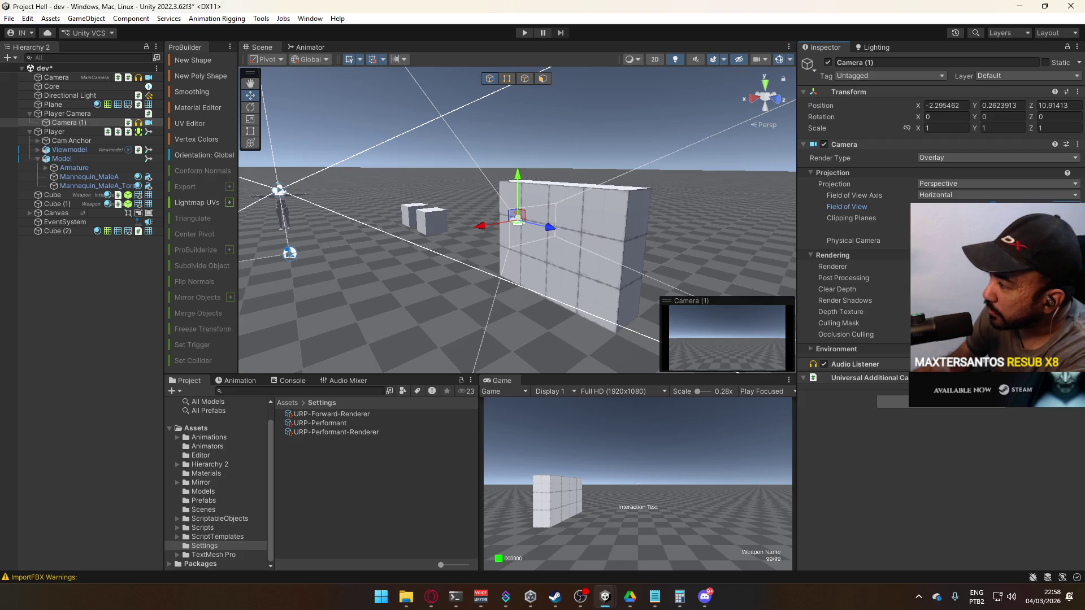
# - Set Camera (1)'s Culling Mask to Viewmodel only by unchecking Interactable
pyautogui.click(997, 322)
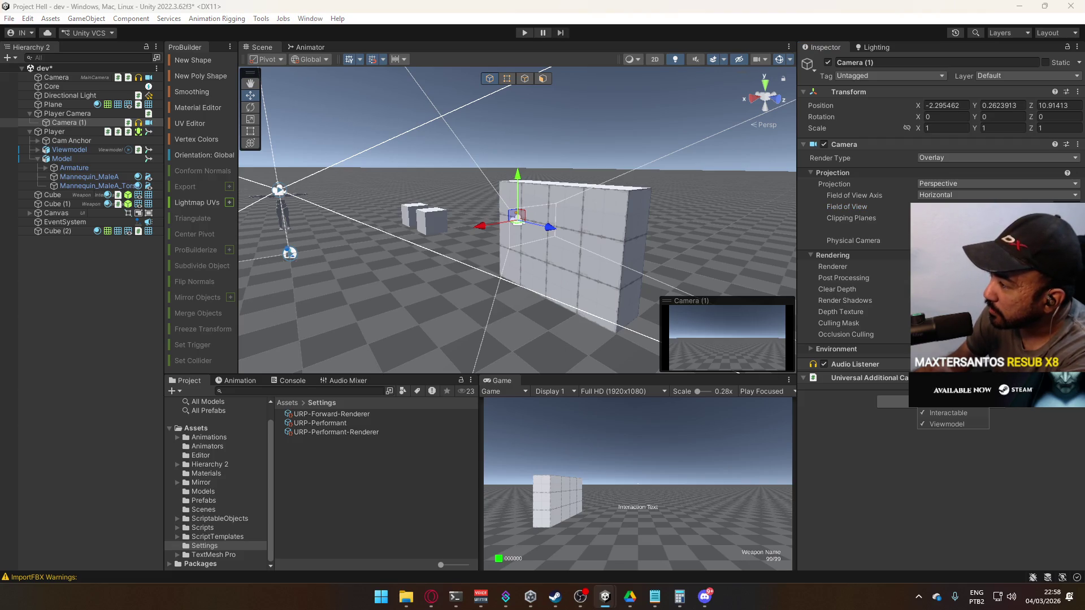
pyautogui.click(949, 413)
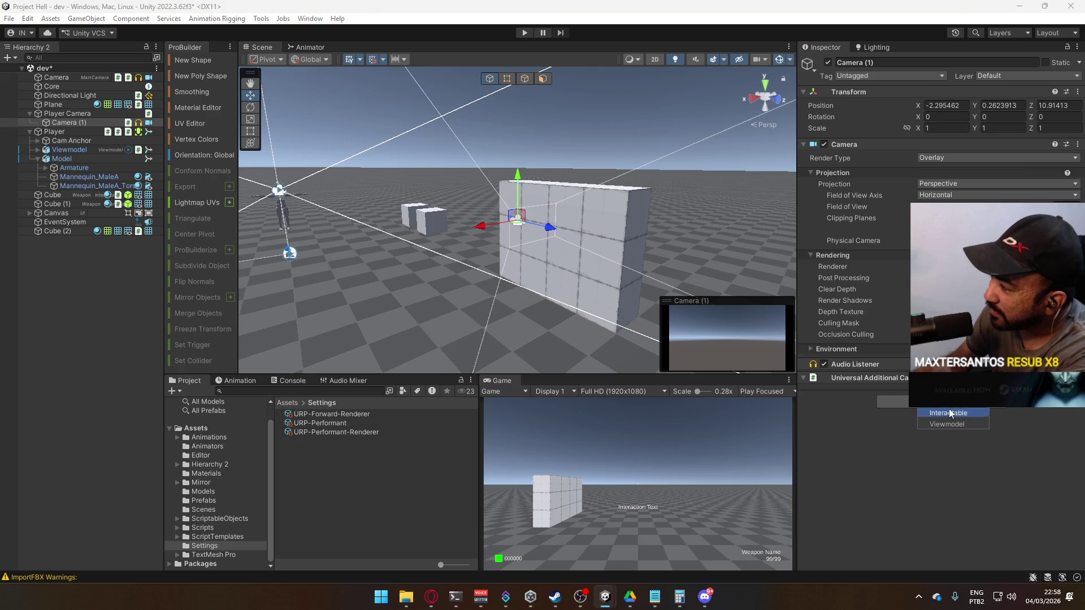
pyautogui.click(881, 441)
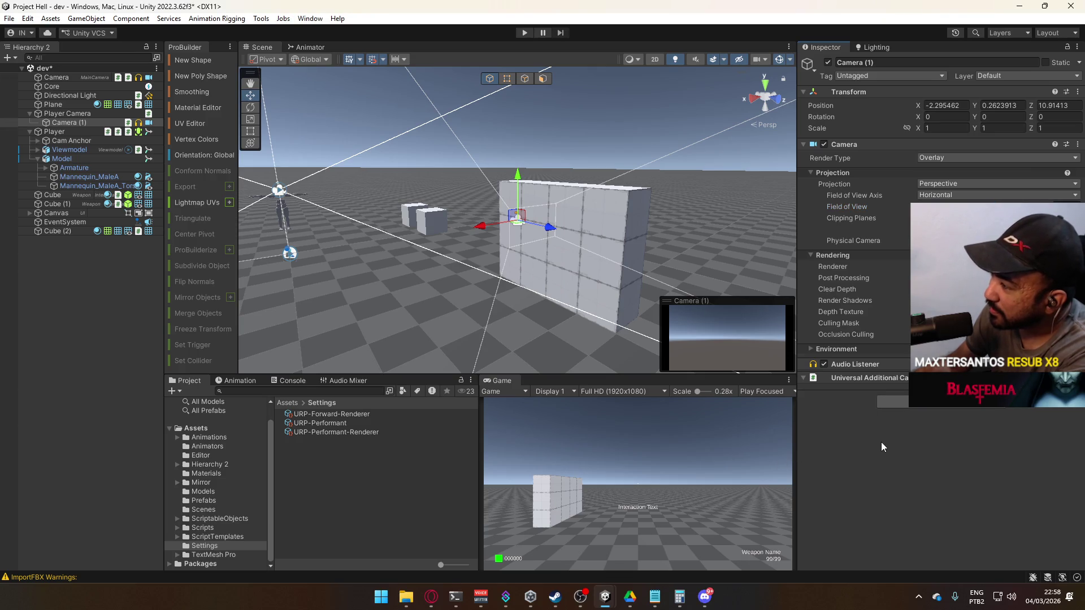
# - Expand the Environment settings and keep the Projection as Perspective
pyautogui.click(827, 351)
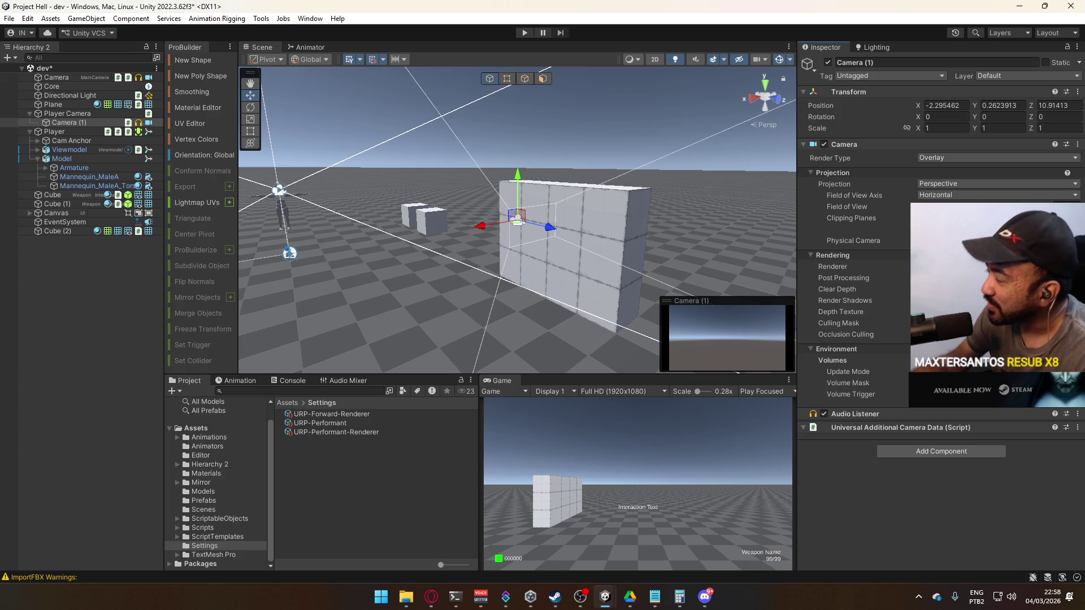
pyautogui.click(949, 218)
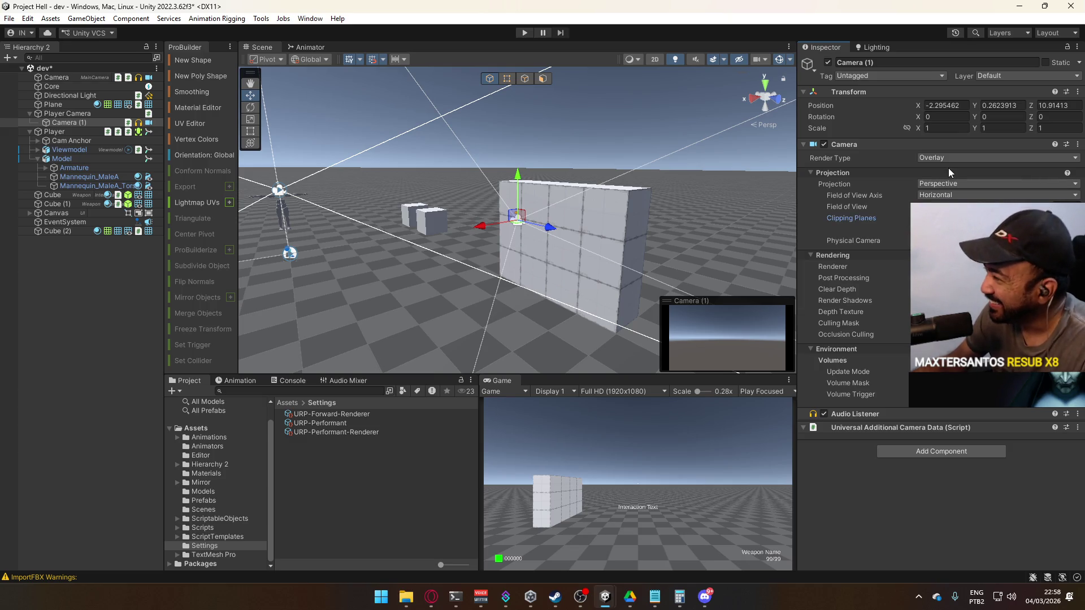
pyautogui.click(938, 184)
pyautogui.click(938, 187)
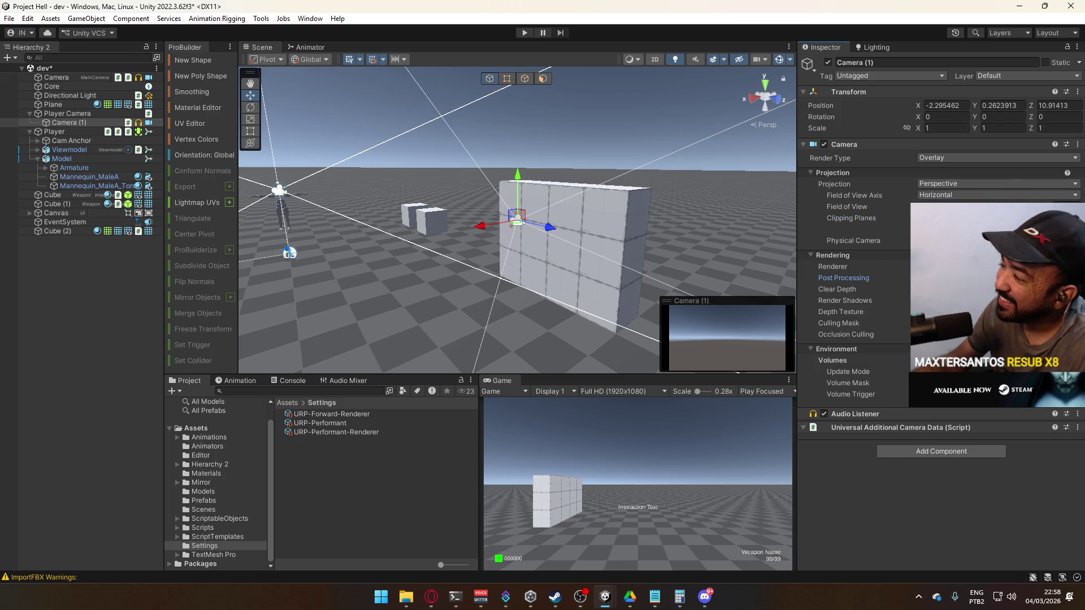
pyautogui.moveTo(837, 290)
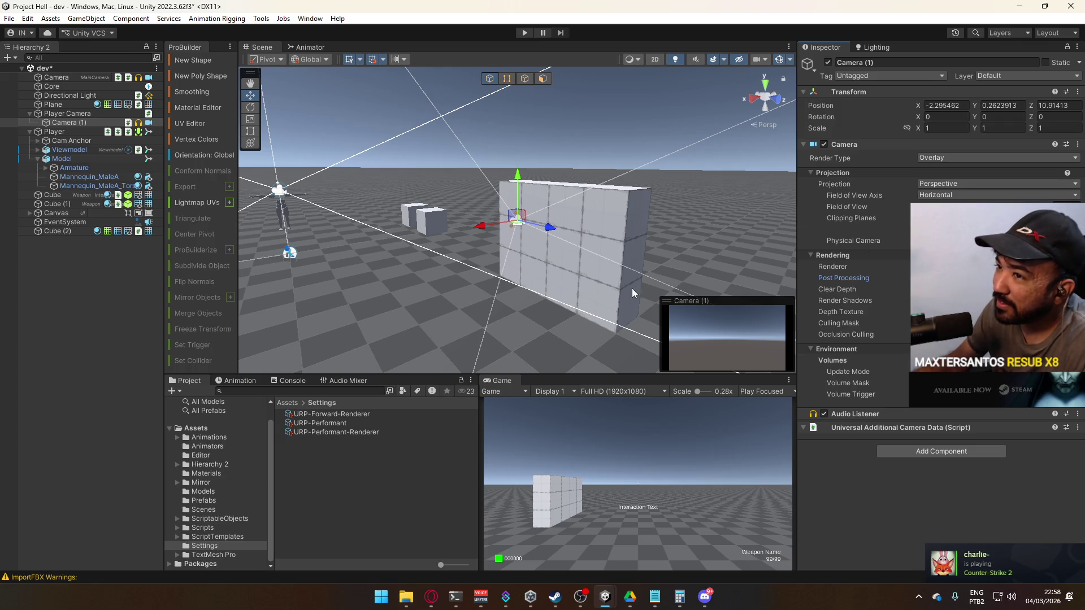
pyautogui.click(82, 126)
# - Rename Camera (1) to Overlay Cam and set its Transform Position to 0, 0, 0
pyautogui.press('F2')
pyautogui.write('Overlay Cam')
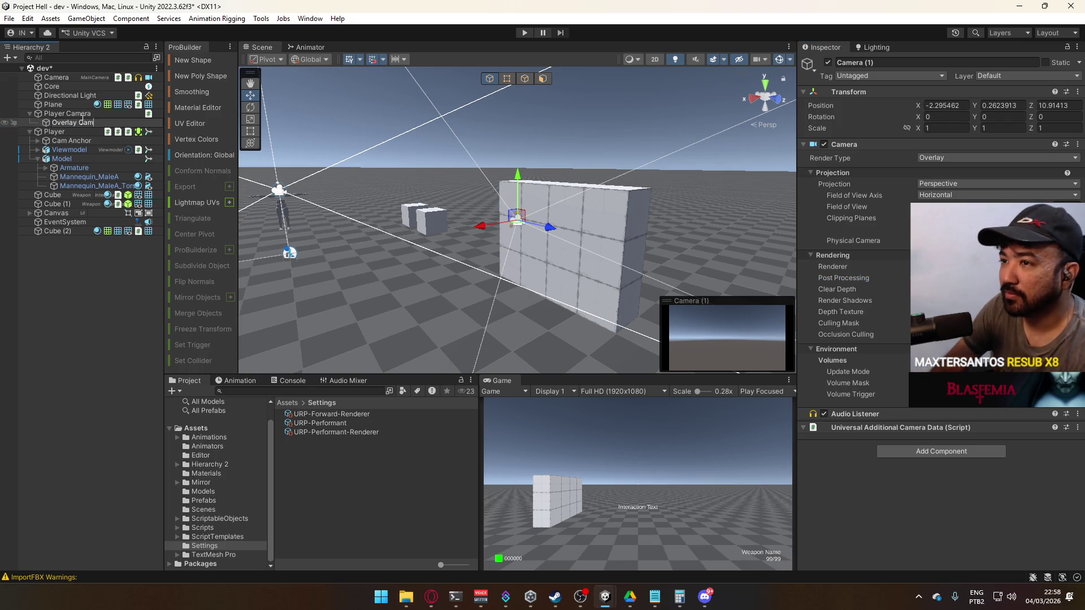
pyautogui.press('Return')
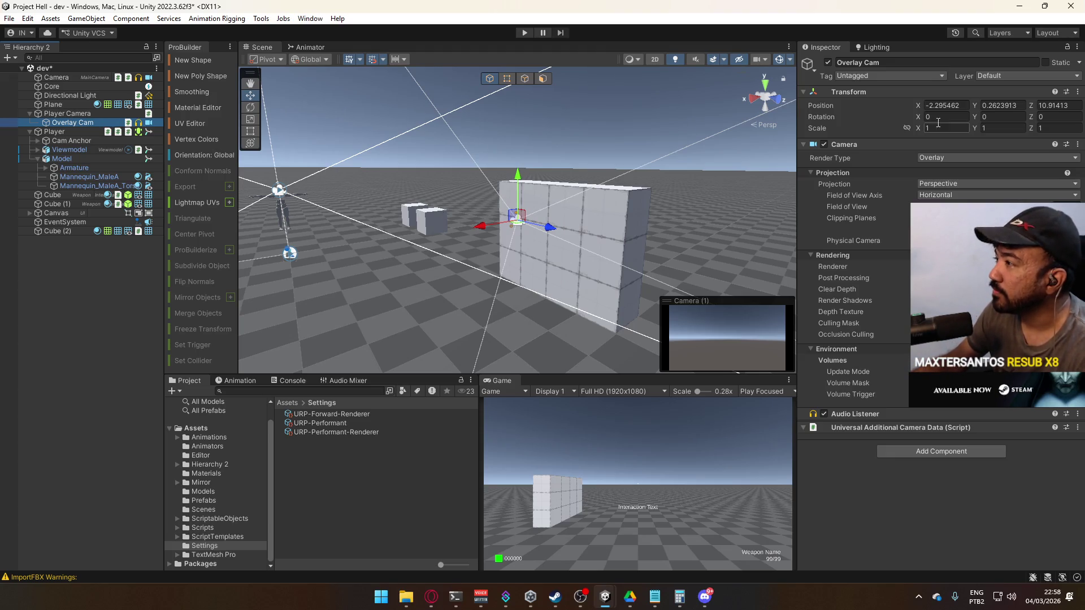
pyautogui.click(961, 105)
pyautogui.write('0')
pyautogui.press('Tab')
pyautogui.write('0')
pyautogui.press('Tab')
pyautogui.write('0')
# - Frame Overlay Cam in the Scene view, then inspect Player Camera and the main Camera
pyautogui.moveTo(650, 215)
pyautogui.mouseDown()
pyautogui.moveTo(702, 208)
pyautogui.moveTo(706, 226)
pyautogui.mouseUp()
pyautogui.press('f')
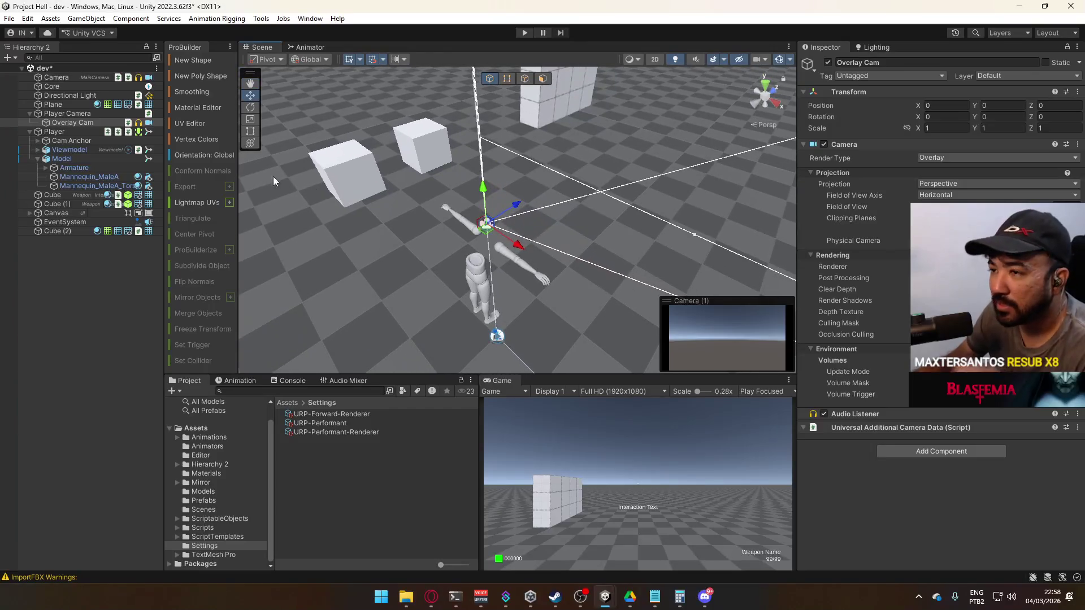
pyautogui.click(92, 113)
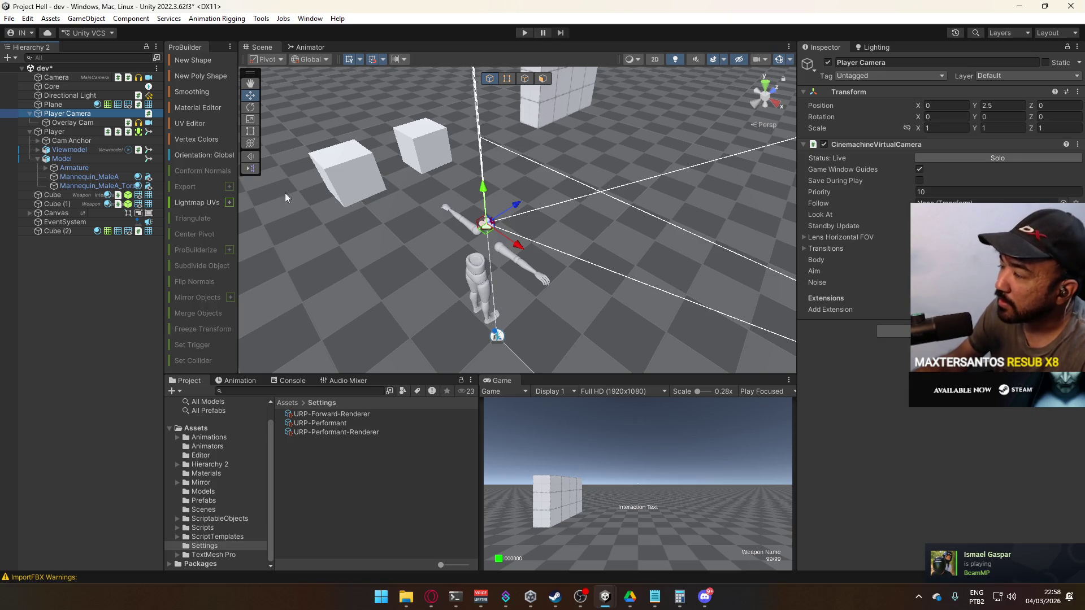
pyautogui.click(75, 78)
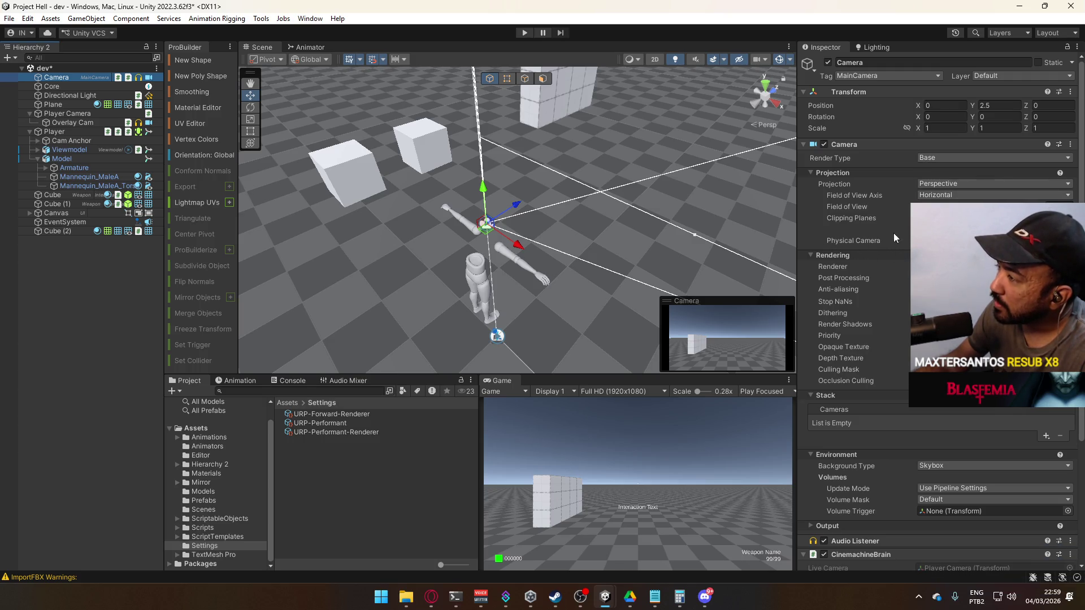
# - Add Overlay Cam to the main Camera's Stack and enter Play mode to see the pistol hands
pyautogui.click(1045, 437)
pyautogui.click(1020, 448)
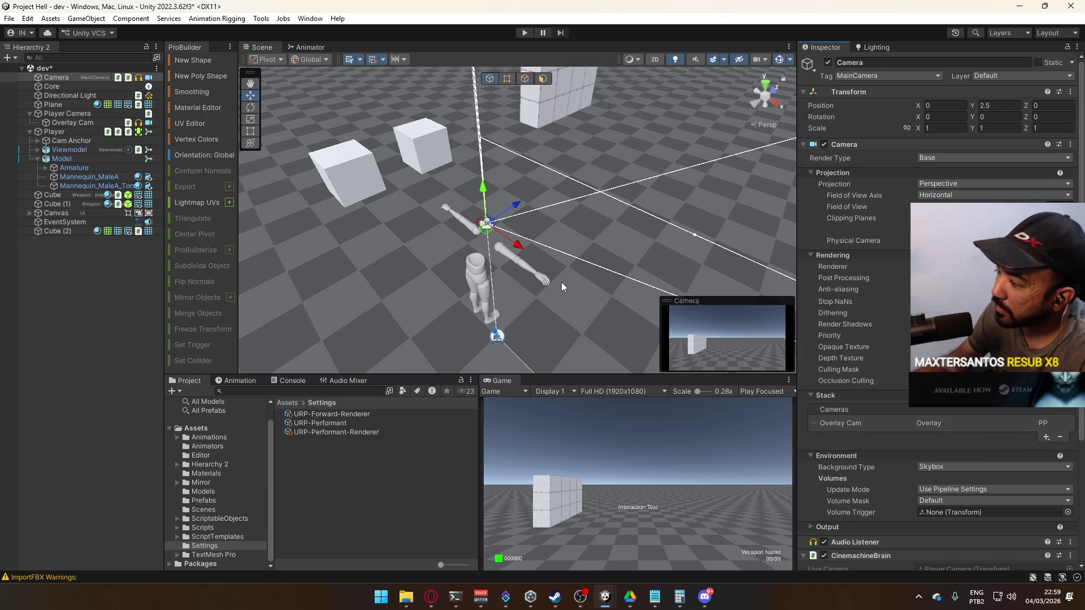
pyautogui.click(524, 32)
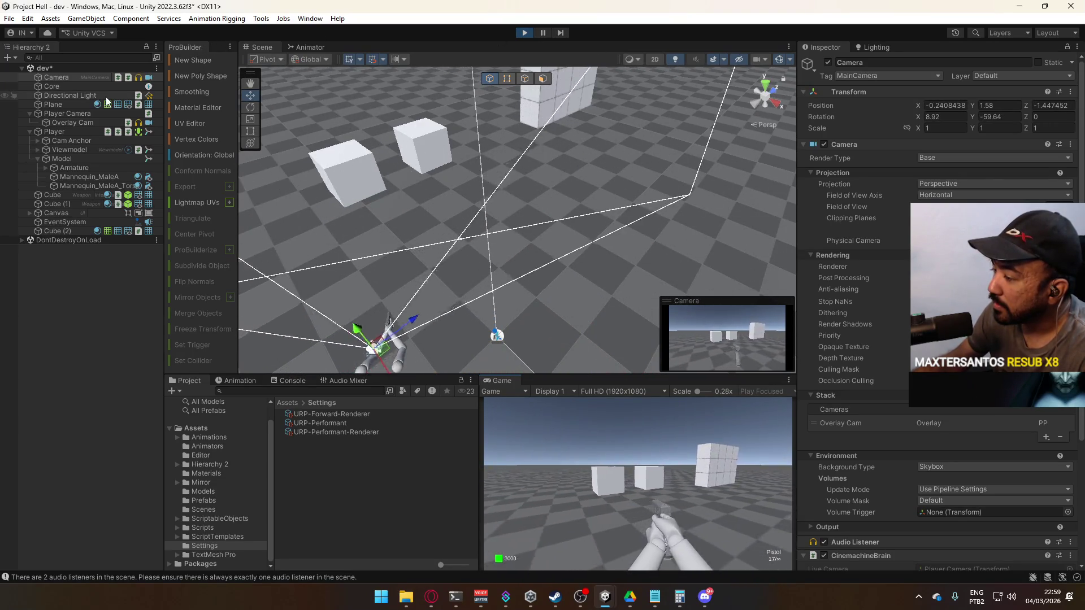
# - Stop play mode and check the main Camera's Layer dropdown
pyautogui.click(525, 32)
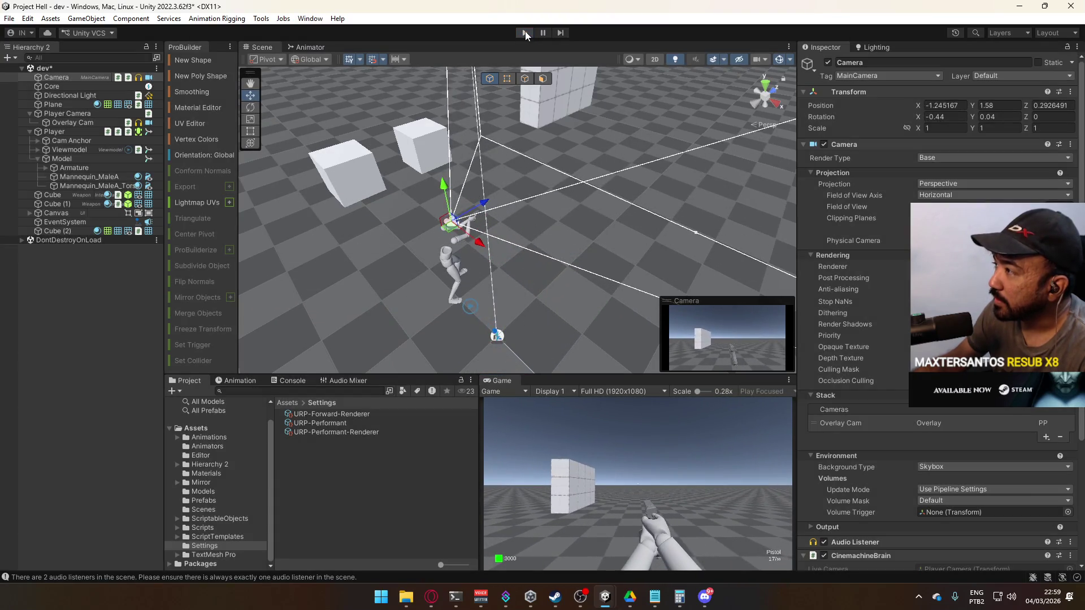
pyautogui.click(1015, 77)
pyautogui.click(1015, 77)
pyautogui.click(1015, 77)
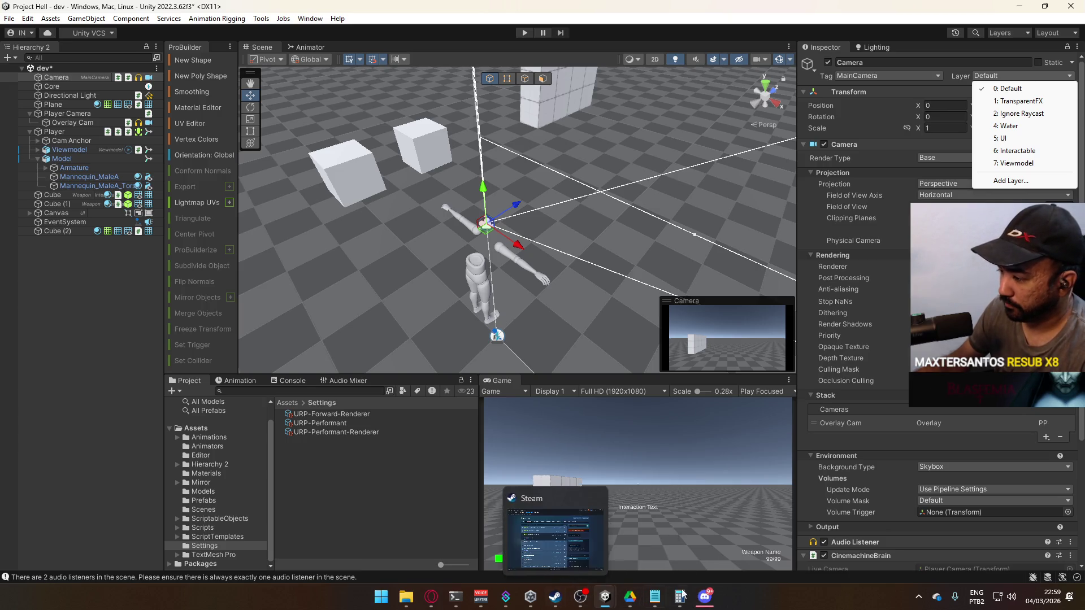
# - Open the ViewmodelWeapon script from Assets/Scripts in Visual Studio
pyautogui.moveTo(705, 597)
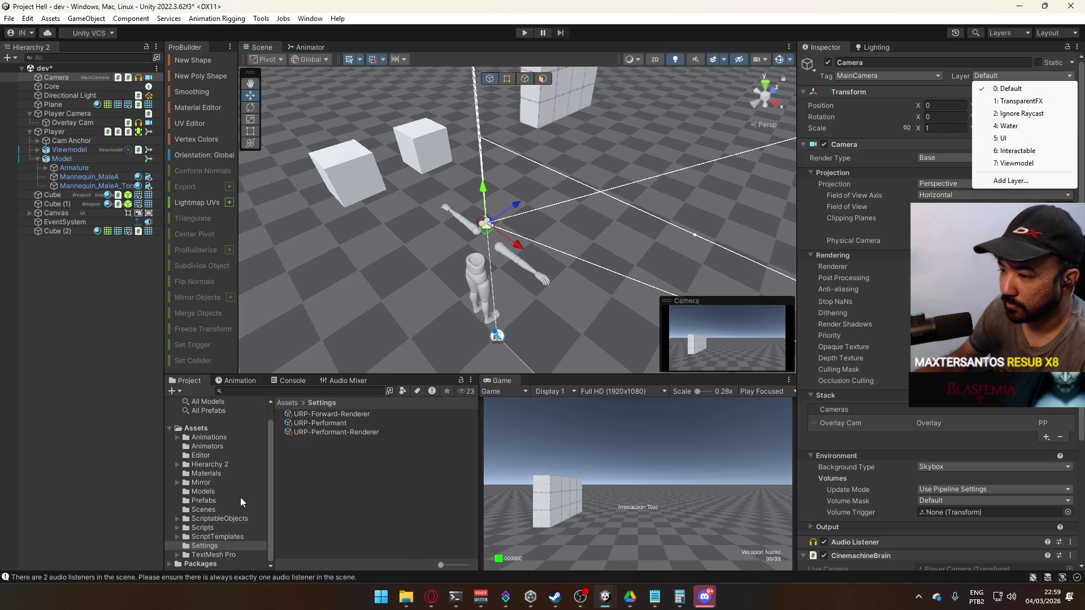
pyautogui.click(232, 527)
pyautogui.click(334, 494)
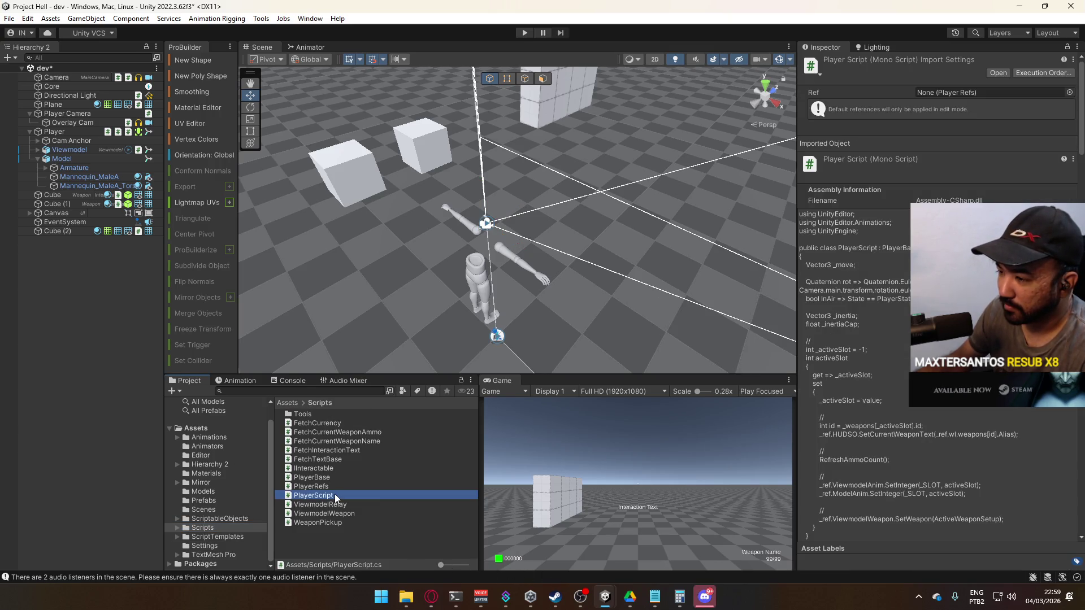
pyautogui.doubleClick(348, 513)
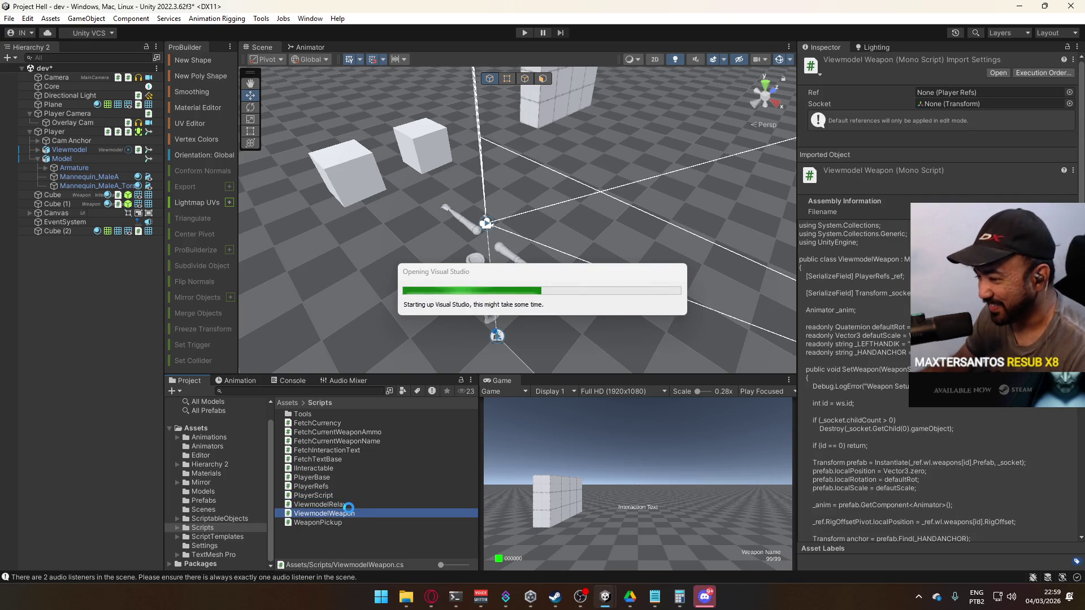
pyautogui.click(705, 603)
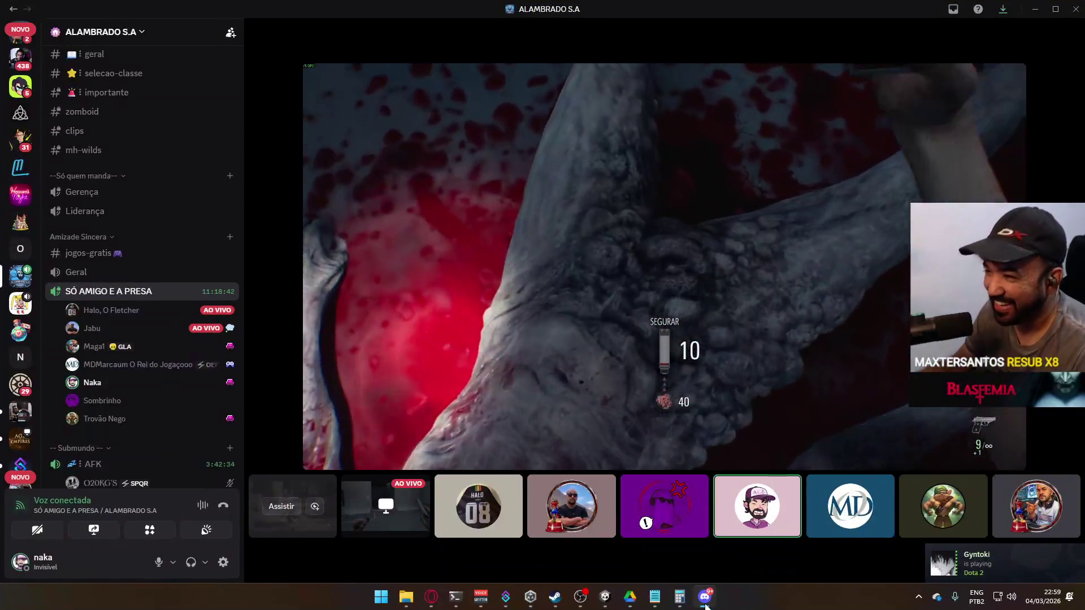
# - Scroll the Discord channel list, then bring Visual Studio forward while it loads the project
pyautogui.scroll(5, 169, 315)
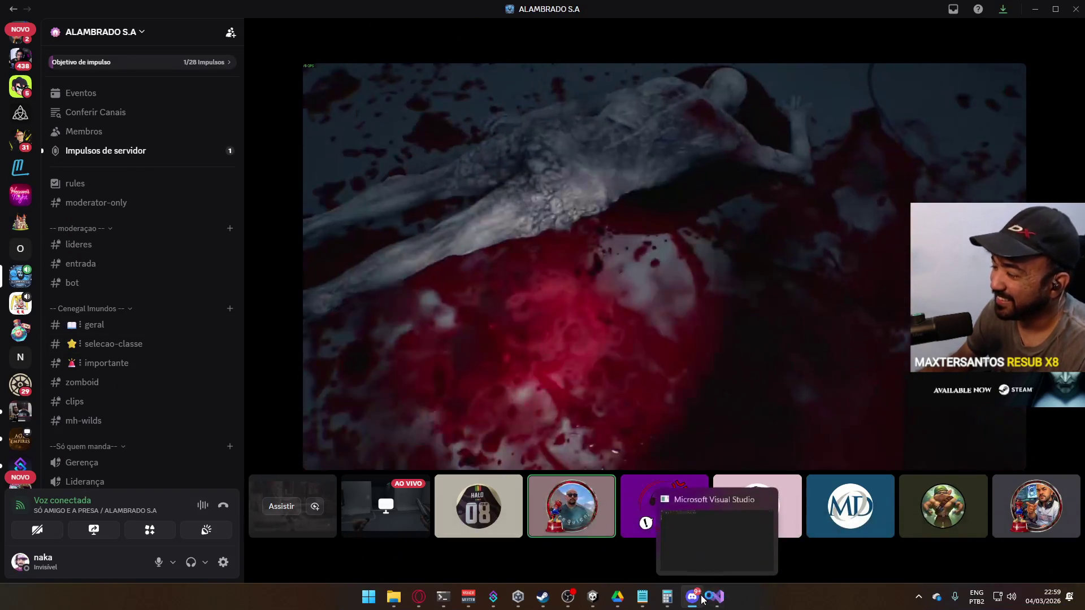
pyautogui.click(699, 599)
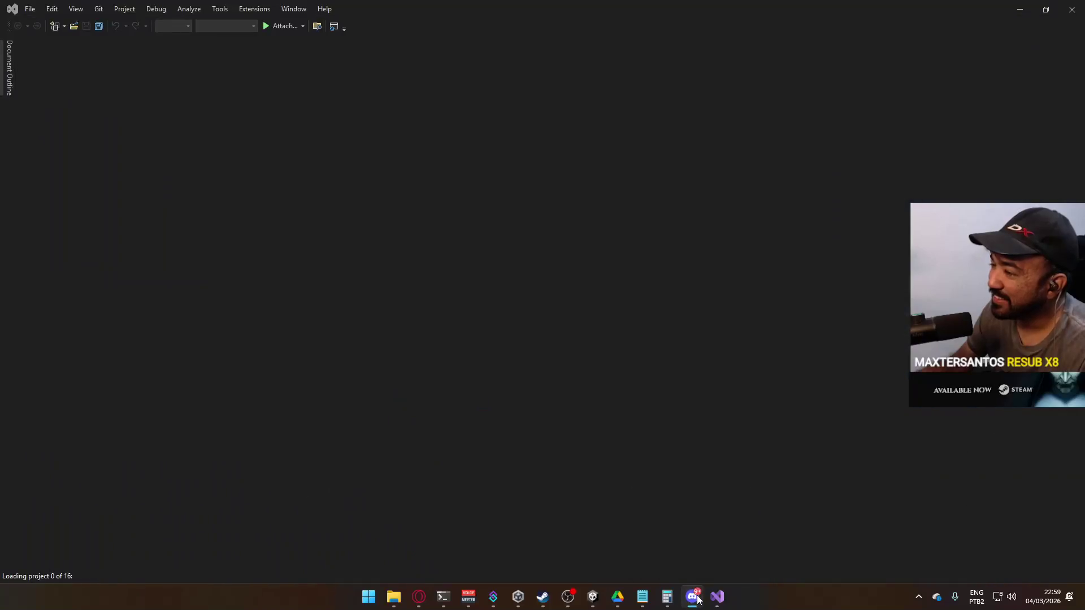
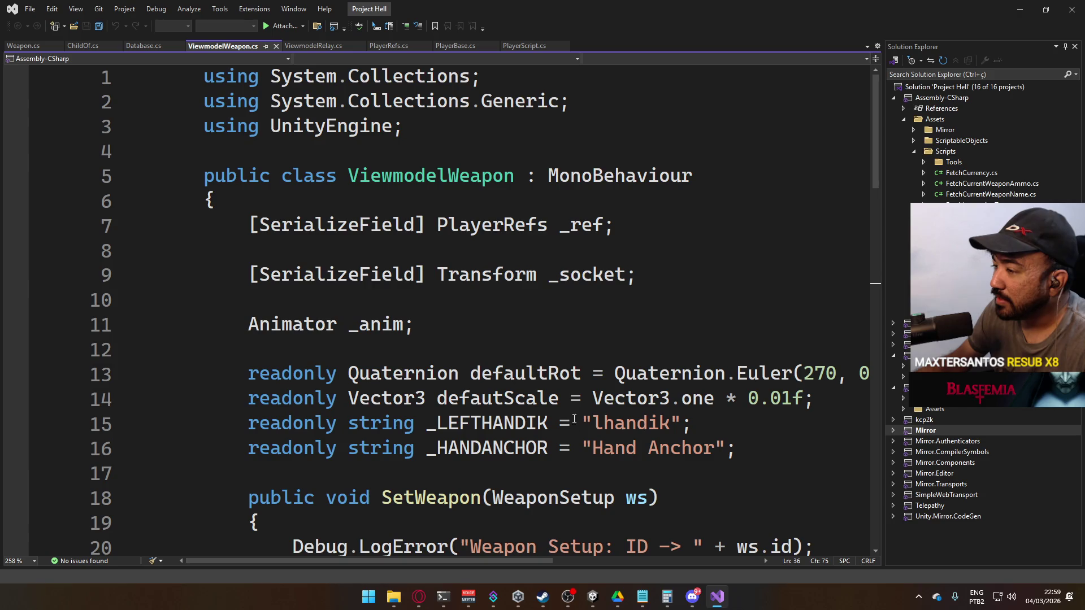
# - In SetWeapon, start a new line after the localScale line reading prefab.gameObject
pyautogui.scroll(-4, 575, 423)
pyautogui.click(616, 375)
pyautogui.scroll(-3, 621, 379)
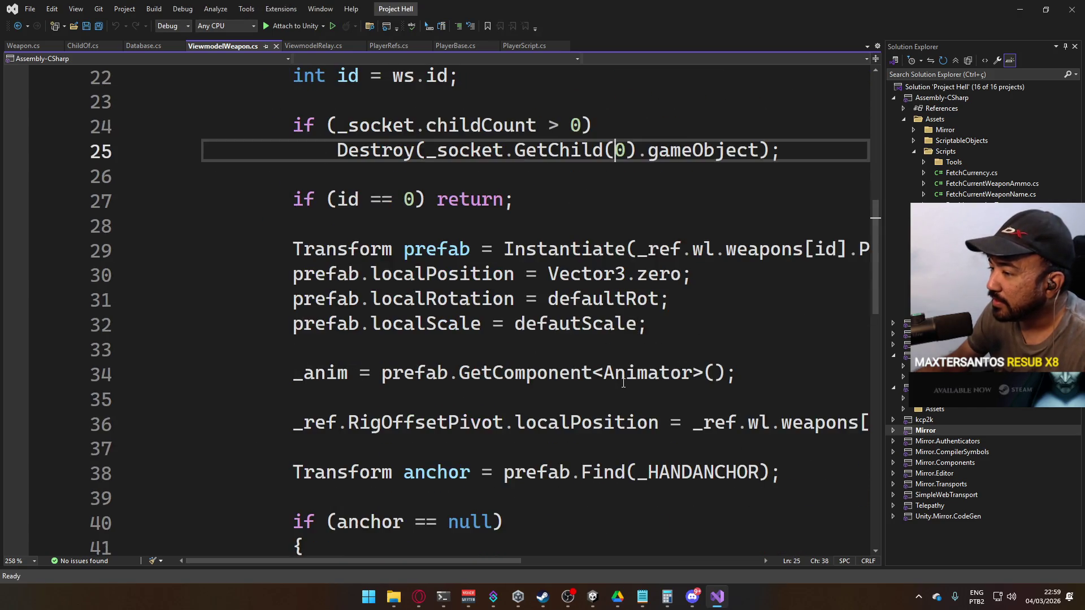
pyautogui.scroll(-3, 623, 383)
pyautogui.hscroll(2, 509, 560)
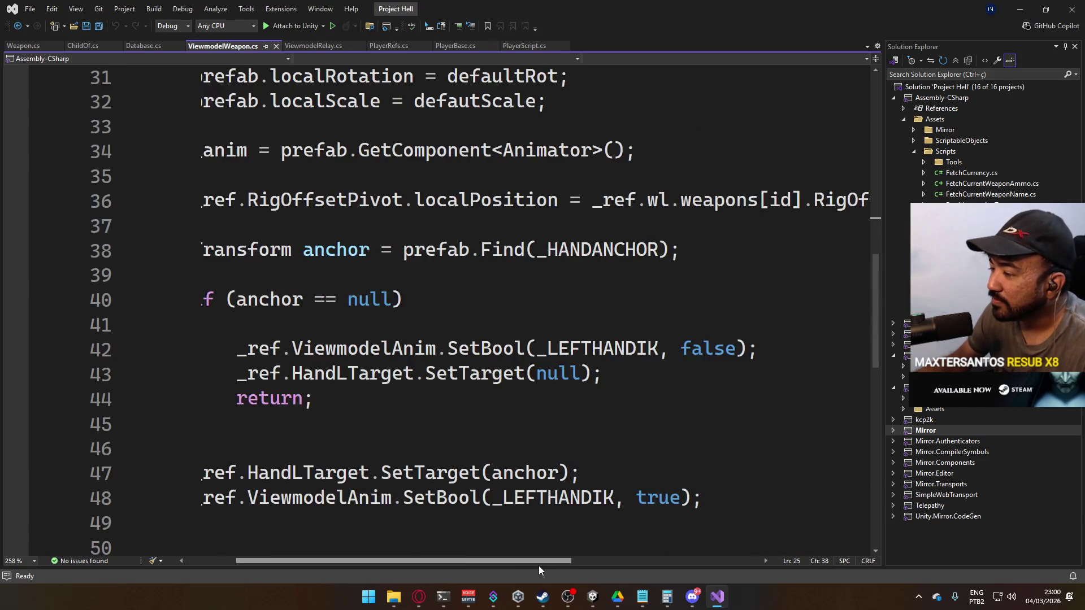
pyautogui.hscroll(-2, 538, 563)
pyautogui.scroll(-5, 546, 467)
pyautogui.scroll(-2, 547, 464)
pyautogui.scroll(6, 550, 461)
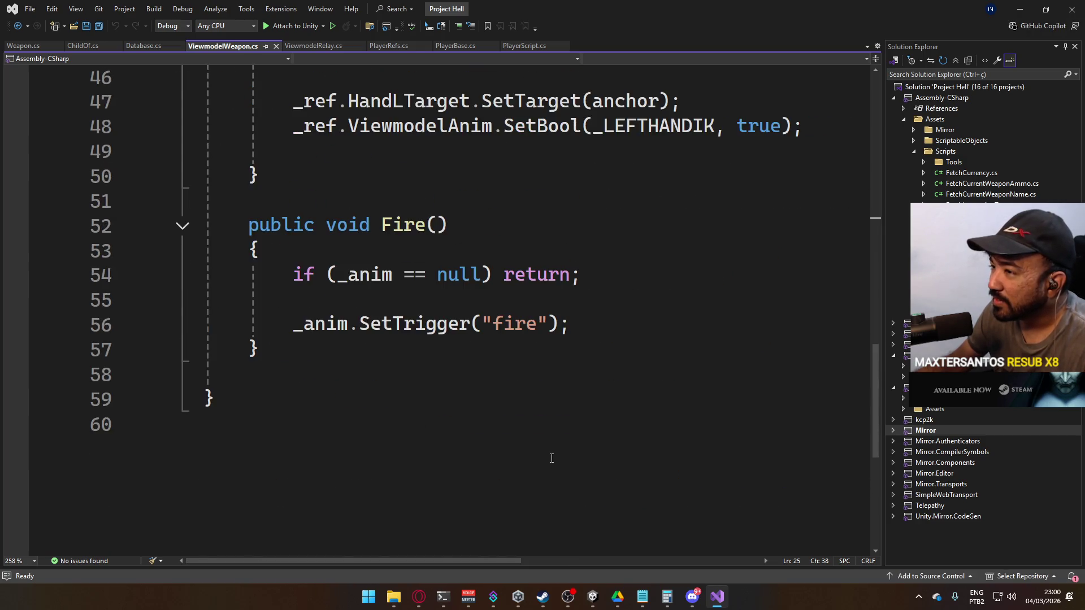
pyautogui.scroll(2, 570, 445)
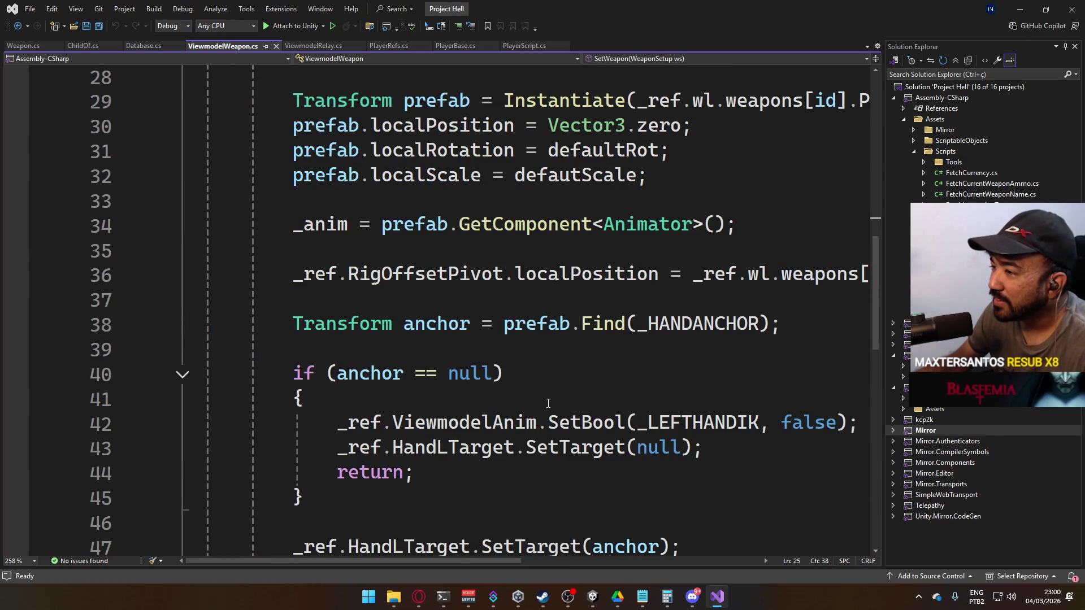
pyautogui.scroll(2, 548, 404)
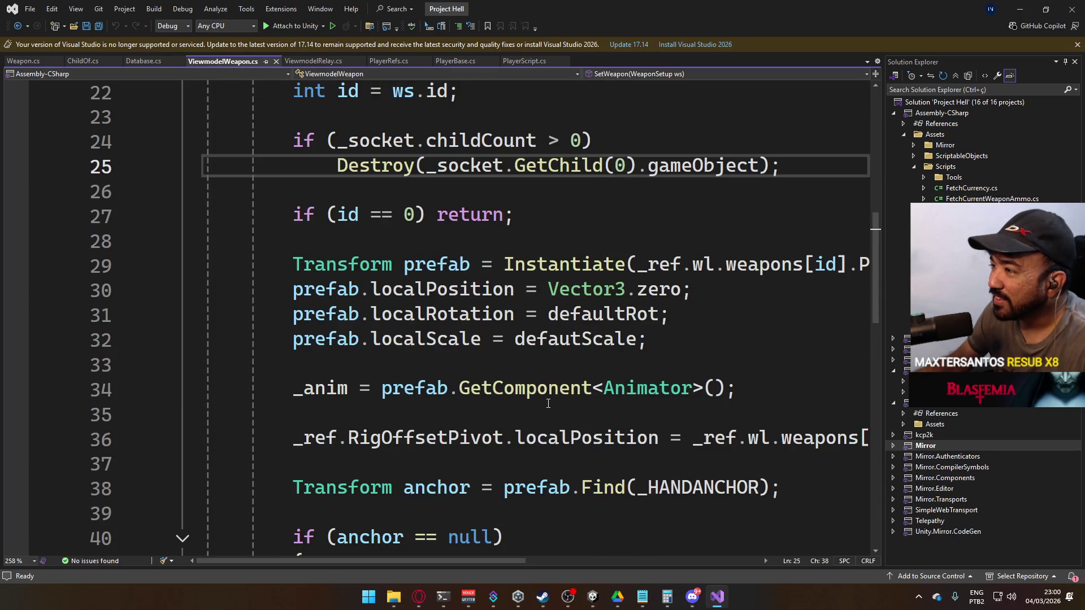
pyautogui.moveTo(467, 567)
pyautogui.mouseDown()
pyautogui.moveTo(611, 574)
pyautogui.moveTo(493, 562)
pyautogui.mouseUp()
pyautogui.scroll(3, 470, 438)
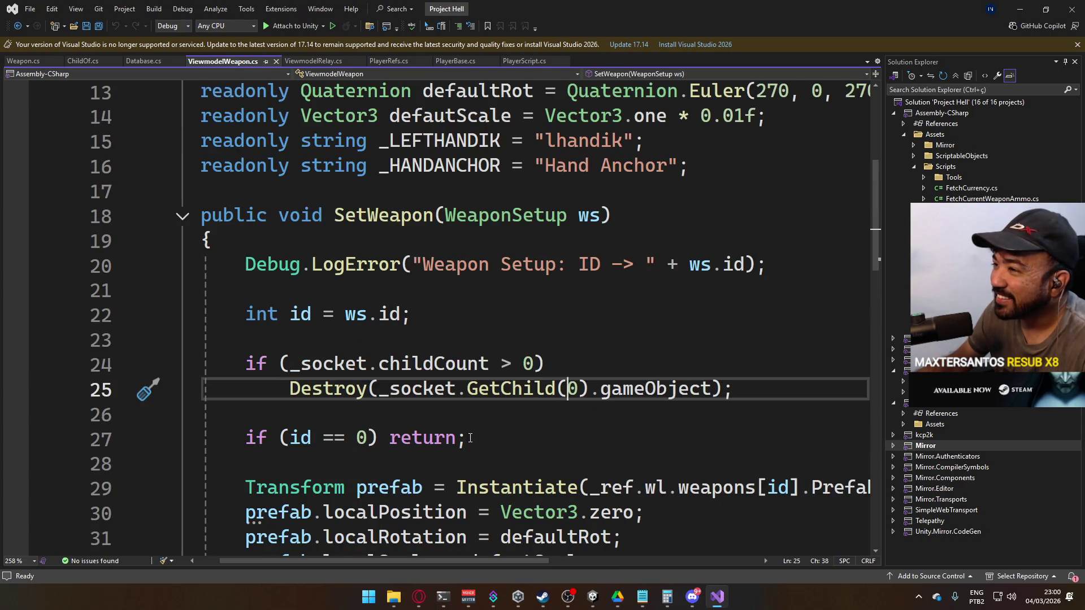
pyautogui.scroll(-4, 474, 437)
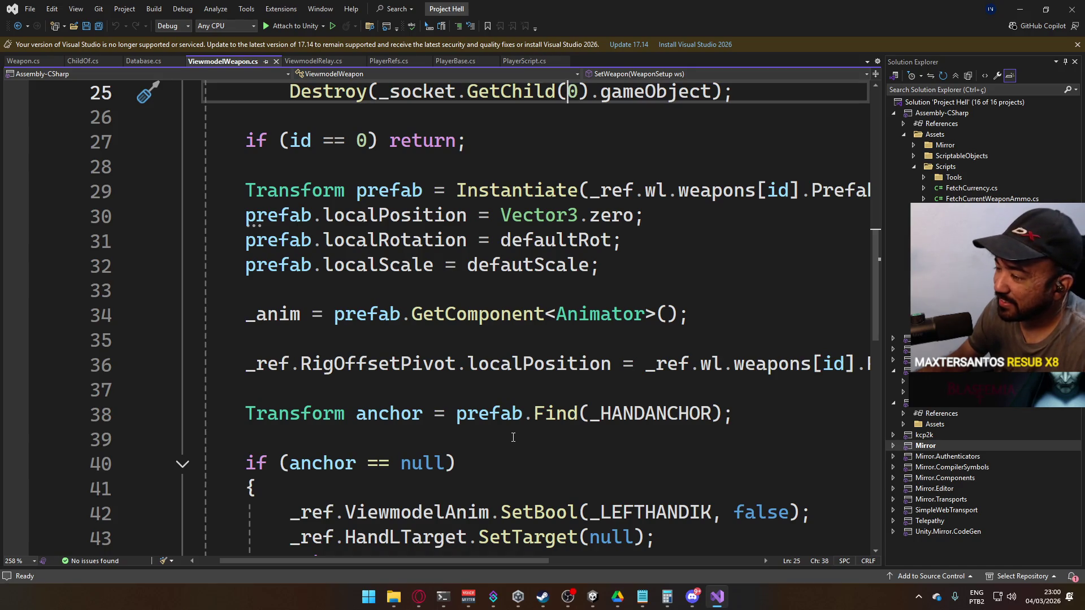
pyautogui.scroll(-3, 512, 439)
pyautogui.scroll(2, 511, 443)
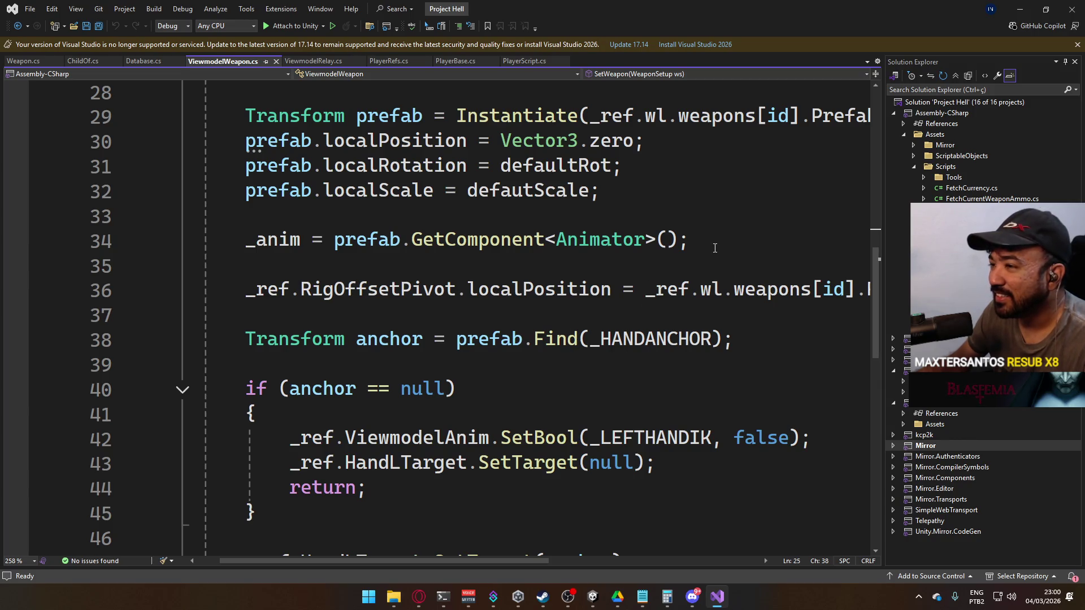
pyautogui.click(720, 184)
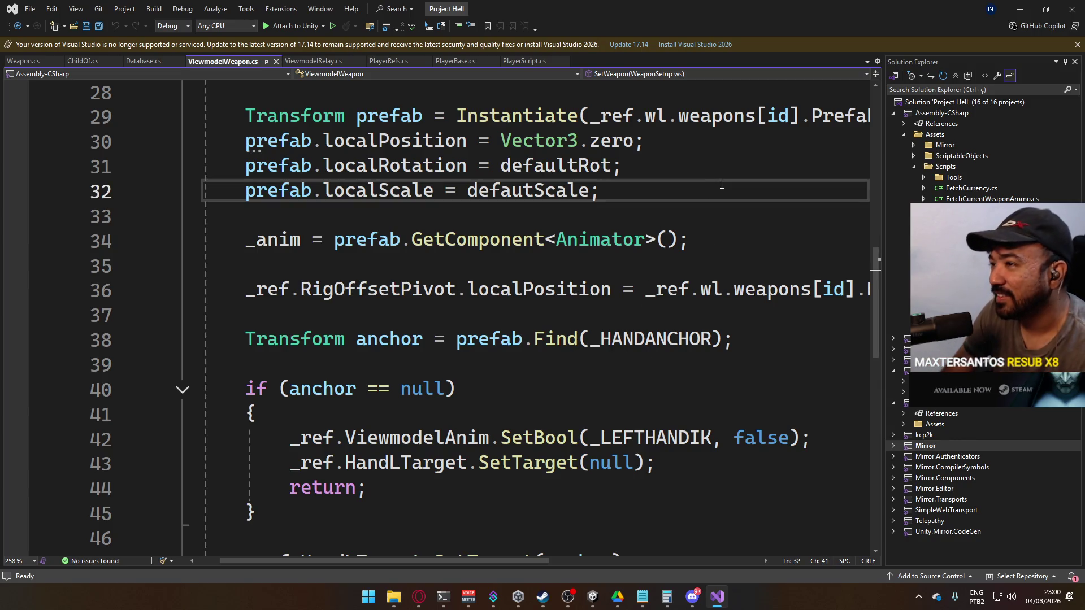
pyautogui.press('Return')
pyautogui.press('Return')
pyautogui.write('prebag.')
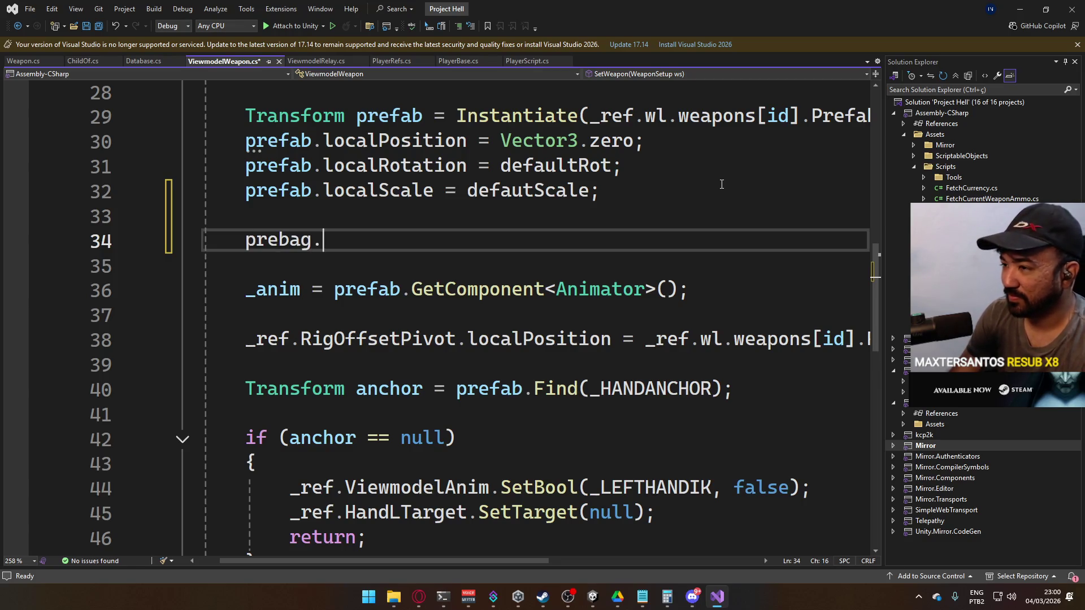
pyautogui.press('BackSpace')
pyautogui.press('BackSpace')
pyautogui.press('BackSpace')
pyautogui.write('fab.')
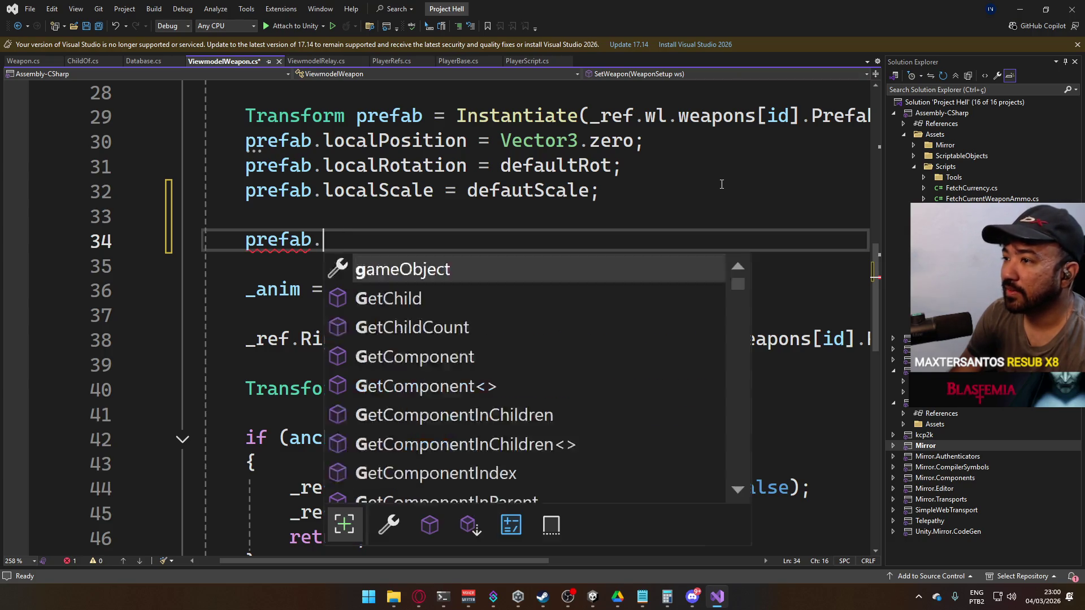
pyautogui.write('game')
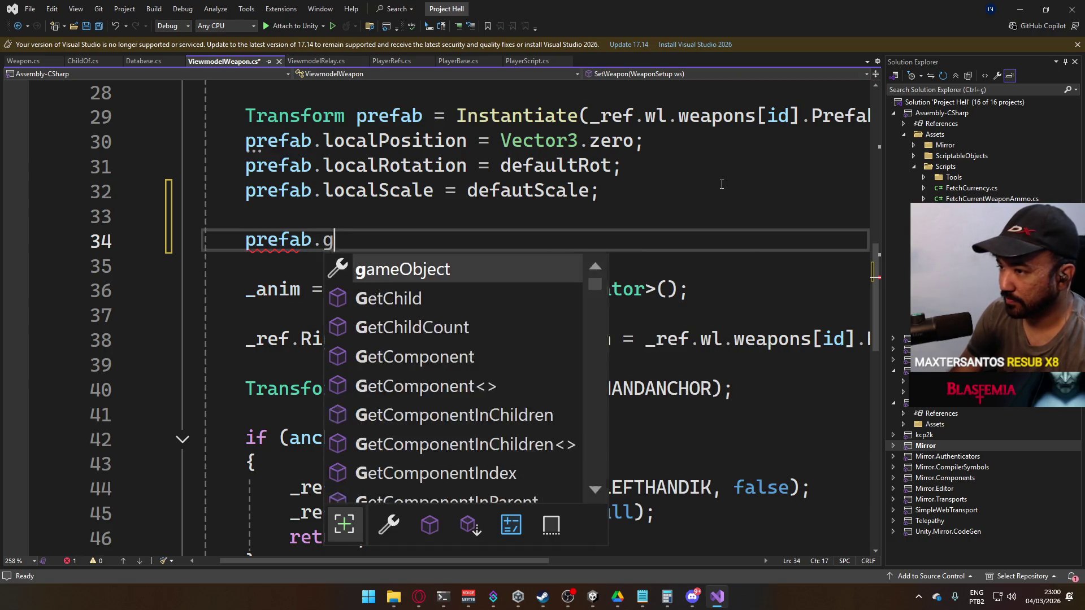
pyautogui.press('Tab')
# - Complete it as .layer = LayerMask.NameToLayer("Viewmodel"); and save the script
pyautogui.write('.s')
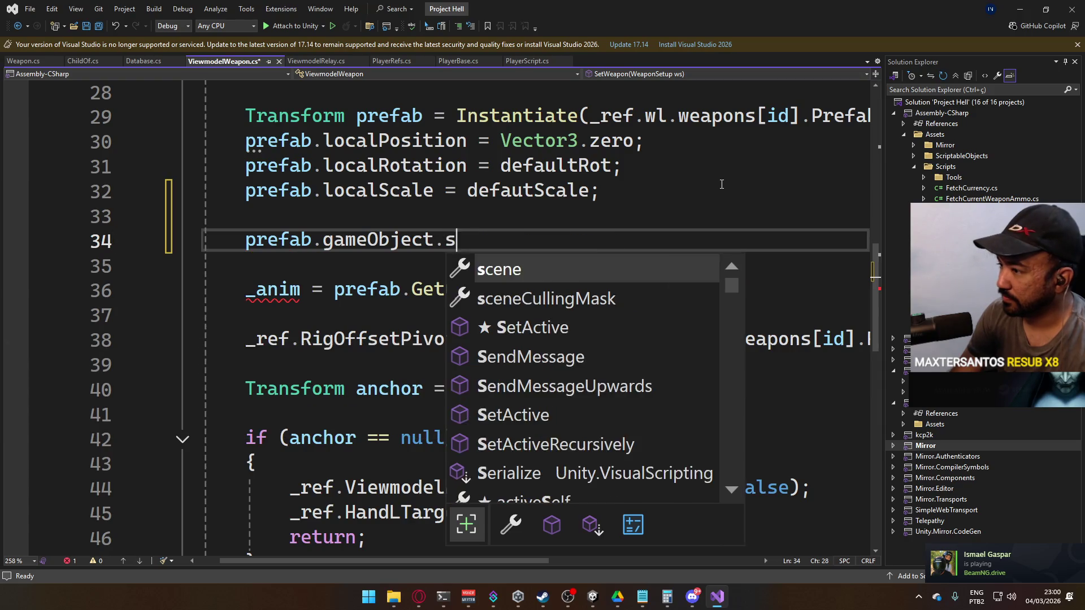
pyautogui.press('BackSpace')
pyautogui.write('la')
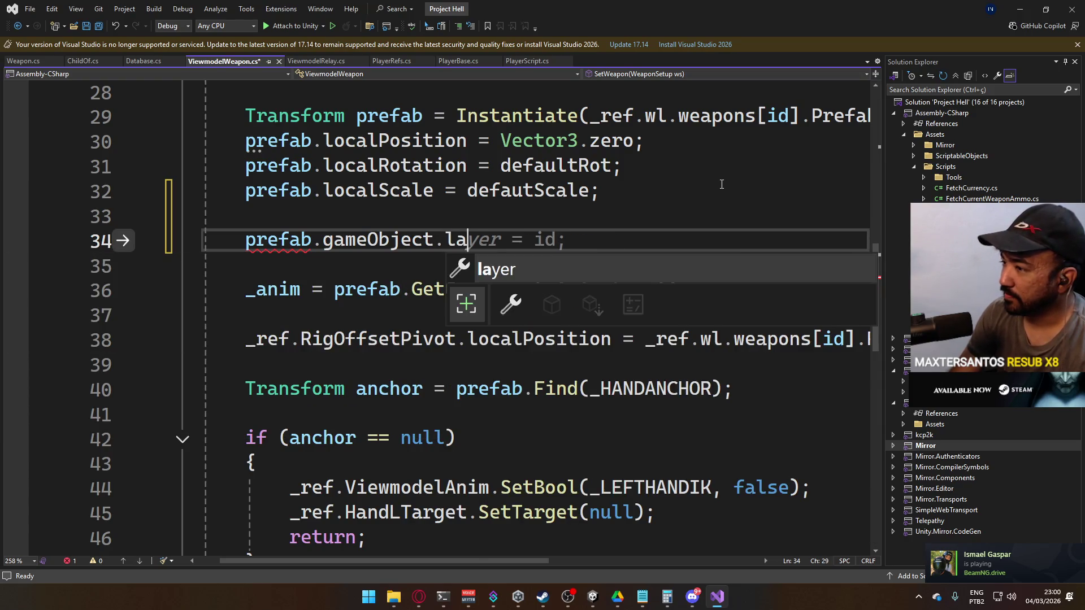
pyautogui.write('yer = Lay')
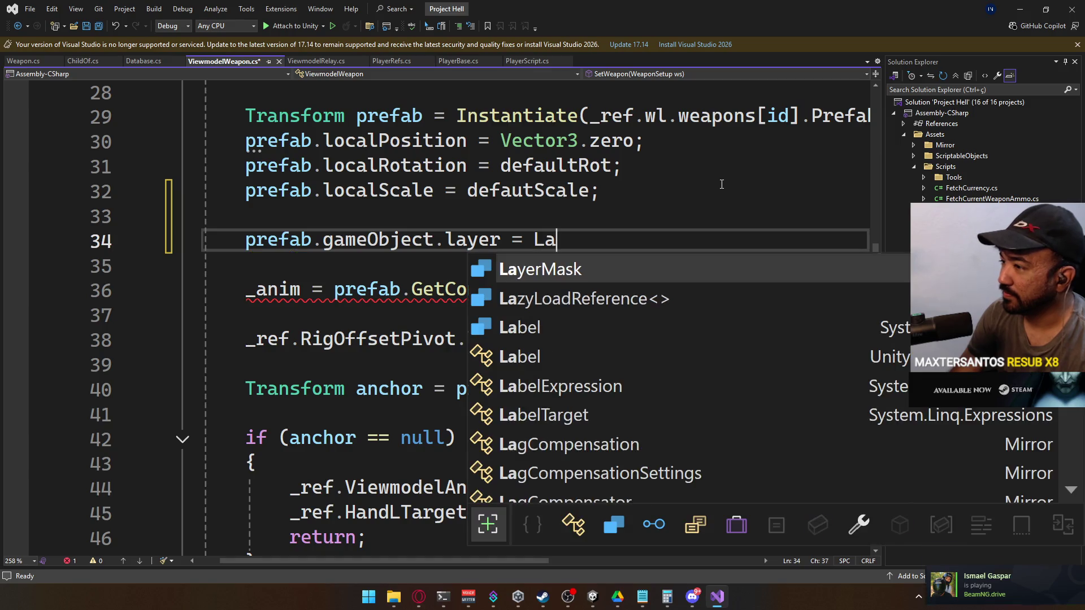
pyautogui.press('Tab')
pyautogui.write('.')
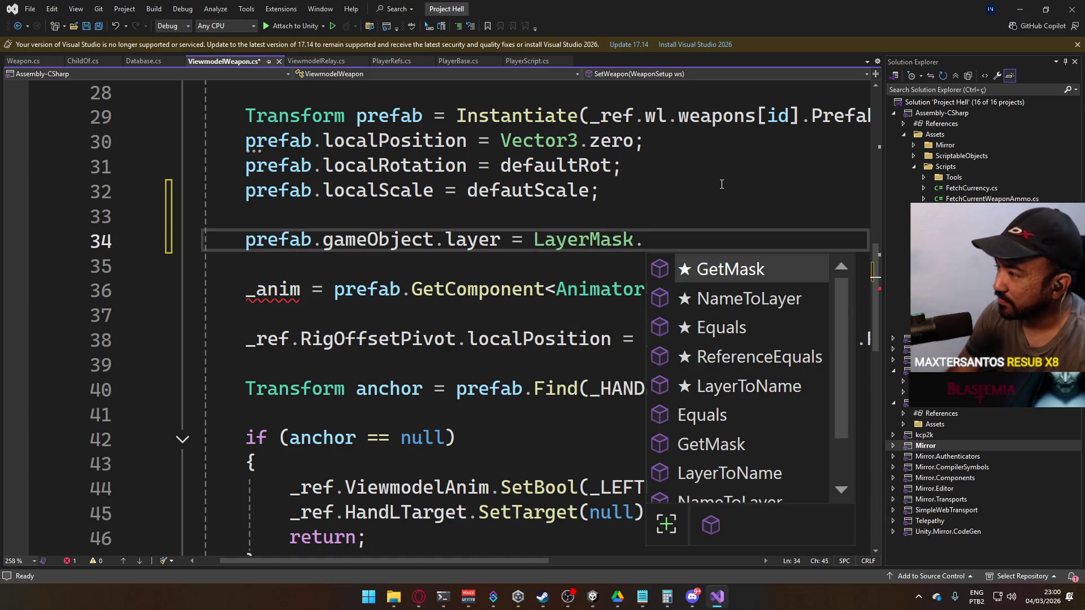
pyautogui.write('n')
pyautogui.press('Tab')
pyautogui.write('("Vi')
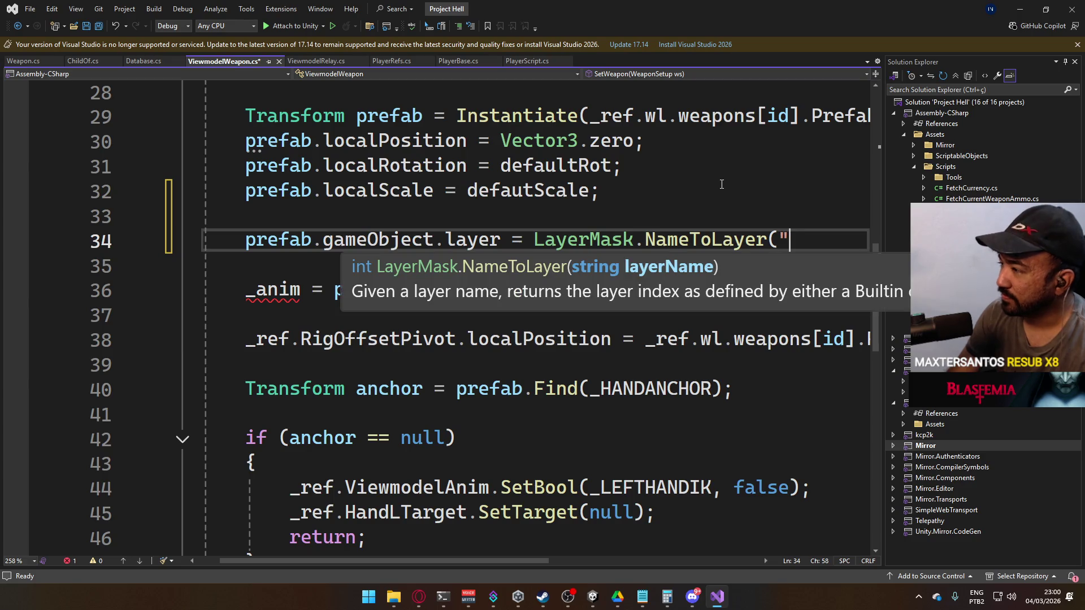
pyautogui.write('ewmodel");')
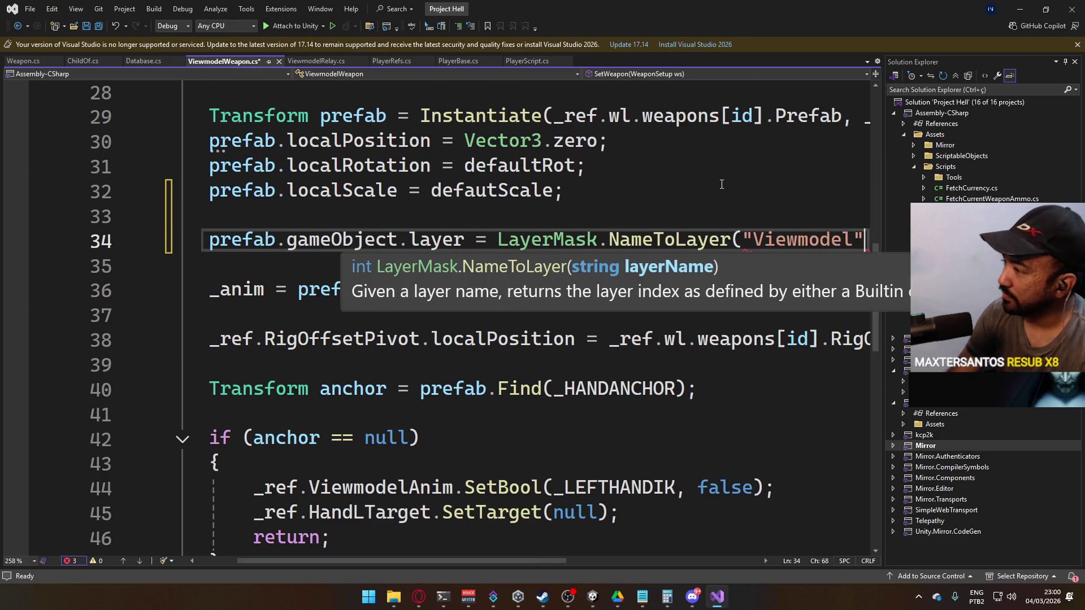
pyautogui.hotkey('ctrl', 's')
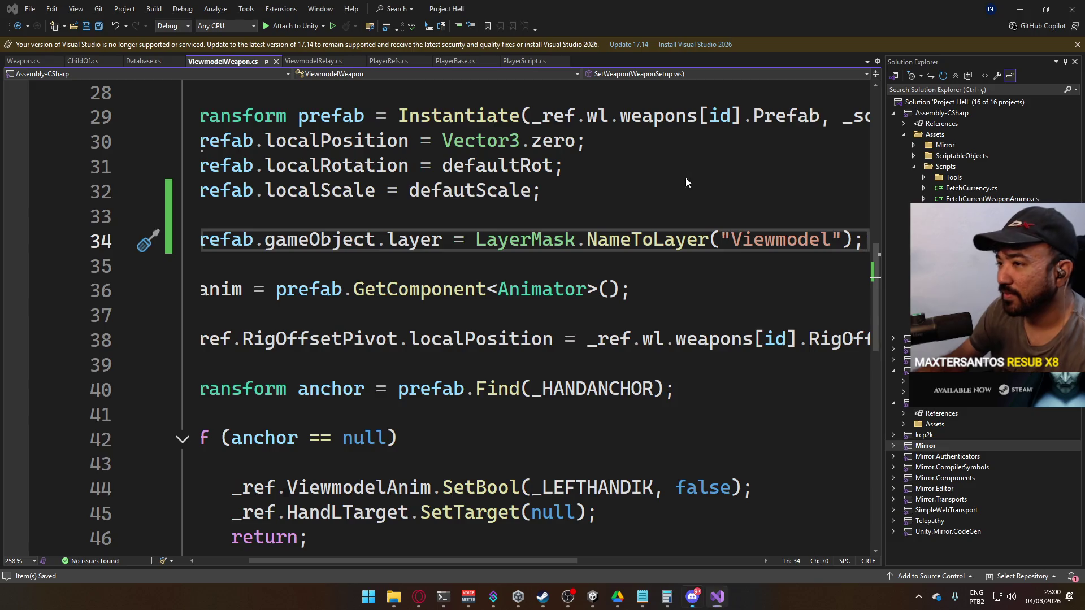
pyautogui.hotkey('alt', 'Tab')
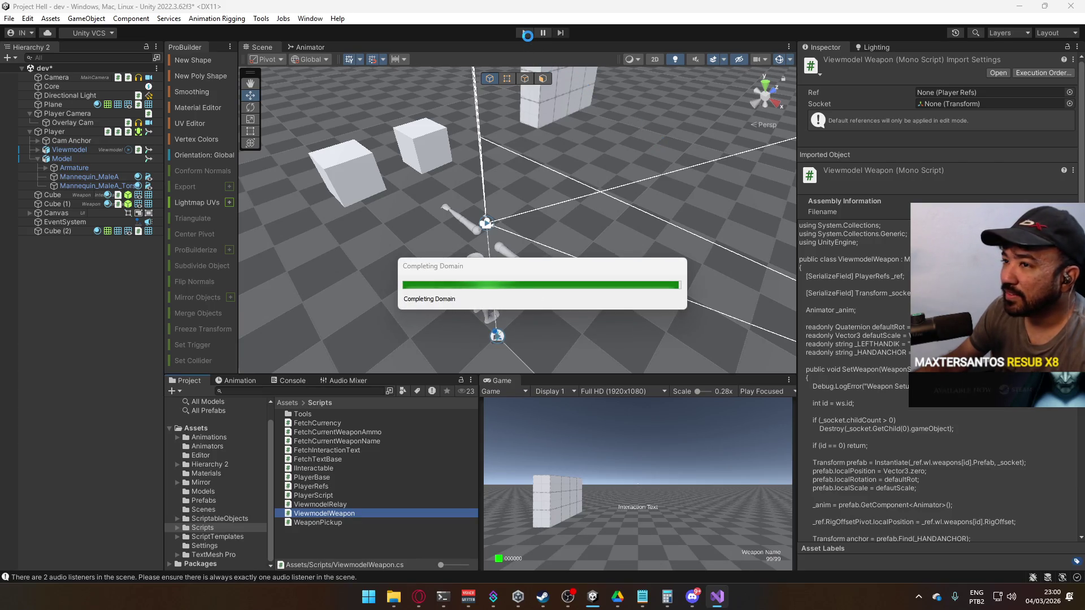
# - Enter Play mode and walk the player toward the cube wall
pyautogui.click(523, 35)
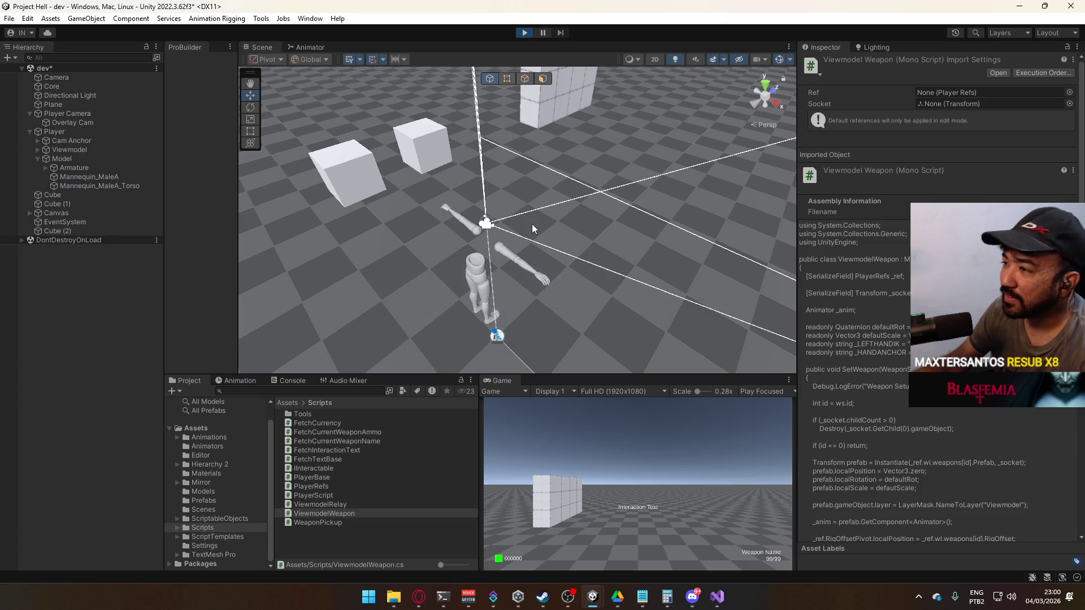
pyautogui.press('w')
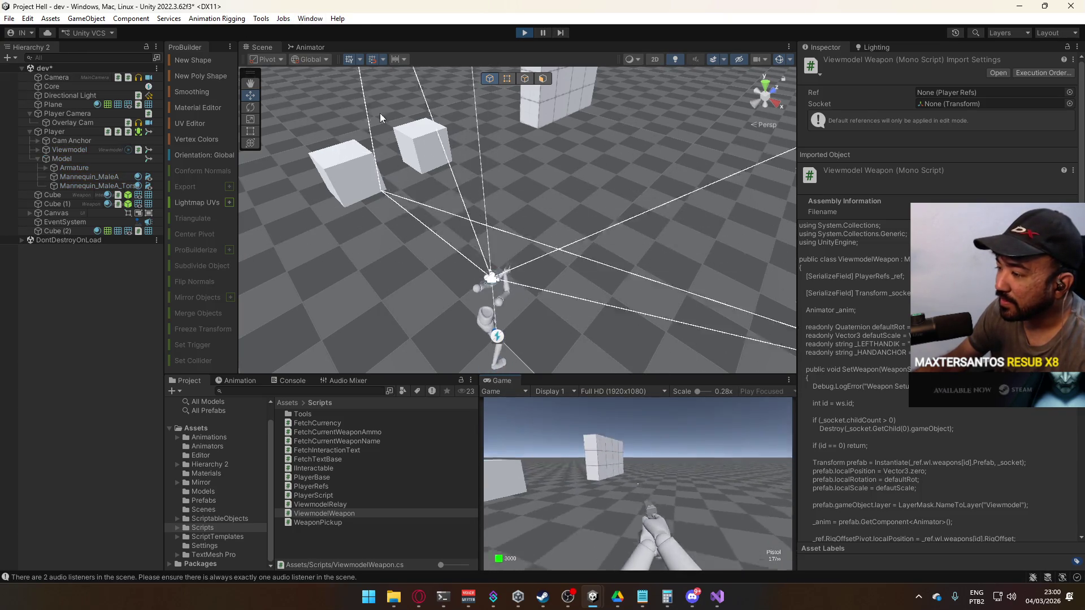
pyautogui.press('w')
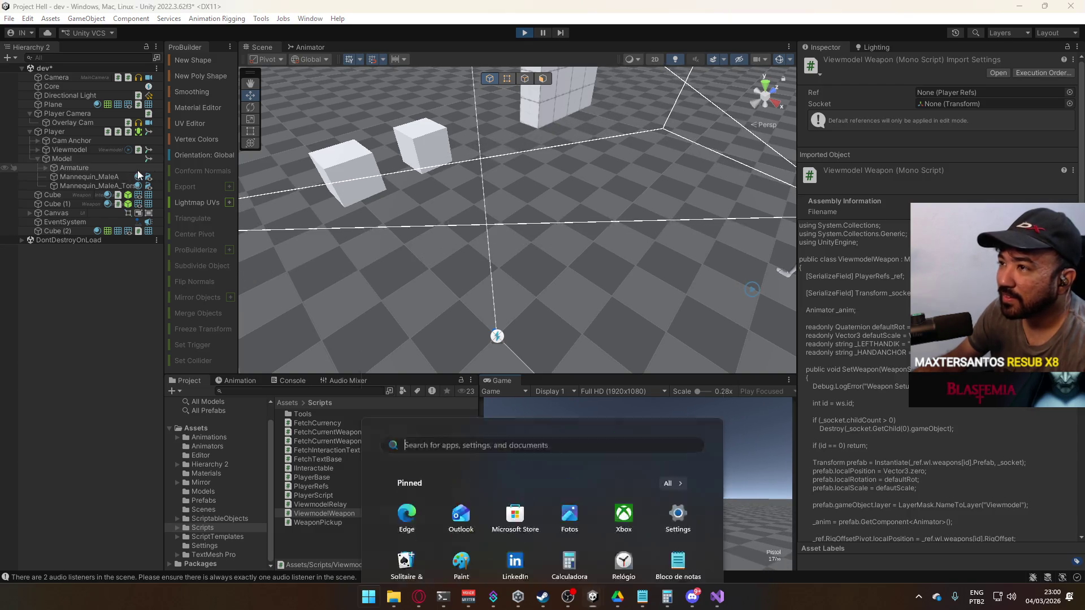
# - Put the pistol's X17 Body and X17 Mag meshes on the Viewmodel layer
pyautogui.moveTo(339, 170)
pyautogui.mouseDown()
pyautogui.moveTo(515, 121)
pyautogui.moveTo(394, 79)
pyautogui.moveTo(466, 203)
pyautogui.mouseUp()
pyautogui.click(466, 203)
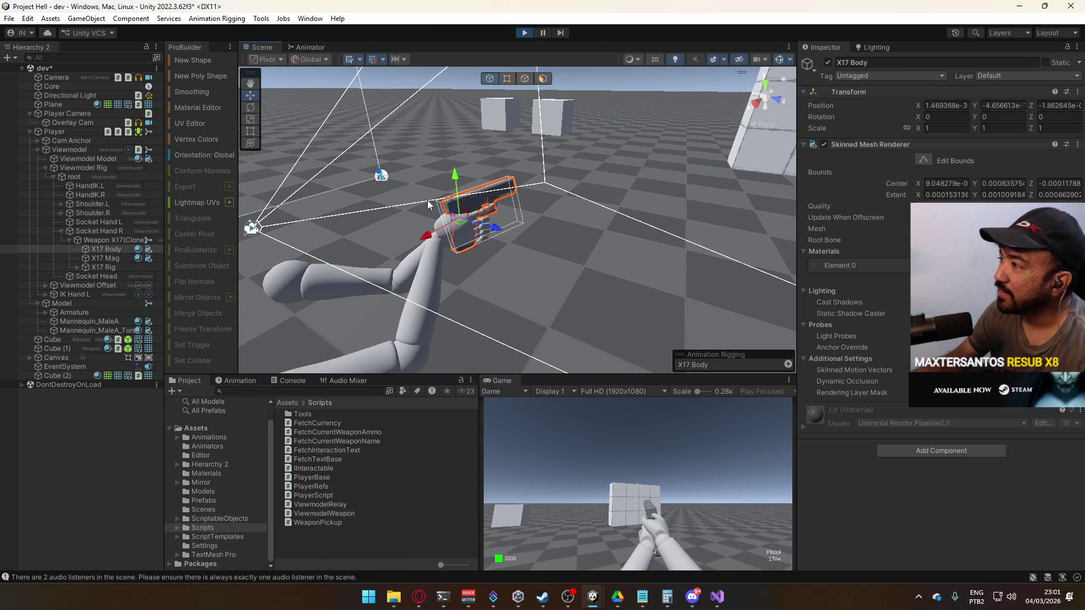
pyautogui.click(109, 241)
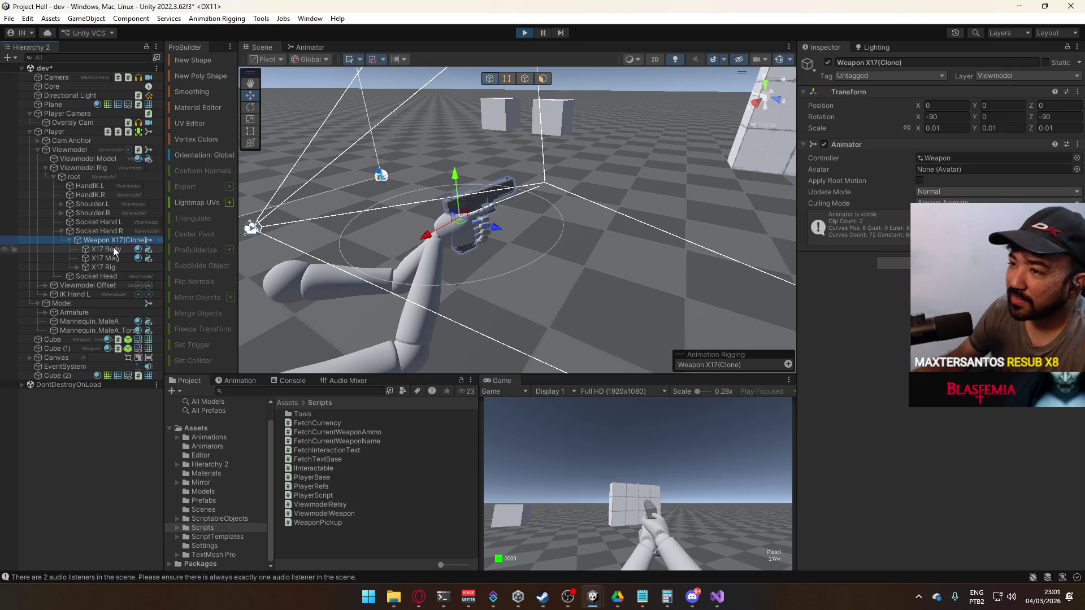
pyautogui.click(113, 247)
pyautogui.keyDown('ctrl'); pyautogui.click(113, 256); pyautogui.keyUp('ctrl')
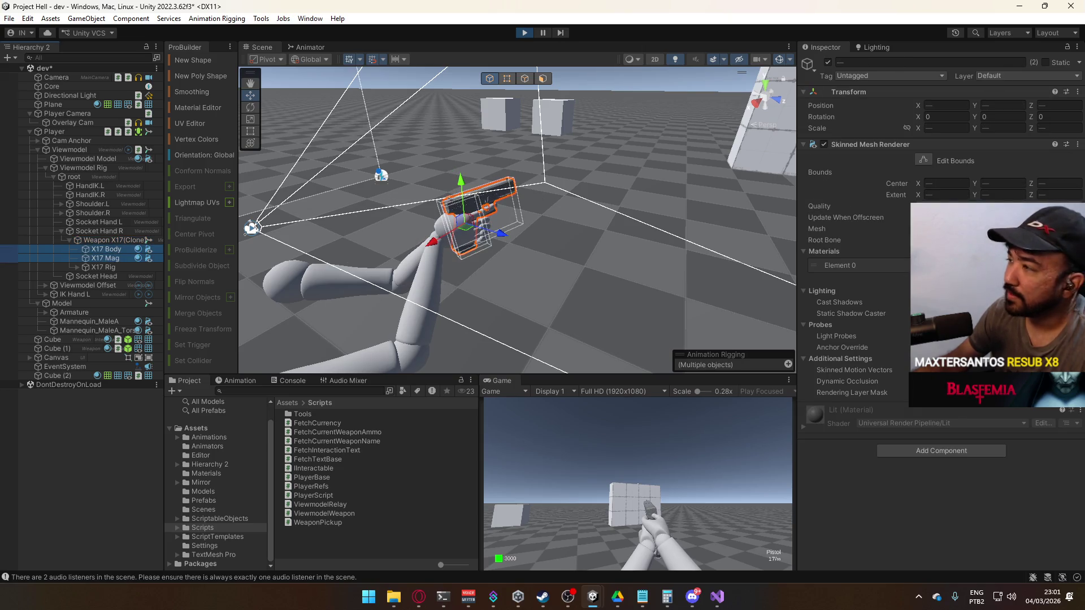
pyautogui.click(1044, 77)
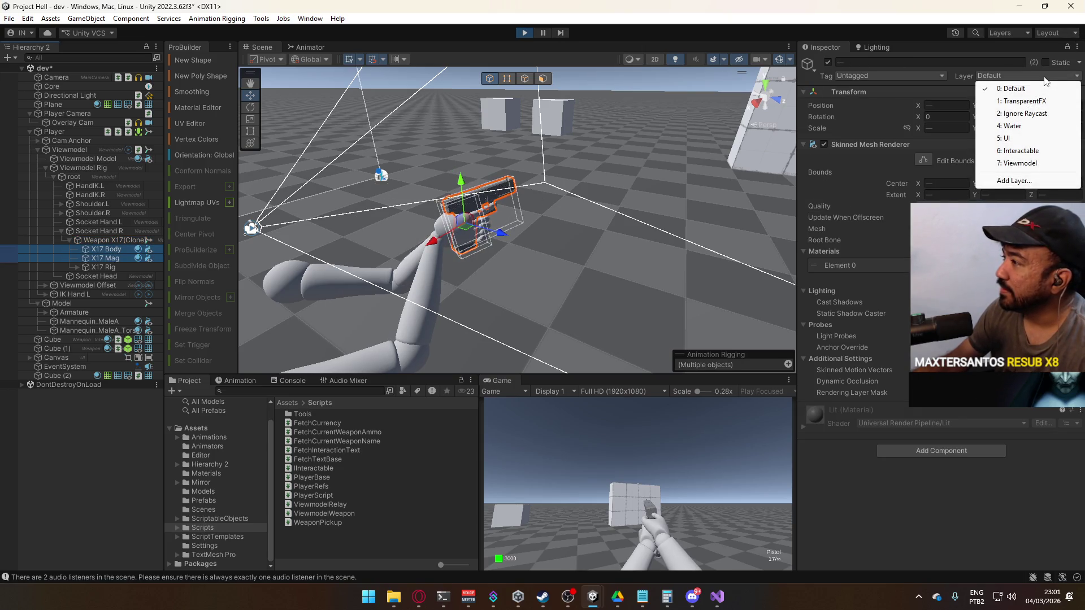
pyautogui.click(1012, 45)
pyautogui.click(1018, 76)
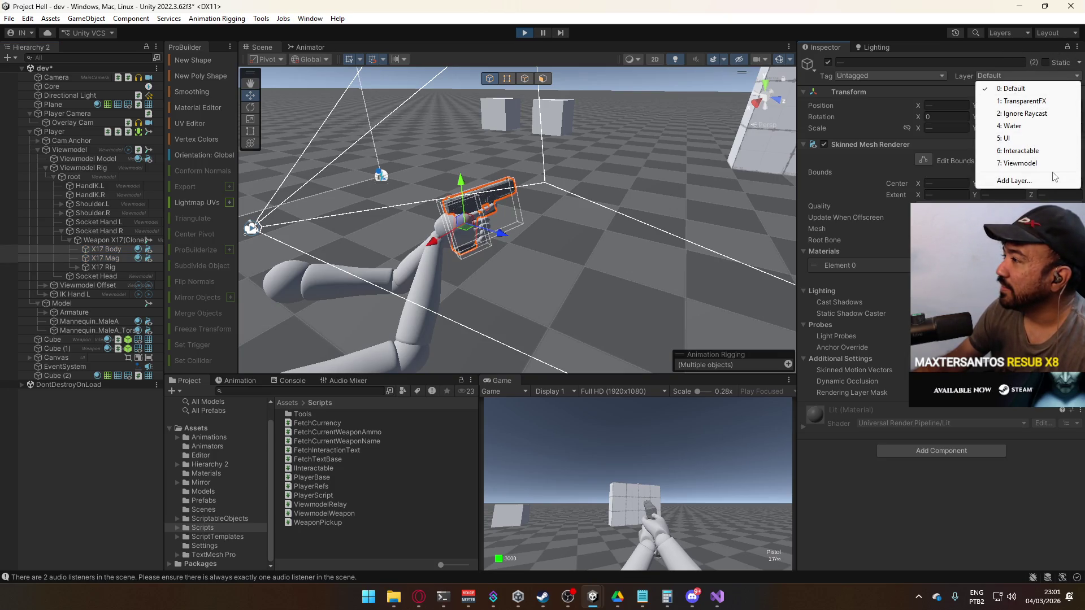
pyautogui.click(1017, 164)
# - Walk forward and backward in the test level to check the viewmodel
pyautogui.click(665, 425)
pyautogui.press('w')
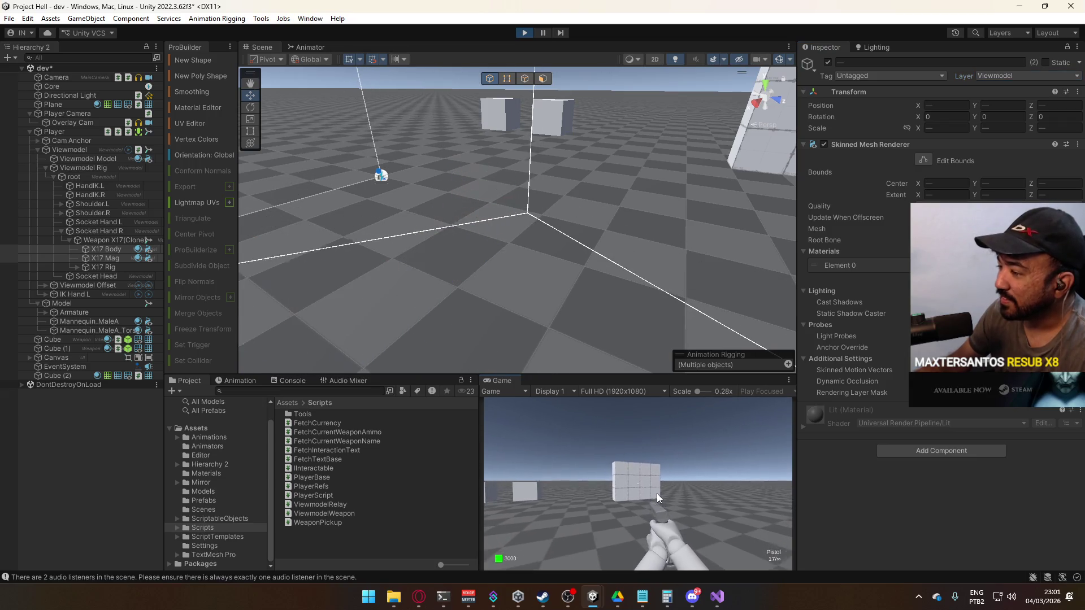
pyautogui.press('s')
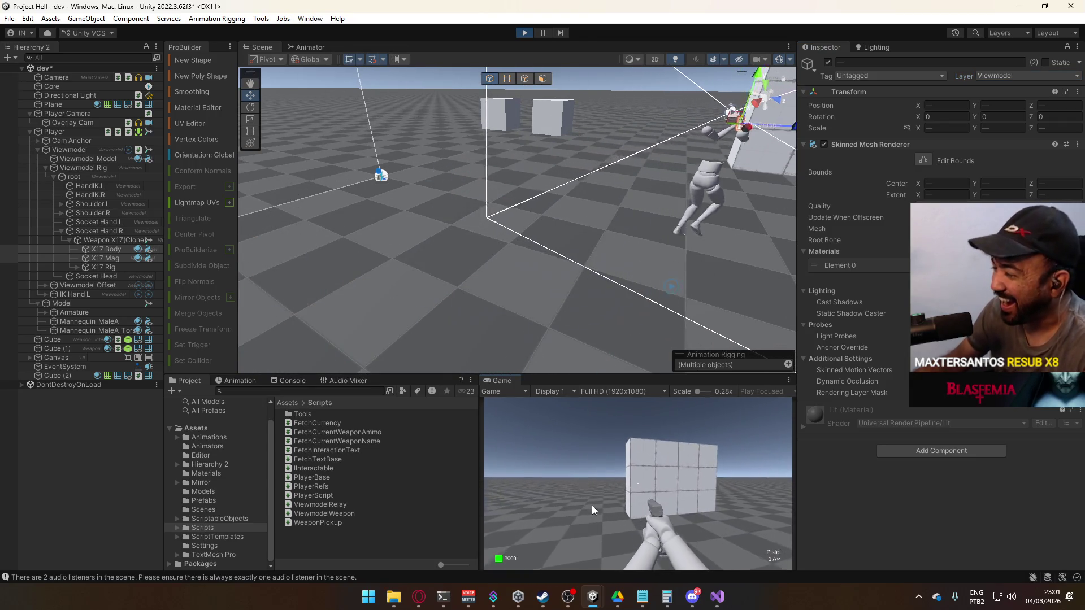
pyautogui.press('w')
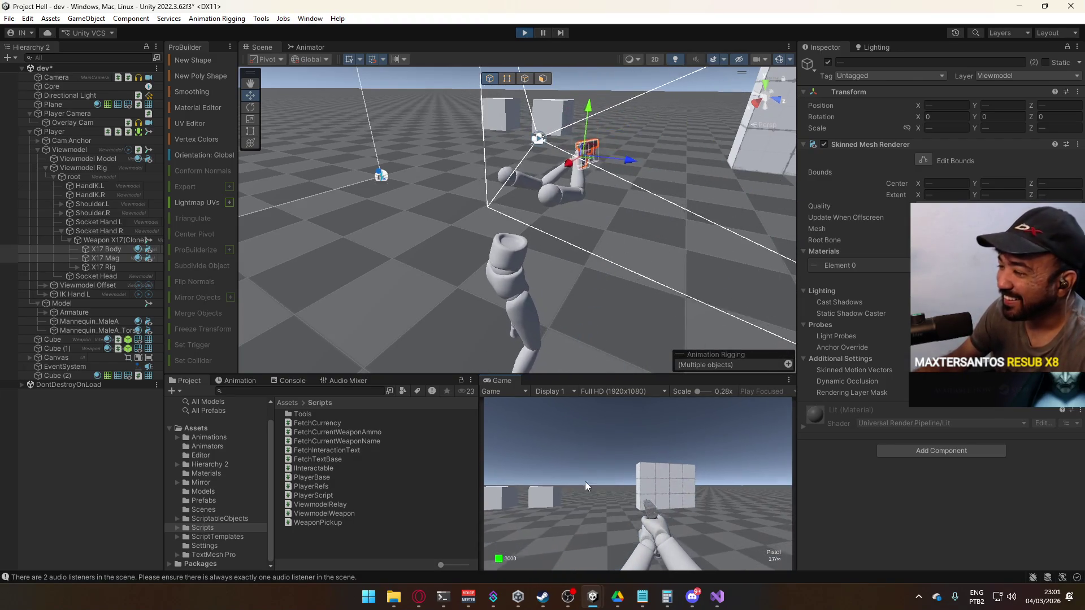
# - Switch to Visual Studio showing ViewmodelWeapon.cs
pyautogui.press('super')
pyautogui.press('Escape')
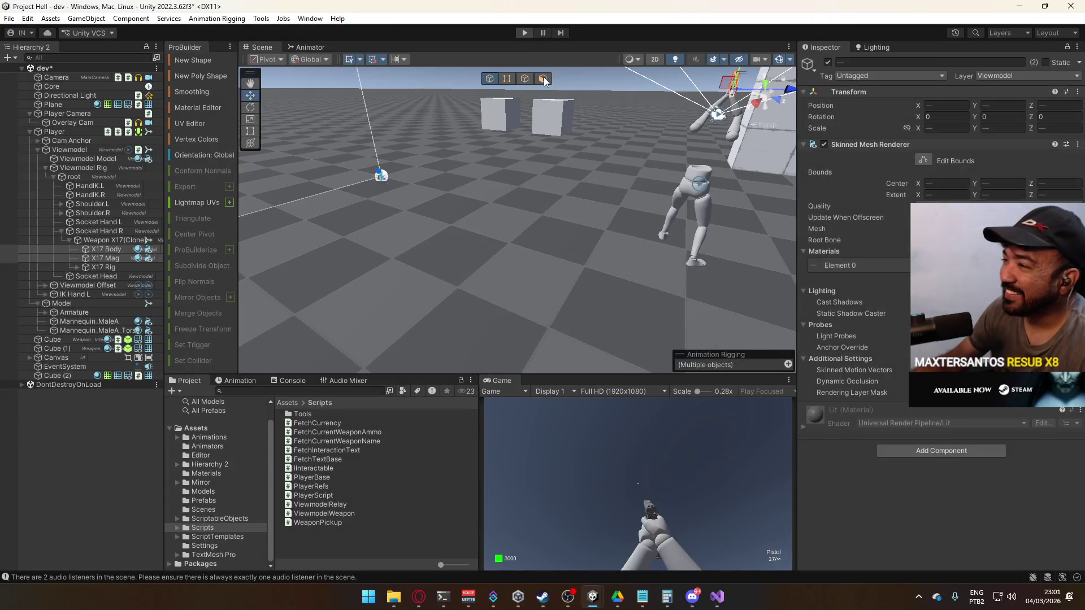
pyautogui.hotkey('alt', 'Tab')
pyautogui.moveTo(507, 561)
pyautogui.mouseDown()
pyautogui.moveTo(429, 551)
pyautogui.moveTo(476, 559)
pyautogui.moveTo(463, 559)
pyautogui.mouseUp()
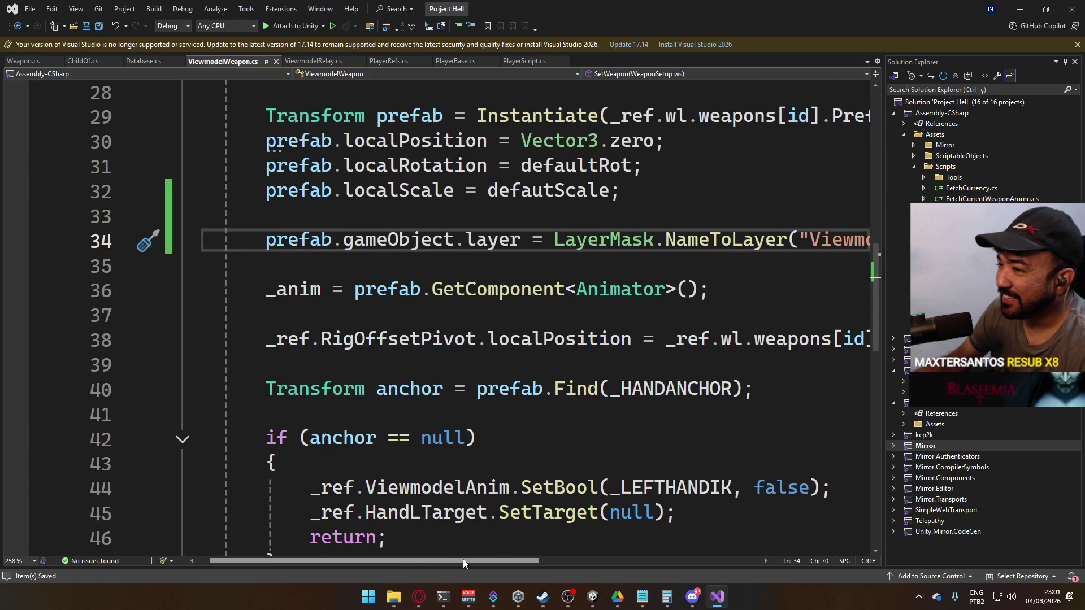
# - On a new line 35, write prefab.GetComponentInChildren
pyautogui.click(430, 271)
pyautogui.press('Return')
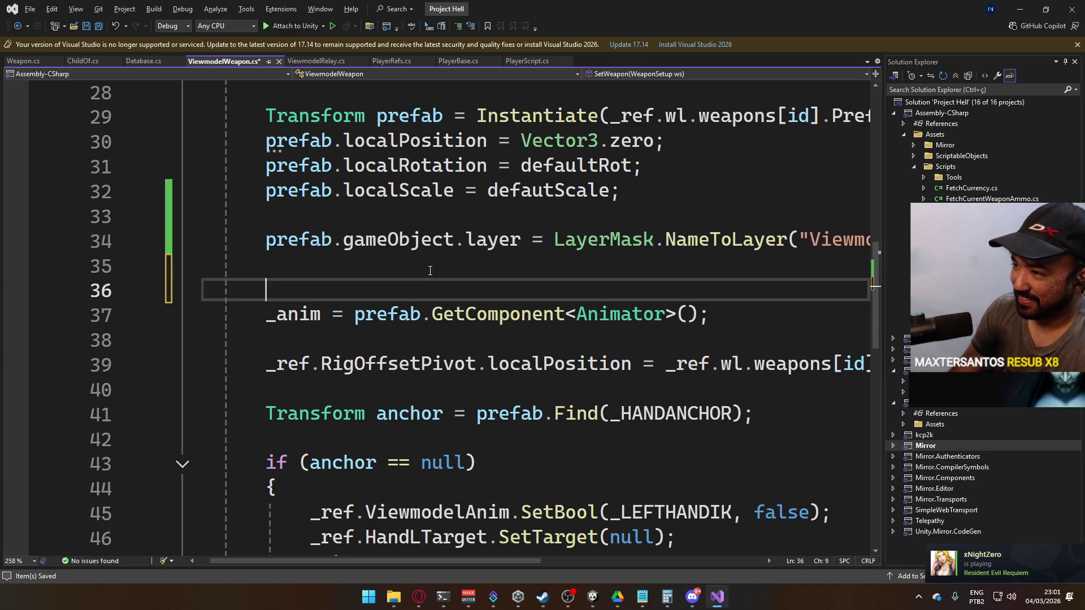
pyautogui.press('Up')
pyautogui.write('prefab.GetCom')
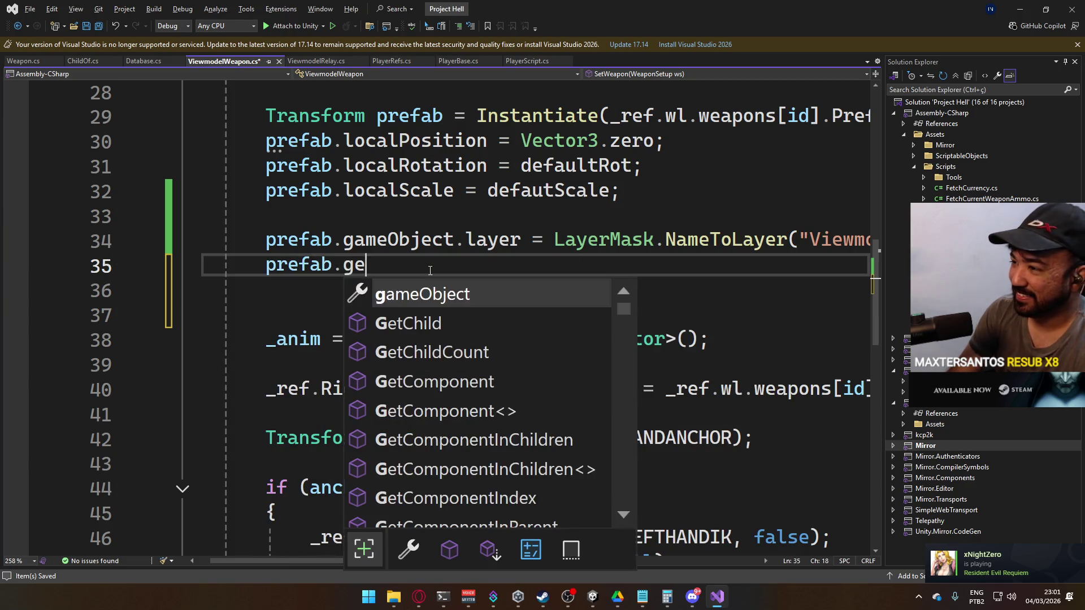
pyautogui.press('Down')
pyautogui.press('Down')
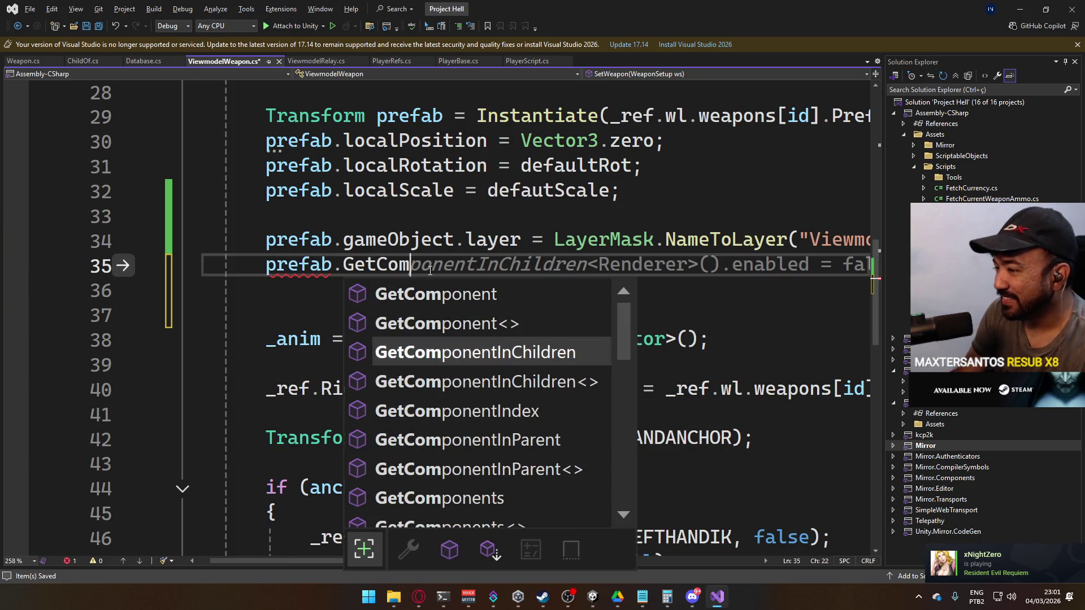
pyautogui.press('Down')
pyautogui.press('Tab')
# - Add the <Renderer> type argument, then open the Prefabs folder in Unity
pyautogui.write('<')
pyautogui.hotkey('alt', 'Tab')
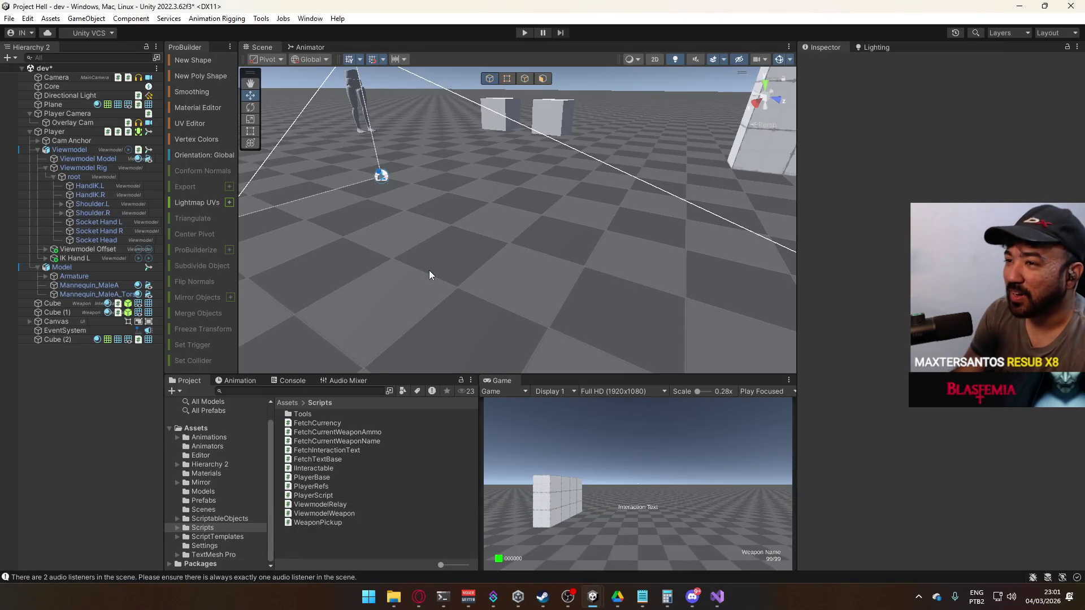
pyautogui.hotkey('alt', 'Tab')
pyautogui.write('Renderer')
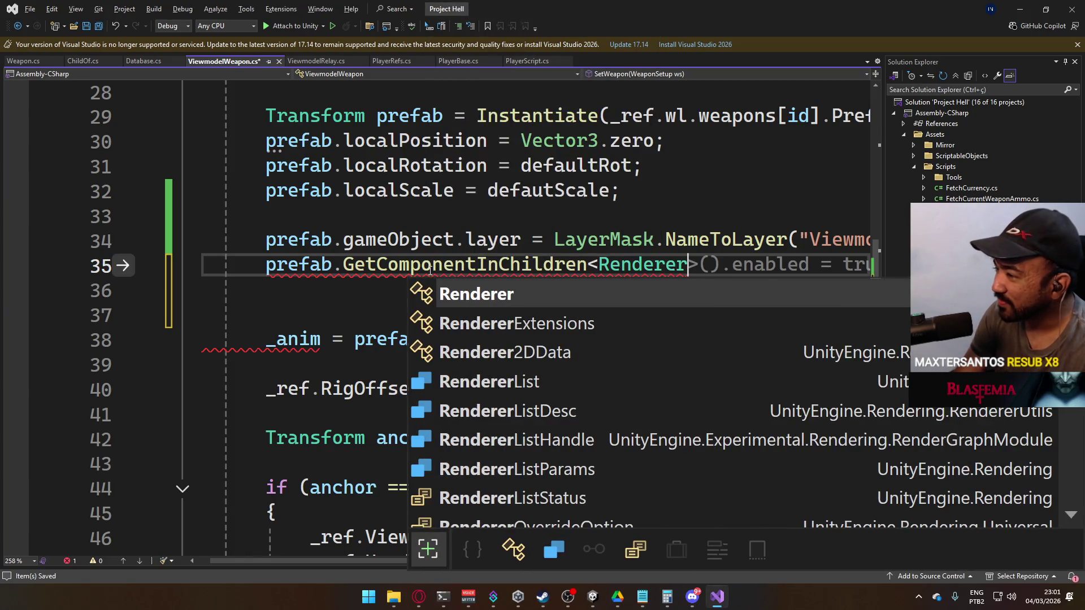
pyautogui.write('>(')
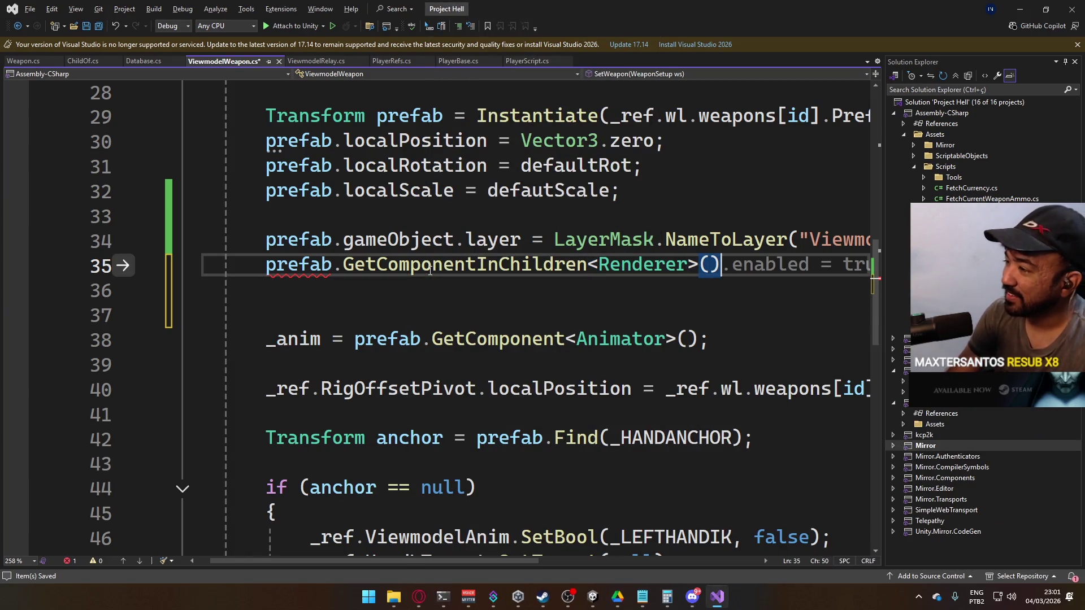
pyautogui.hotkey('alt', 'Tab')
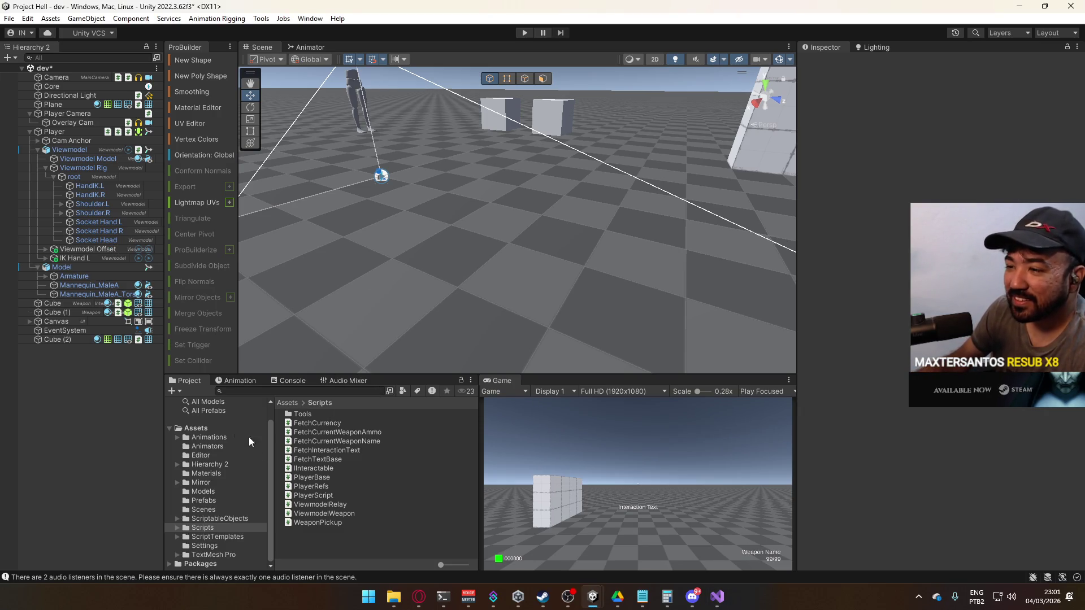
pyautogui.click(203, 501)
# - Open the Weapon X17 prefab and inspect the X17 Mag part's renderer
pyautogui.click(344, 432)
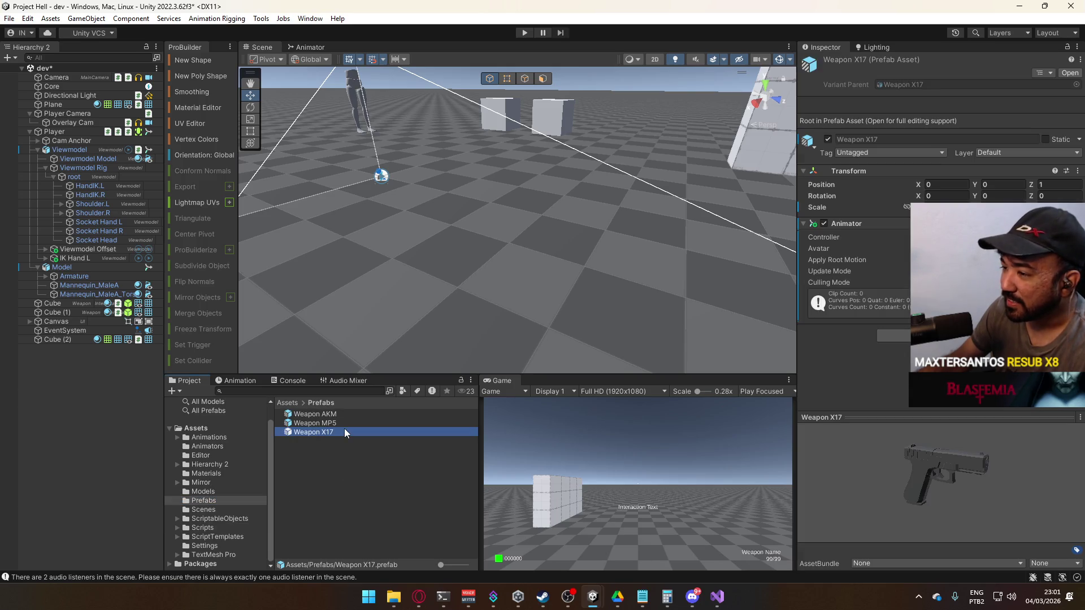
pyautogui.doubleClick(330, 431)
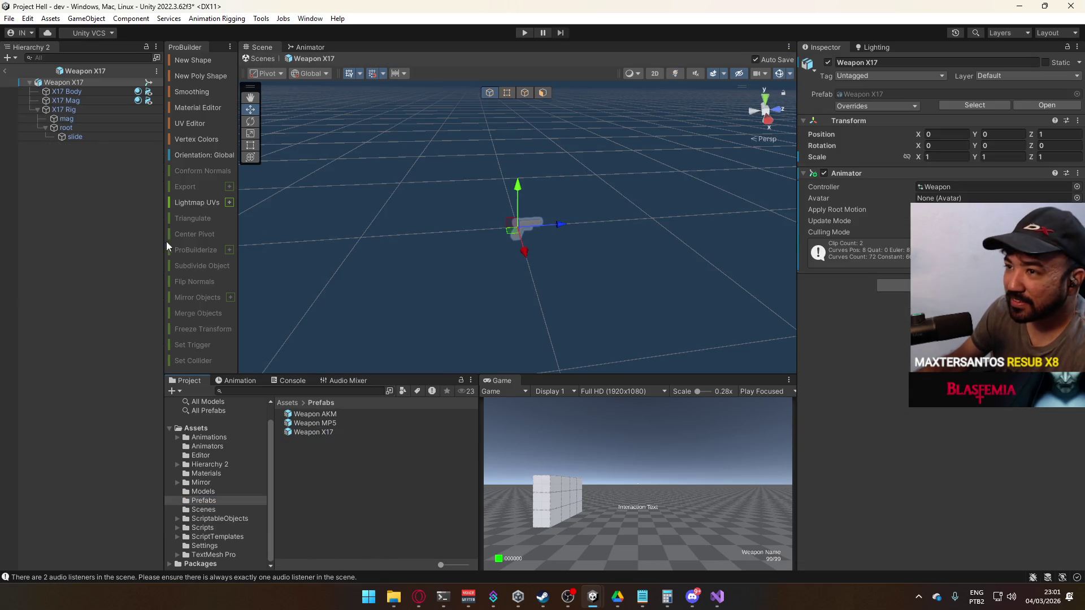
pyautogui.click(104, 101)
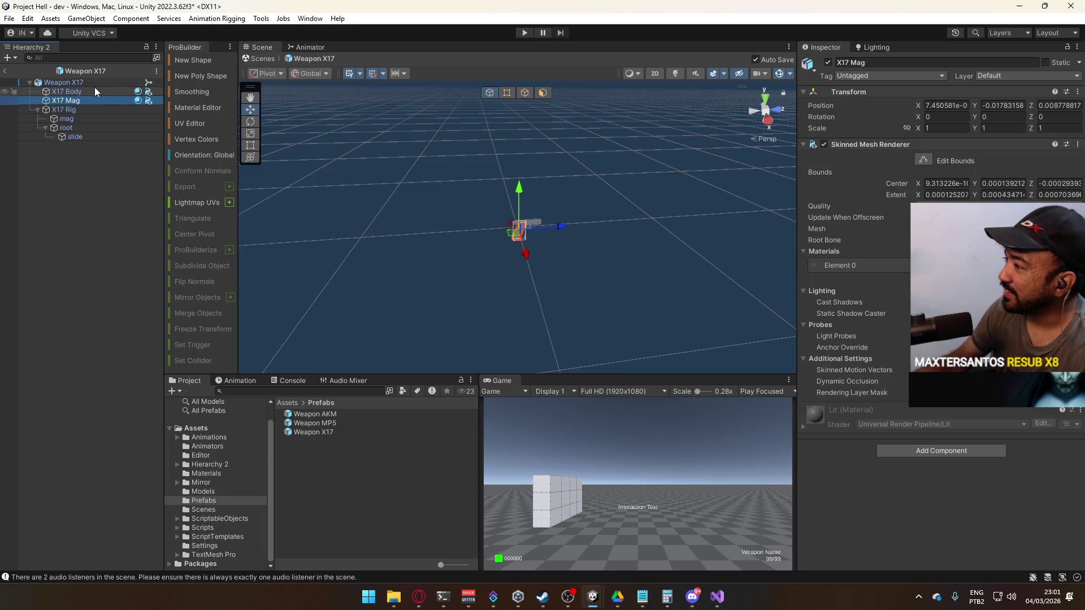
# - Replace Renderer with SkinnedMeshRenderer on line 35
pyautogui.hotkey('alt', 'Tab')
pyautogui.doubleClick(665, 267)
pyautogui.write('Skin')
pyautogui.press('Tab')
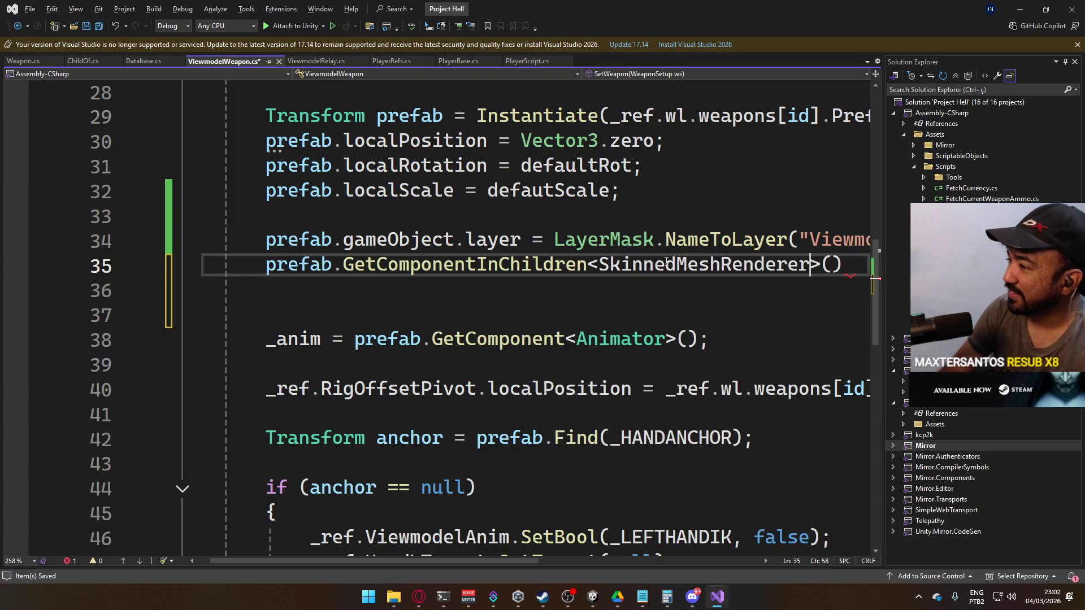
pyautogui.press('End')
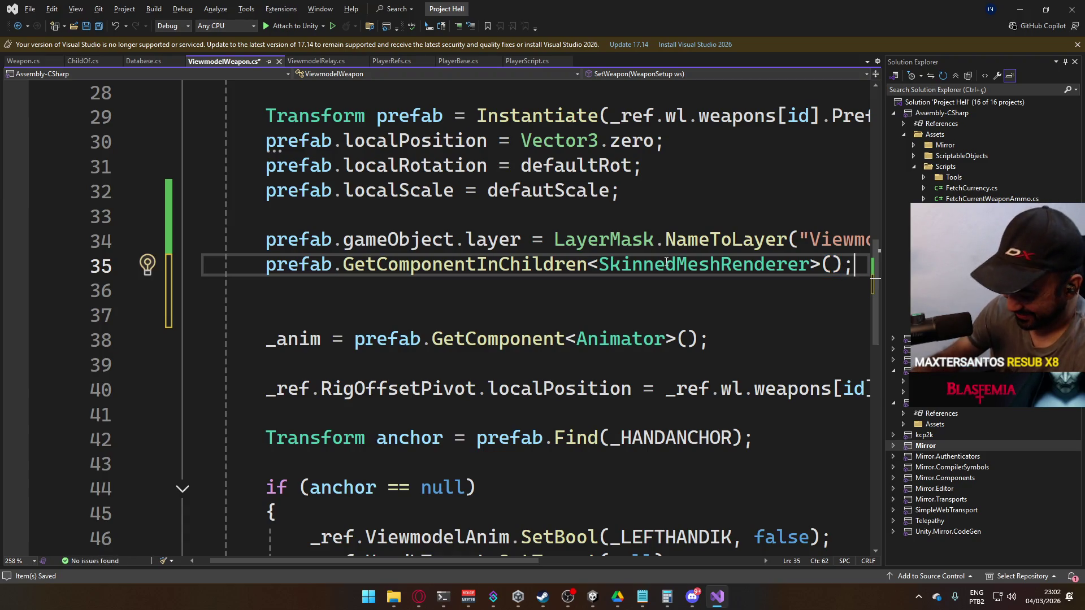
# - Change GetComponentInChildren to GetComponentsInChildren on line 35
pyautogui.press('Home')
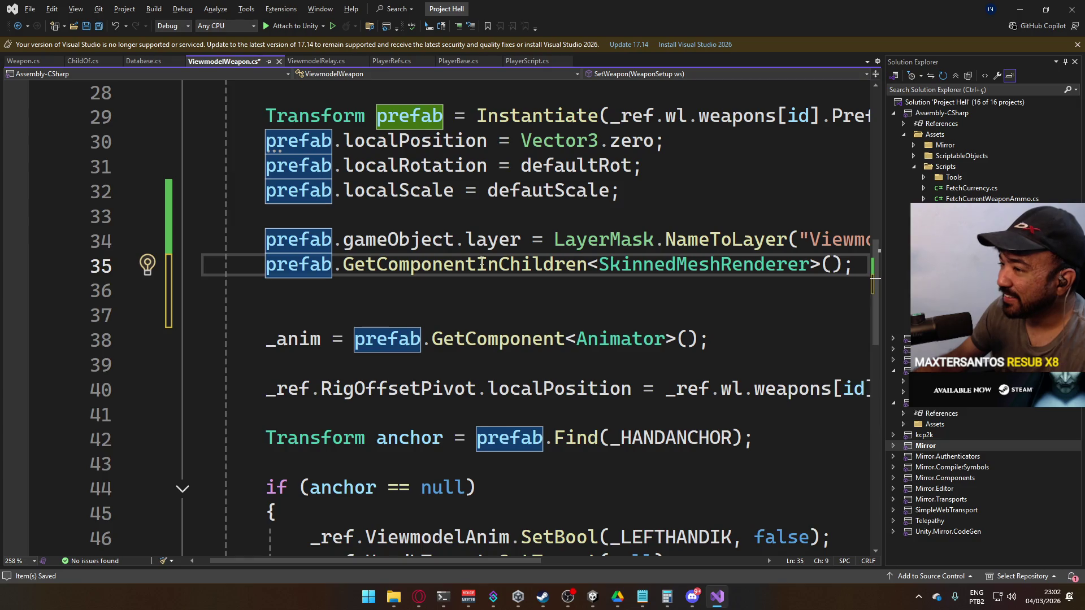
pyautogui.moveTo(479, 263)
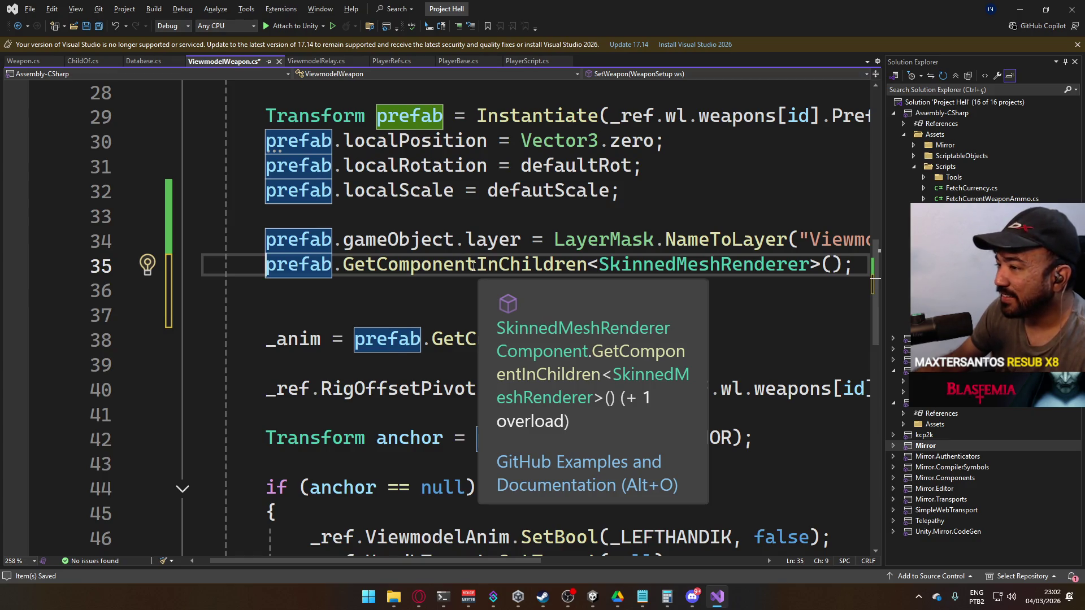
pyautogui.click(474, 266)
pyautogui.write('s')
# - Prefix the line with SkinnedMeshRenderer[] smr = and save the script
pyautogui.press('Down')
pyautogui.moveTo(461, 271)
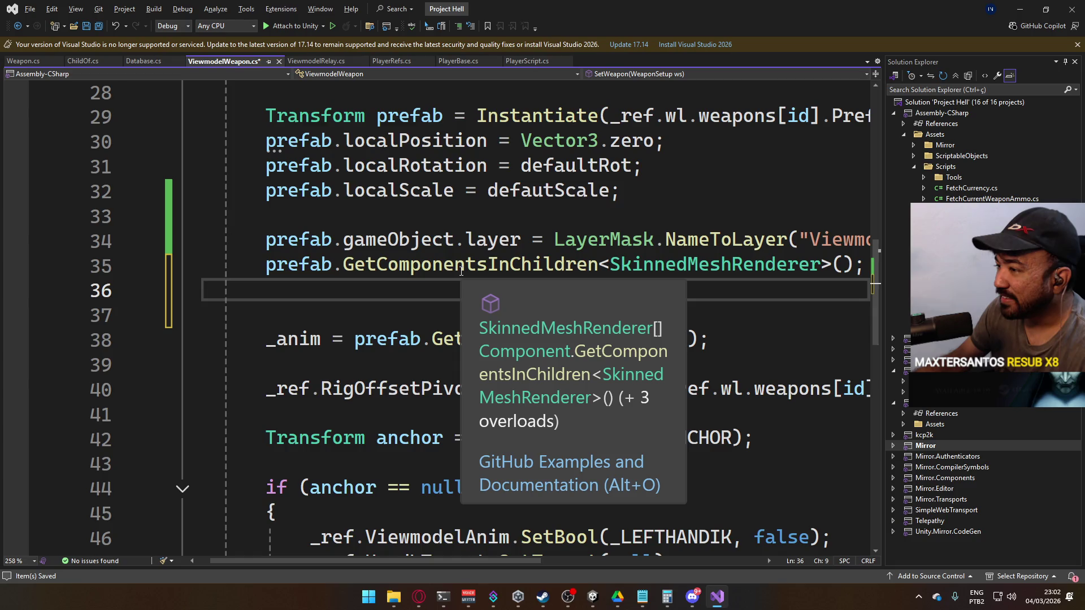
pyautogui.press('Up')
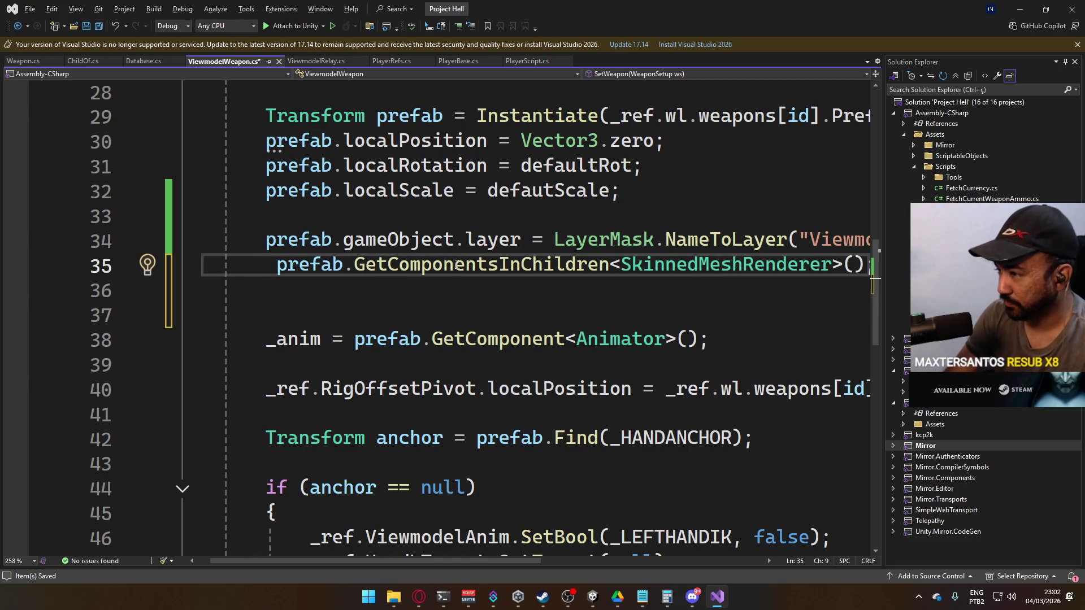
pyautogui.write('Skinn')
pyautogui.press('Tab')
pyautogui.write('[]')
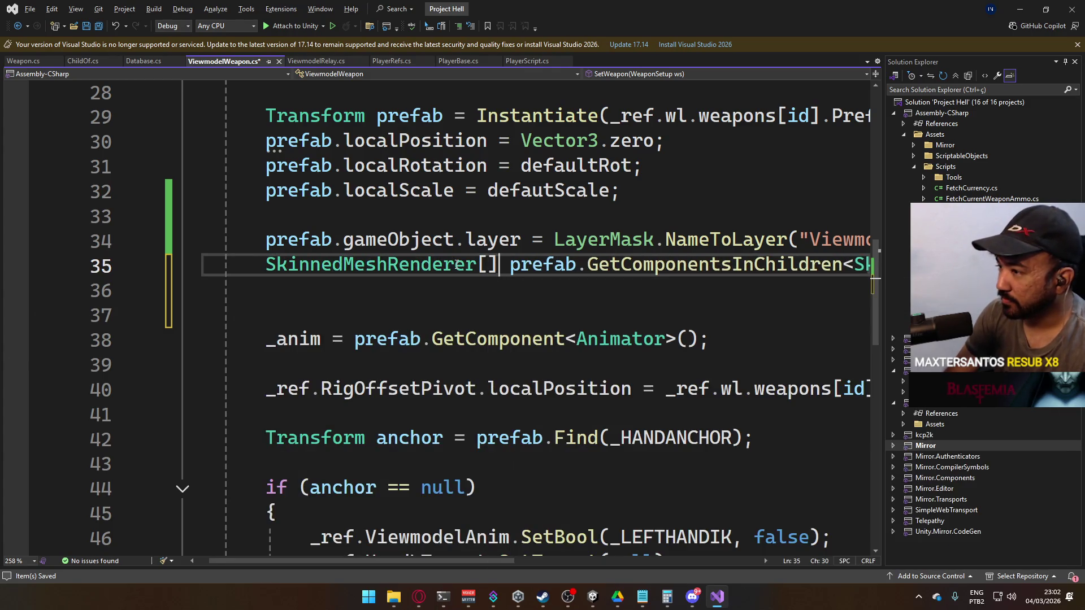
pyautogui.write(' sm')
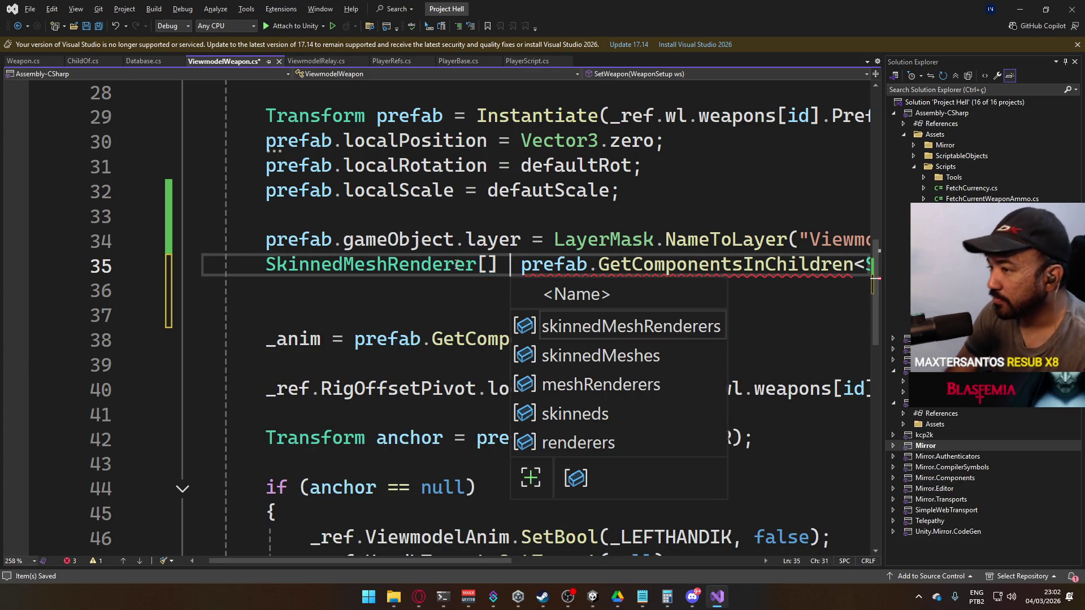
pyautogui.write('r')
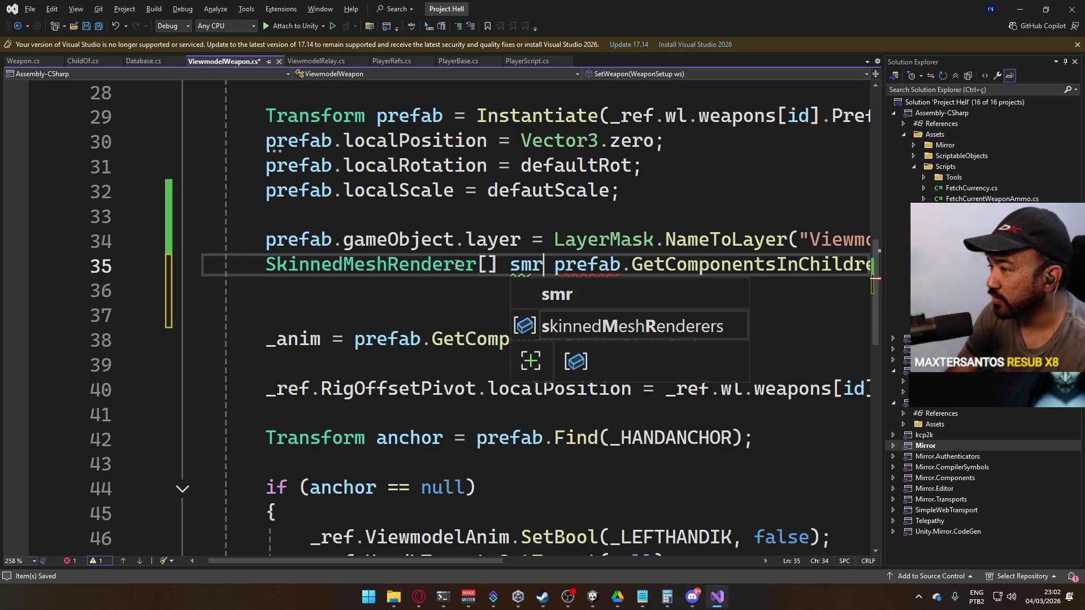
pyautogui.write(' =')
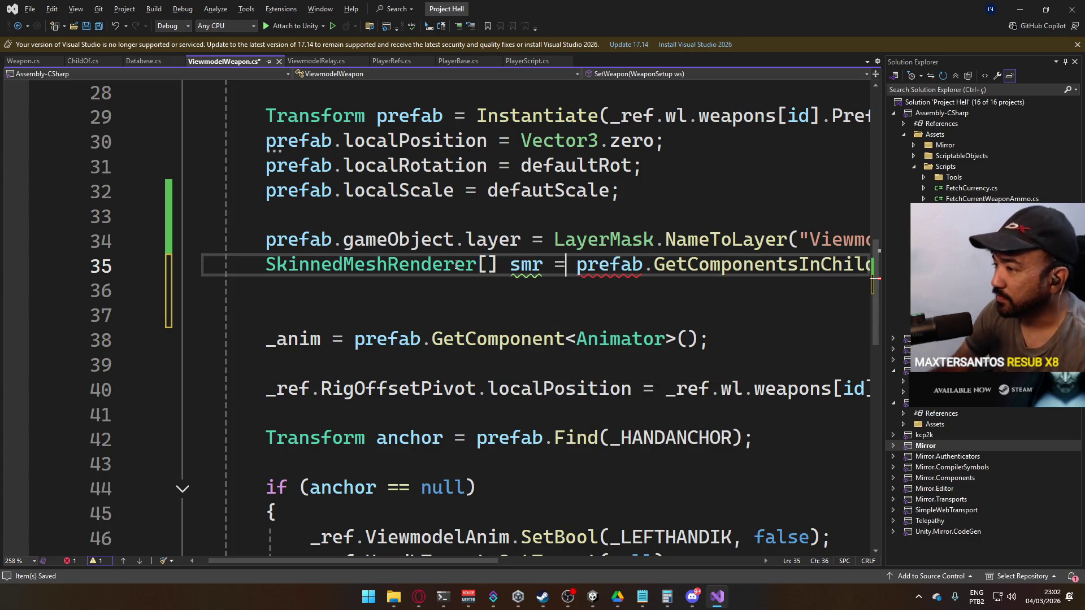
pyautogui.hotkey('ctrl', 's')
pyautogui.click(426, 292)
pyautogui.press('Return')
# - Write the loop header foreach (SkinnedMeshRenderer s in smr)
pyautogui.write('forea')
pyautogui.press('Tab')
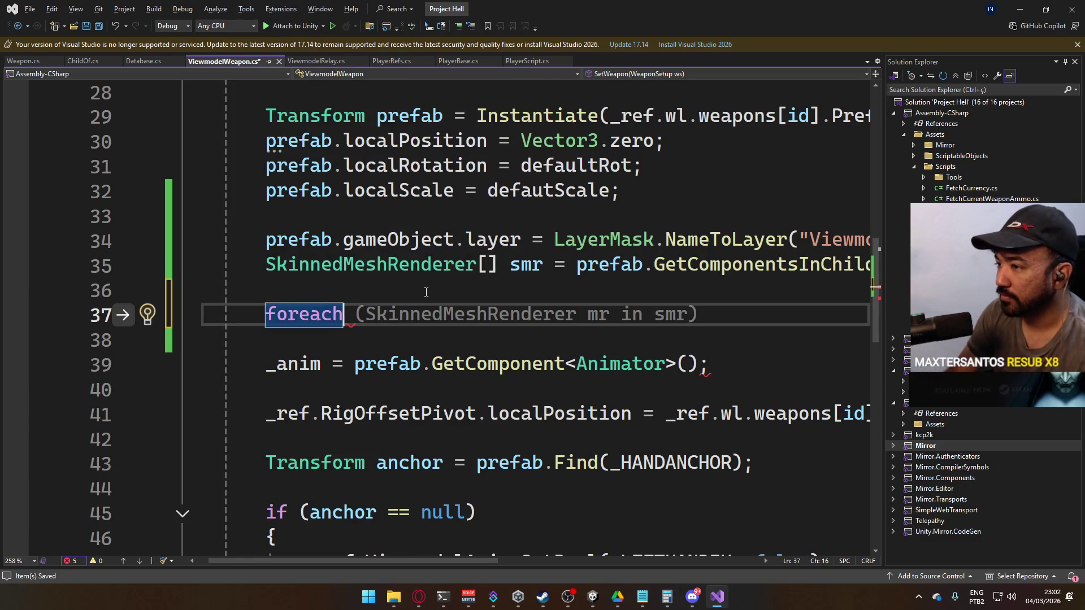
pyautogui.press('Down')
pyautogui.press('Up')
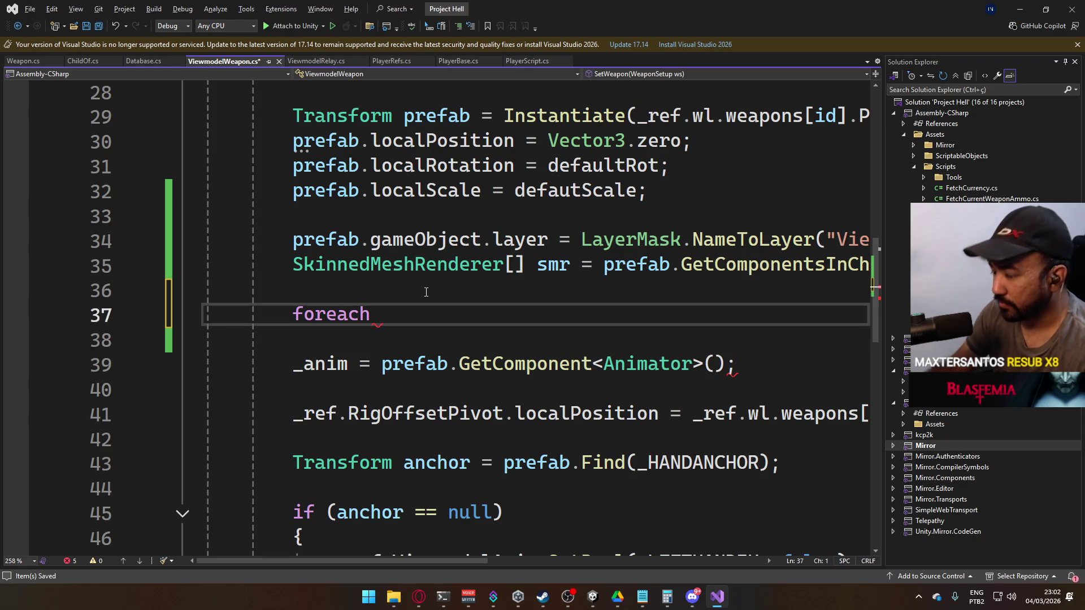
pyautogui.press('Home')
pyautogui.hotkey('shift', 'End')
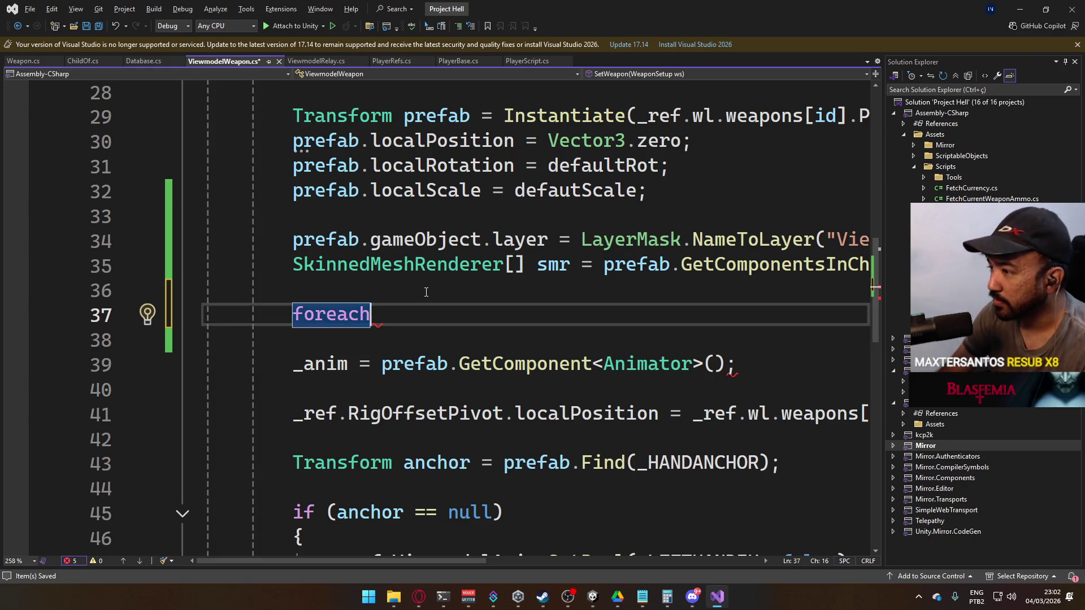
pyautogui.write('(')
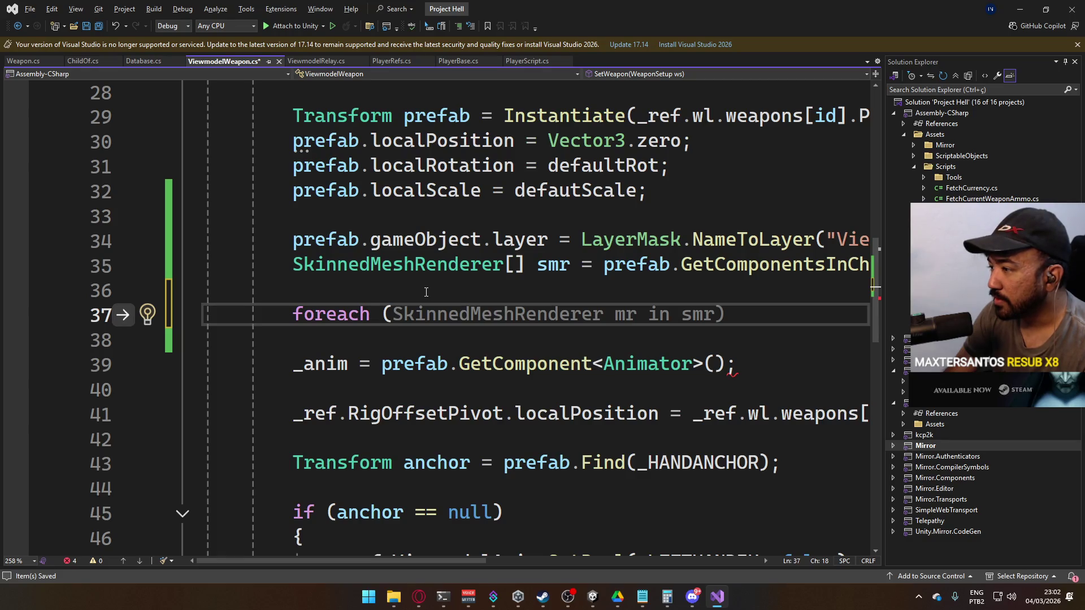
pyautogui.write('S')
pyautogui.press('Tab')
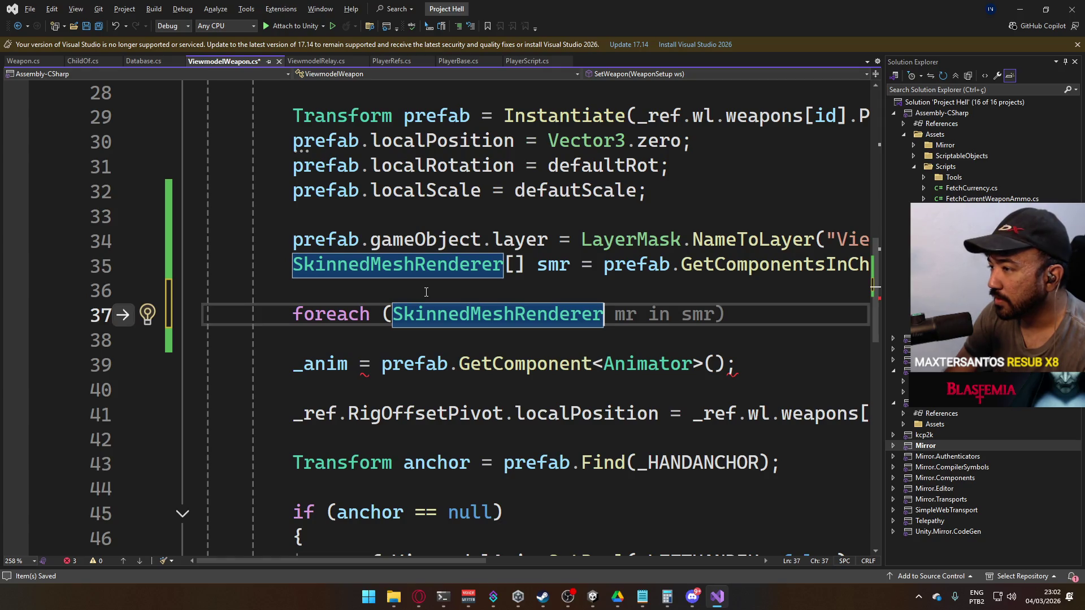
pyautogui.write('s in s')
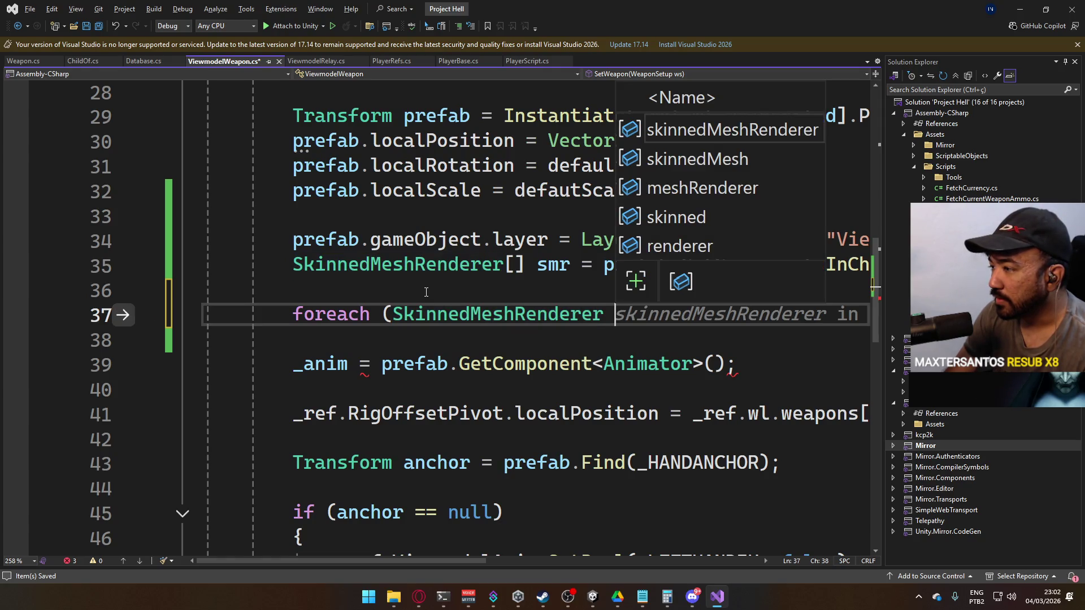
pyautogui.write('mr')
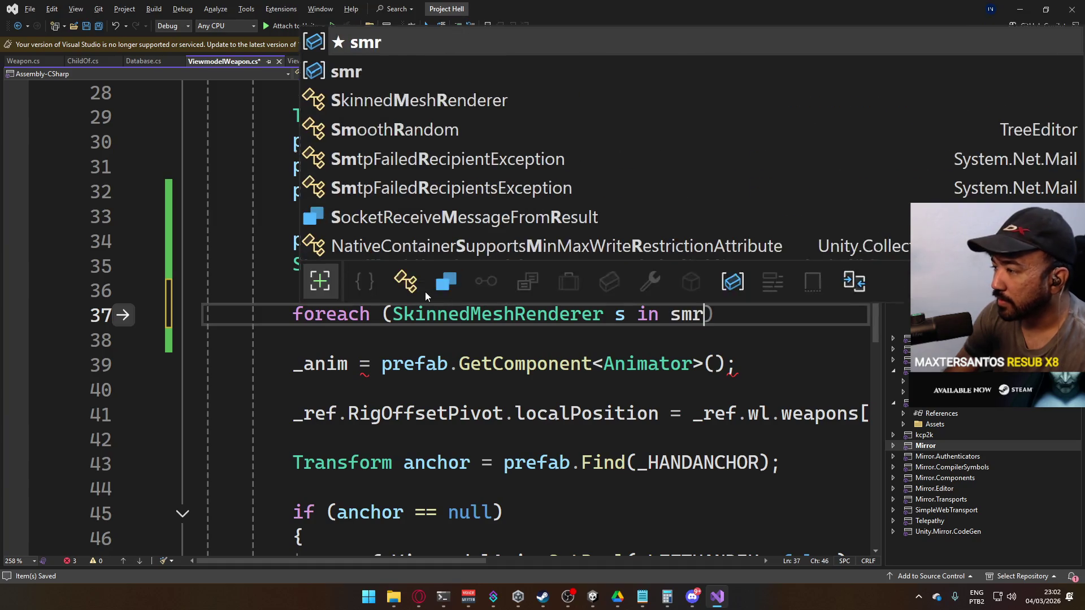
pyautogui.write(')')
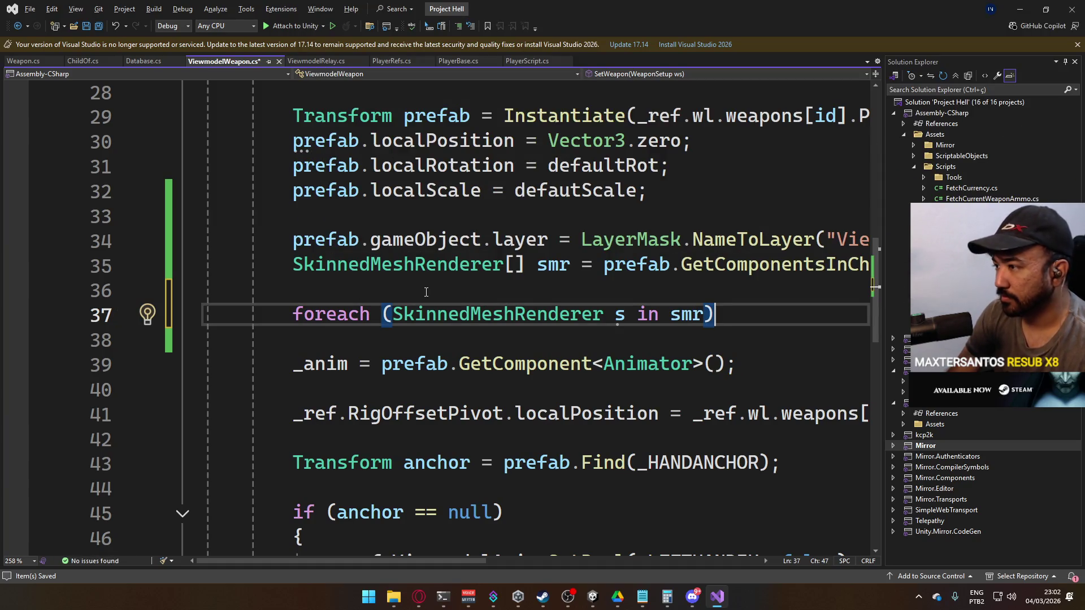
# - Start the loop body with s.gameObject.layer
pyautogui.press('Return')
pyautogui.write('s.')
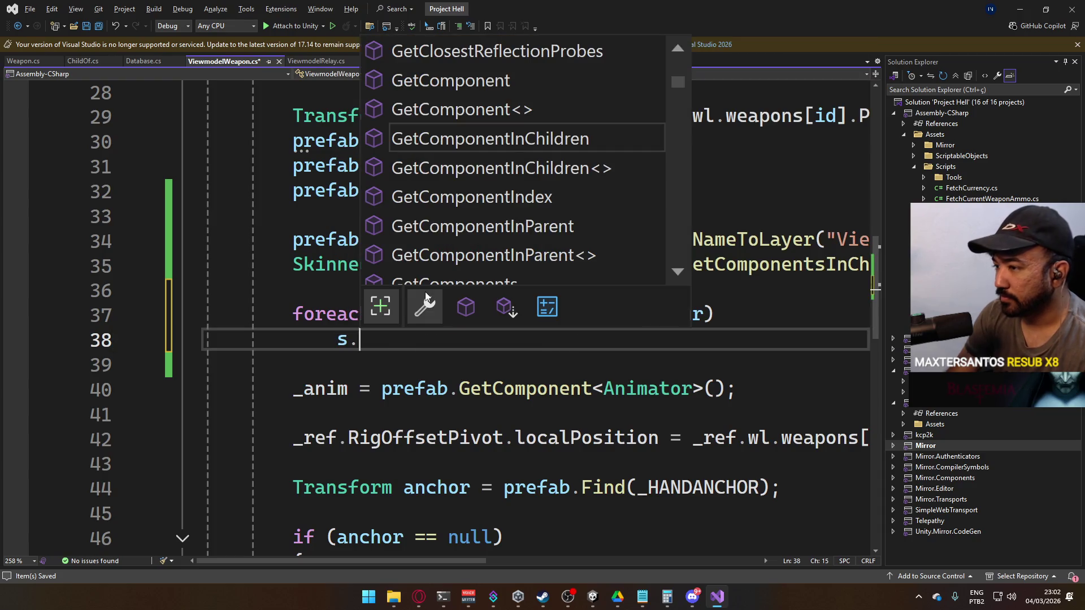
pyautogui.write('l')
pyautogui.press('BackSpace')
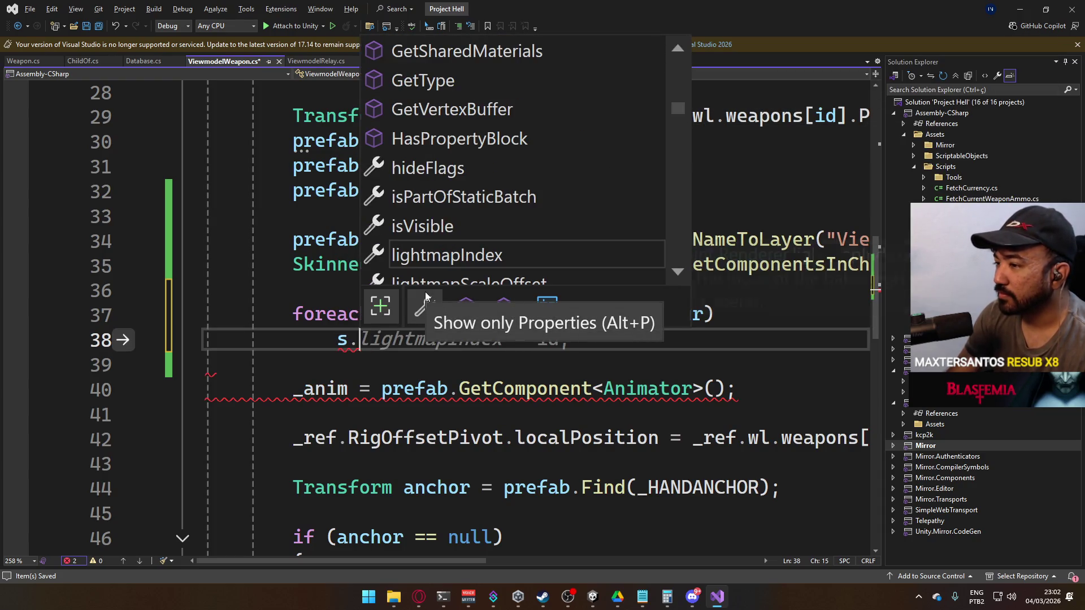
pyautogui.press('Escape')
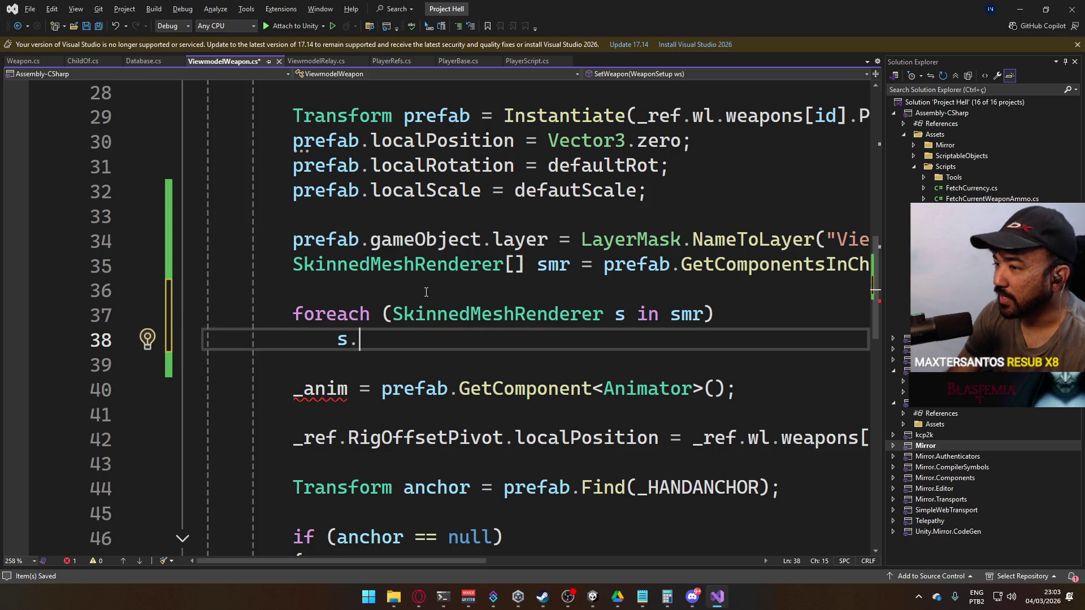
pyautogui.write('gam')
pyautogui.press('Tab')
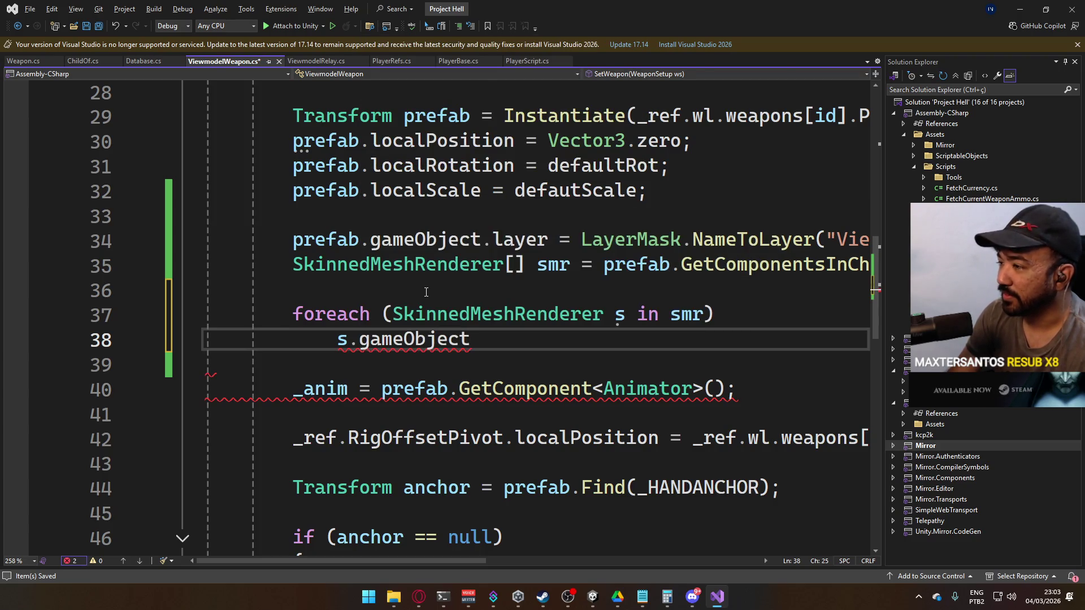
pyautogui.write('.la')
pyautogui.press('Tab')
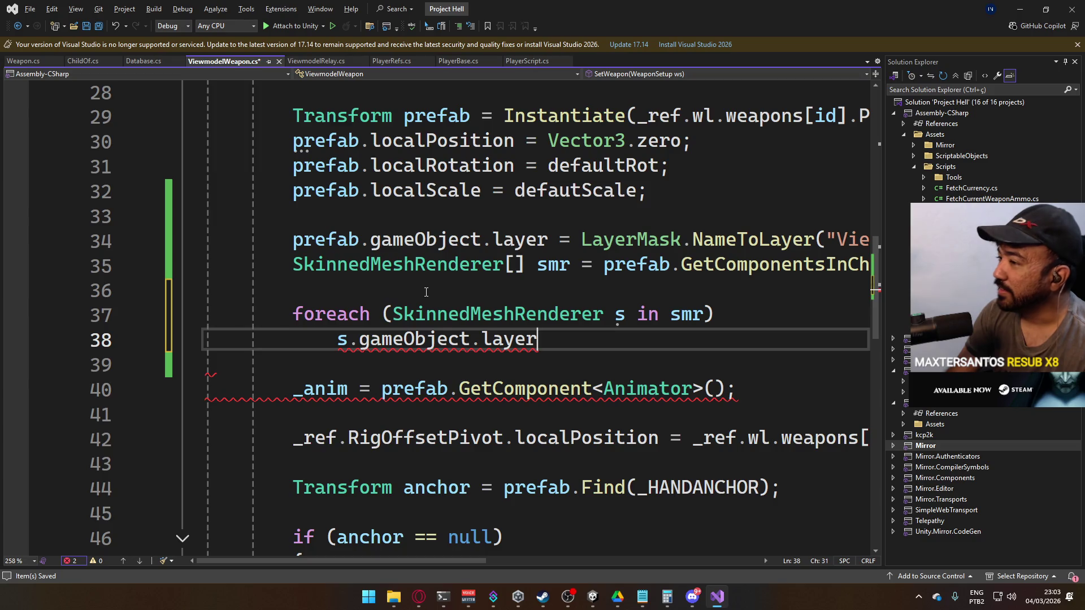
# - Paste the Viewmodel layer assignment from line 34 into the loop and remove line 34
pyautogui.click(552, 238)
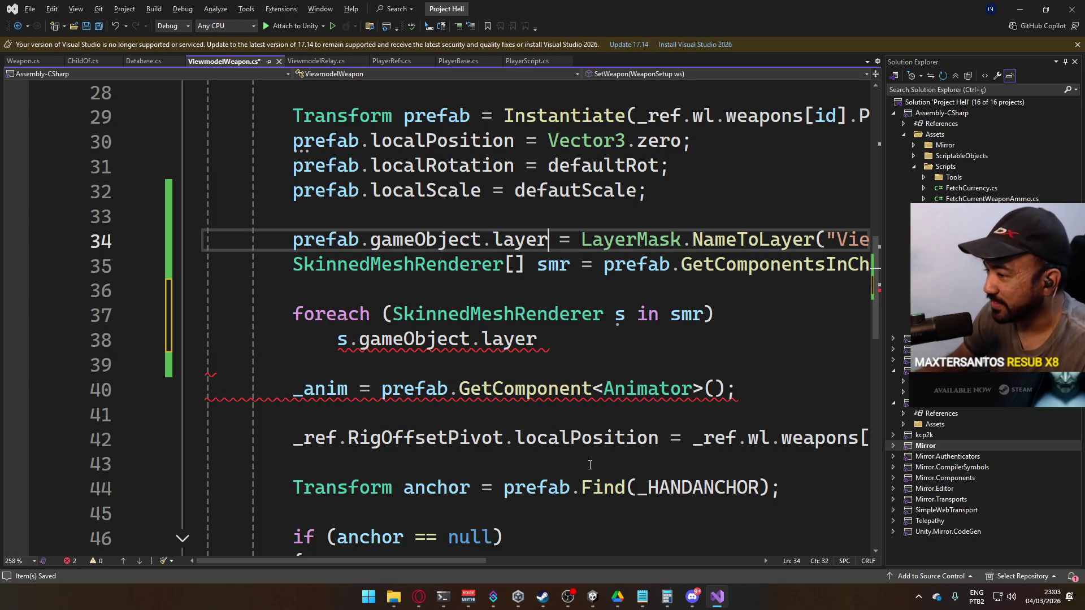
pyautogui.moveTo(476, 561)
pyautogui.mouseDown()
pyautogui.moveTo(574, 565)
pyautogui.moveTo(544, 565)
pyautogui.mouseUp()
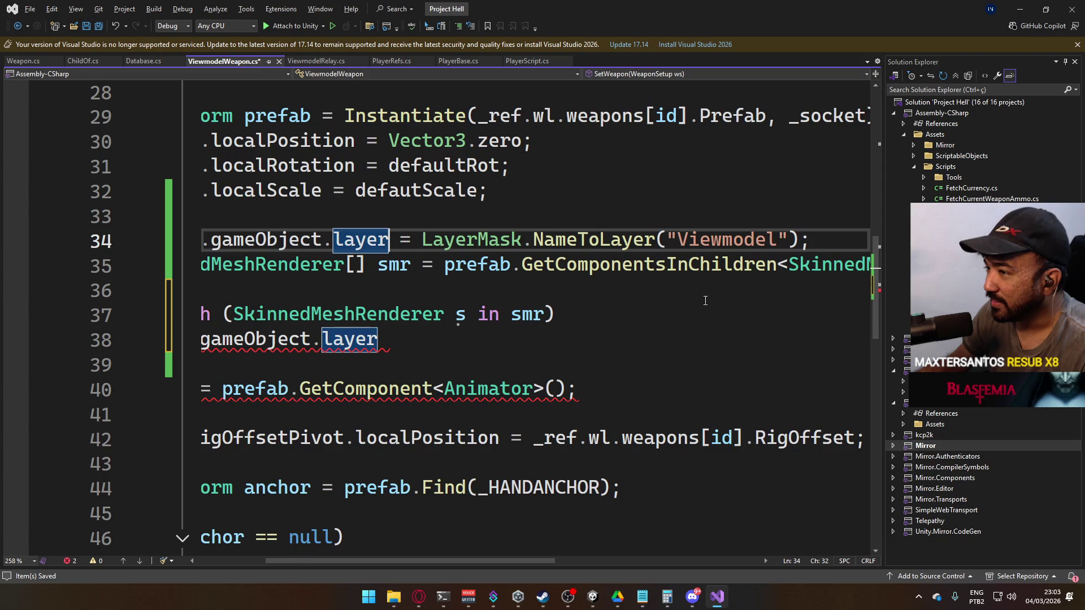
pyautogui.keyDown('shift'); pyautogui.click(818, 241); pyautogui.keyUp('shift')
pyautogui.click(390, 342)
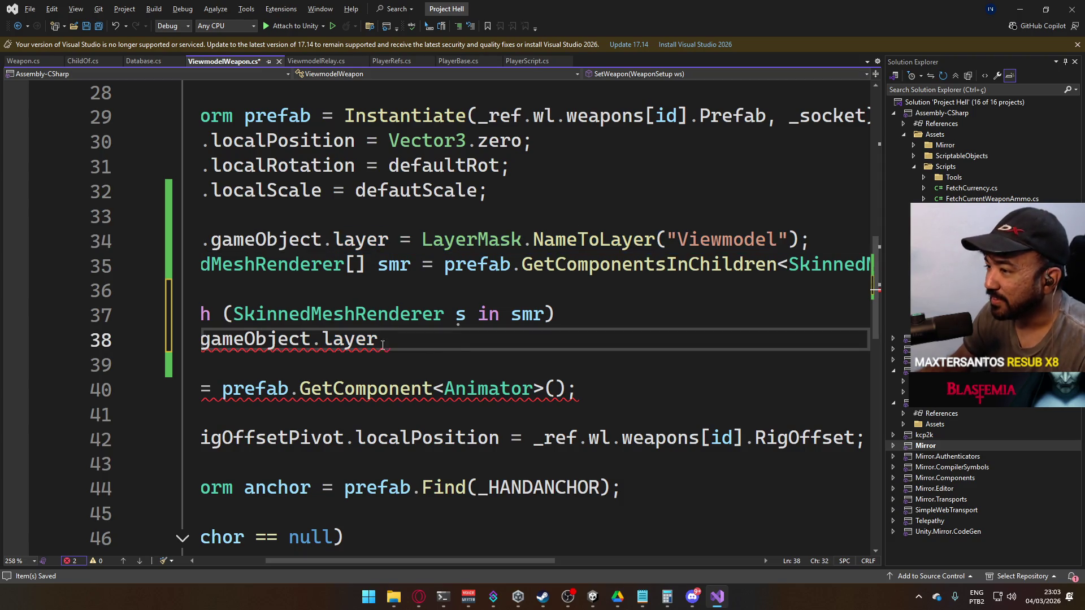
pyautogui.write('= LayerMask.NameToLayer("Viewmodel");')
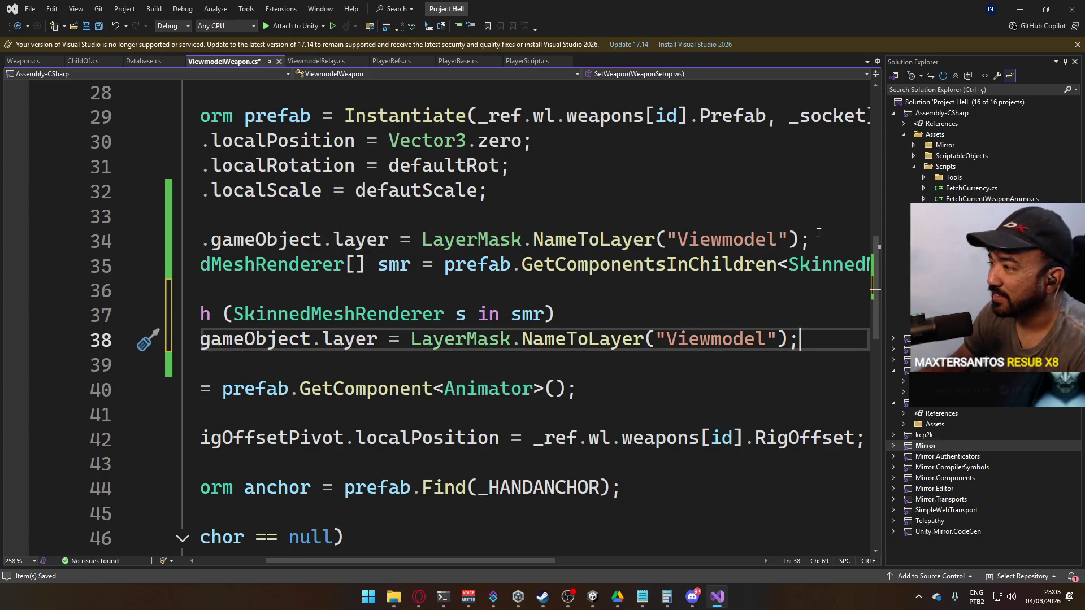
pyautogui.click(818, 234)
pyautogui.hotkey('ctrl', 'x')
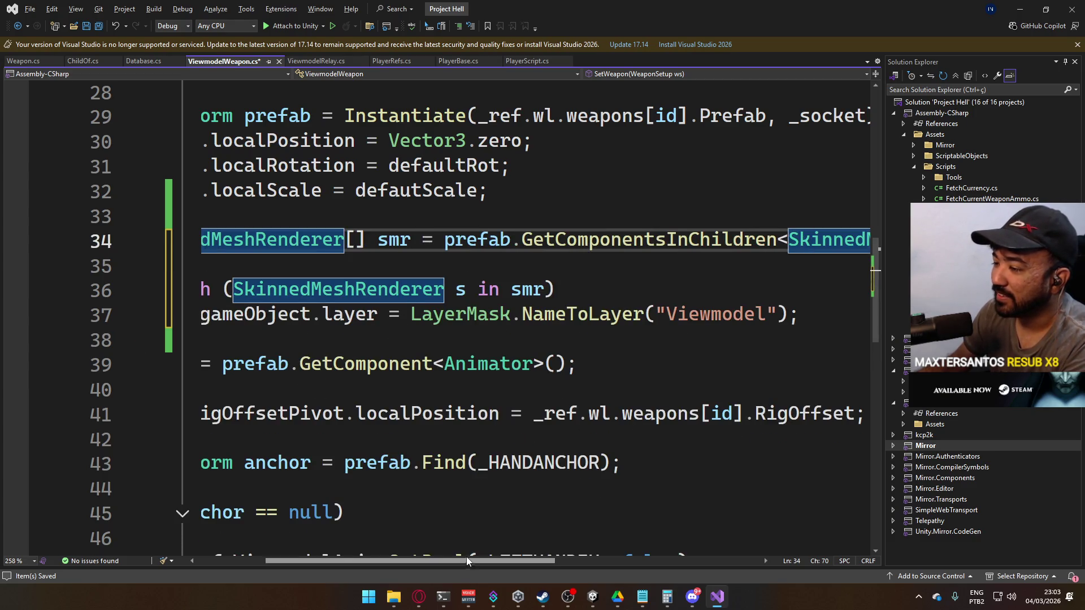
pyautogui.moveTo(466, 559); pyautogui.dragTo(398, 559)
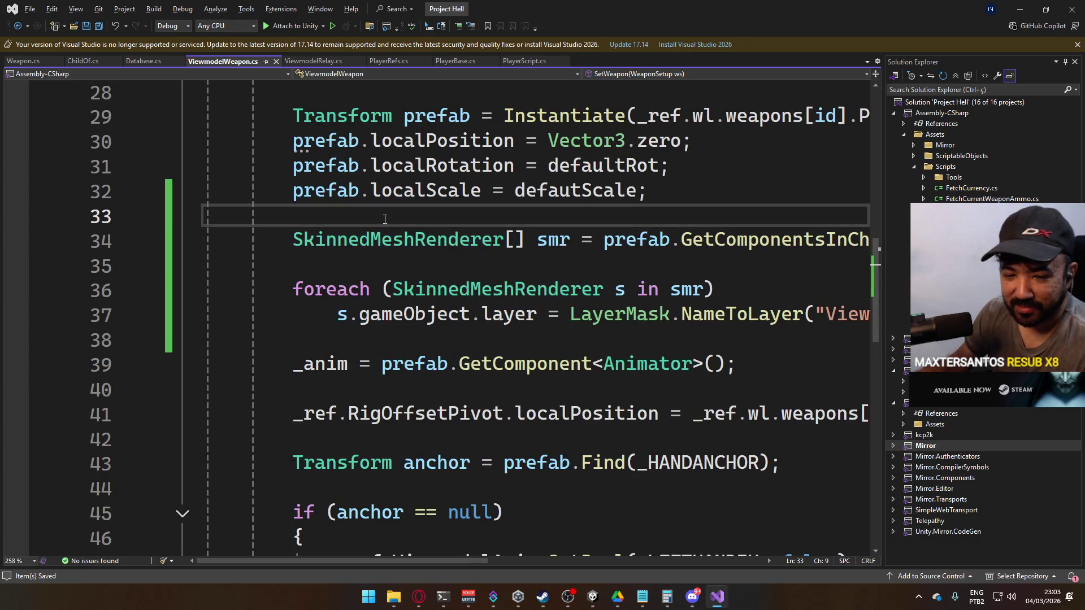
pyautogui.hotkey('alt', 'Tab')
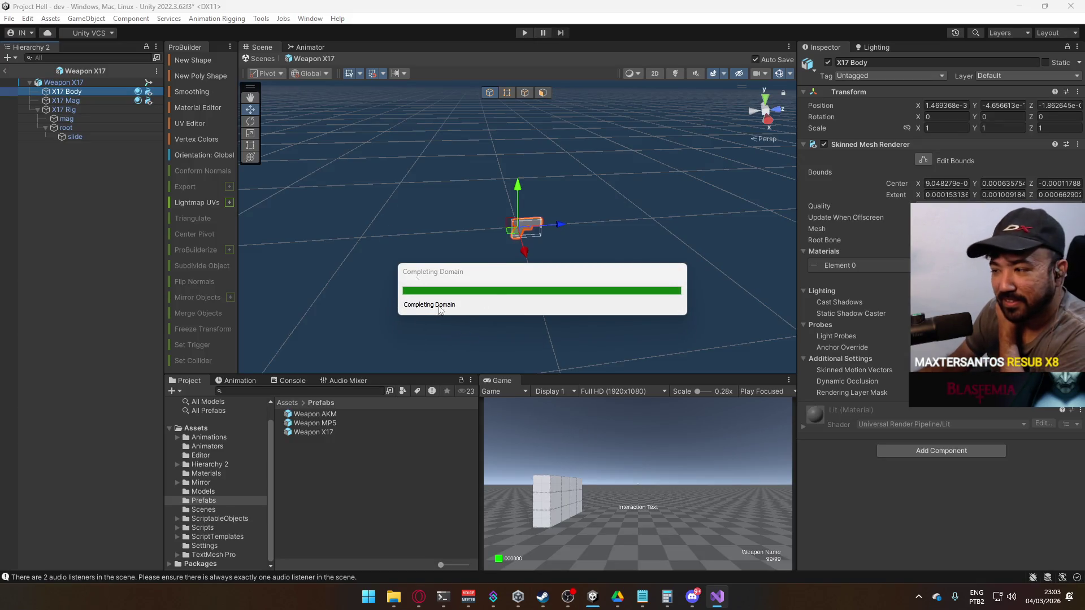
pyautogui.click(543, 596)
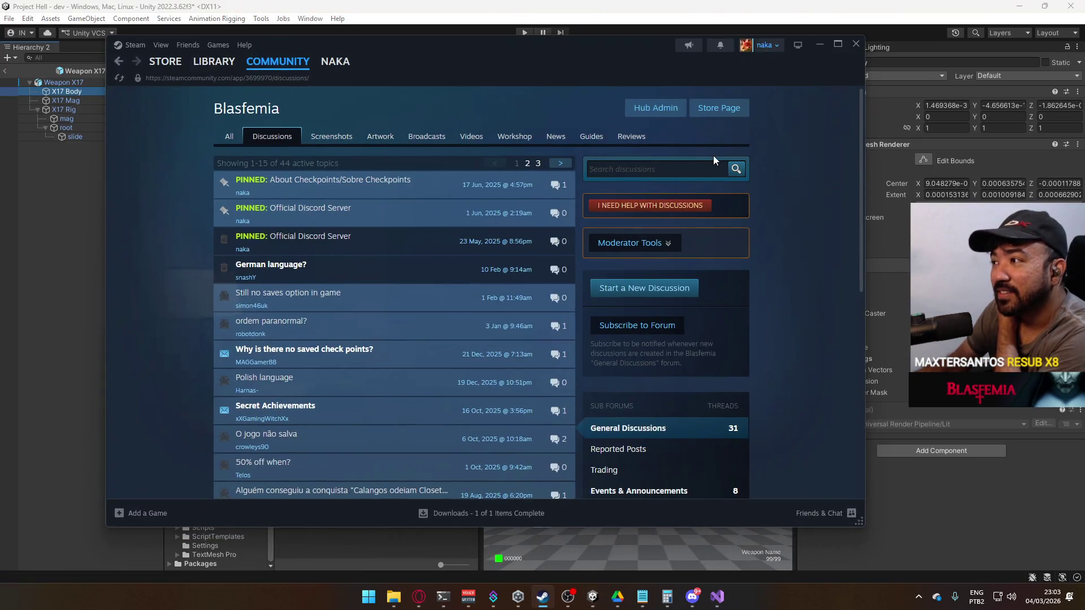
pyautogui.click(213, 61)
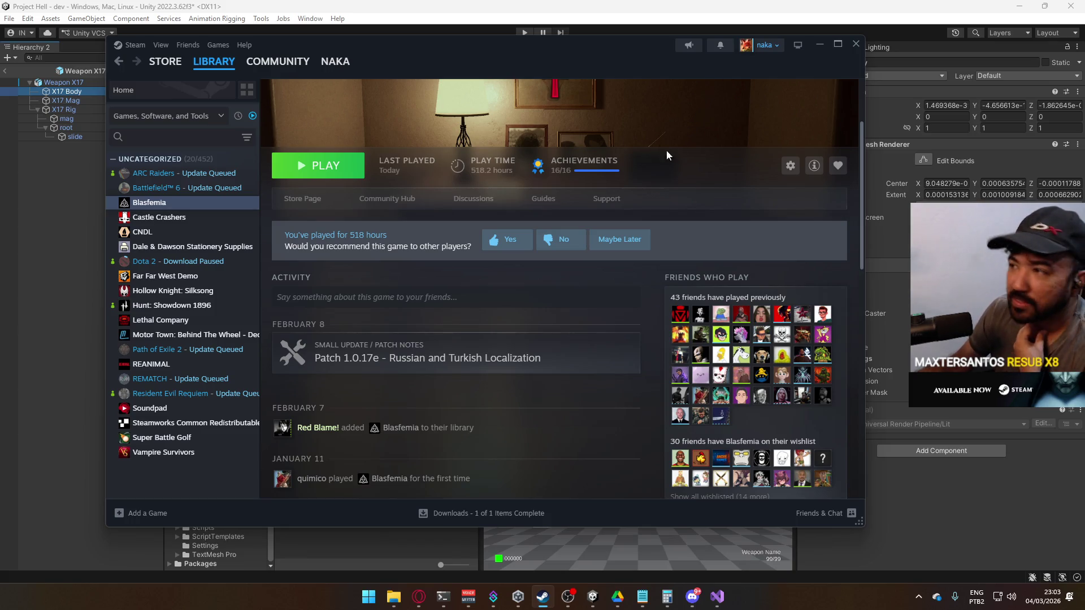
pyautogui.click(720, 45)
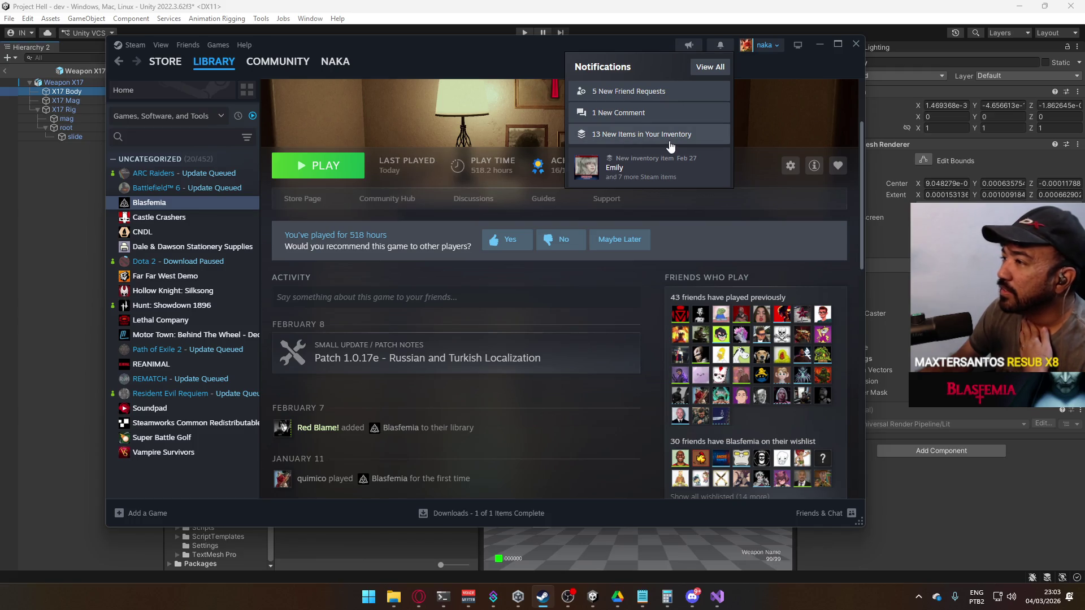
pyautogui.click(786, 70)
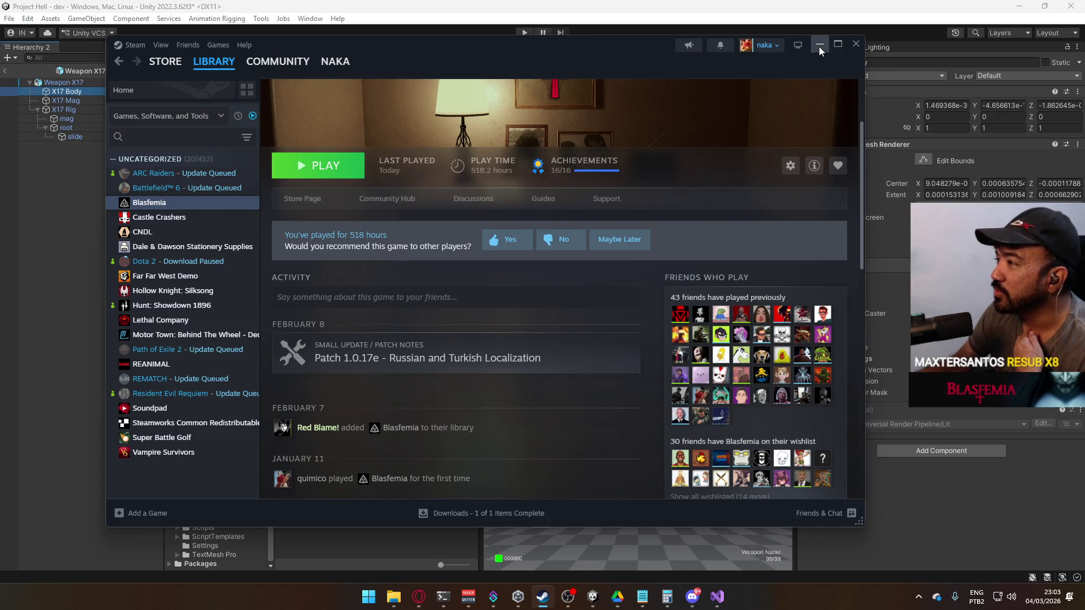
pyautogui.click(819, 46)
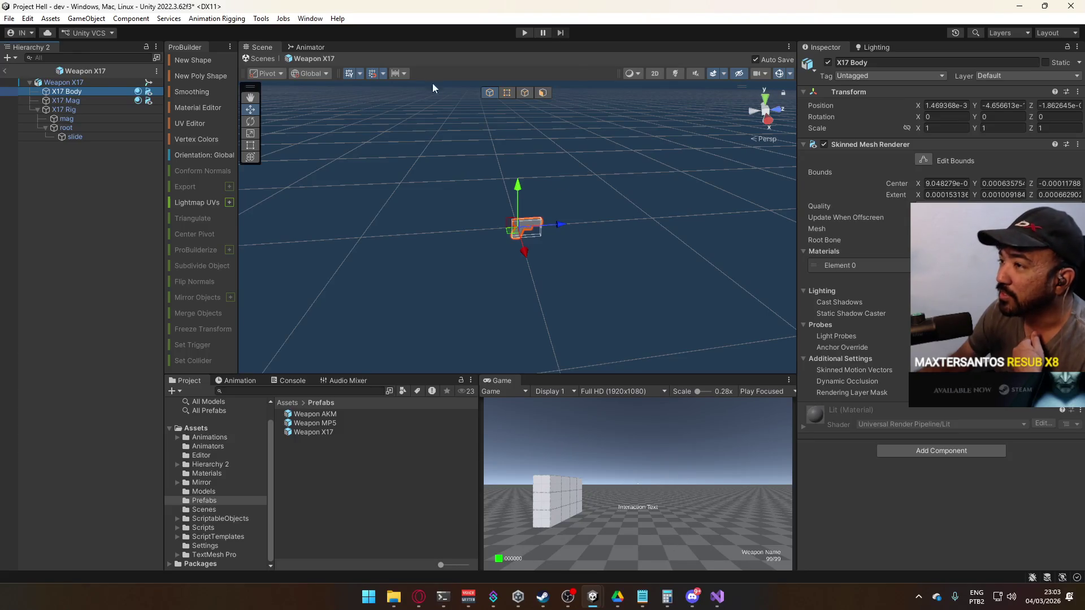
# - Exit Prefab Mode, save the dev scene, and run a quick first-person pistol play test
pyautogui.click(5, 71)
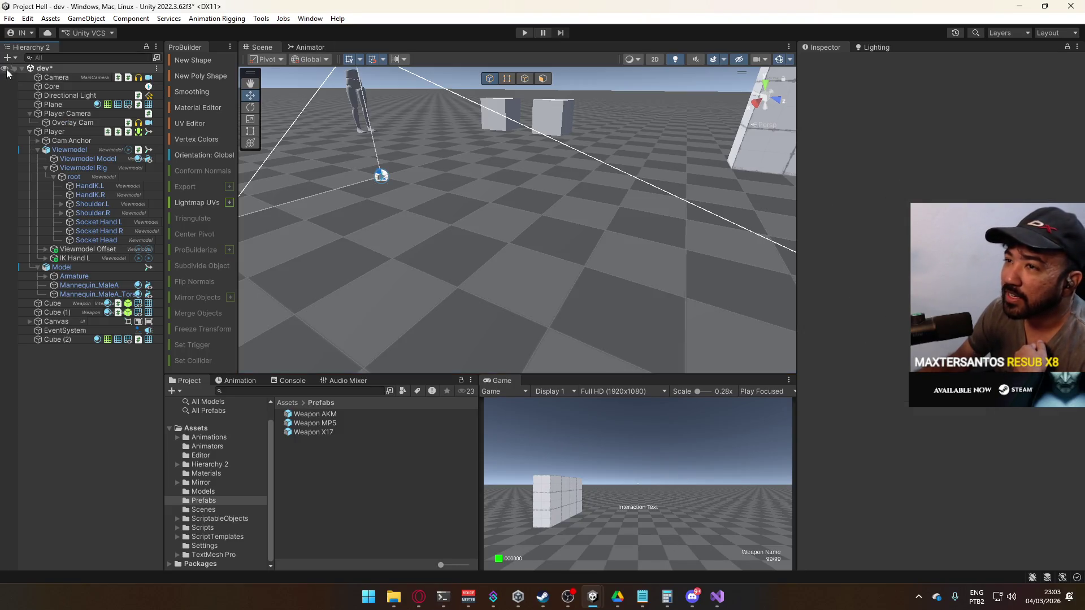
pyautogui.hotkey('ctrl', 's')
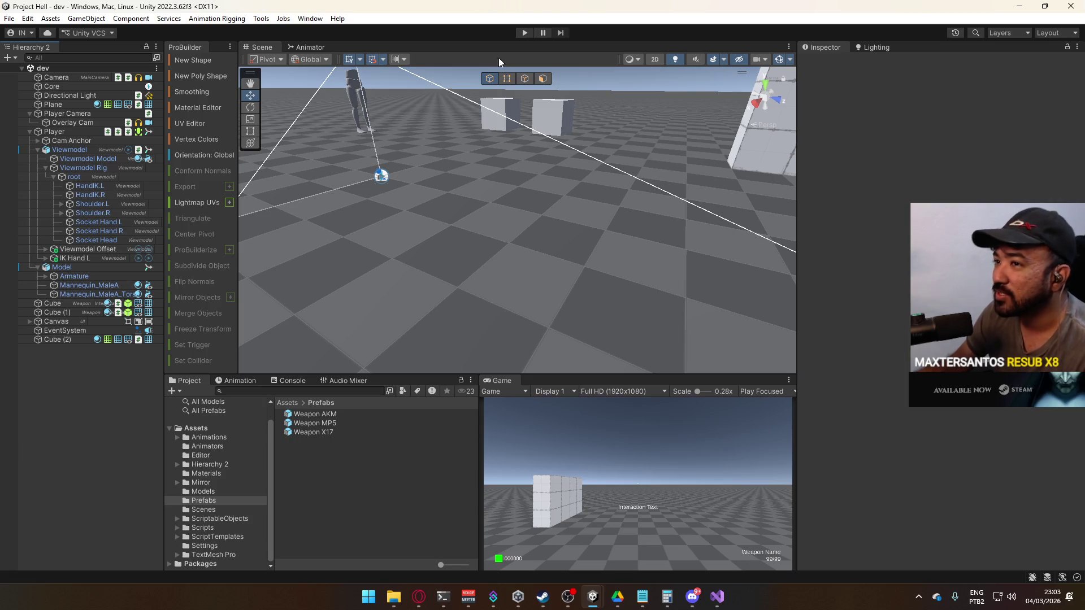
pyautogui.click(525, 33)
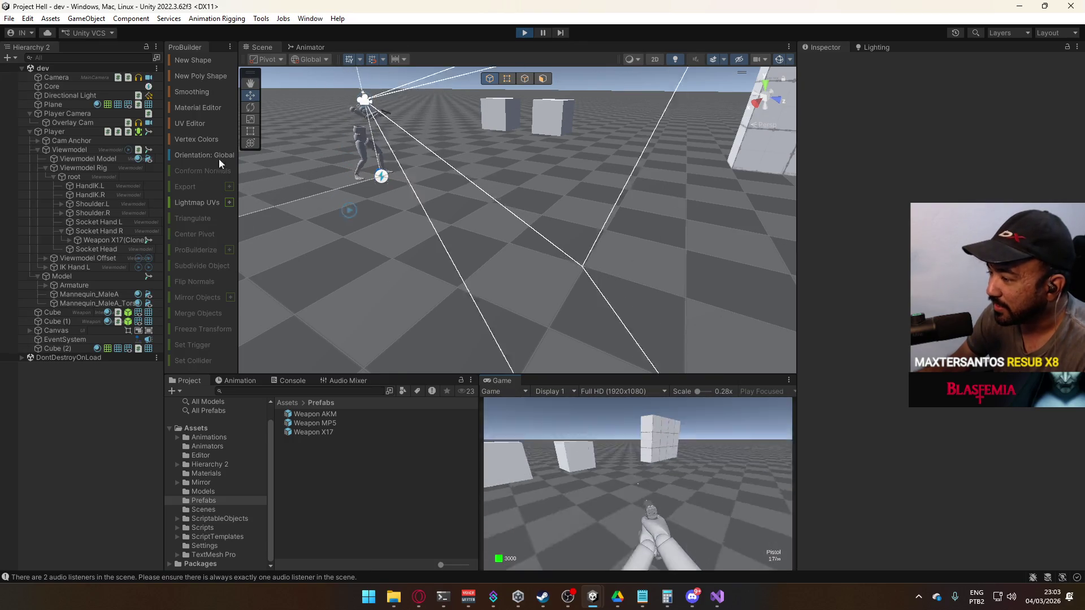
pyautogui.click(525, 32)
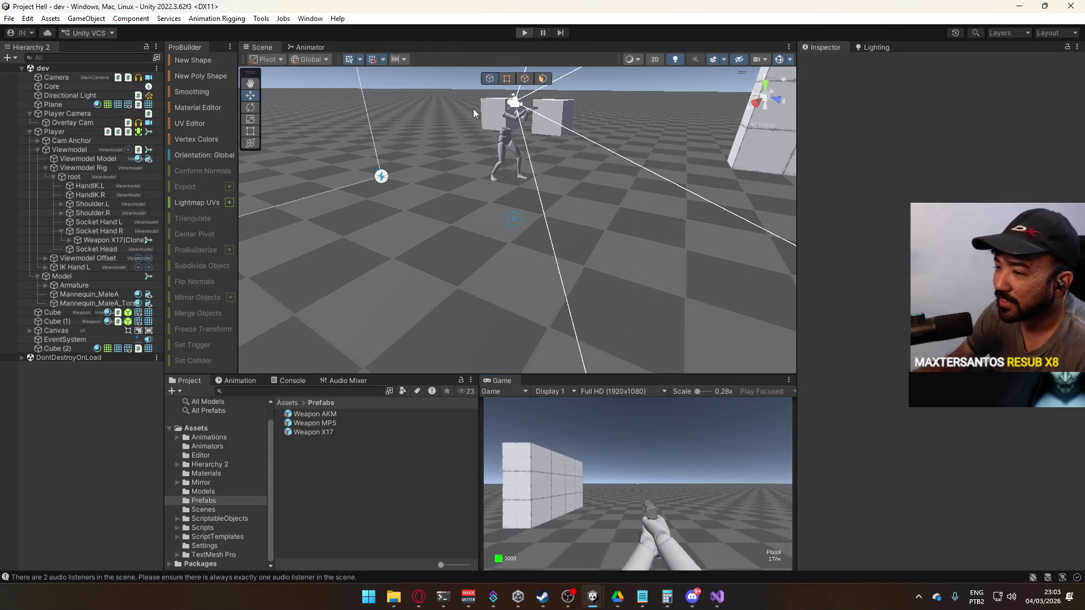
pyautogui.click(331, 432)
# - Give the Weapon X17 prefab's Body and Mag the Grayscale material, then leave prefab mode
pyautogui.keyDown('shift'); pyautogui.click(339, 416); pyautogui.keyUp('shift')
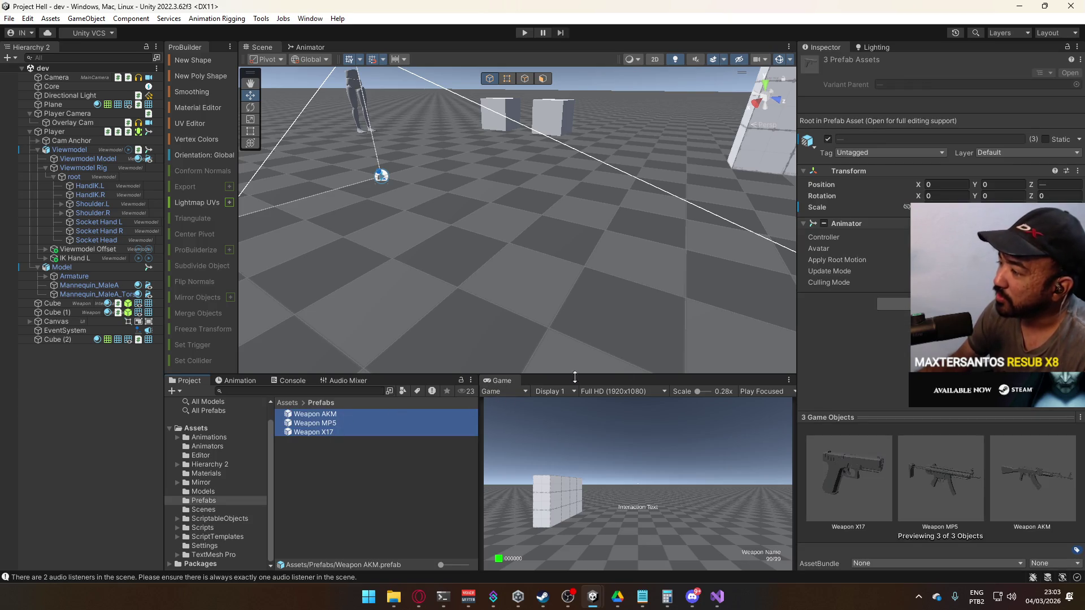
pyautogui.doubleClick(305, 432)
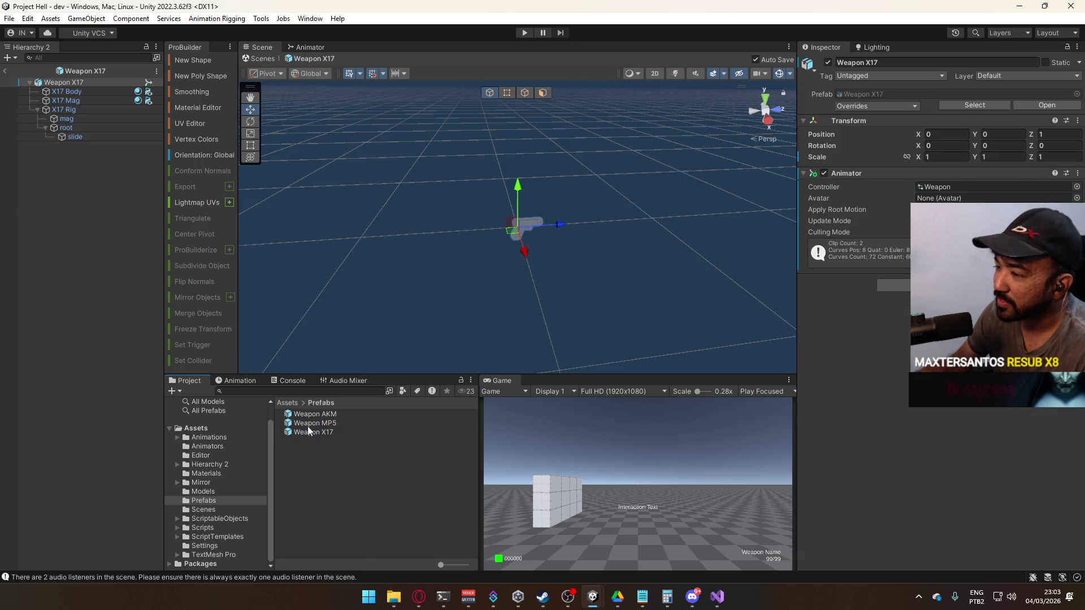
pyautogui.click(66, 91)
pyautogui.keyDown('ctrl'); pyautogui.click(66, 100); pyautogui.keyUp('ctrl')
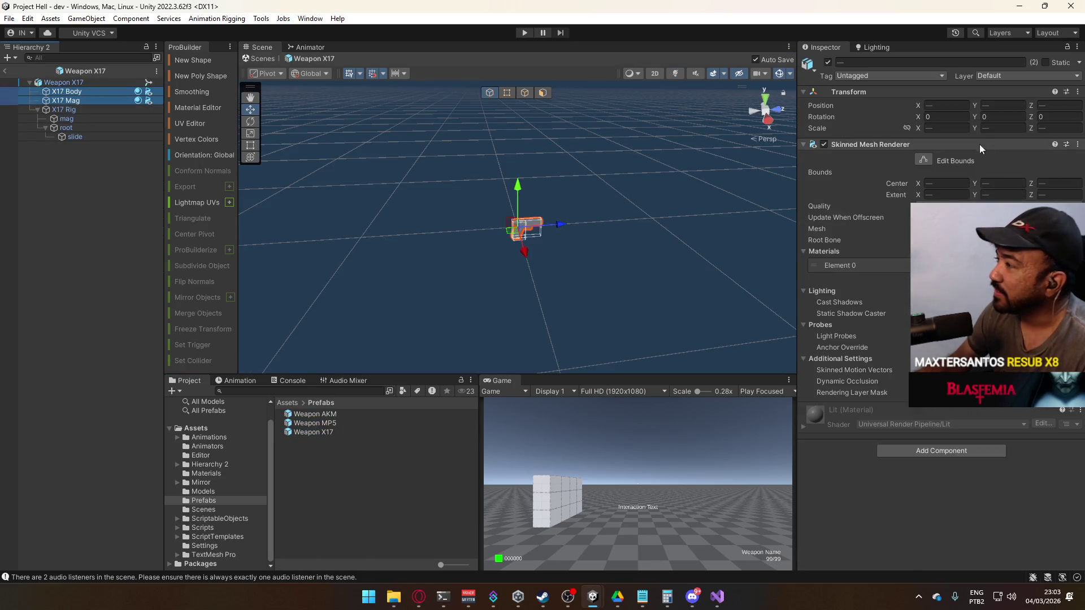
pyautogui.click(904, 265)
pyautogui.write('gray')
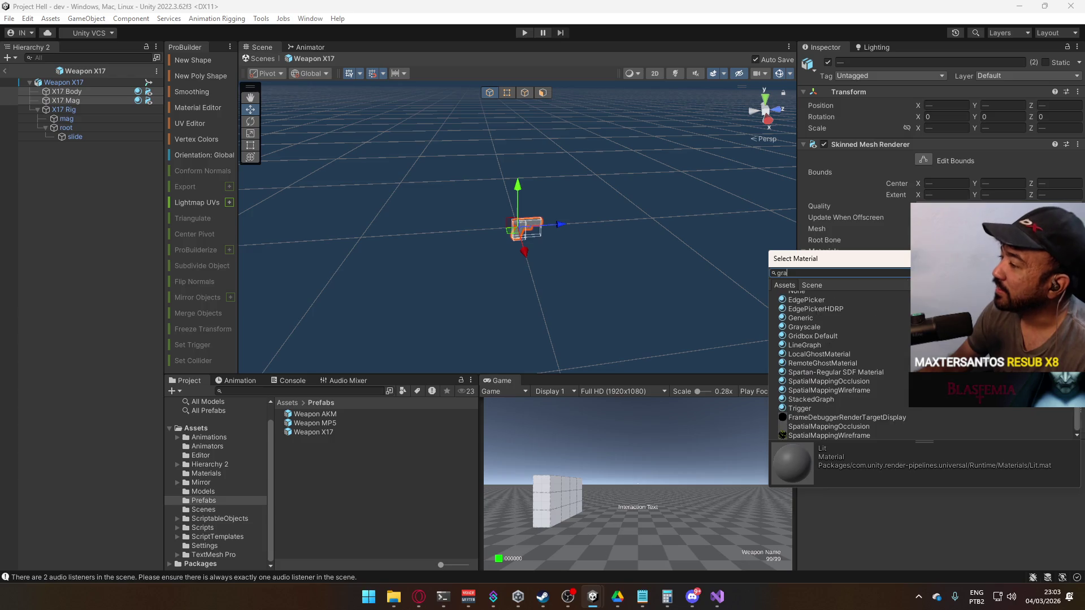
pyautogui.doubleClick(822, 306)
pyautogui.click(5, 71)
# - Assign Grayscale to the Weapon MP5 prefab's Mag, Body and Top Railing, then leave prefab mode
pyautogui.doubleClick(342, 424)
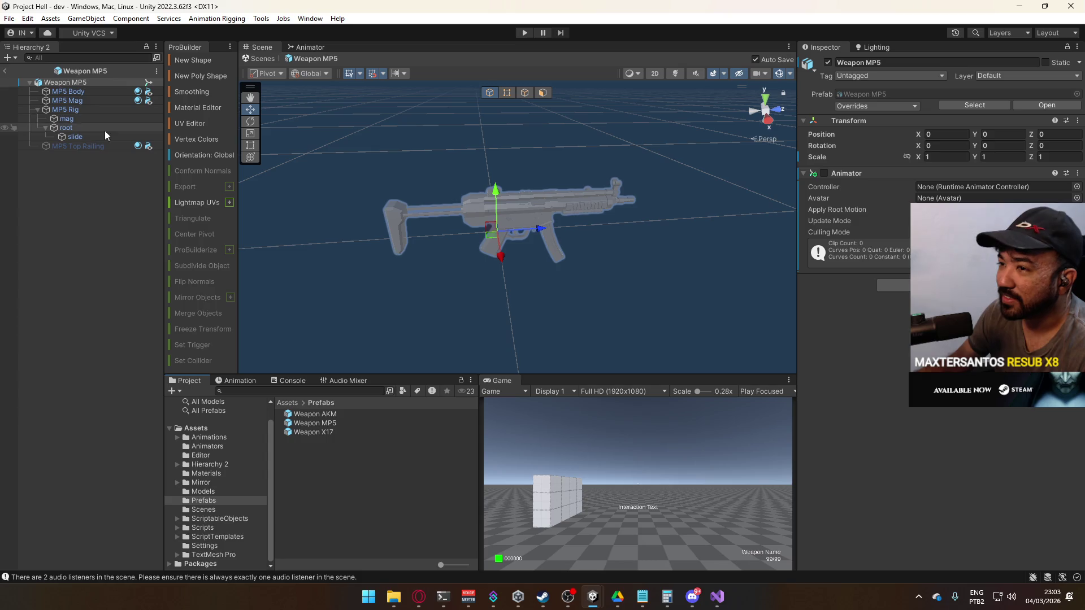
pyautogui.click(61, 101)
pyautogui.keyDown('ctrl'); pyautogui.click(73, 93); pyautogui.keyUp('ctrl')
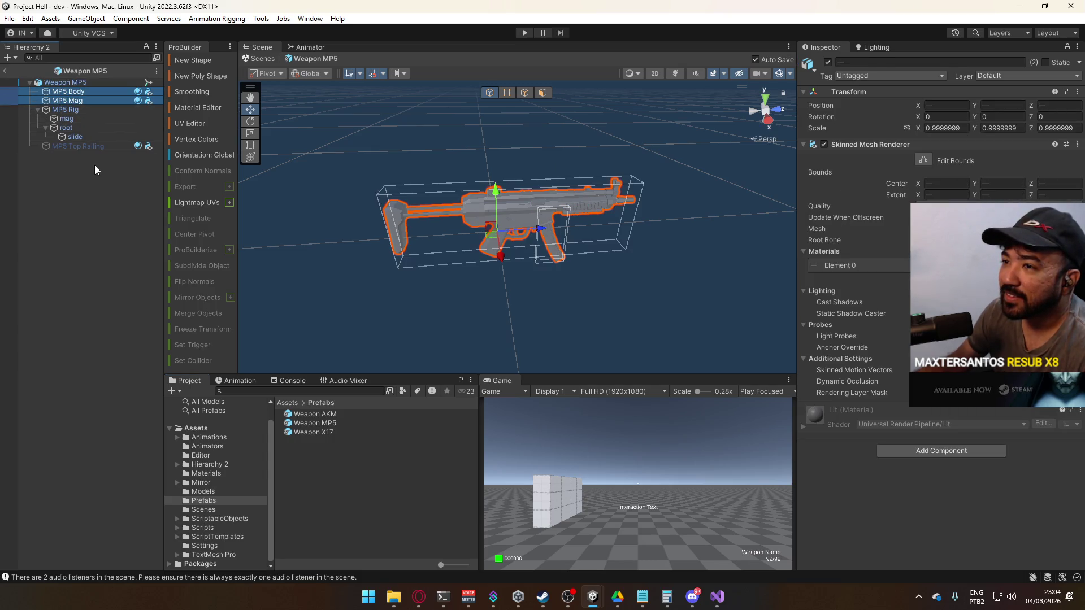
pyautogui.keyDown('ctrl'); pyautogui.click(78, 146); pyautogui.keyUp('ctrl')
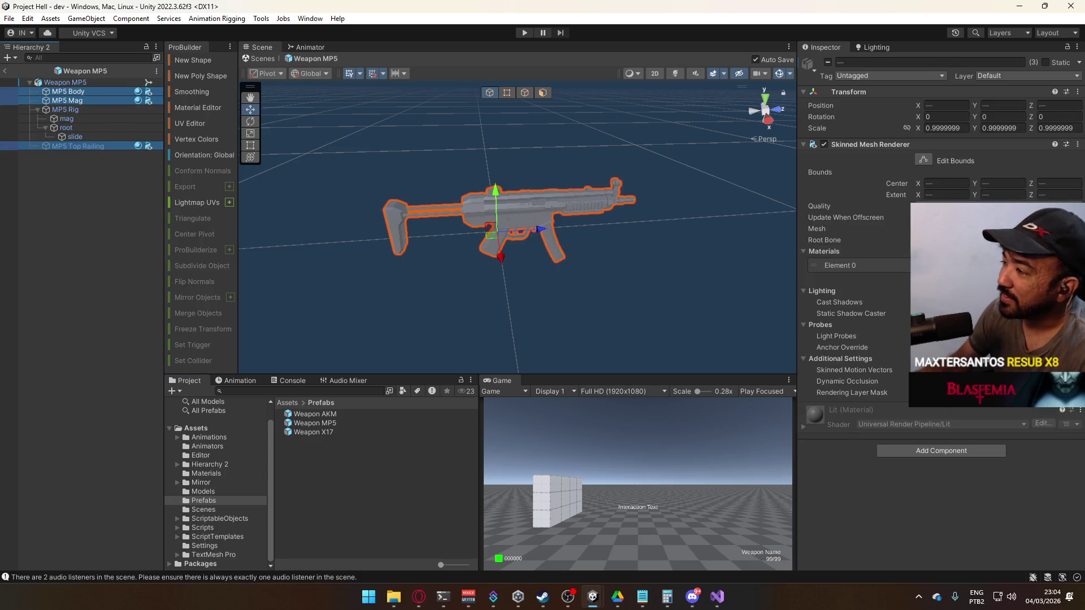
pyautogui.click(1073, 265)
pyautogui.write('gray')
pyautogui.doubleClick(815, 304)
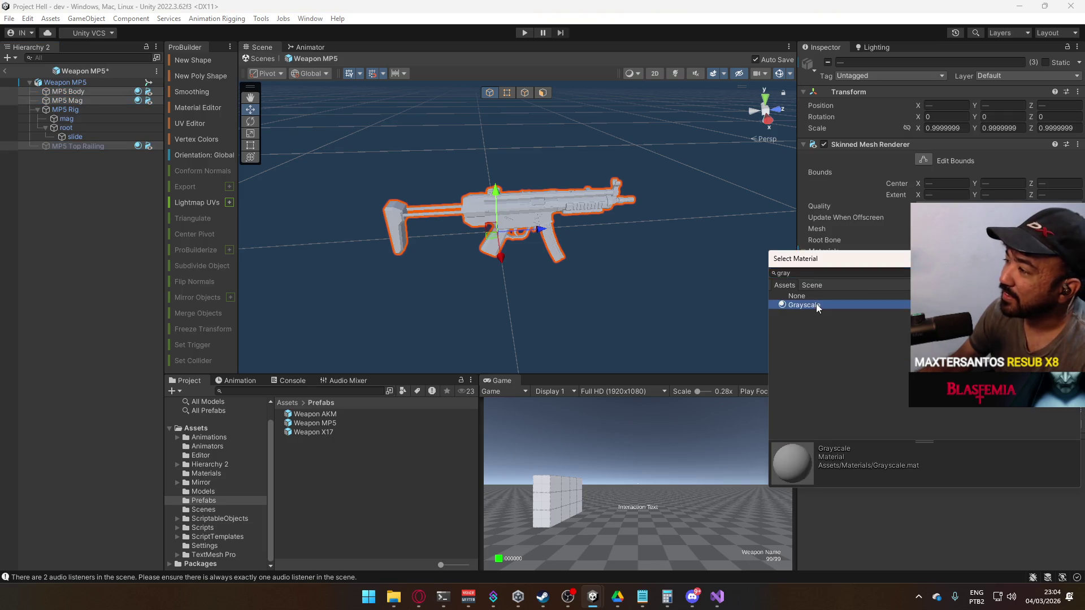
pyautogui.click(6, 71)
# - Open the Weapon AKM prefab and set AKM Body's Element 0 material to Grayscale
pyautogui.click(343, 413)
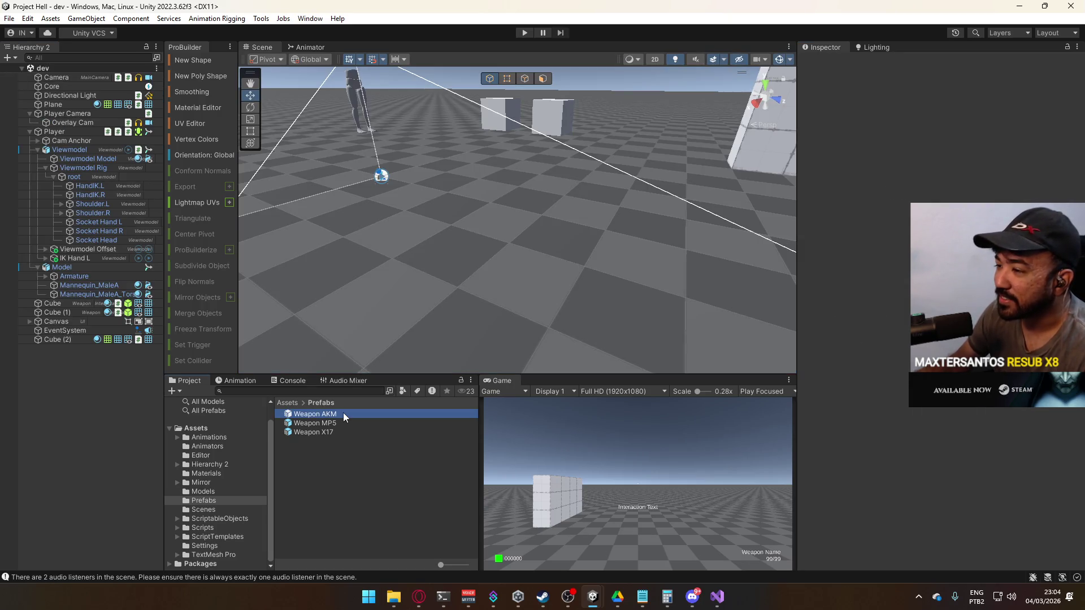
pyautogui.doubleClick(344, 413)
pyautogui.click(91, 91)
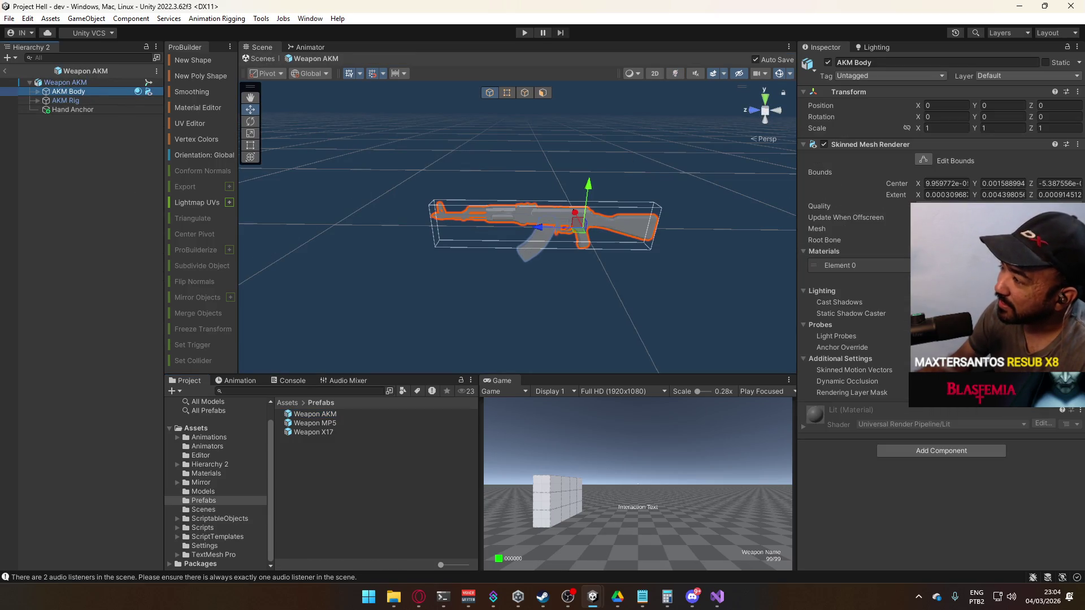
pyautogui.click(1071, 265)
pyautogui.write('hr')
pyautogui.write('ray')
pyautogui.doubleClick(814, 299)
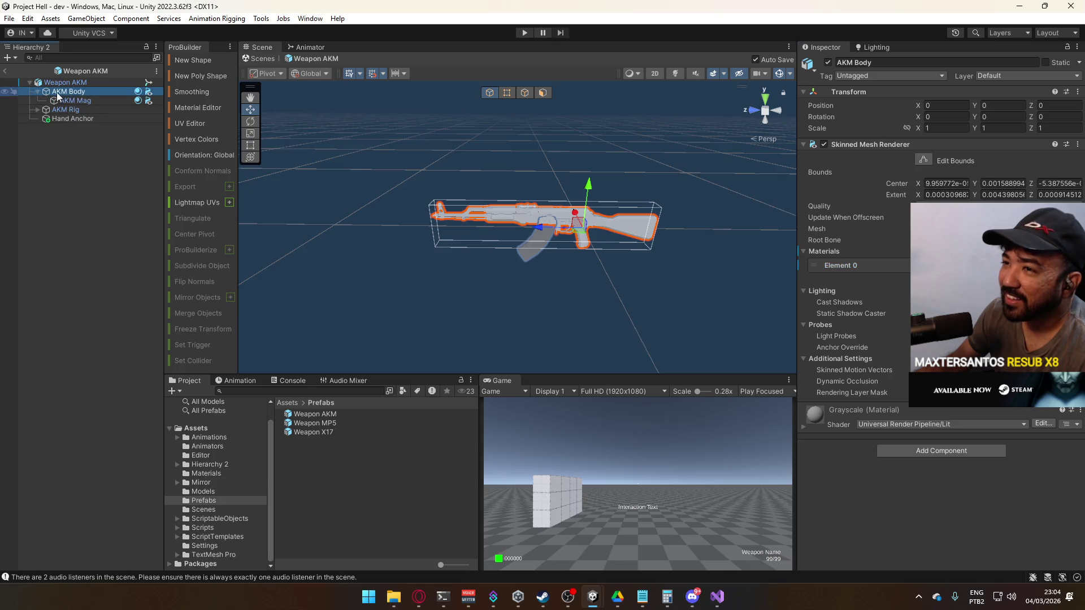
# - Set the AKM Mag material to Grayscale and exit the AKM prefab
pyautogui.click(38, 91)
pyautogui.click(79, 102)
pyautogui.click(1071, 265)
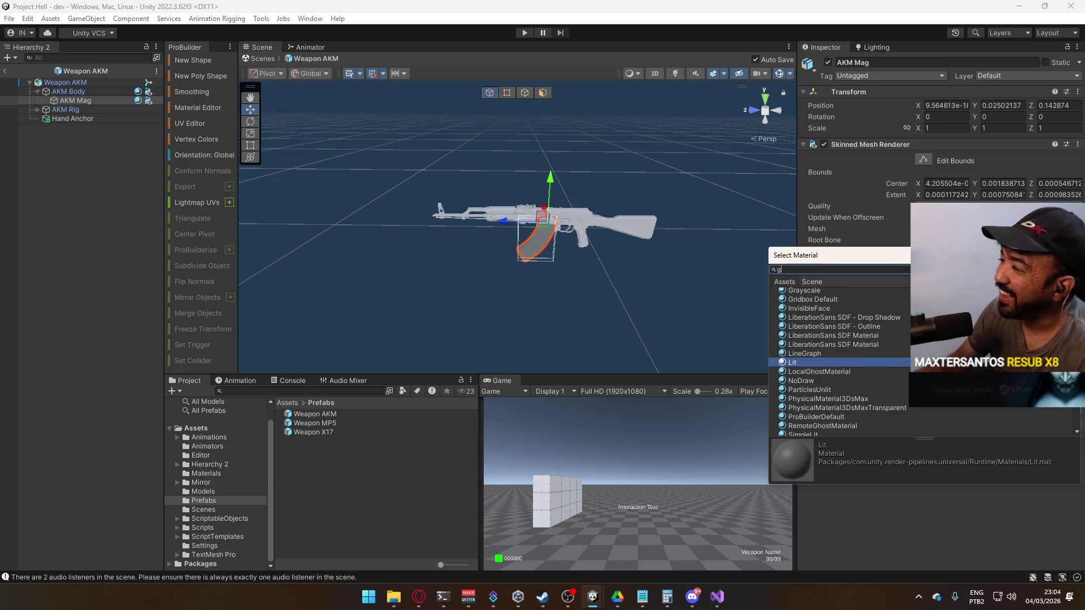
pyautogui.write('gray')
pyautogui.click(834, 303)
pyautogui.click(834, 303)
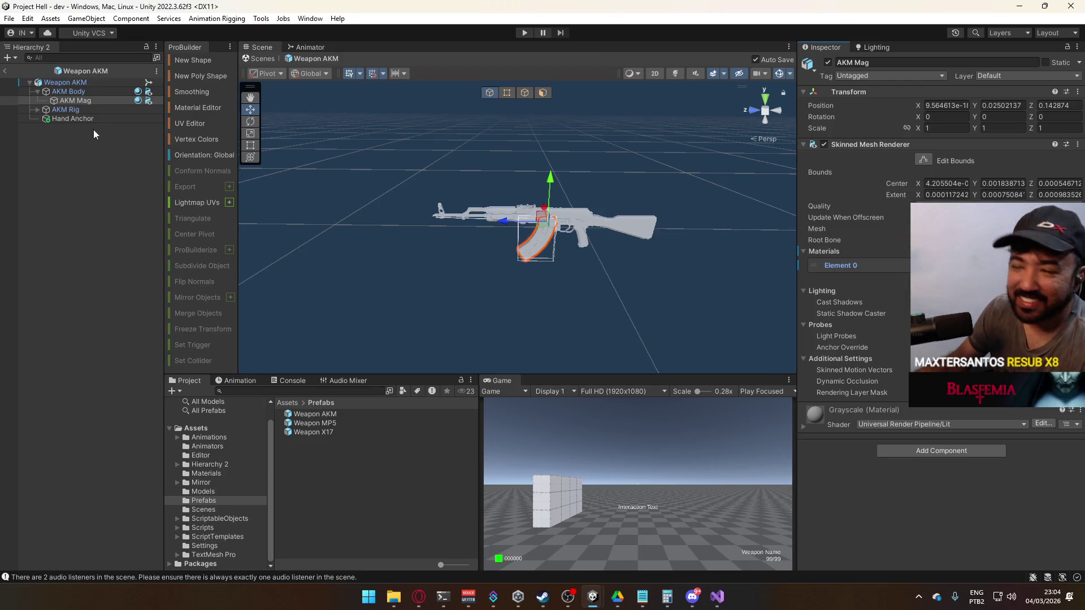
pyautogui.click(7, 69)
pyautogui.click(542, 597)
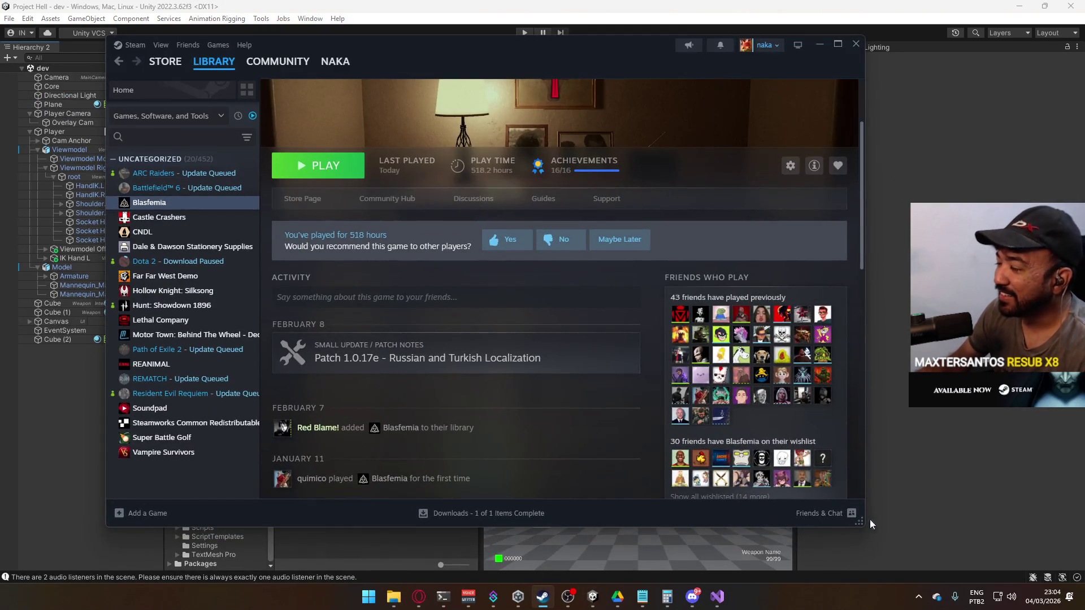
# - Exit Steam from its tray icon and relaunch it through Windows search
pyautogui.click(918, 596)
pyautogui.rightClick(895, 542)
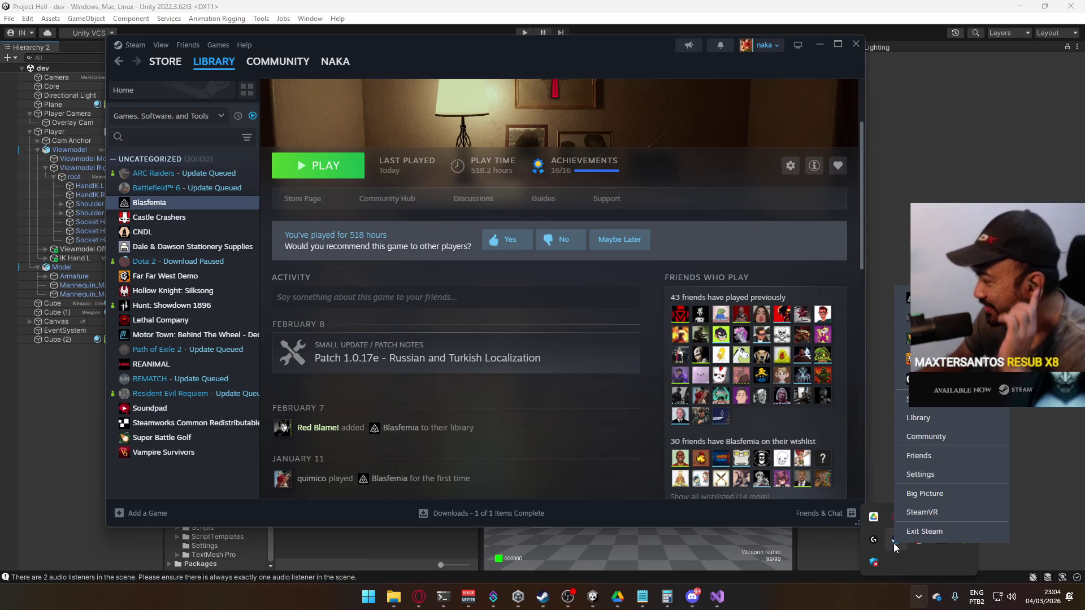
pyautogui.click(924, 531)
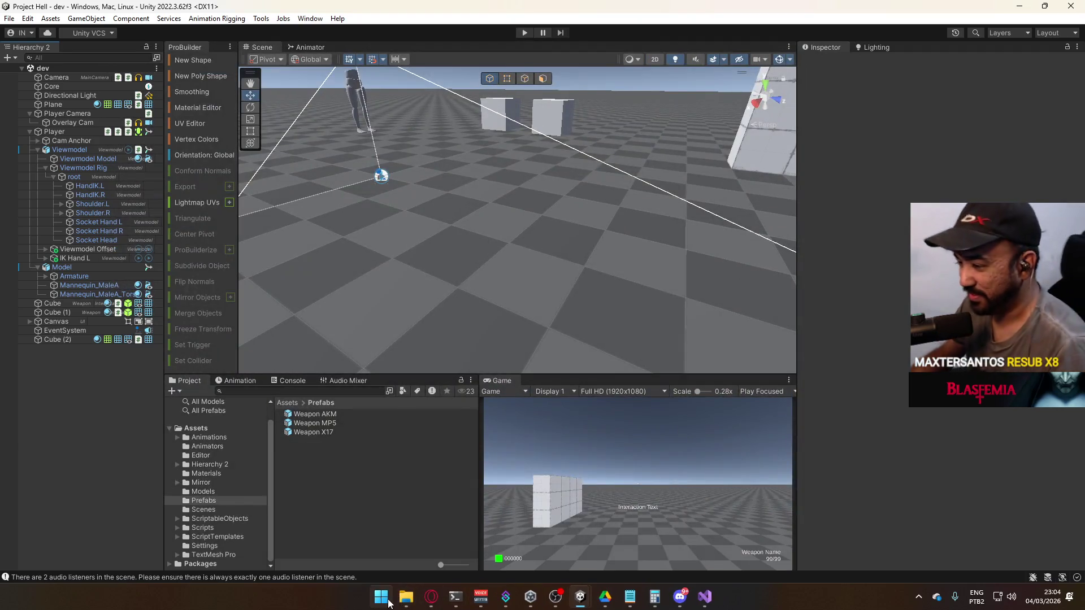
pyautogui.press('super')
pyautogui.write('steam')
pyautogui.click(643, 365)
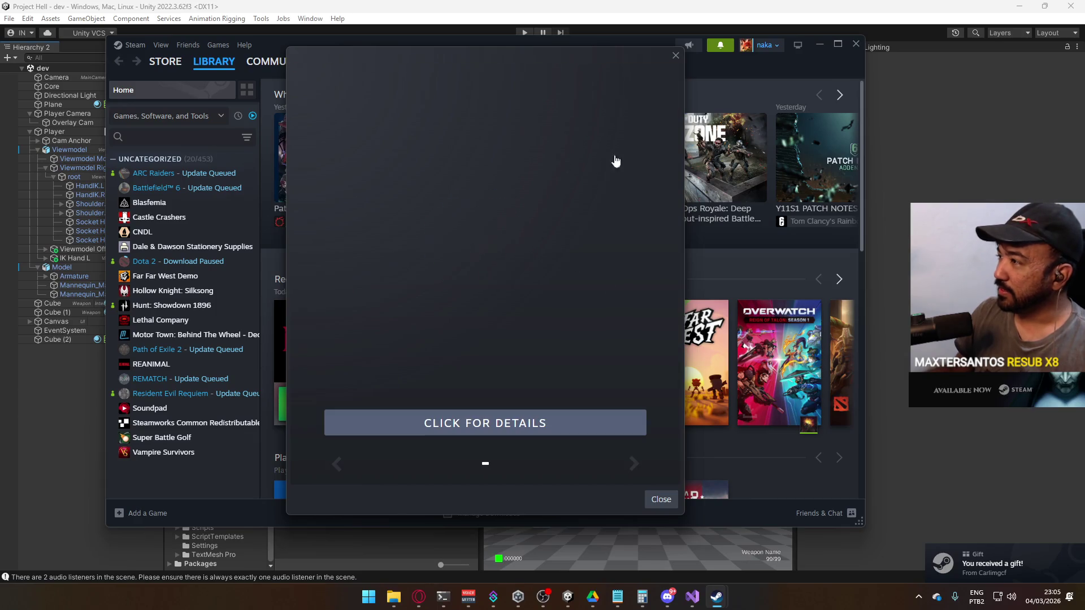
# - Accept the Crimson Desert Deluxe Edition gift, close the confirmation and return to Unity
pyautogui.click(662, 500)
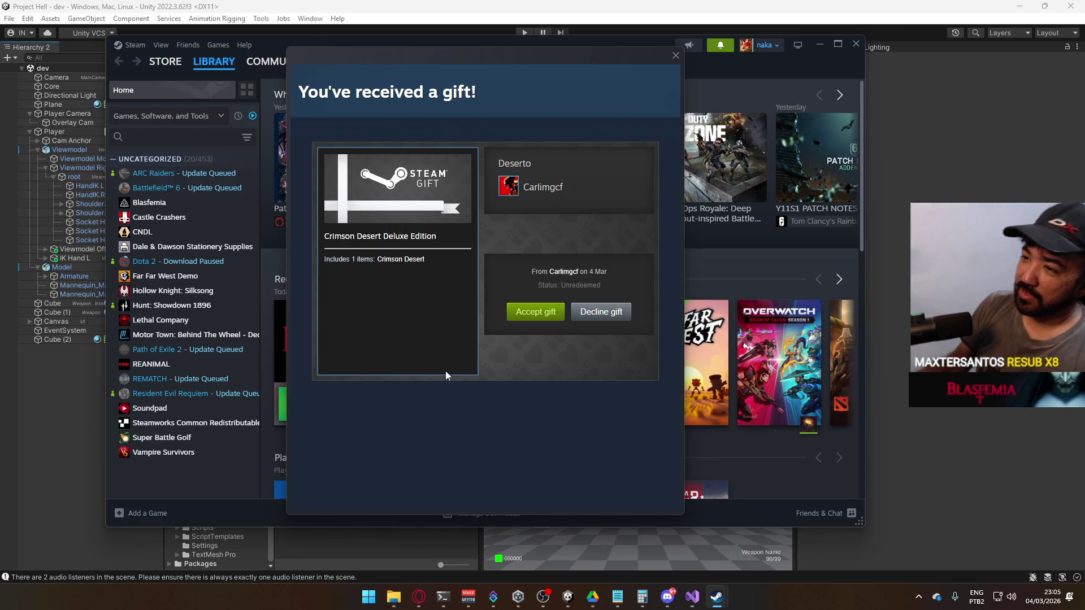
pyautogui.click(528, 311)
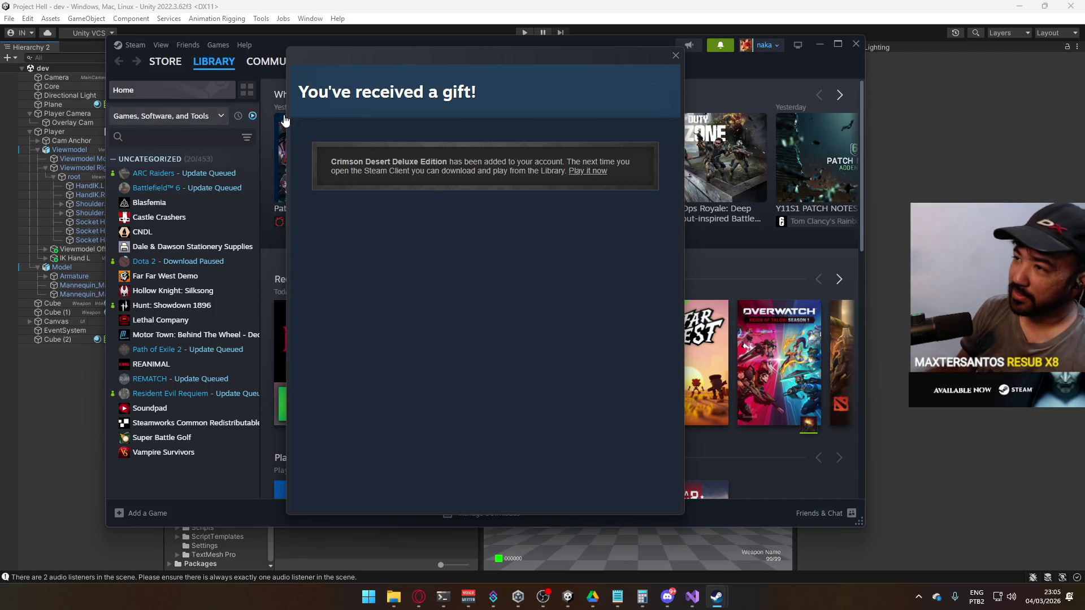
pyautogui.click(676, 56)
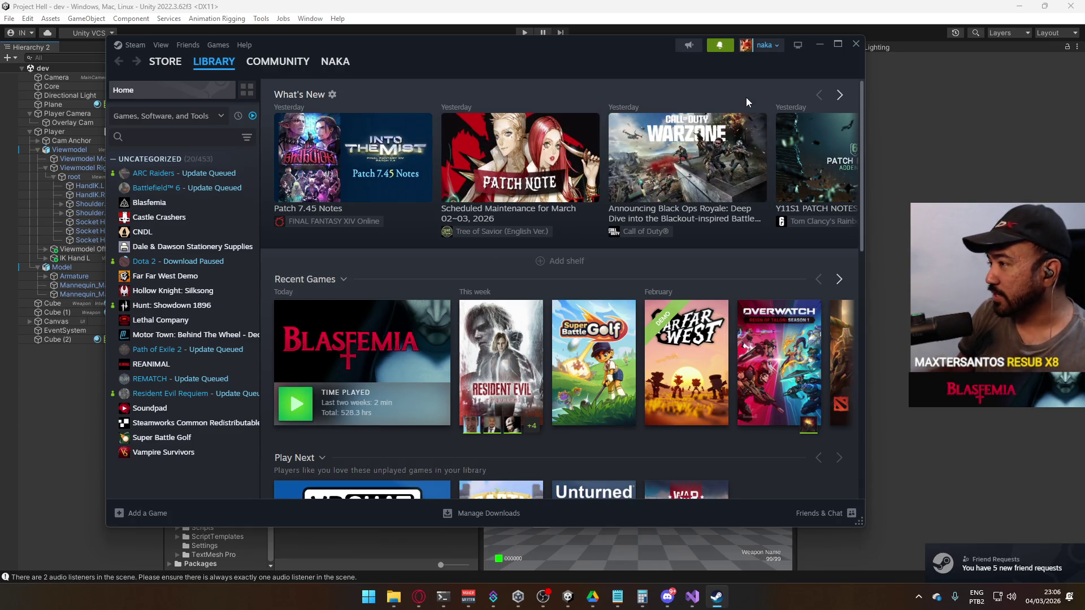
pyautogui.click(838, 50)
pyautogui.click(780, 64)
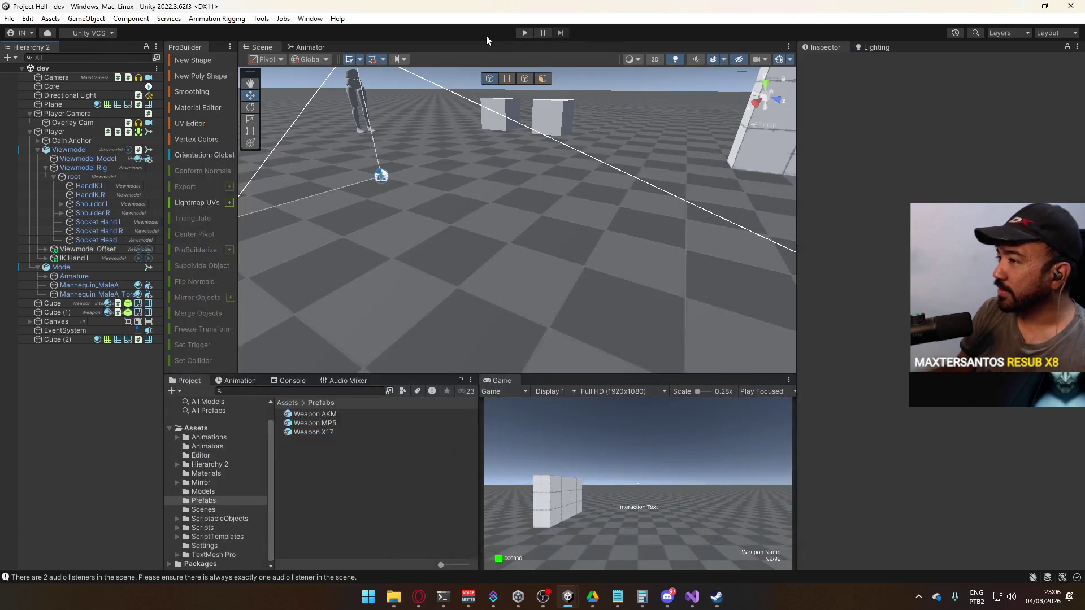
# - Play-test the first-person pistol viewmodel in the Game view, then stop play mode
pyautogui.click(521, 31)
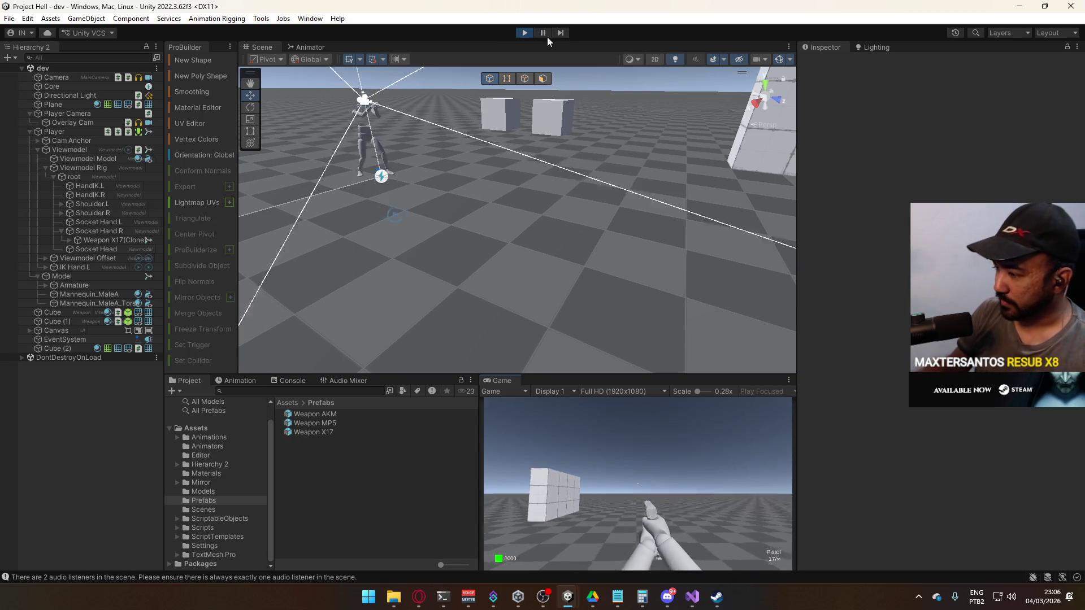
pyautogui.press('super')
pyautogui.click(489, 384)
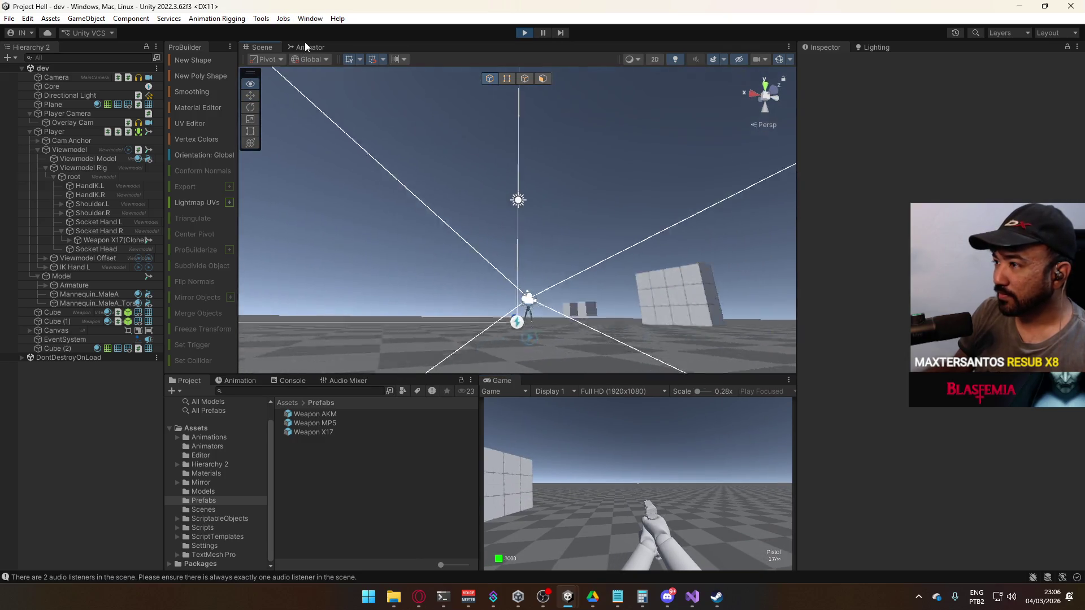
pyautogui.click(63, 95)
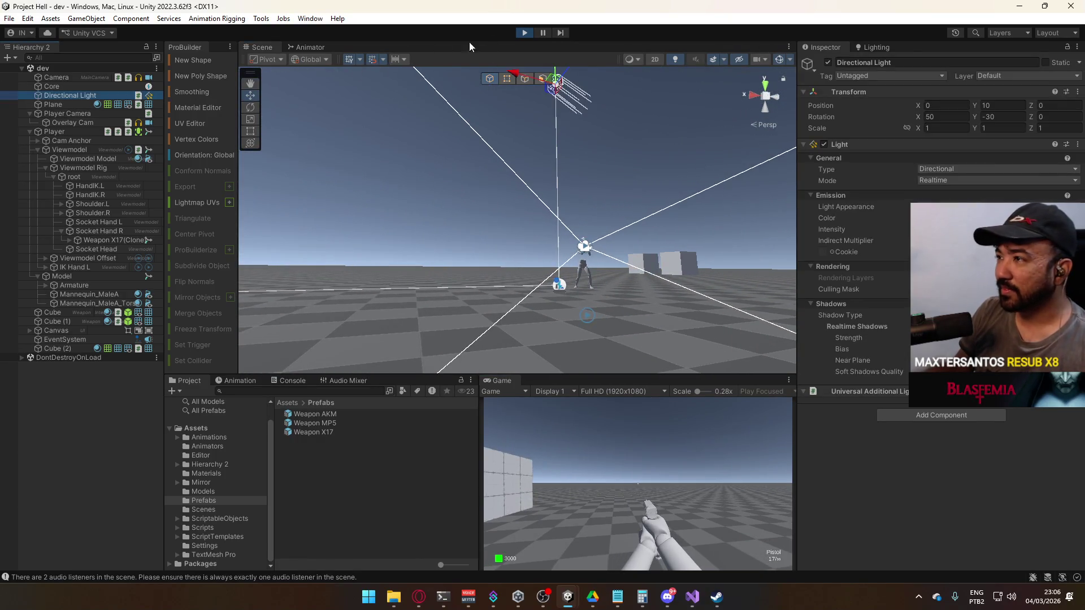
pyautogui.click(526, 33)
# - Collapse the Player Camera and Player entries and delete the old Directional Light
pyautogui.click(33, 109)
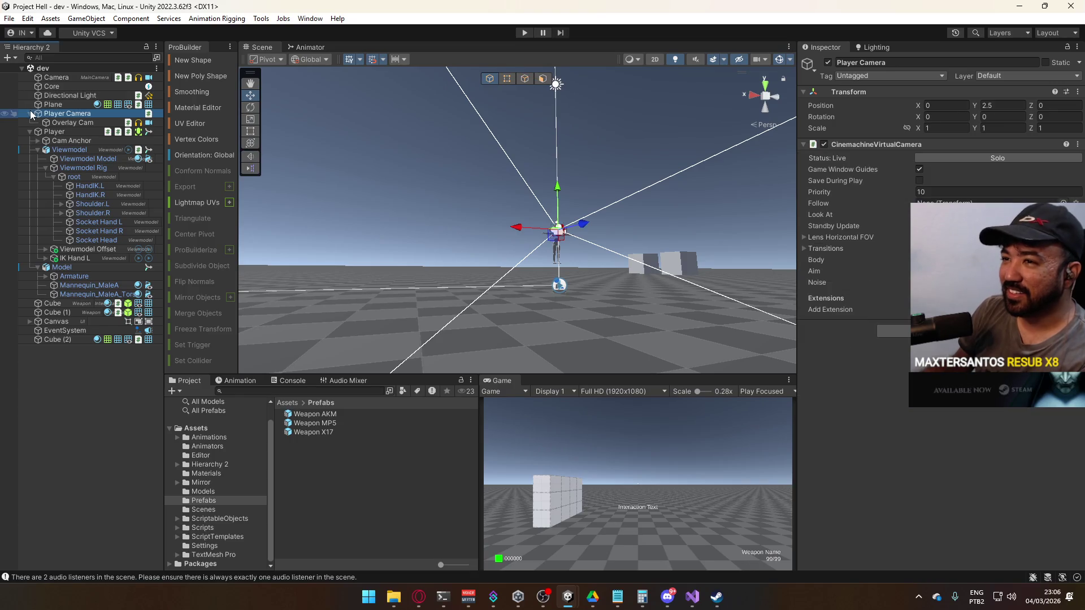
pyautogui.click(30, 113)
pyautogui.click(29, 122)
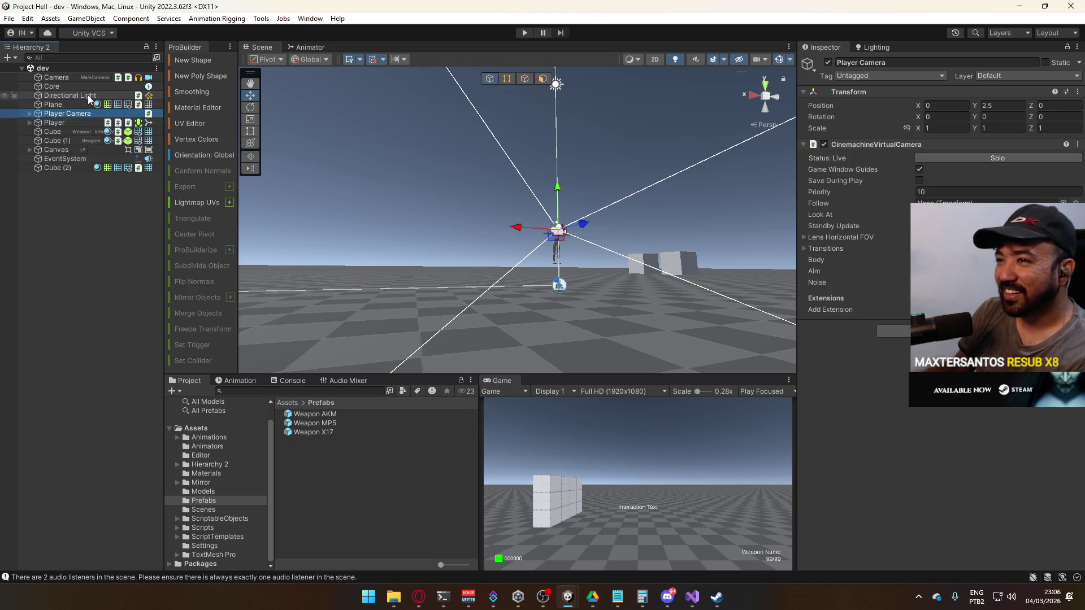
pyautogui.click(88, 95)
pyautogui.press('Delete')
# - Create a new Directional Light and raise it higher above the ground
pyautogui.click(86, 18)
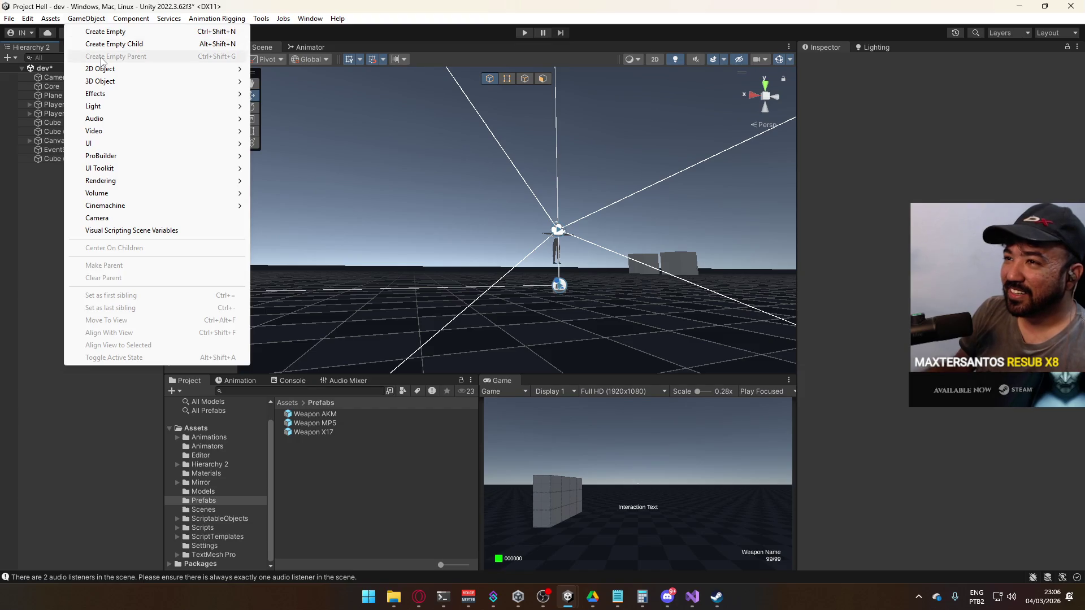
pyautogui.moveTo(141, 106)
pyautogui.click(285, 106)
pyautogui.moveTo(459, 183); pyautogui.dragTo(443, 260)
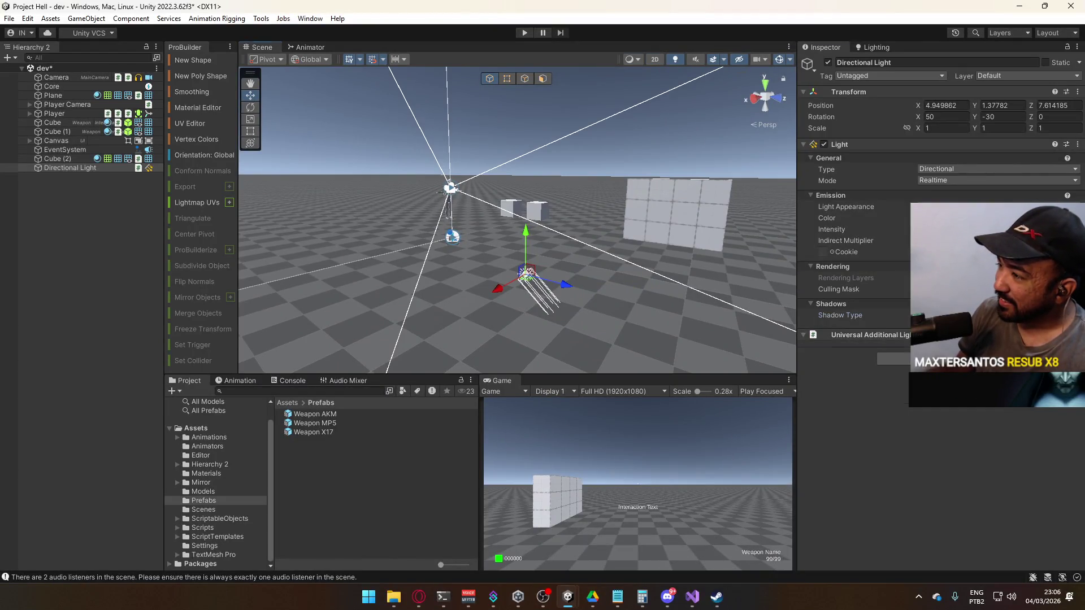
pyautogui.moveTo(715, 276)
pyautogui.mouseDown()
pyautogui.moveTo(593, 281)
pyautogui.moveTo(474, 243)
pyautogui.mouseUp()
pyautogui.moveTo(429, 203)
pyautogui.mouseDown()
pyautogui.moveTo(418, 97)
pyautogui.moveTo(515, 124)
pyautogui.moveTo(595, 212)
pyautogui.mouseUp()
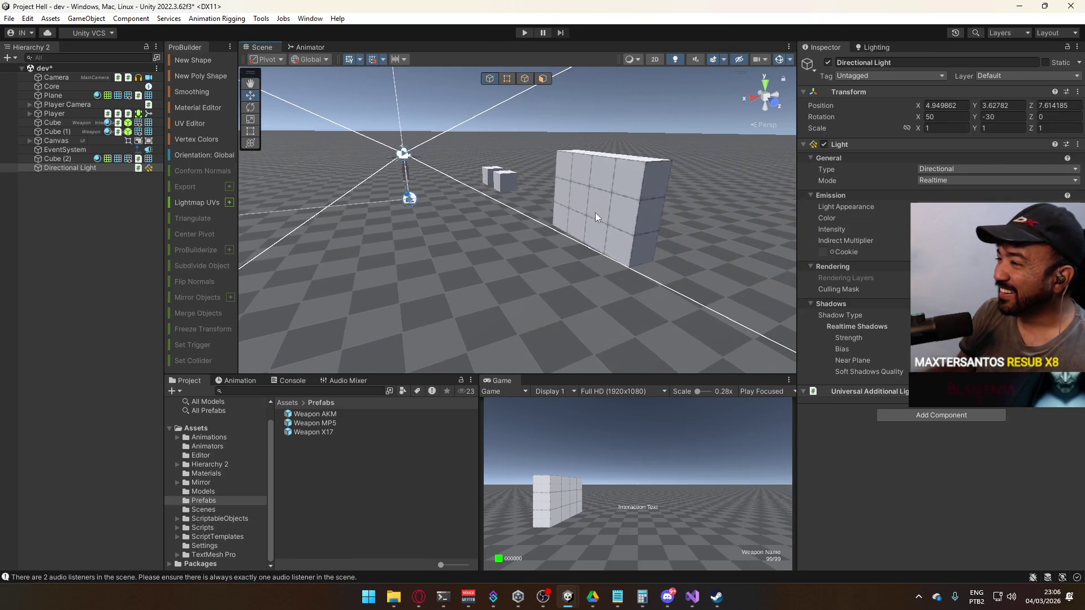
# - Select the wall Cube (2), look around it, and minimize Unity
pyautogui.click(595, 212)
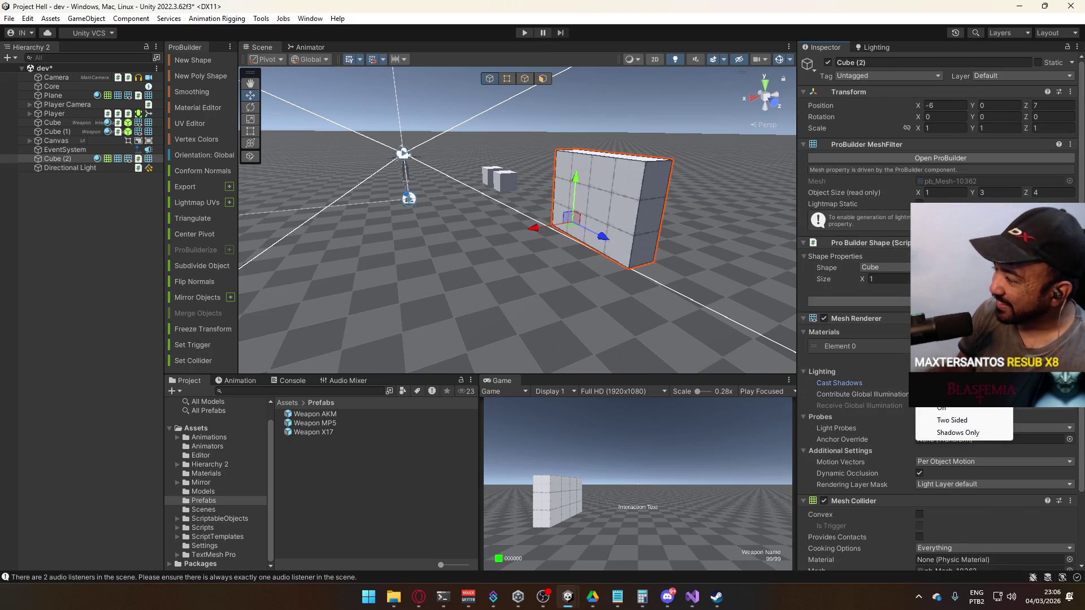
pyautogui.moveTo(588, 266)
pyautogui.mouseDown()
pyautogui.moveTo(609, 268)
pyautogui.moveTo(540, 272)
pyautogui.mouseUp()
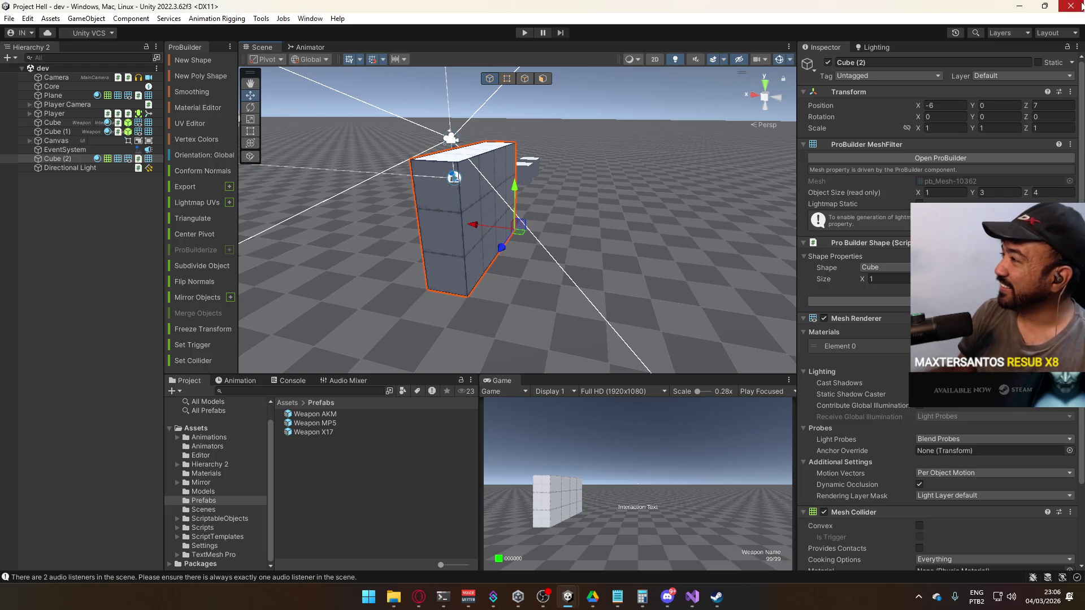
pyautogui.click(565, 604)
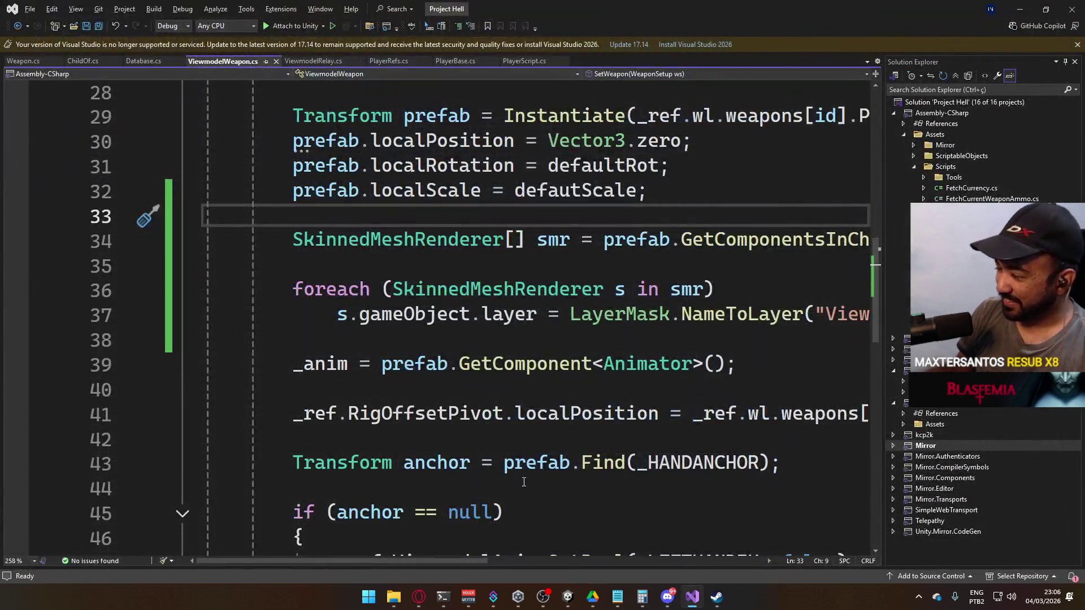
# - Launch Project Hell from the Unity Hub projects list
pyautogui.moveTo(564, 605)
pyautogui.click(517, 596)
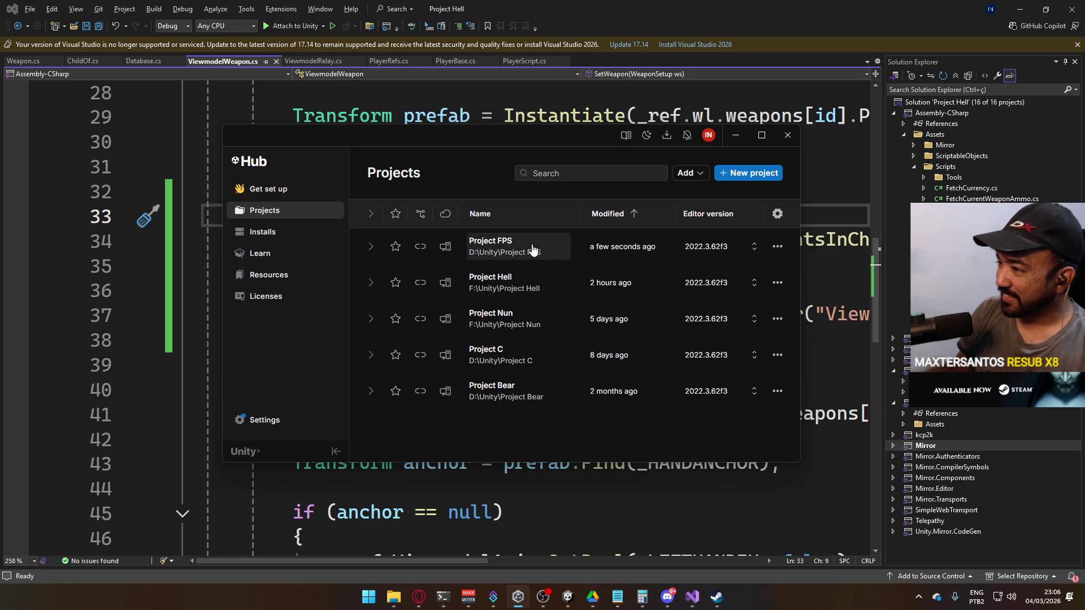
pyautogui.click(506, 278)
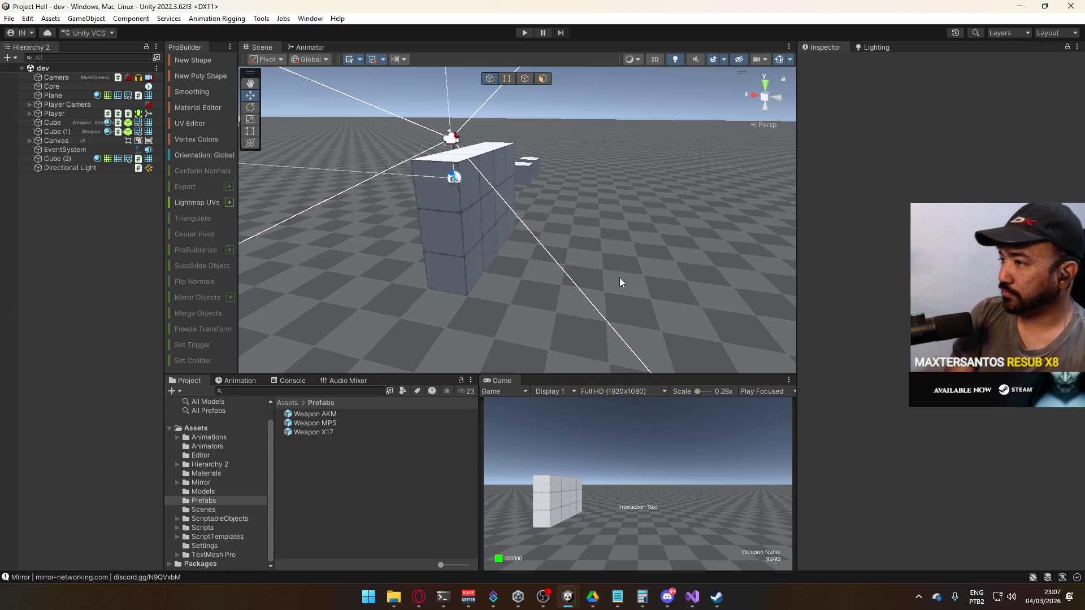
# - Select the Directional Light and browse the Models, Materials, ScriptableObjects and Settings folders
pyautogui.moveTo(700, 287)
pyautogui.mouseDown()
pyautogui.moveTo(700, 306)
pyautogui.moveTo(585, 277)
pyautogui.moveTo(565, 339)
pyautogui.moveTo(511, 221)
pyautogui.mouseUp()
pyautogui.click(514, 218)
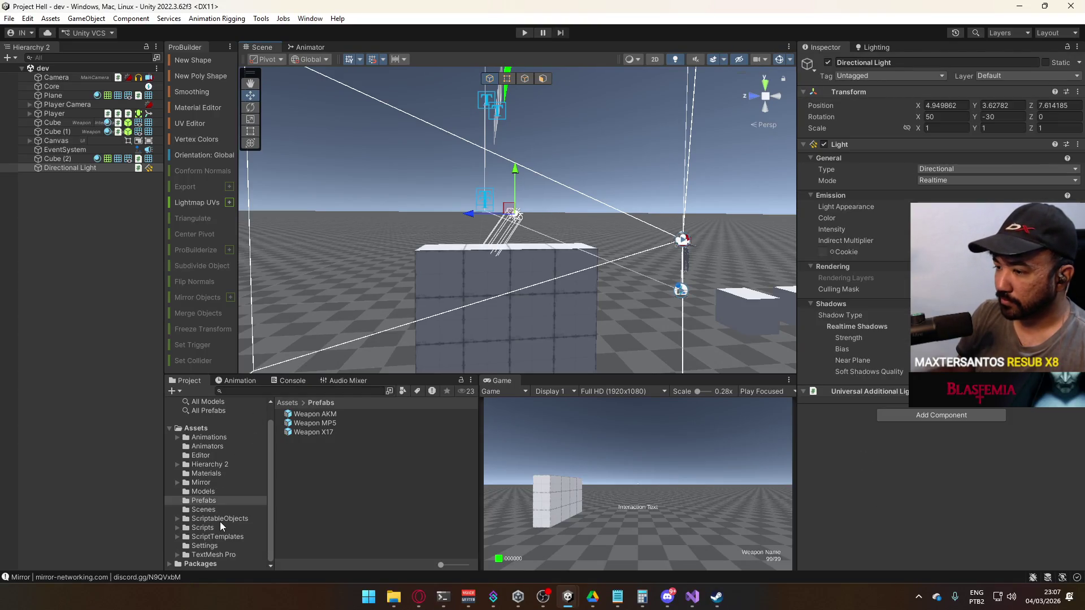
pyautogui.click(212, 492)
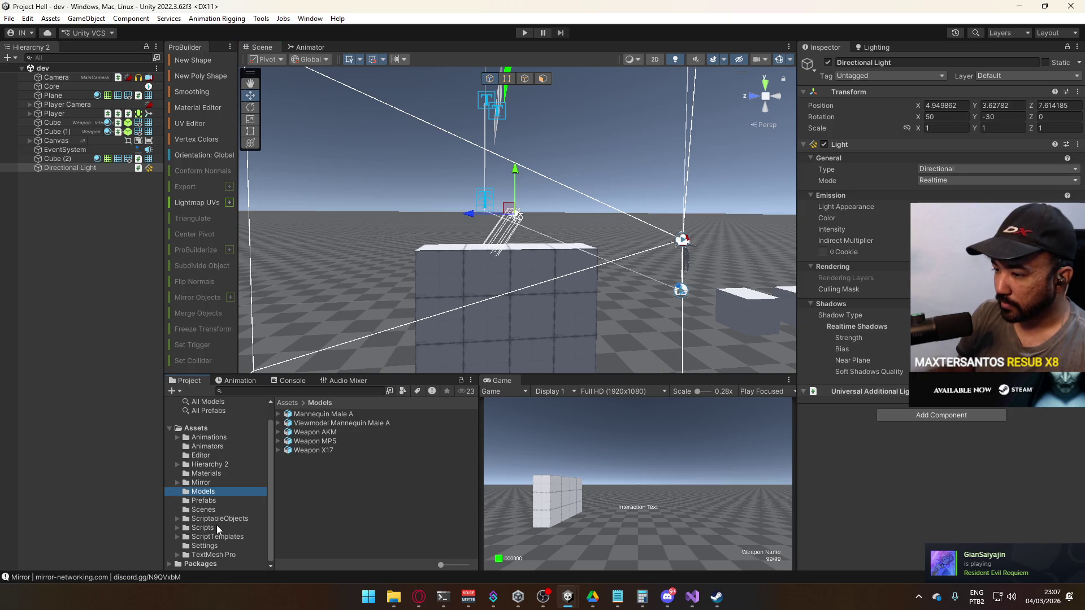
pyautogui.click(210, 474)
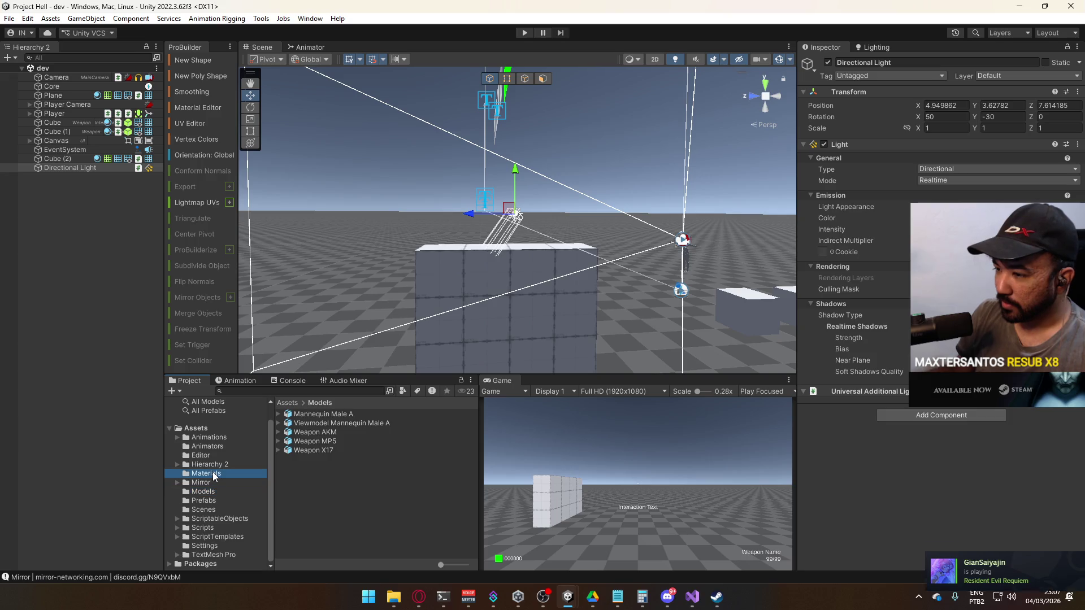
pyautogui.click(208, 519)
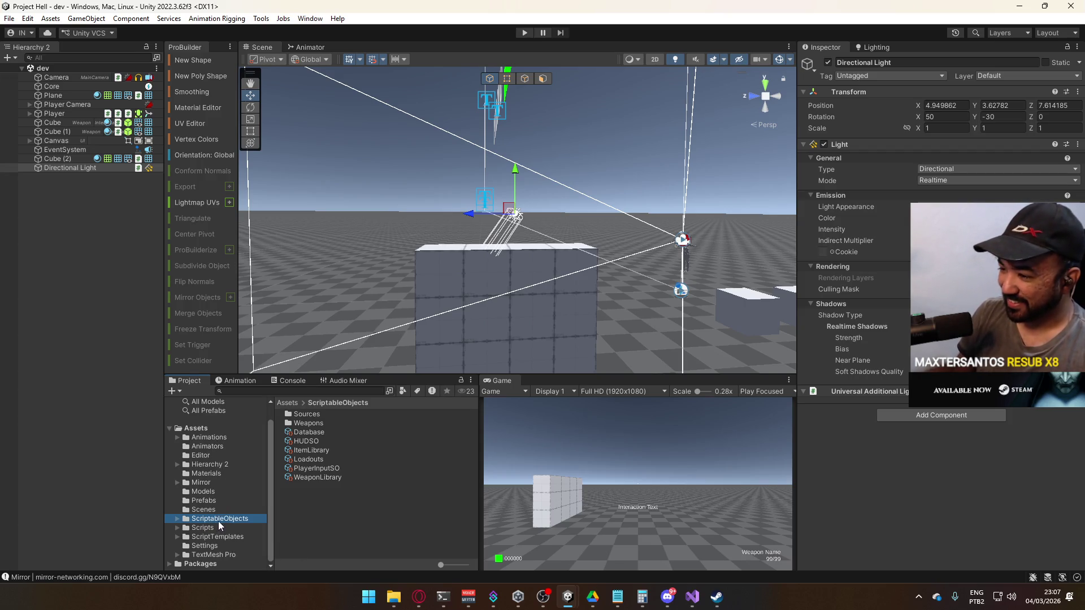
pyautogui.click(205, 545)
# - Check URP-Performant-Renderer's opaque and transparent layer masks, leaving them unchanged
pyautogui.click(356, 424)
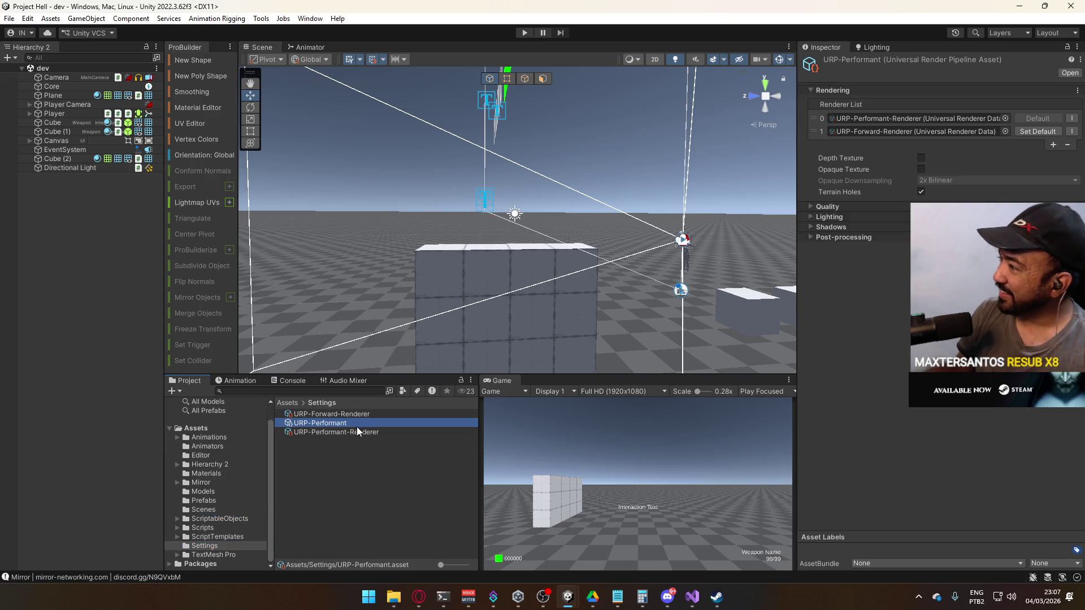
pyautogui.click(365, 432)
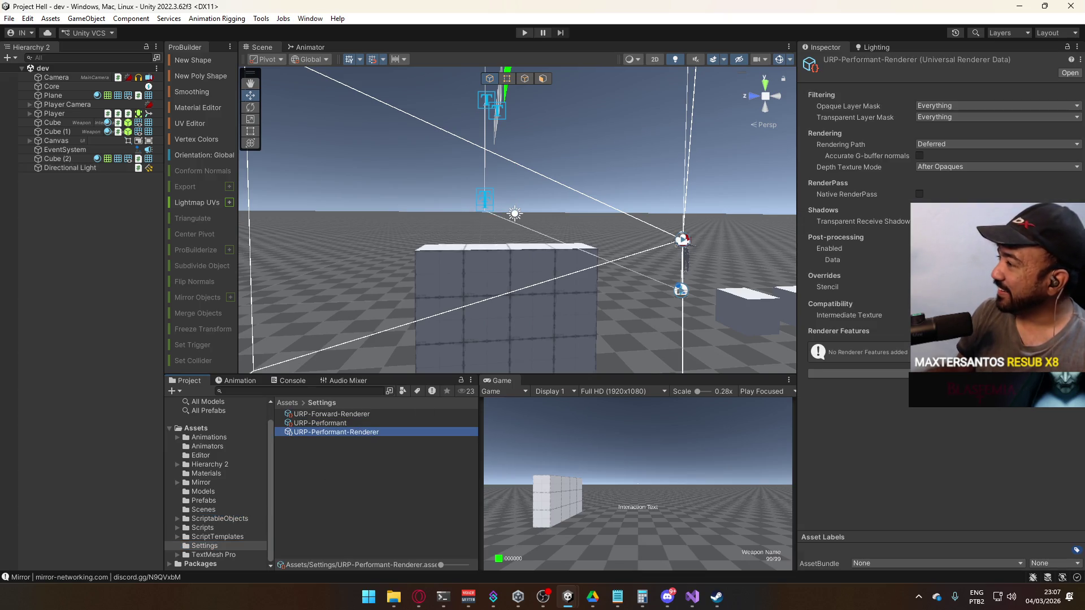
pyautogui.click(862, 221)
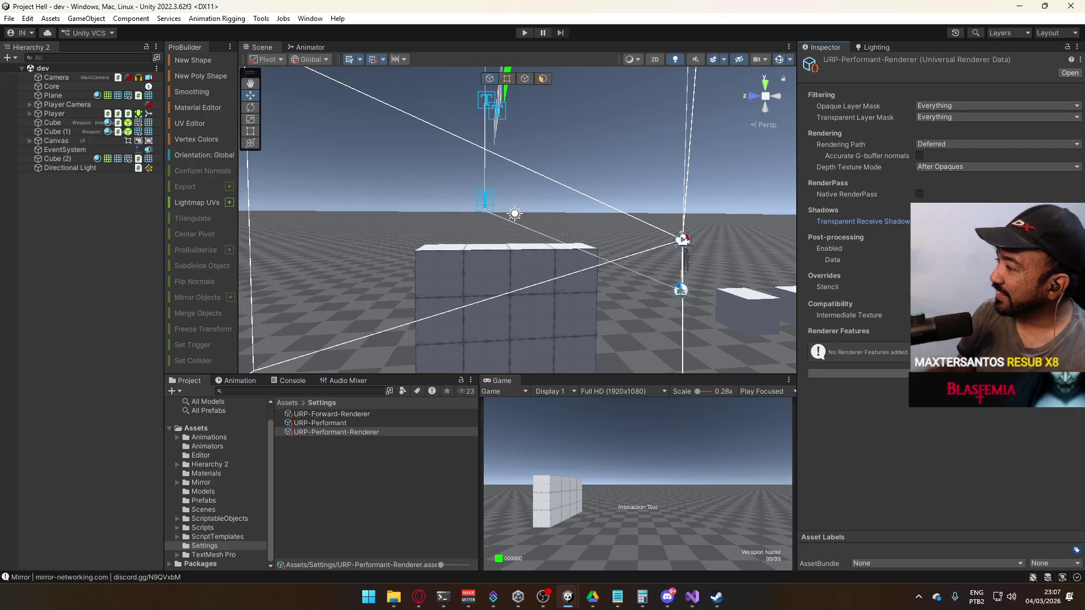
pyautogui.click(955, 105)
pyautogui.click(954, 105)
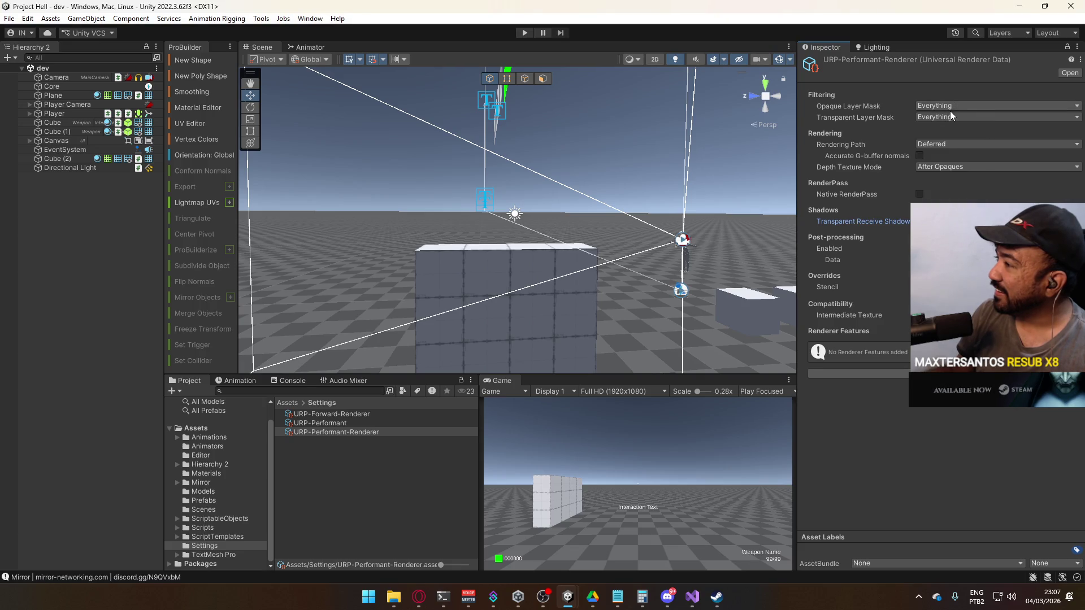
pyautogui.click(961, 119)
pyautogui.click(961, 120)
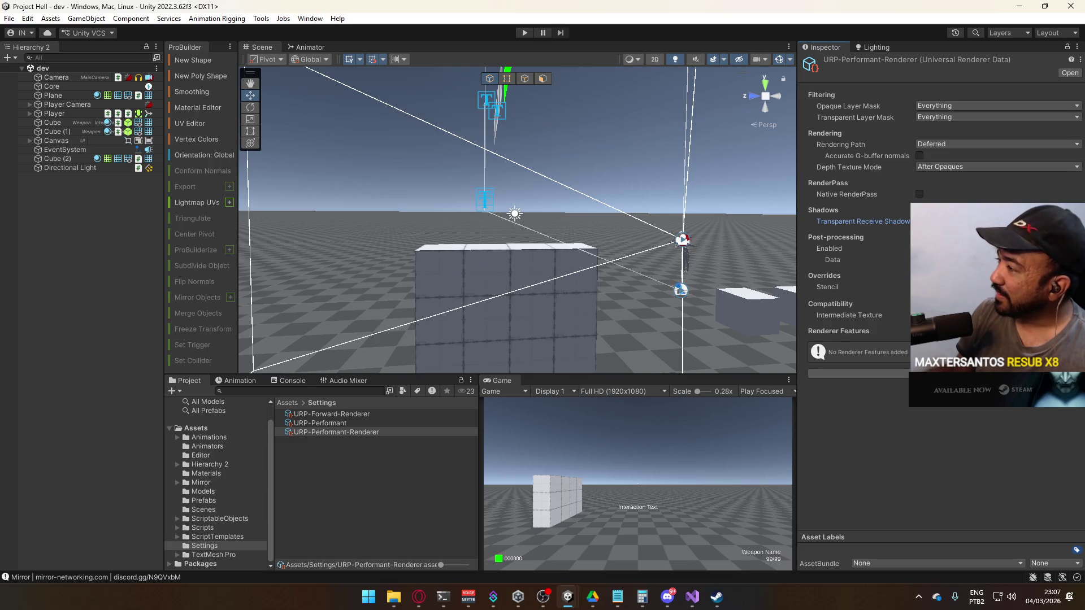
# - Expand the URP-Performant asset's Quality and Lighting sections
pyautogui.click(339, 423)
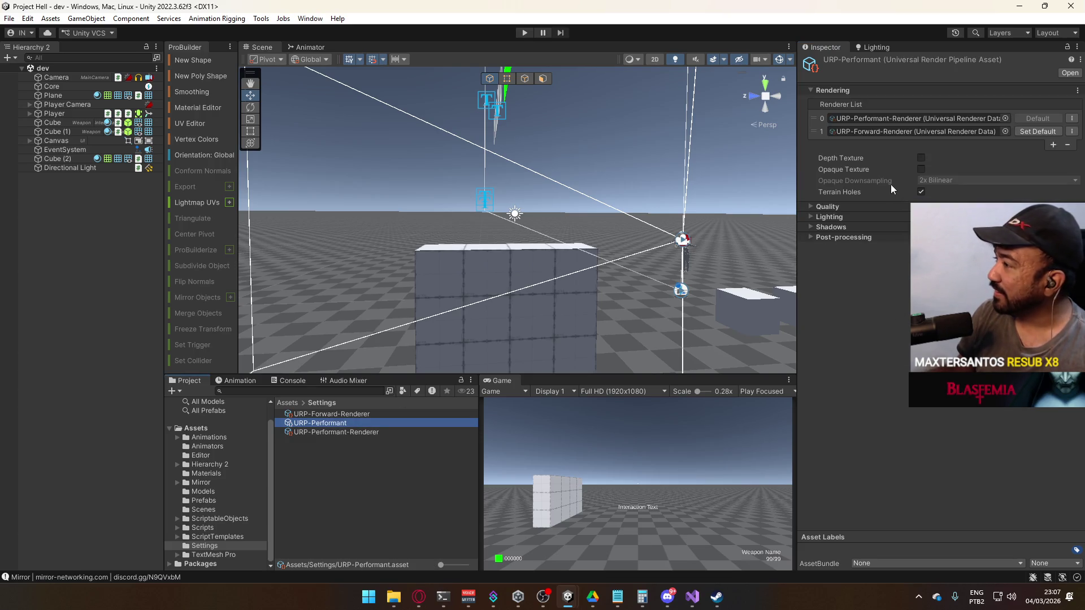
pyautogui.click(837, 205)
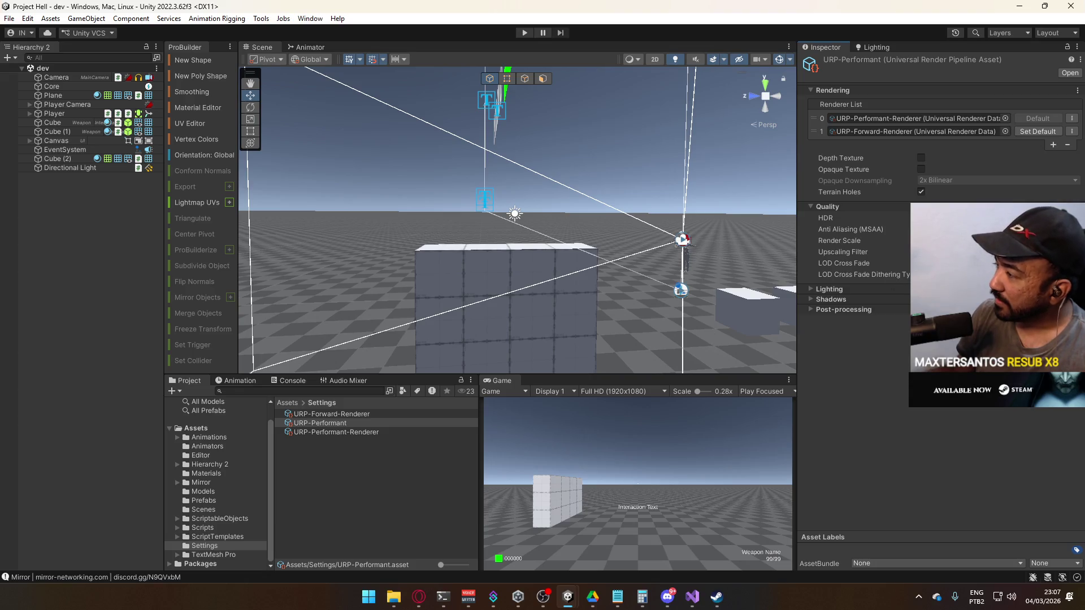
pyautogui.click(345, 431)
pyautogui.click(354, 423)
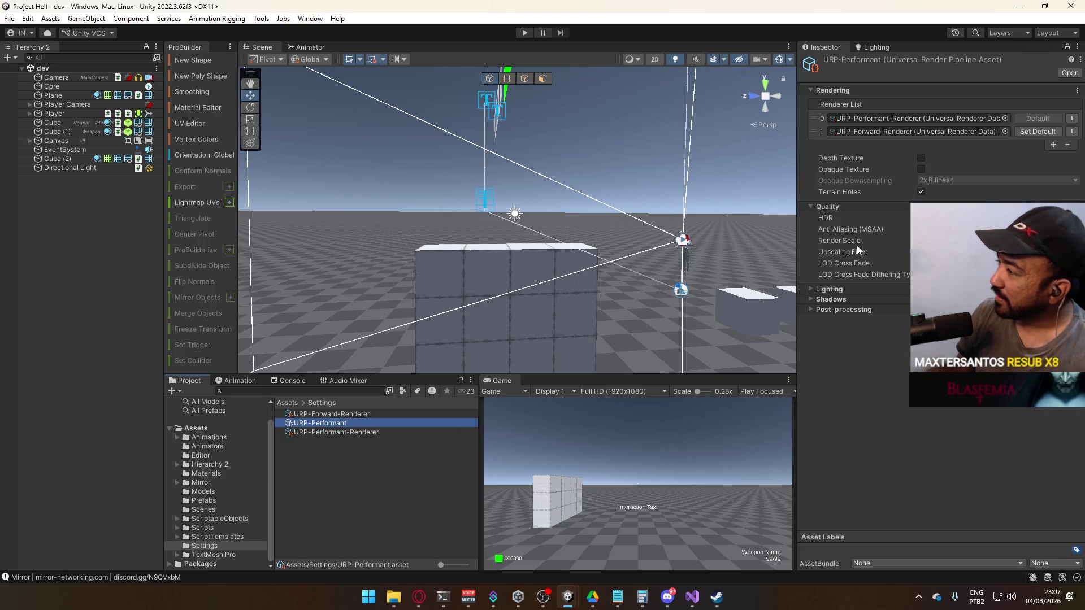
pyautogui.click(838, 289)
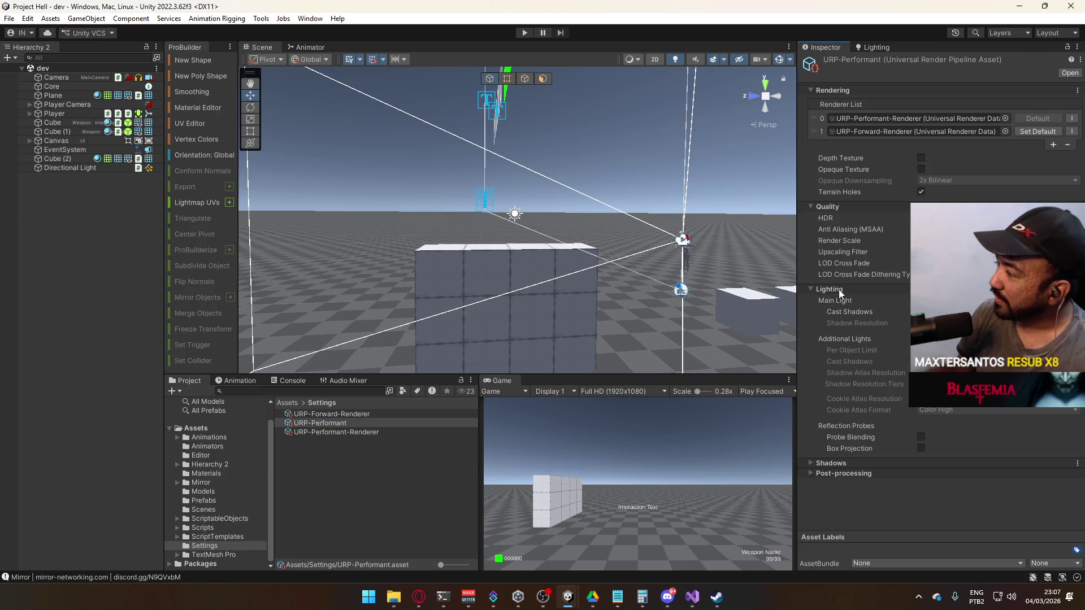
# - Enable Additional Lights, Probe Blending, Box Projection and Soft Shadows on URP-Performant
pyautogui.click(825, 463)
pyautogui.moveTo(610, 243); pyautogui.dragTo(686, 311)
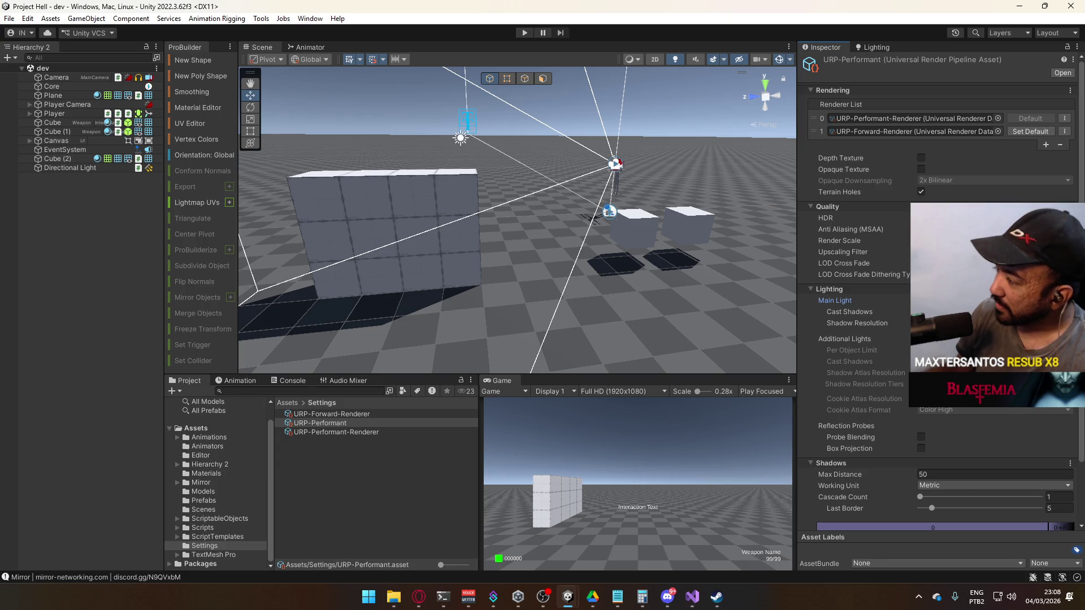
pyautogui.click(949, 356)
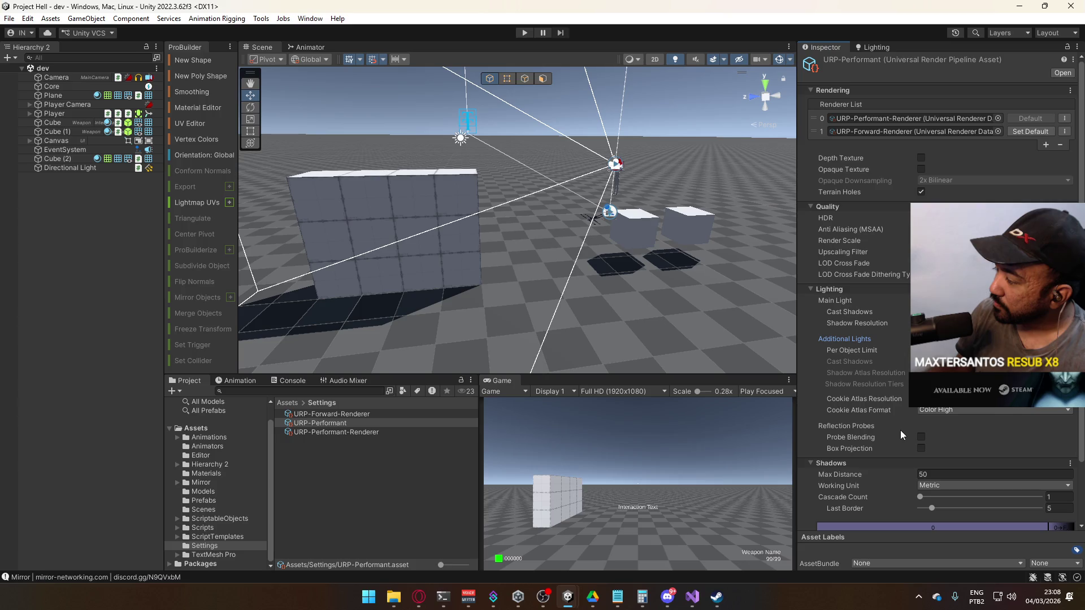
pyautogui.click(922, 438)
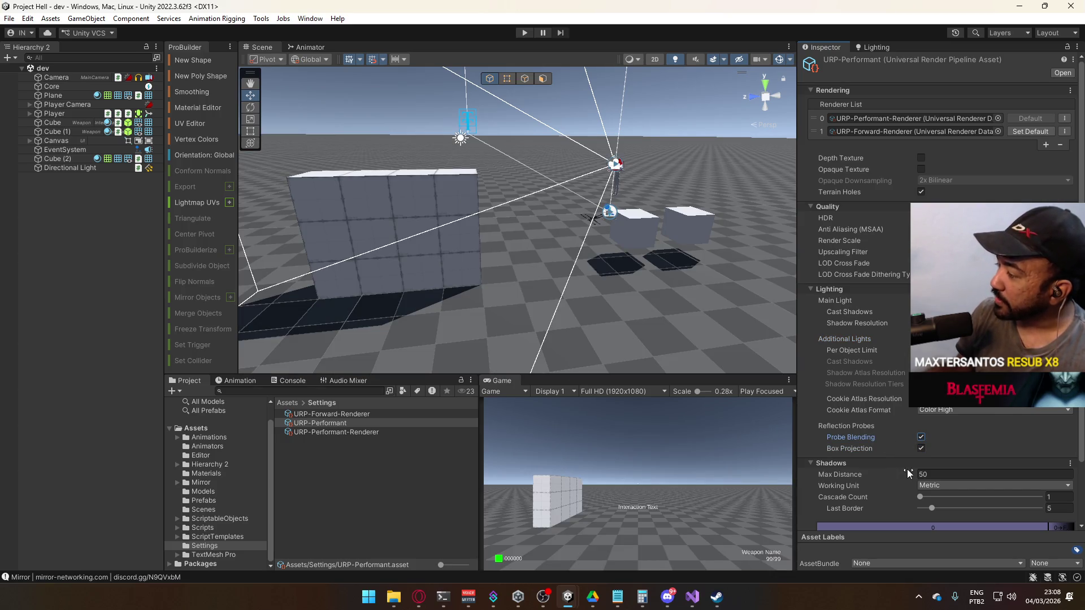
pyautogui.scroll(-3, 906, 469)
pyautogui.click(921, 508)
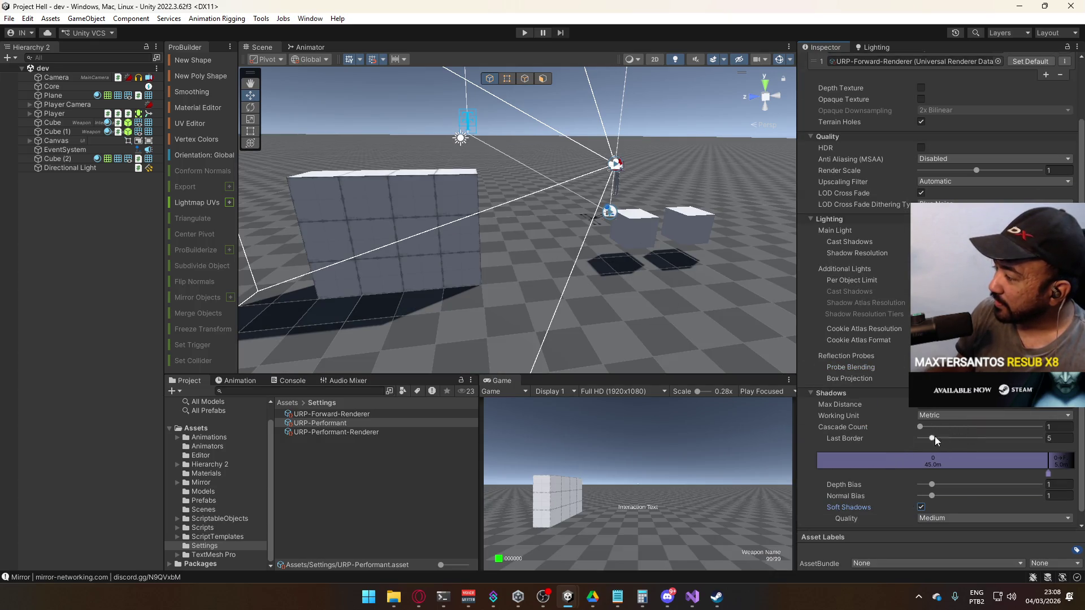
pyautogui.rightClick(1050, 396)
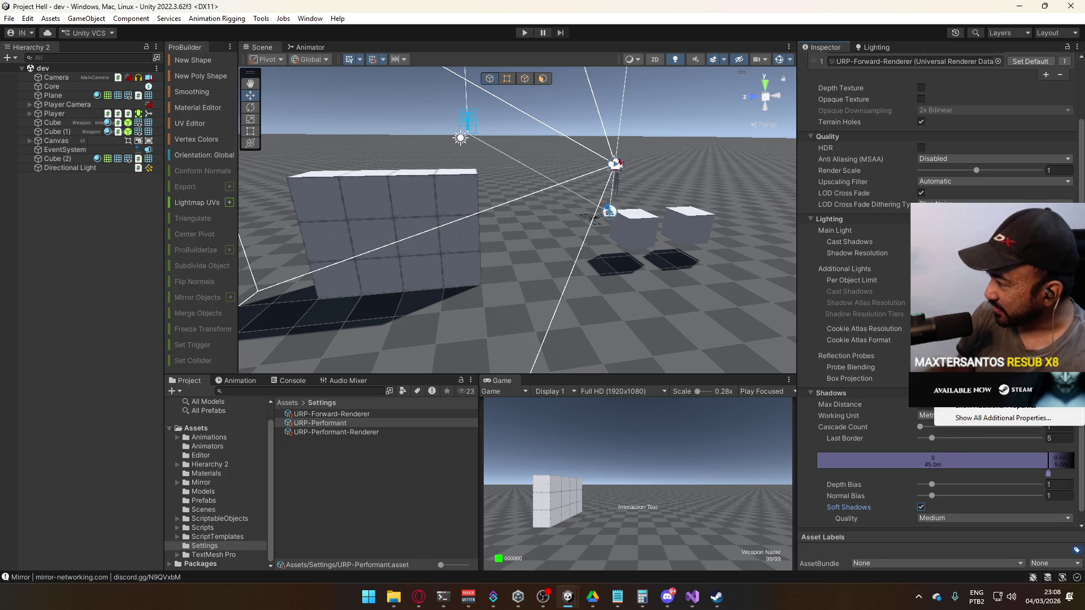
pyautogui.click(1028, 419)
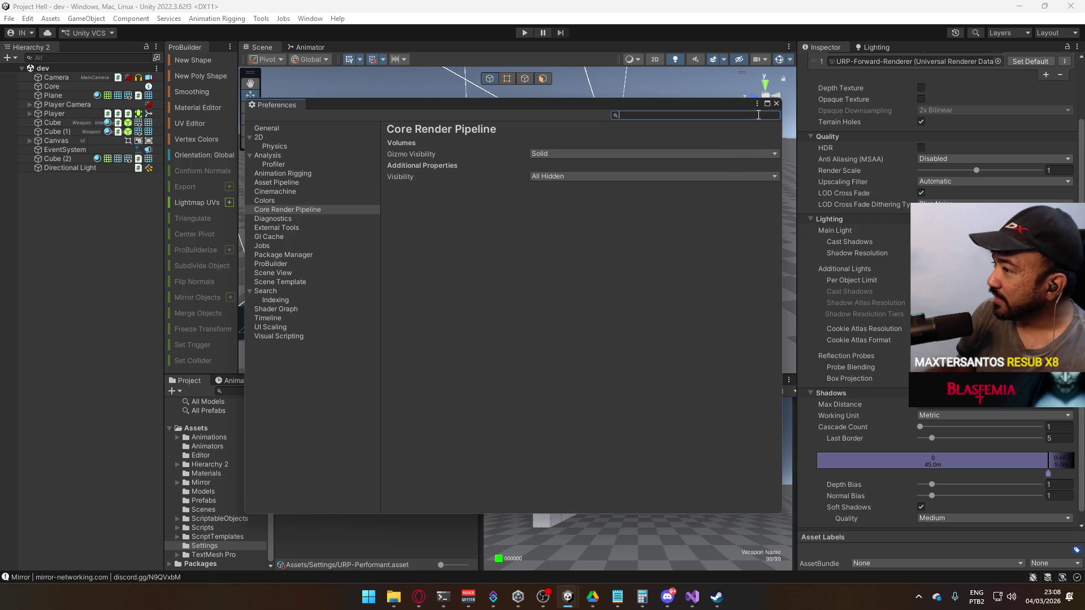
# - Set additional properties visibility to All Visible in Preferences and close it
pyautogui.click(619, 179)
pyautogui.click(609, 200)
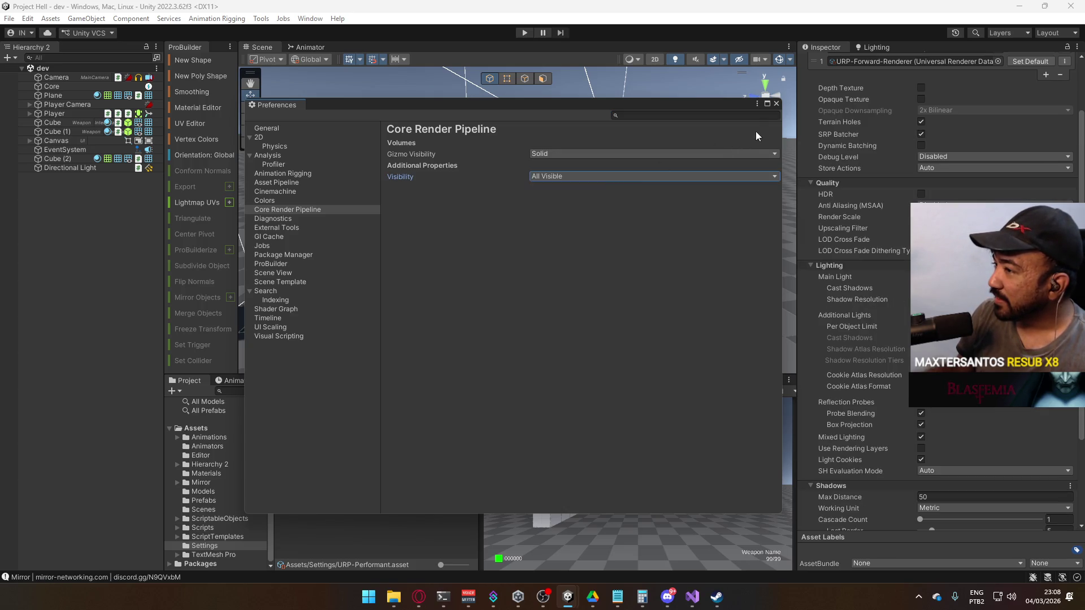
pyautogui.click(776, 104)
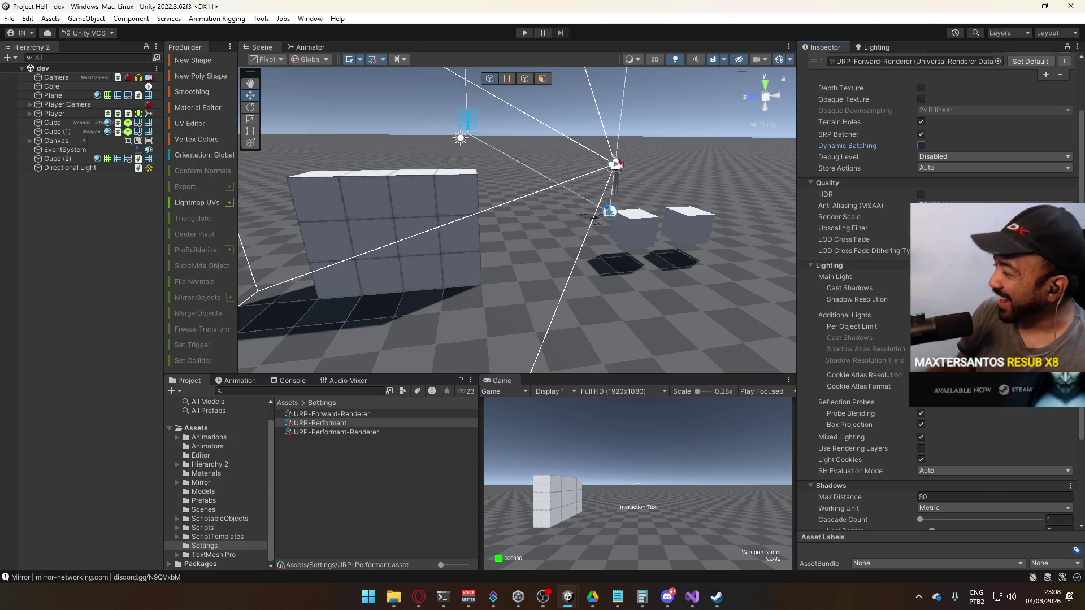
# - Set Soft Shadows Quality to High and the shadow Cascade Count to 4
pyautogui.scroll(-3, 859, 283)
pyautogui.click(921, 494)
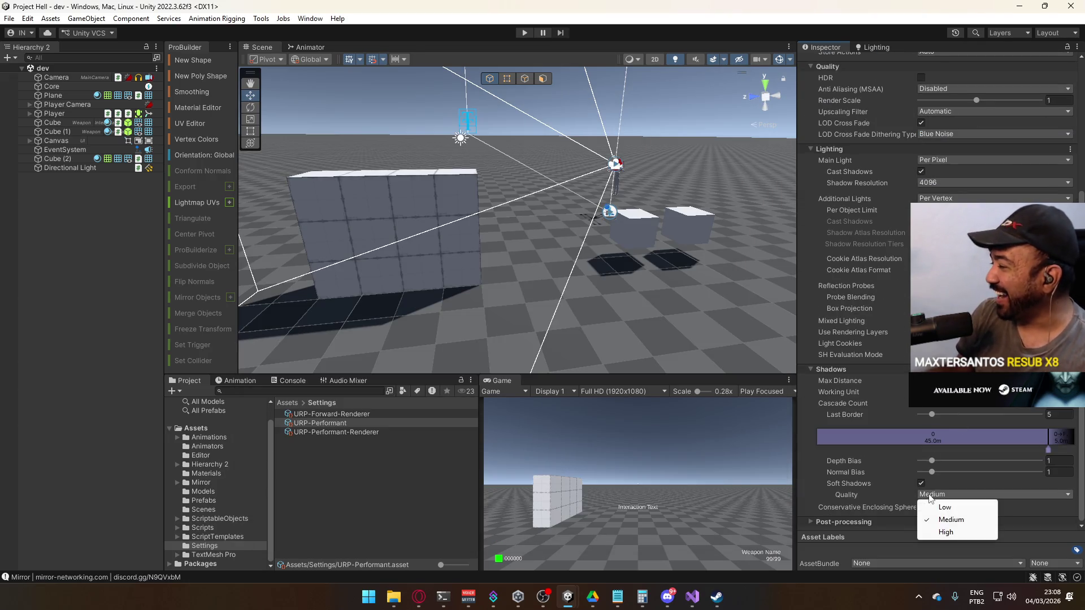
pyautogui.click(945, 532)
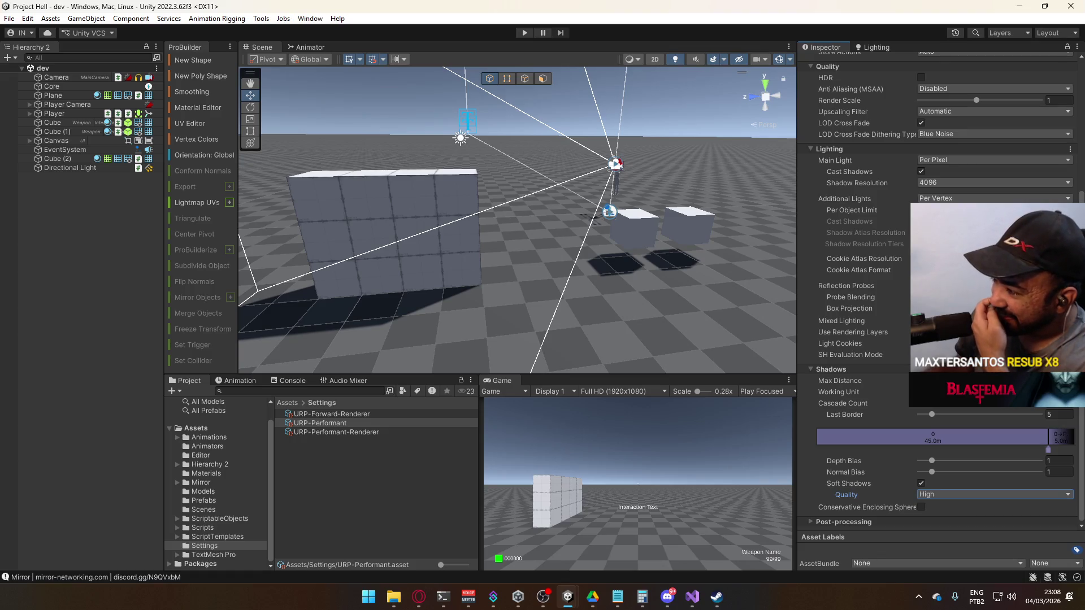
pyautogui.click(957, 404)
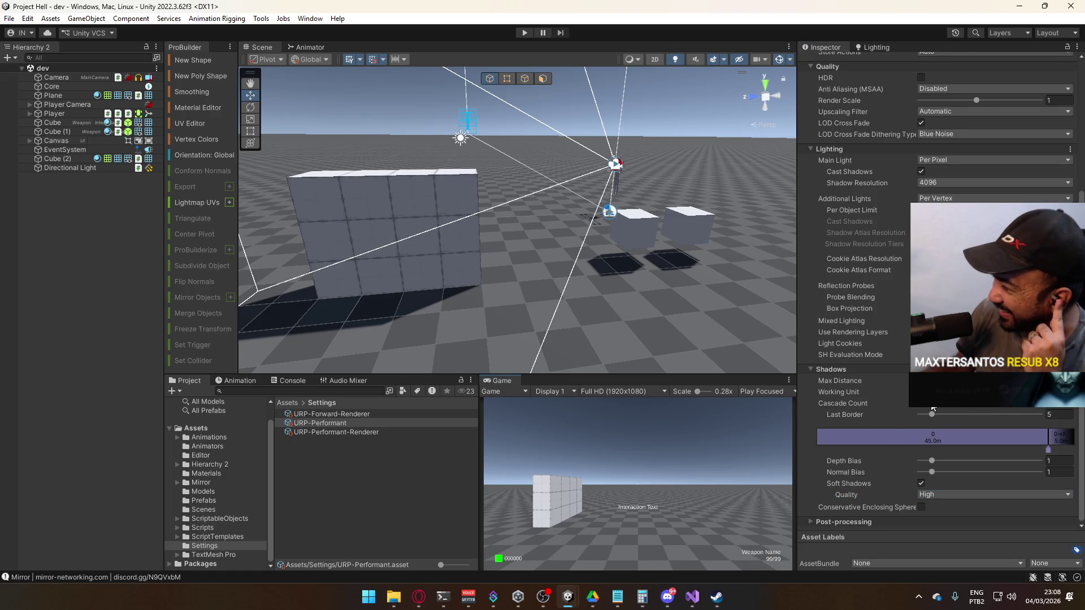
pyautogui.moveTo(957, 408); pyautogui.dragTo(1037, 406)
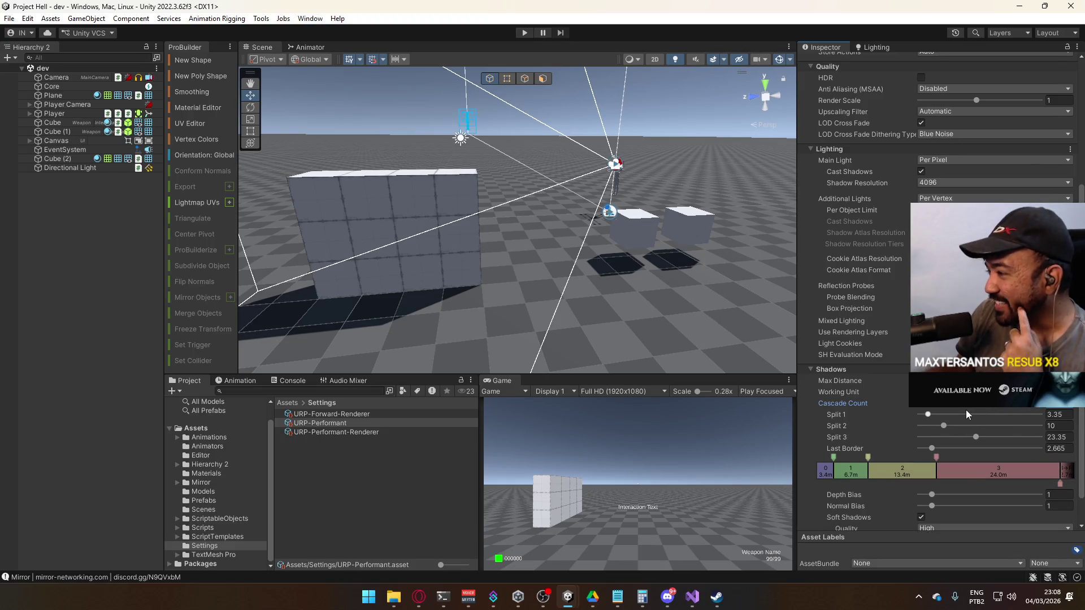
pyautogui.click(64, 168)
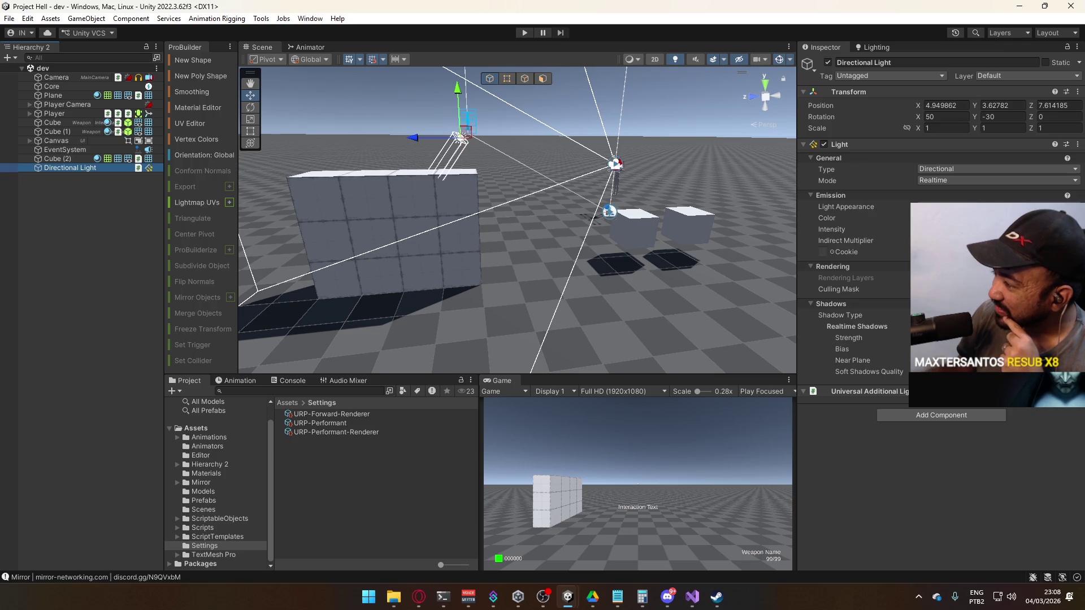
# - Review the Directional Light's shadow bias and renderer features, then select the arm mesh and Player Camera
pyautogui.click(994, 349)
pyautogui.click(994, 395)
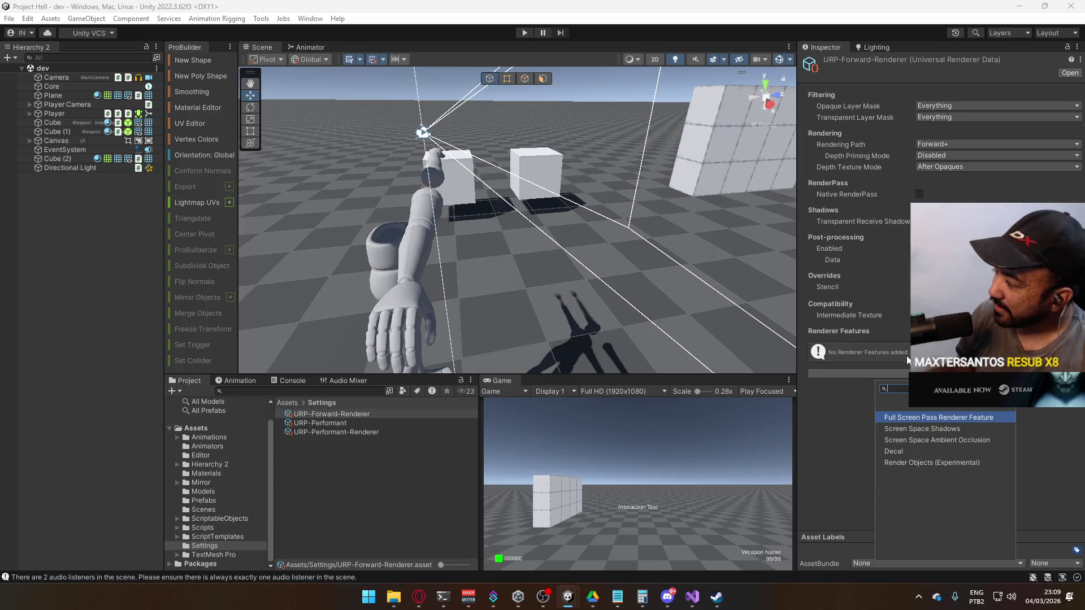
pyautogui.click(642, 290)
pyautogui.click(413, 232)
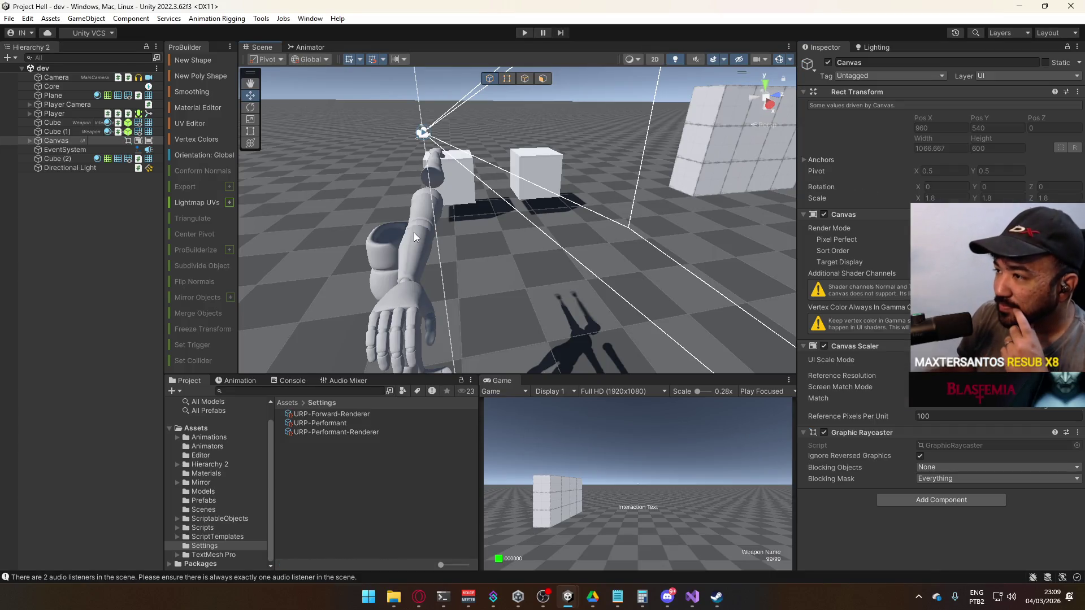
pyautogui.click(414, 232)
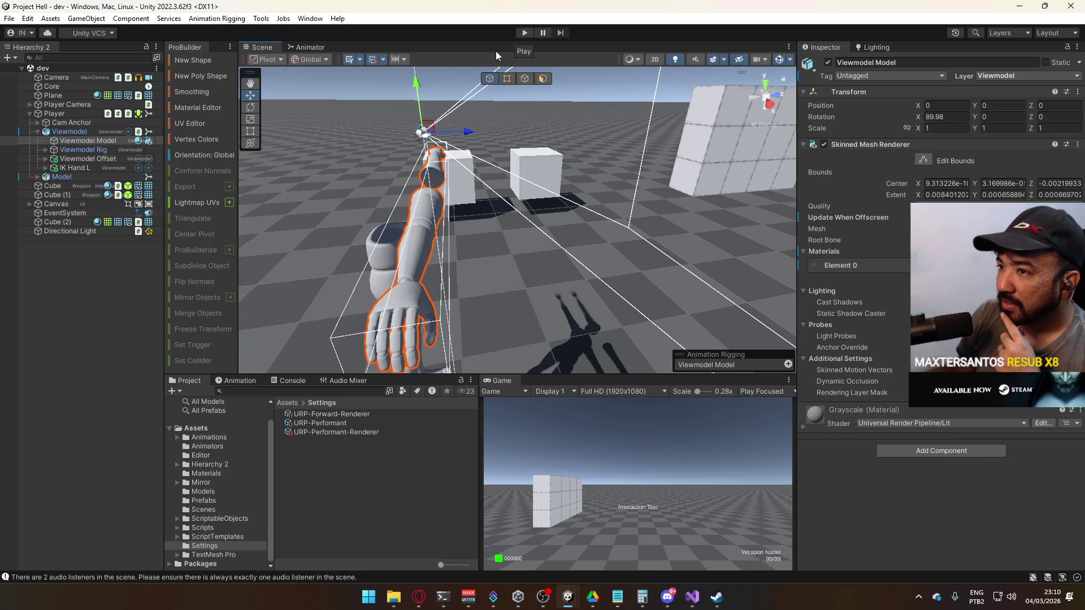
pyautogui.click(76, 105)
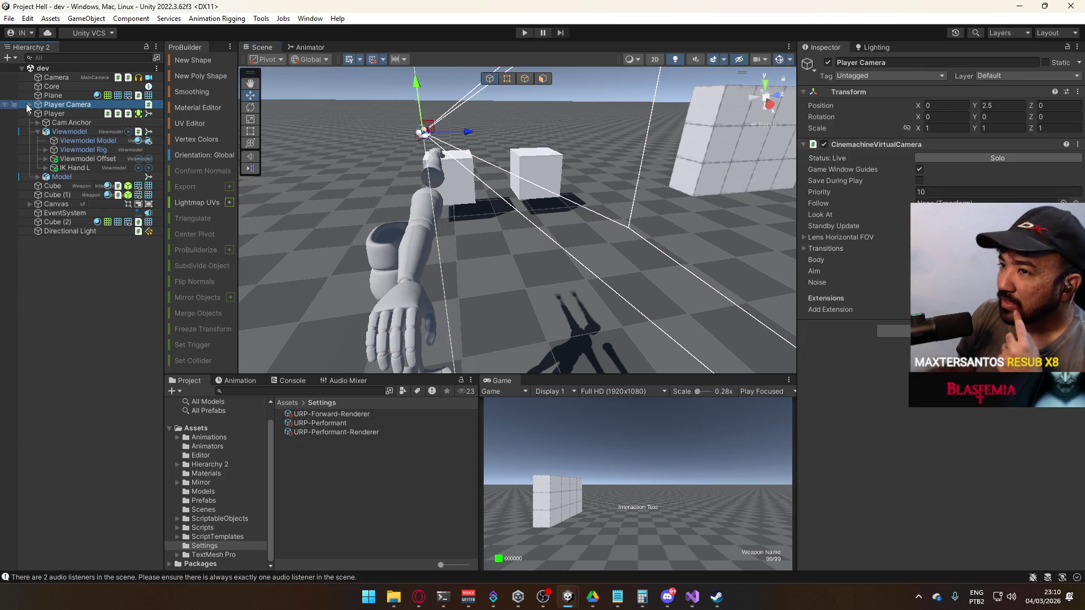
# - Expand Player Camera to check its Overlay Cam child, then start Play mode
pyautogui.click(29, 105)
pyautogui.click(68, 113)
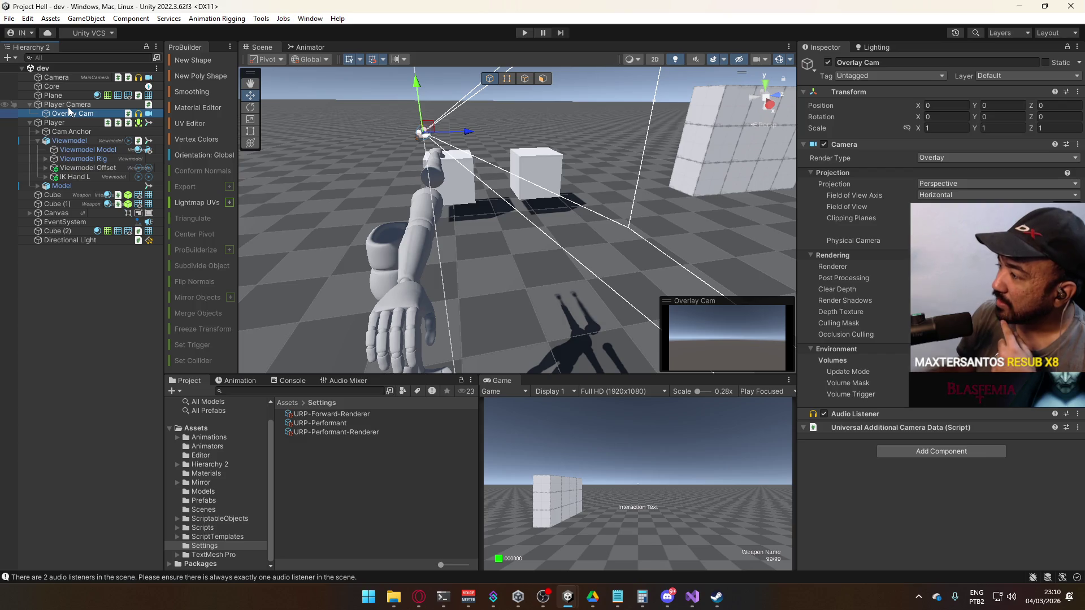
pyautogui.click(68, 106)
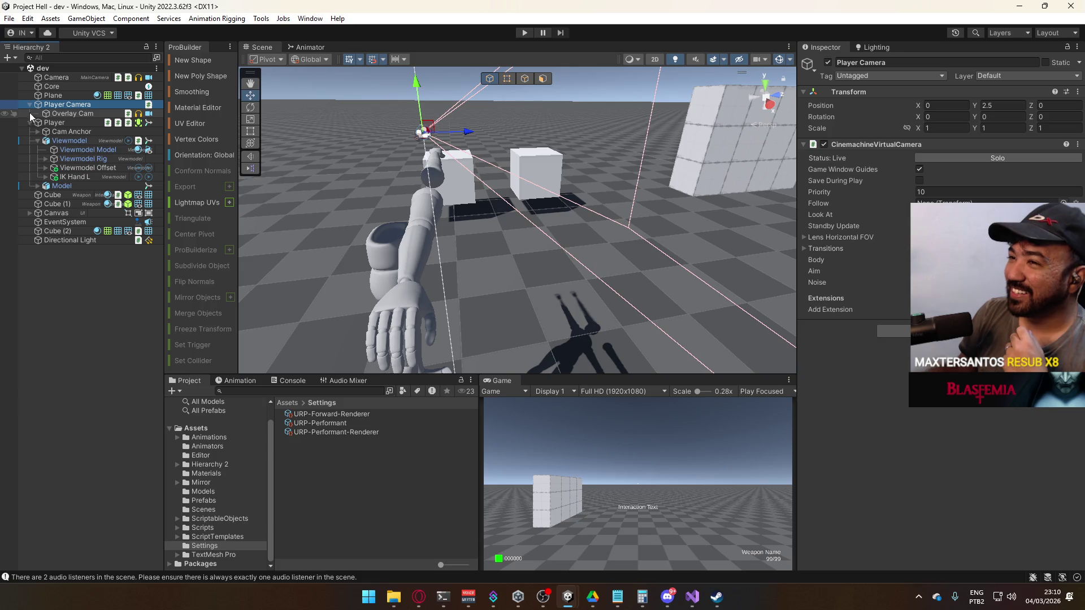
pyautogui.click(524, 33)
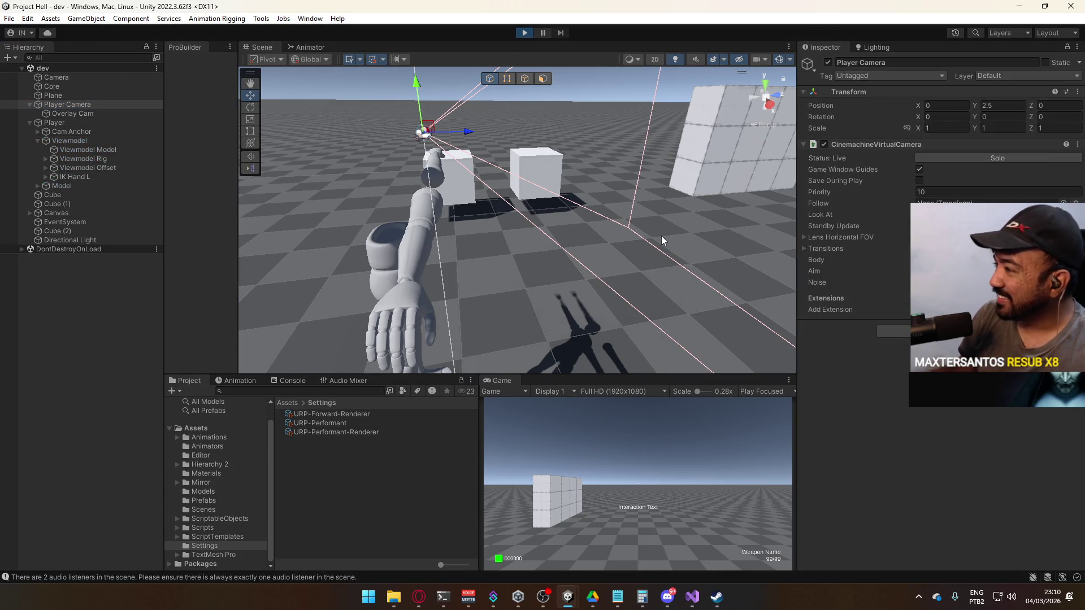
# - Walk up to the cube wall looking around, back off, then select Overlay Cam
pyautogui.press('w')
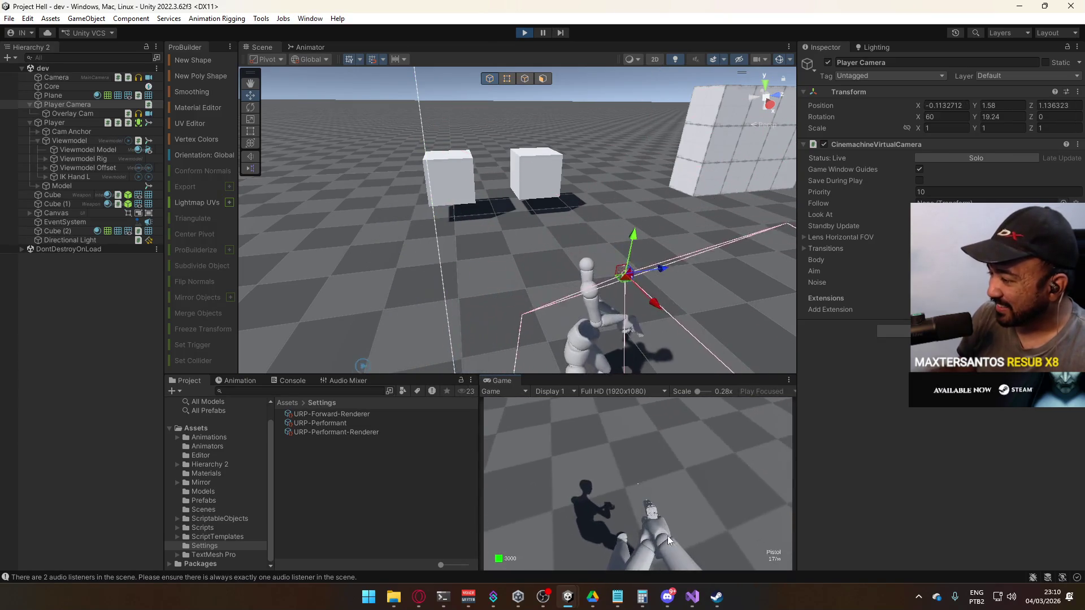
pyautogui.press('w')
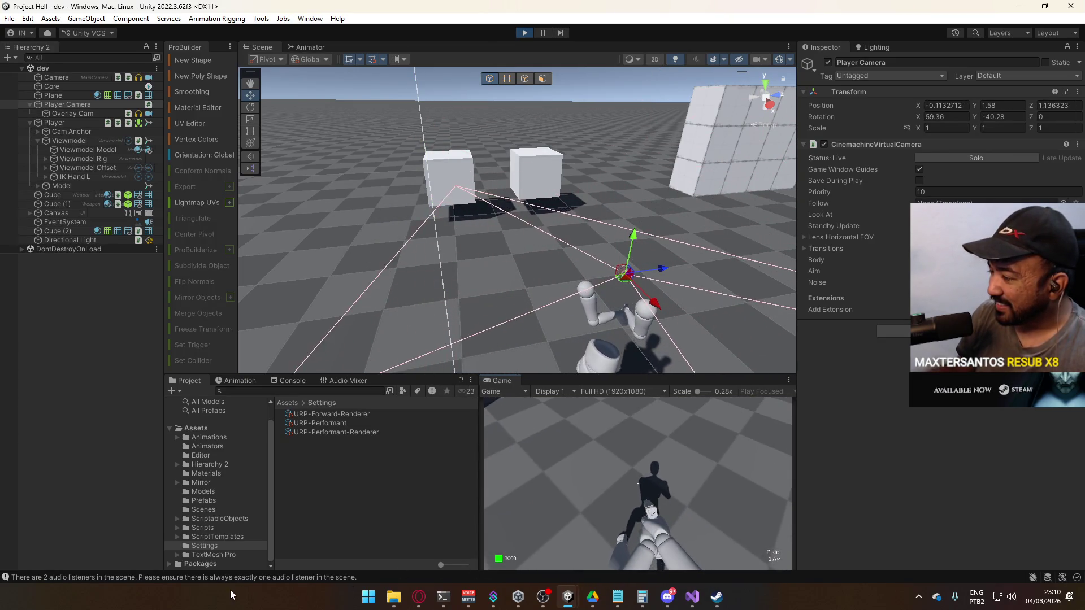
pyautogui.press('w')
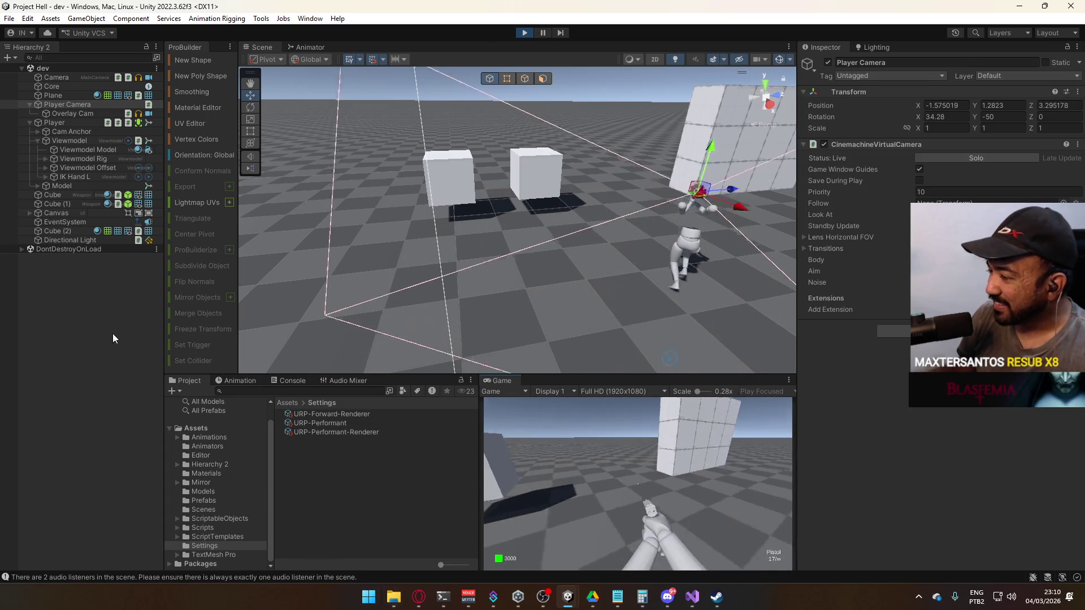
pyautogui.press('w')
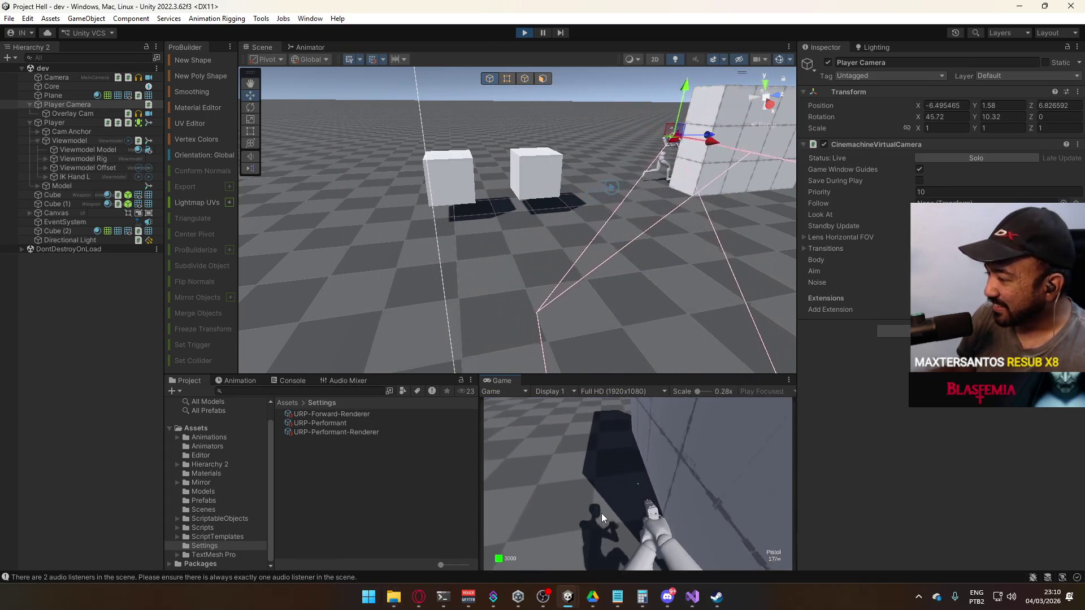
pyautogui.press('w')
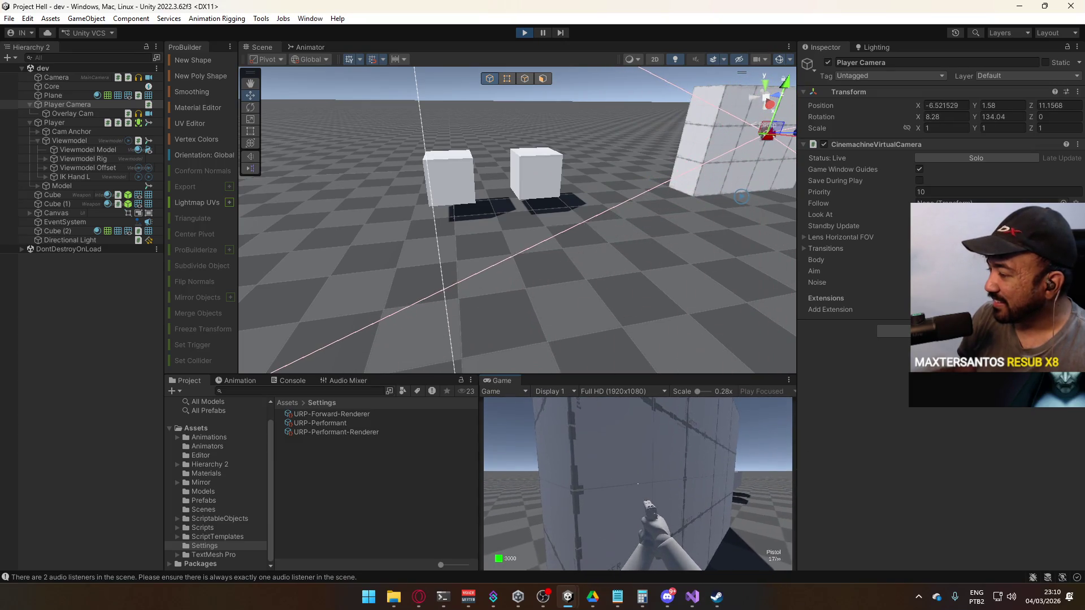
pyautogui.press('s')
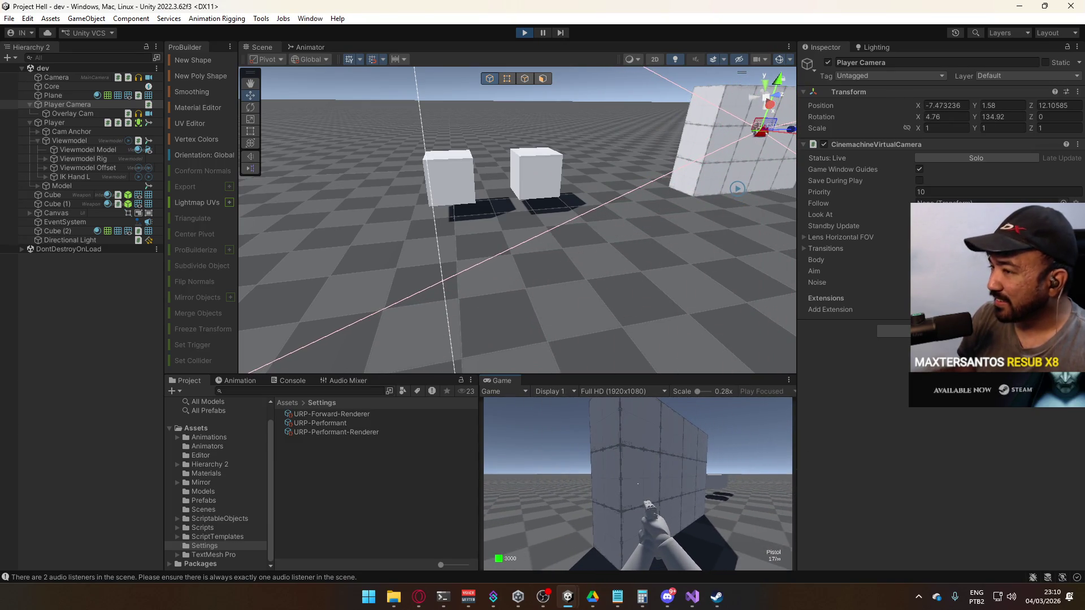
pyautogui.press('super')
pyautogui.press('super')
pyautogui.click(72, 113)
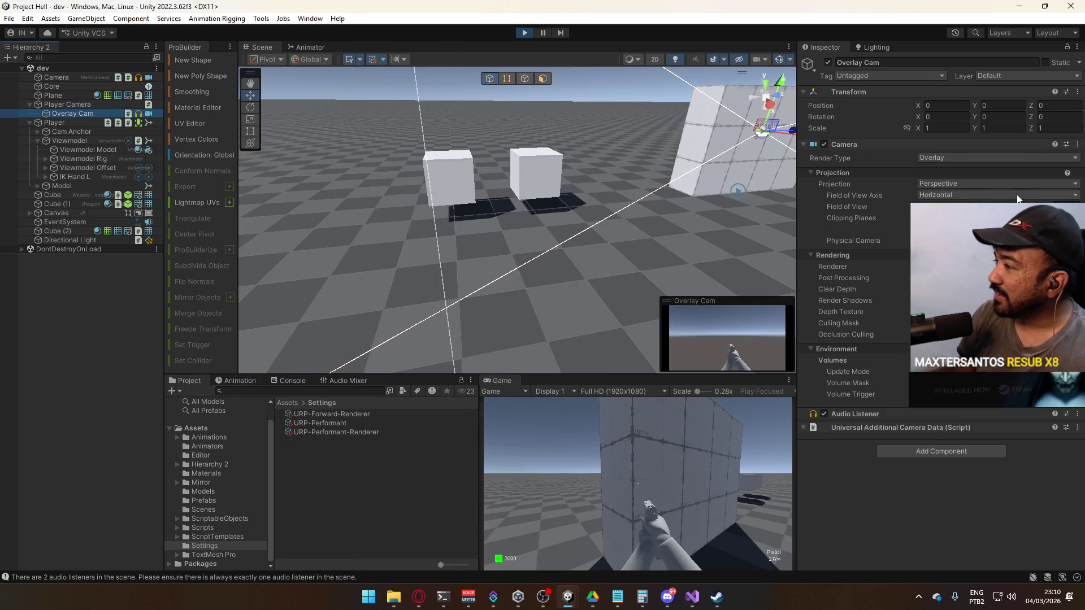
# - Add Interactable to the Overlay Cam's culling mask and walk to the wall to test it
pyautogui.click(994, 266)
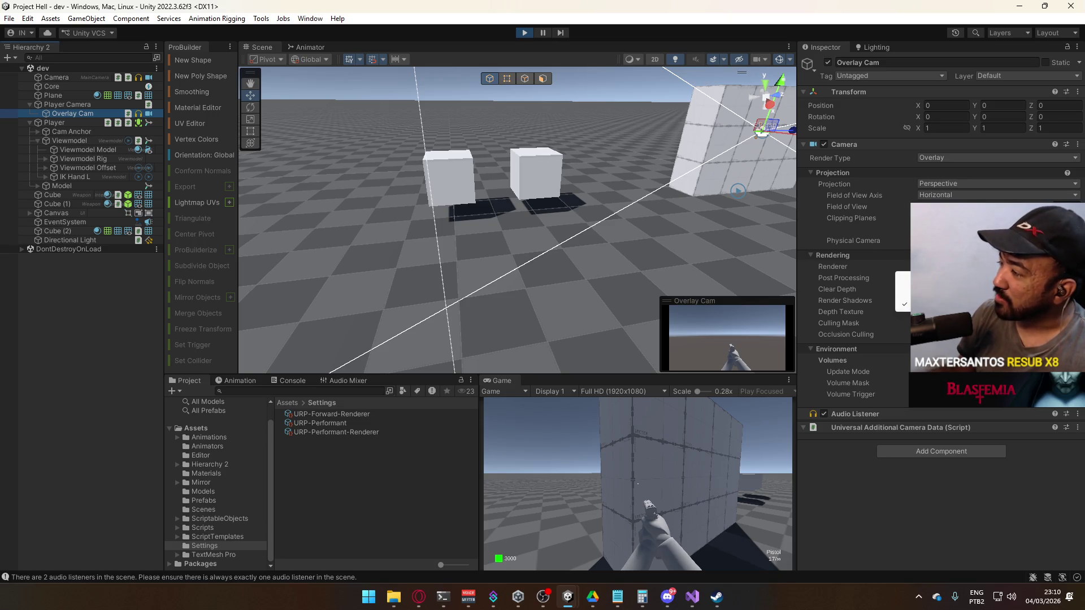
pyautogui.click(867, 267)
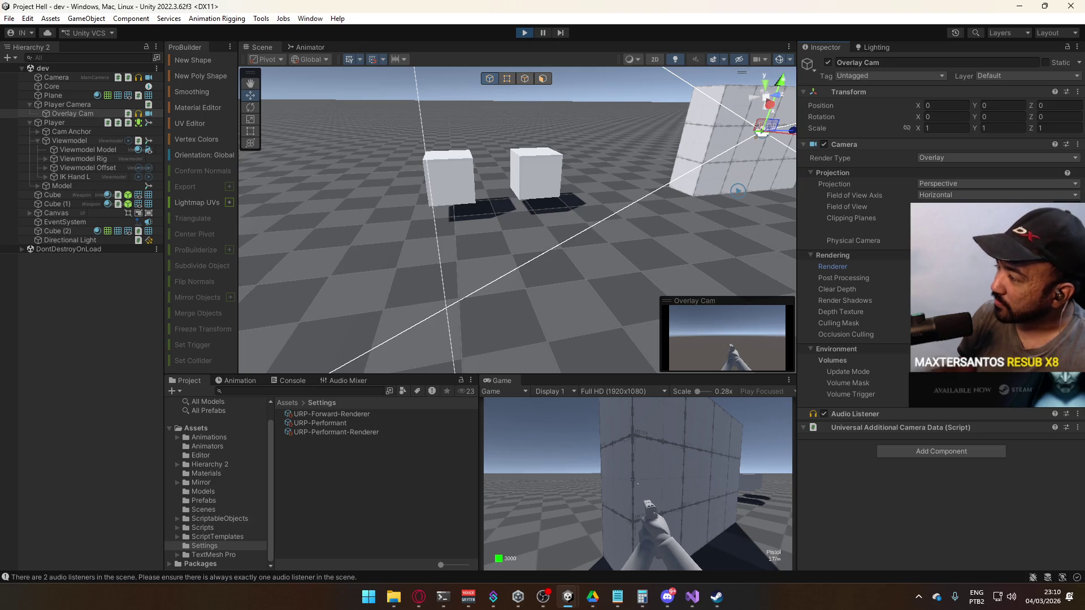
pyautogui.click(994, 323)
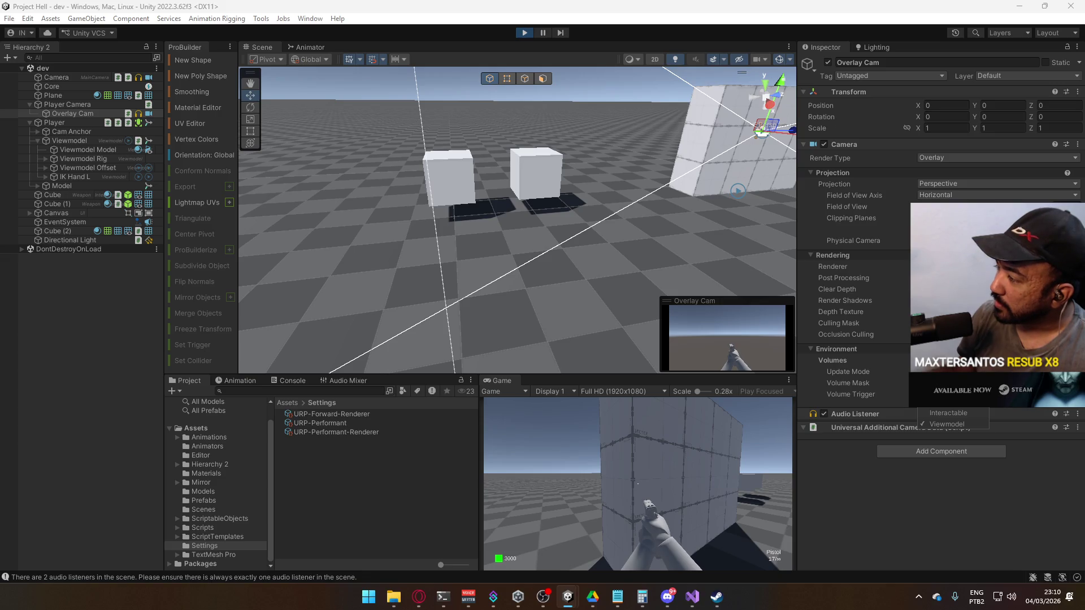
pyautogui.click(948, 413)
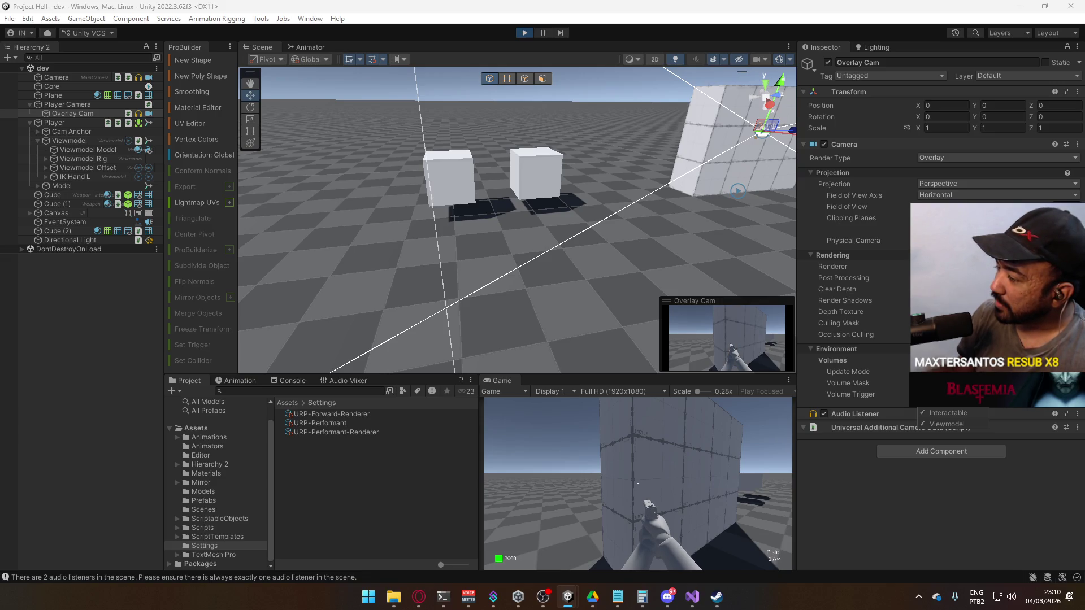
pyautogui.click(746, 429)
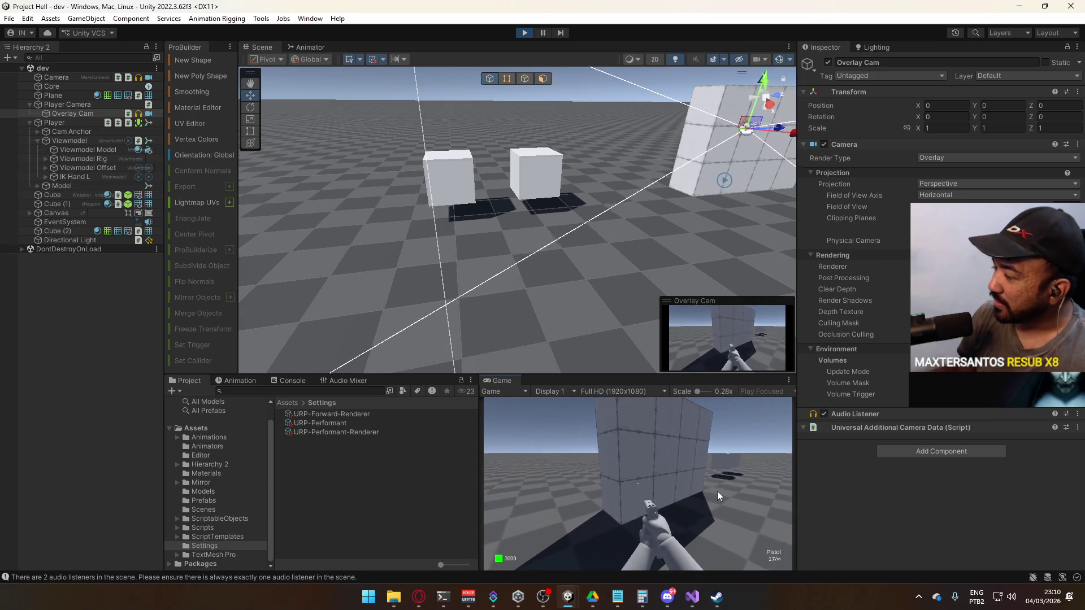
pyautogui.press('s')
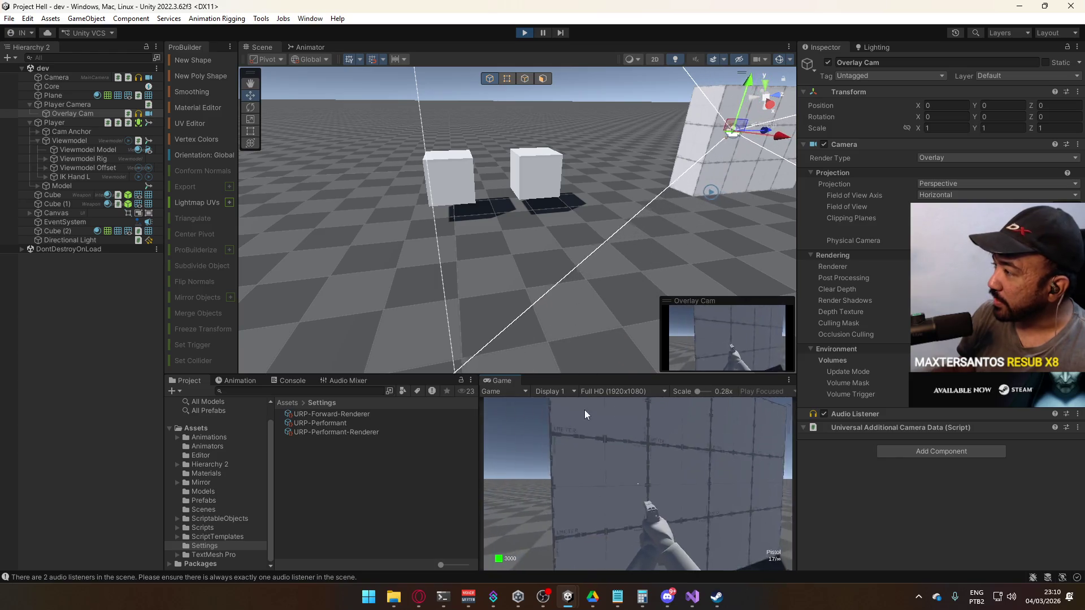
pyautogui.press('w')
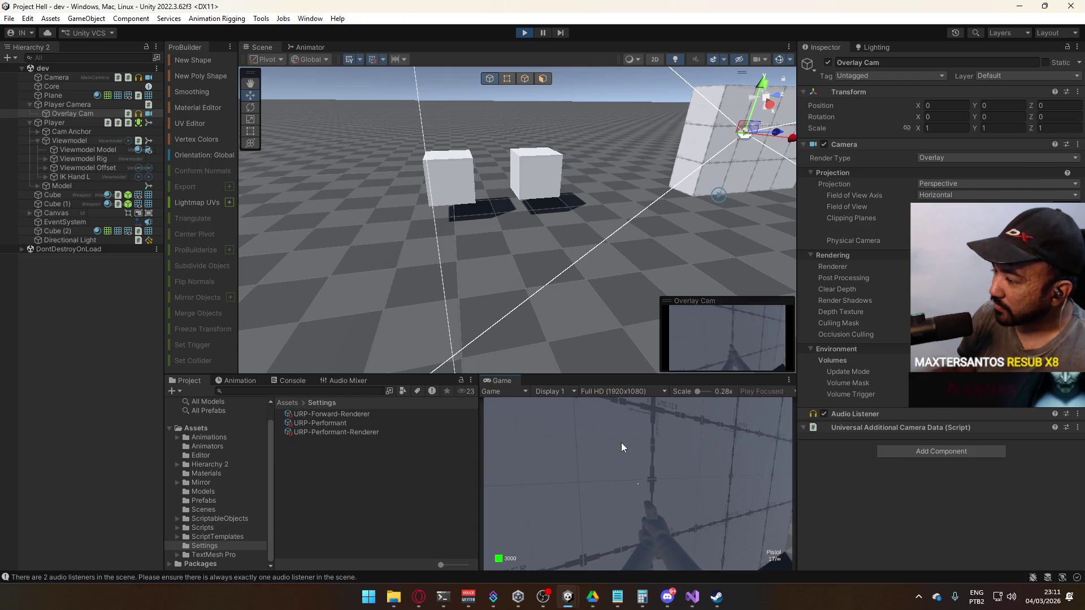
# - Remove Interactable again, leaving the culling mask at Viewmodel only
pyautogui.press('super')
pyautogui.press('super')
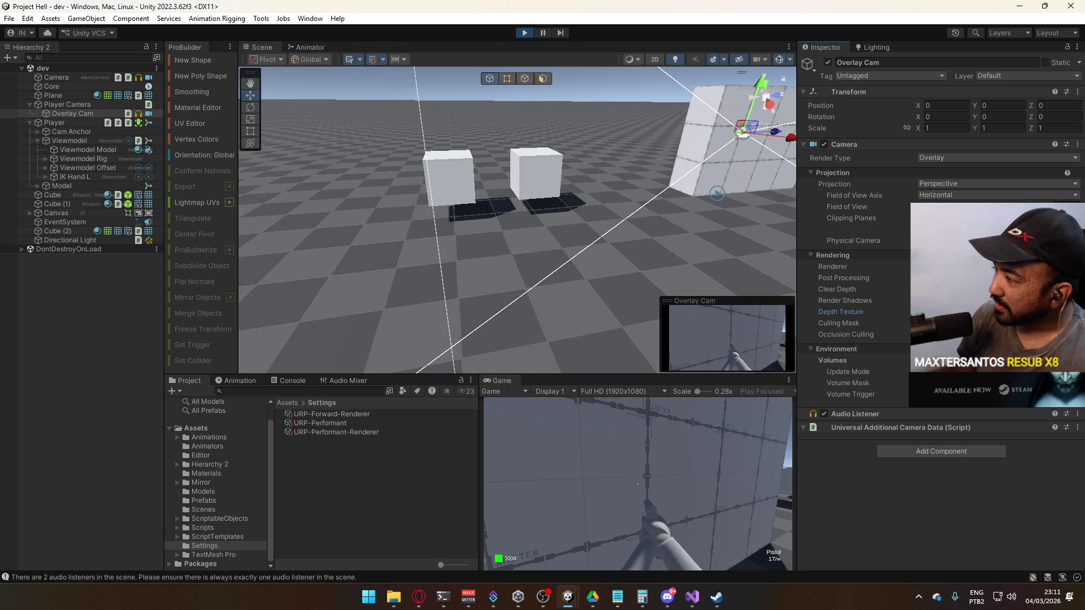
pyautogui.click(961, 322)
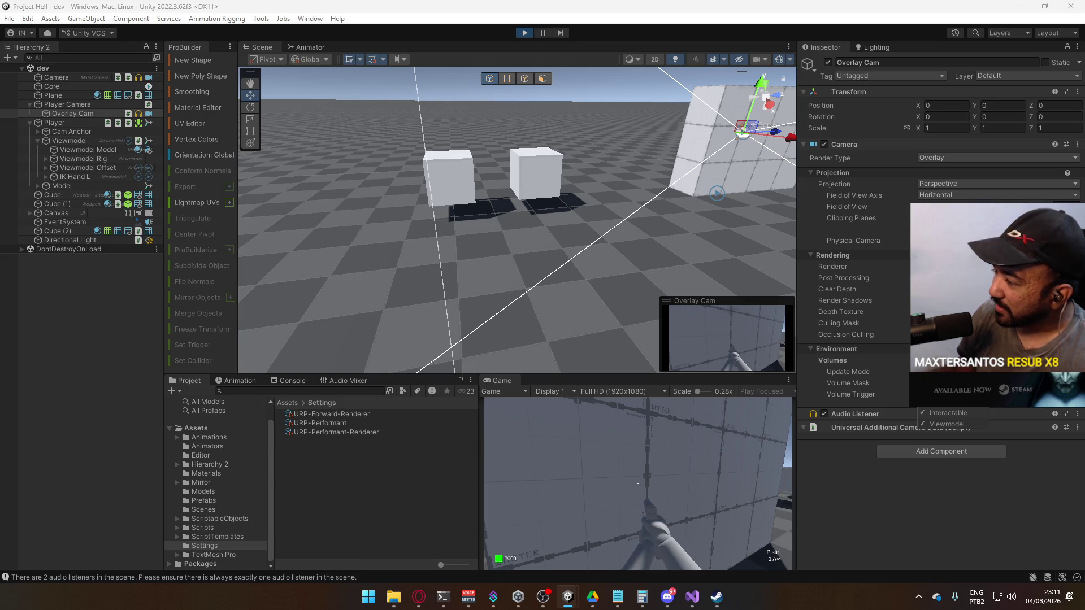
pyautogui.click(948, 413)
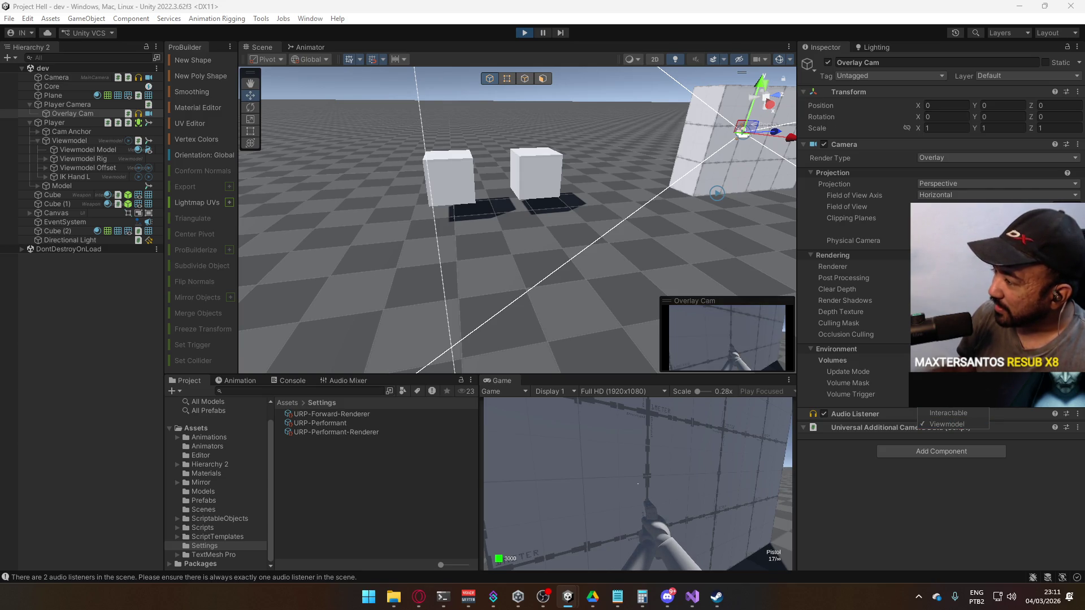
pyautogui.click(655, 412)
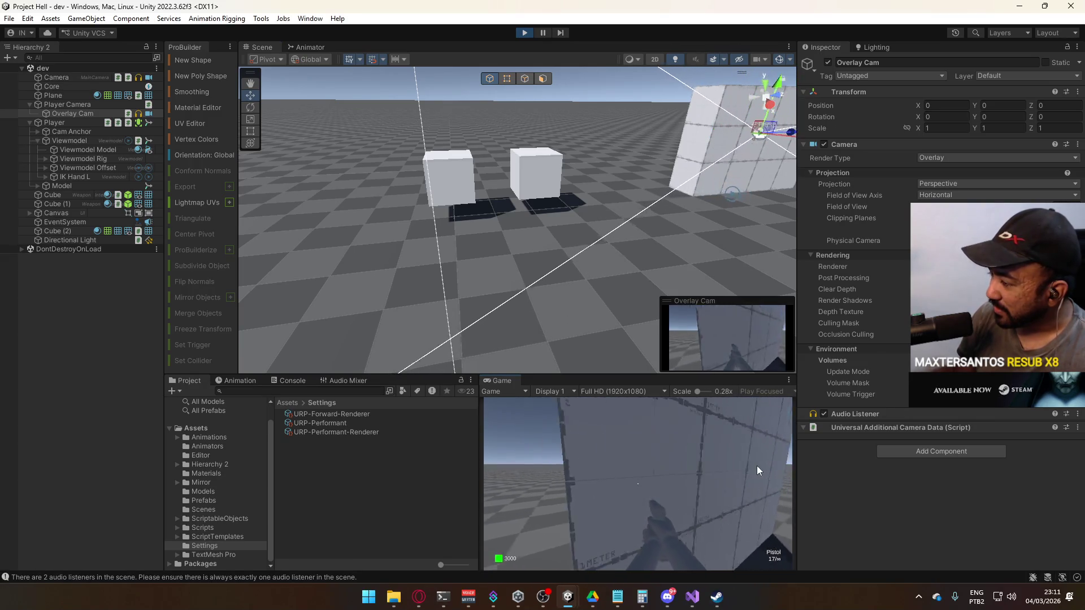
# - Move around the cube wall in Play mode, viewing the pistol from several angles
pyautogui.moveTo(660, 445)
pyautogui.press('d')
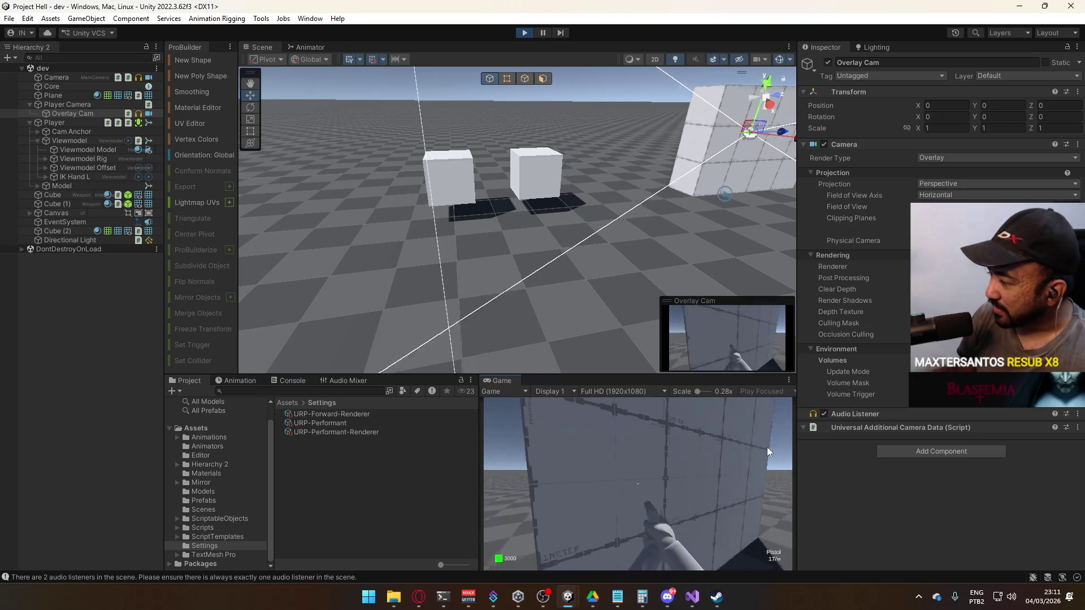
pyautogui.press('s')
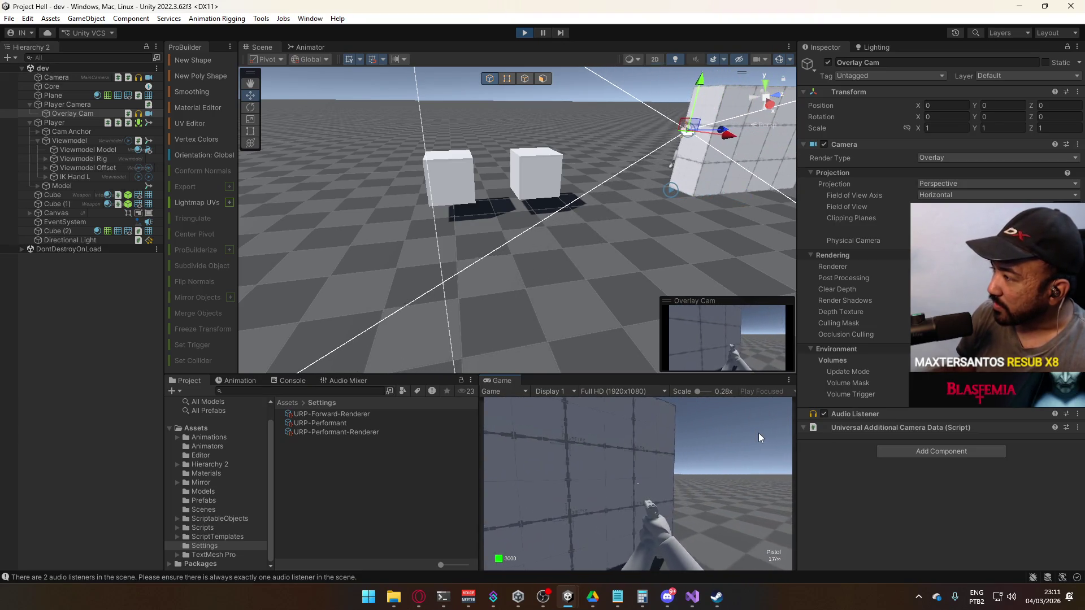
pyautogui.press('w')
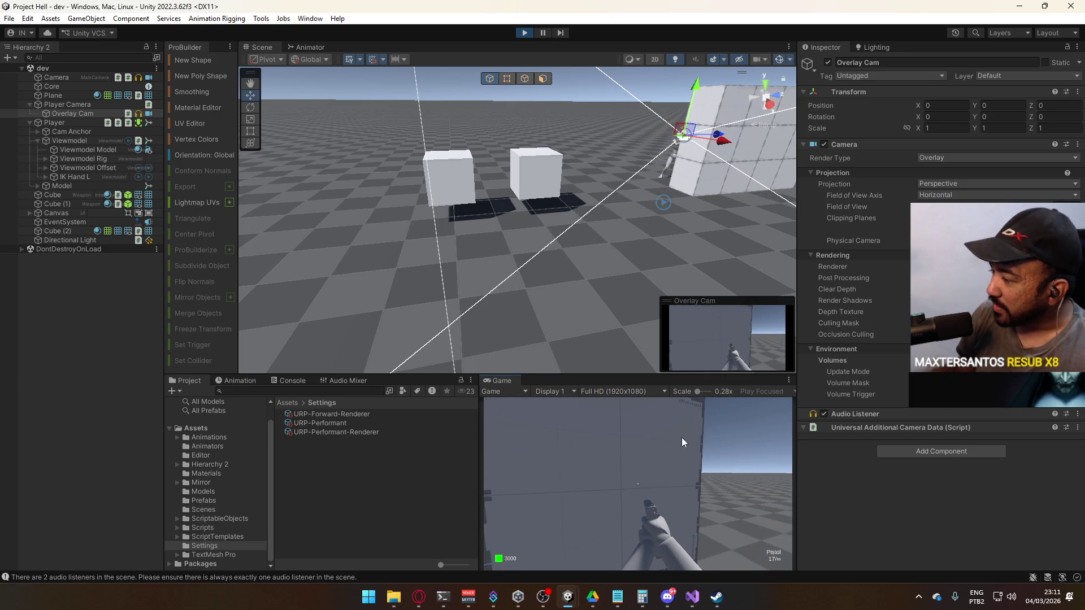
pyautogui.press('w')
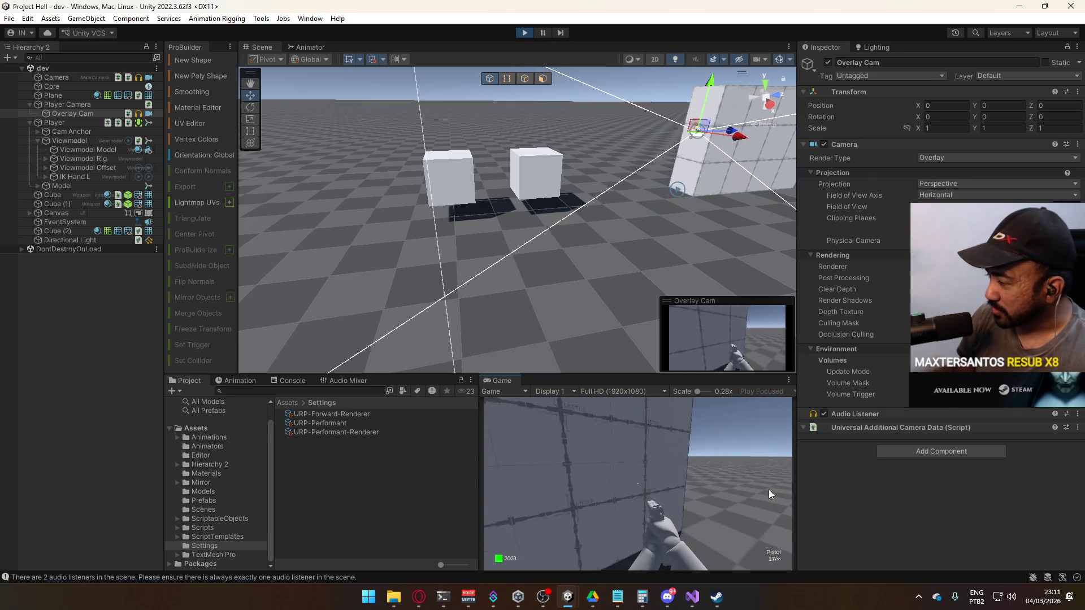
pyautogui.press('w')
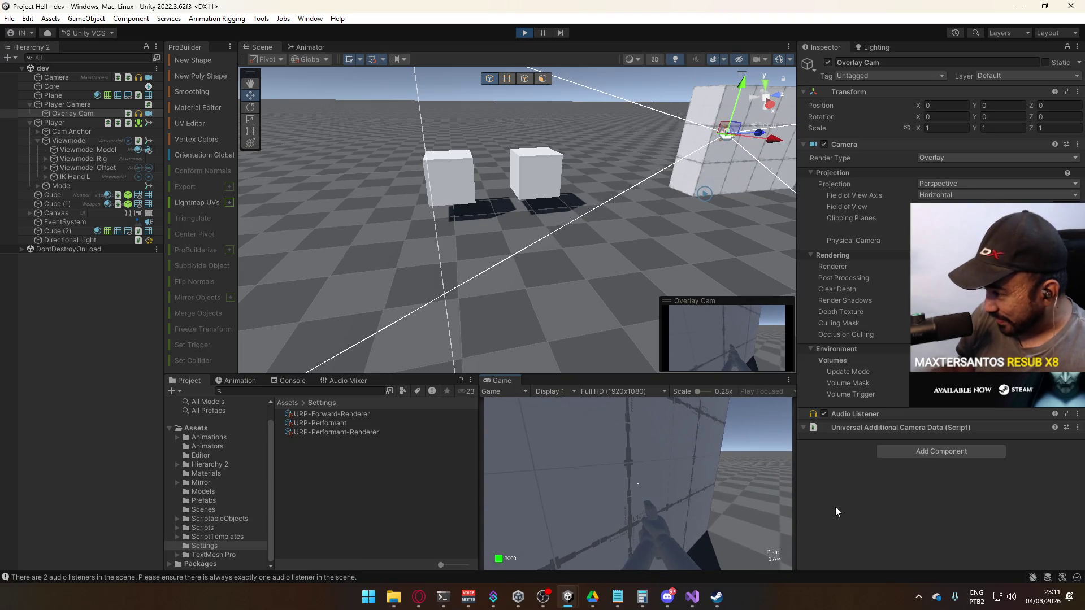
pyautogui.press('w')
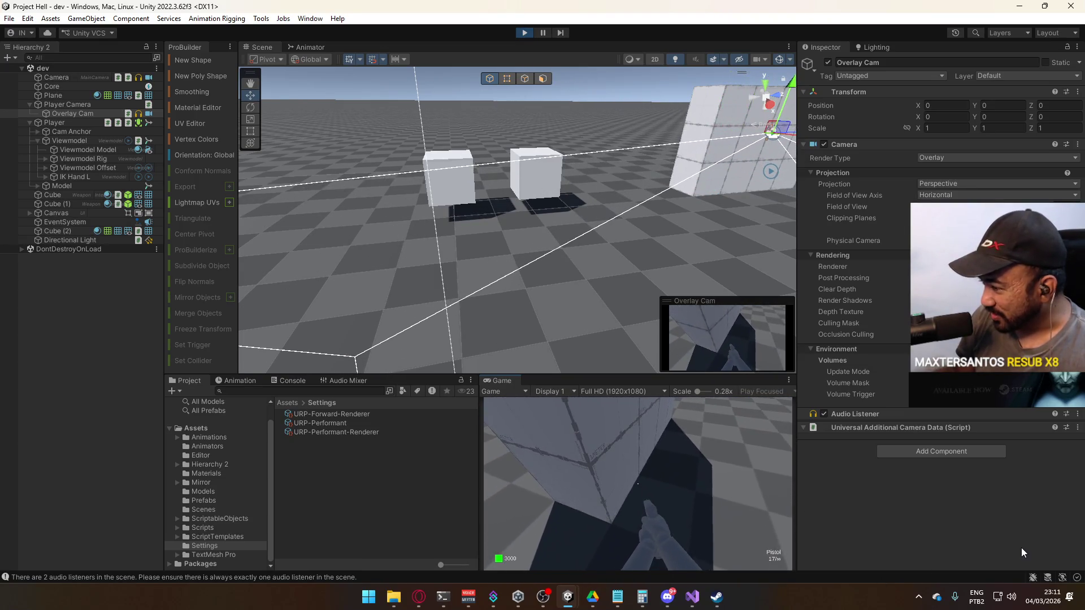
pyautogui.press('w')
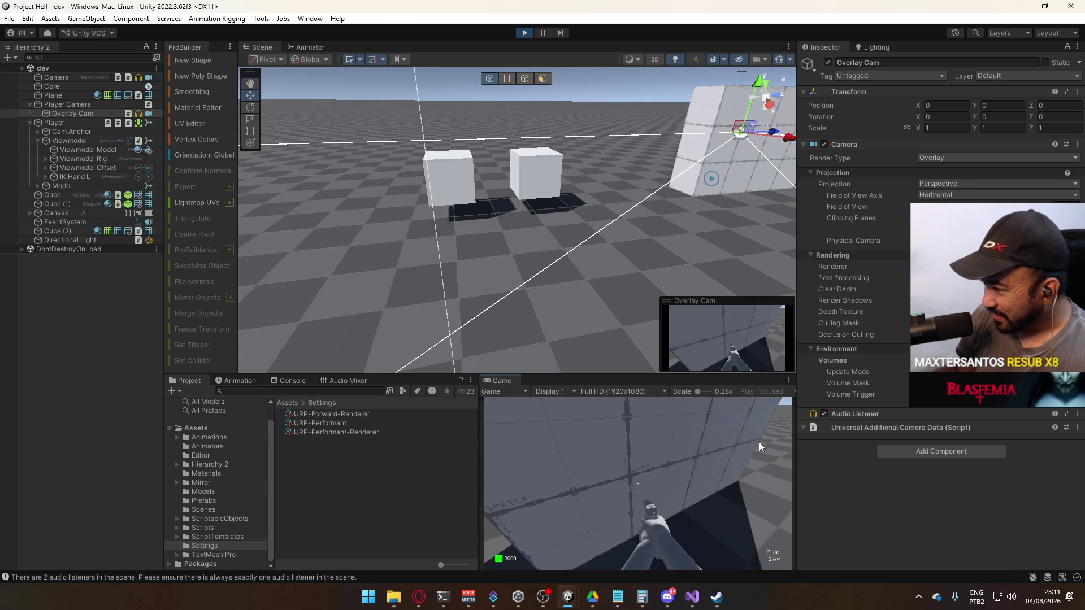
pyautogui.press('s')
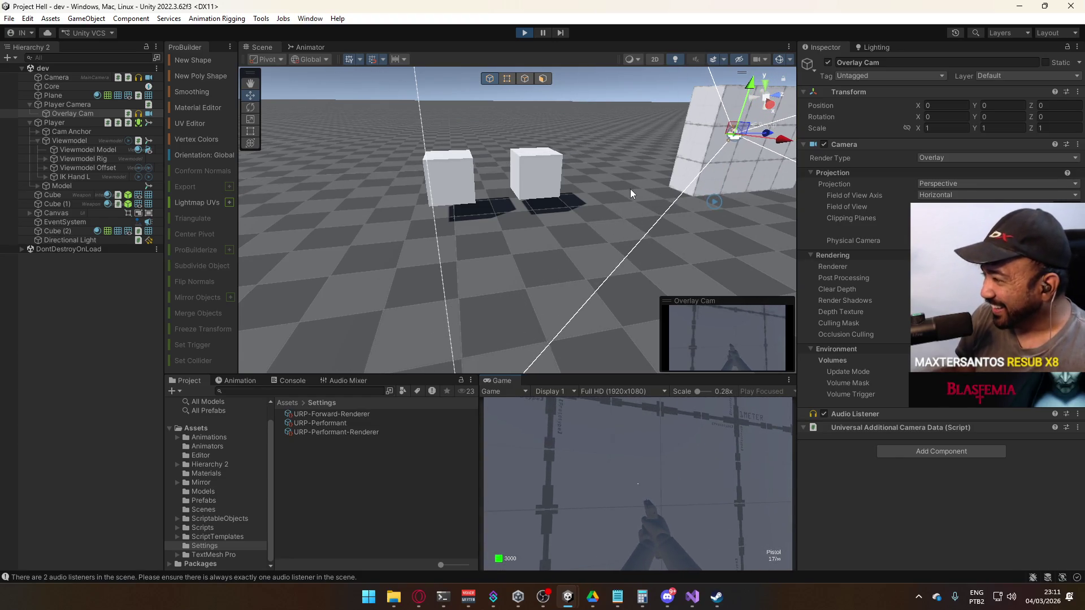
pyautogui.press('a')
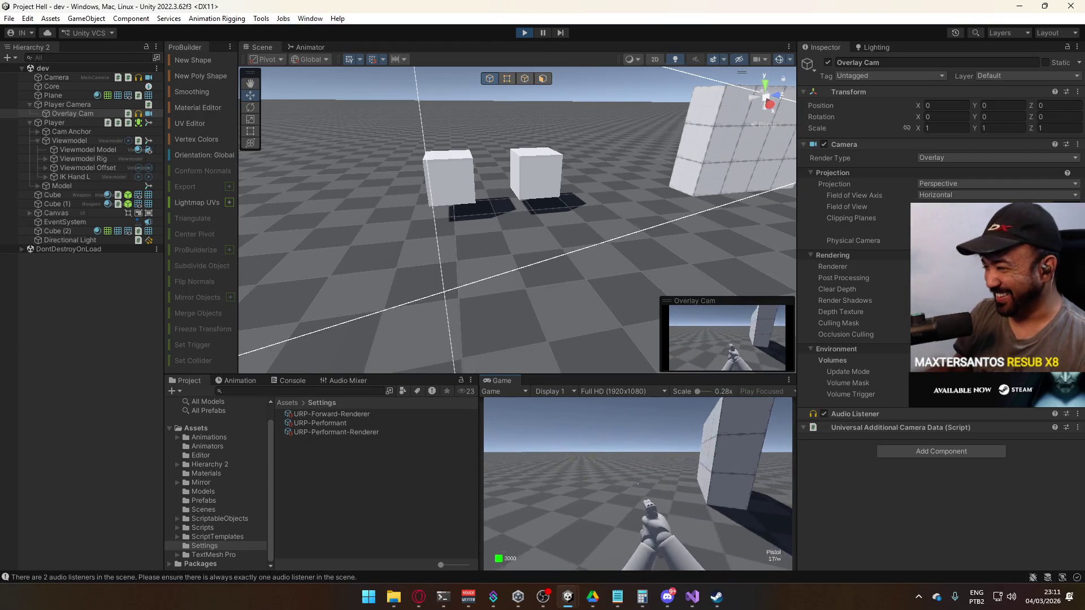
# - Maximize the Game view to fill the editor
pyautogui.press('super')
pyautogui.press('Escape')
pyautogui.rightClick(531, 379)
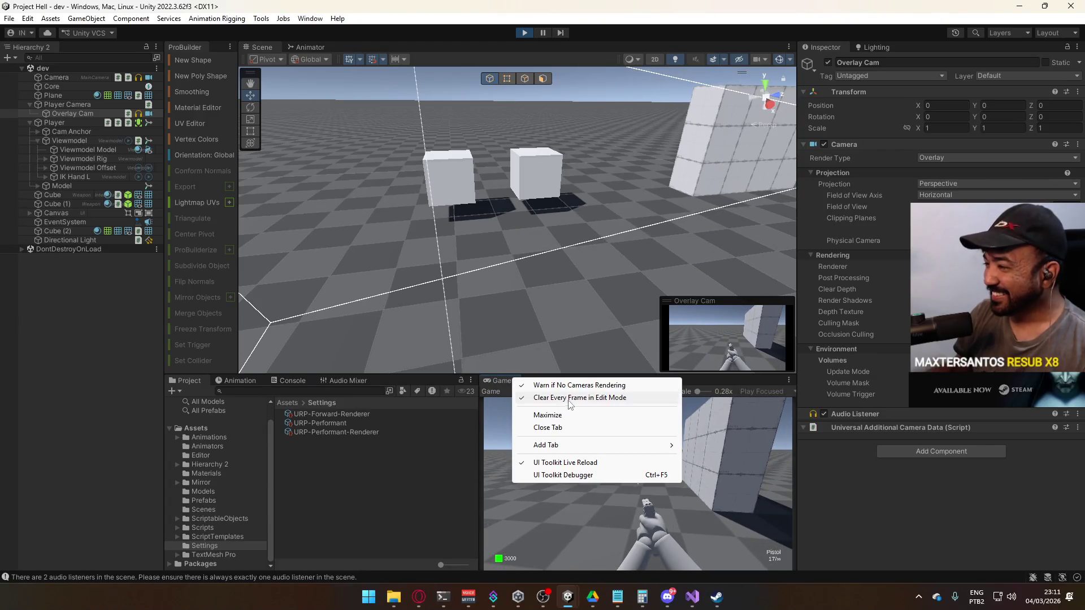
pyautogui.click(569, 414)
# - Fire three pistol shots at the wall, reload, then restore the full editor layout
pyautogui.press('d')
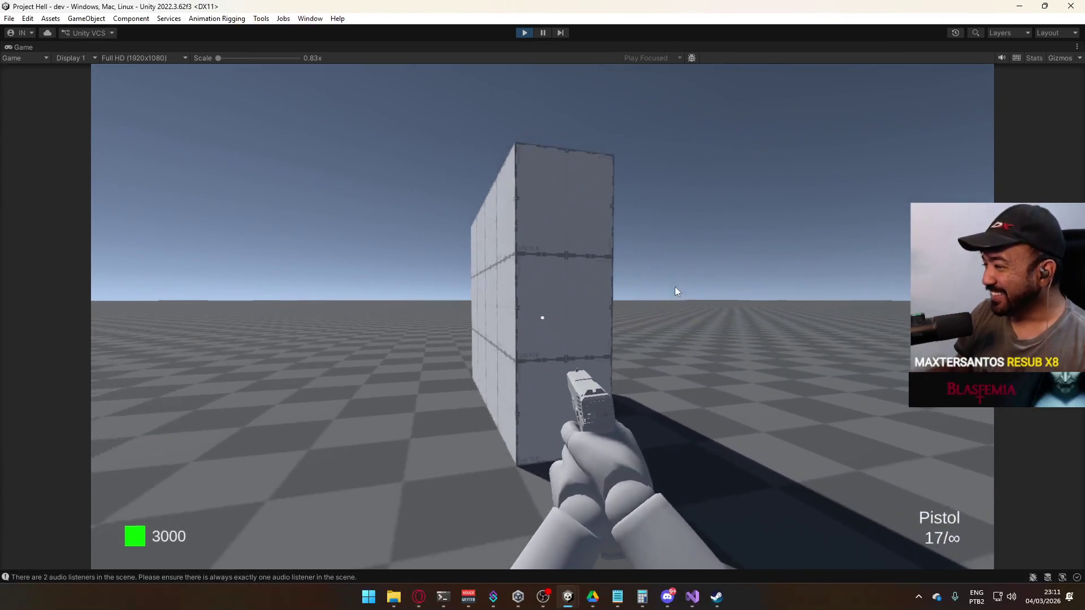
pyautogui.click(572, 293)
pyautogui.click(547, 302)
pyautogui.click(547, 306)
pyautogui.press('w')
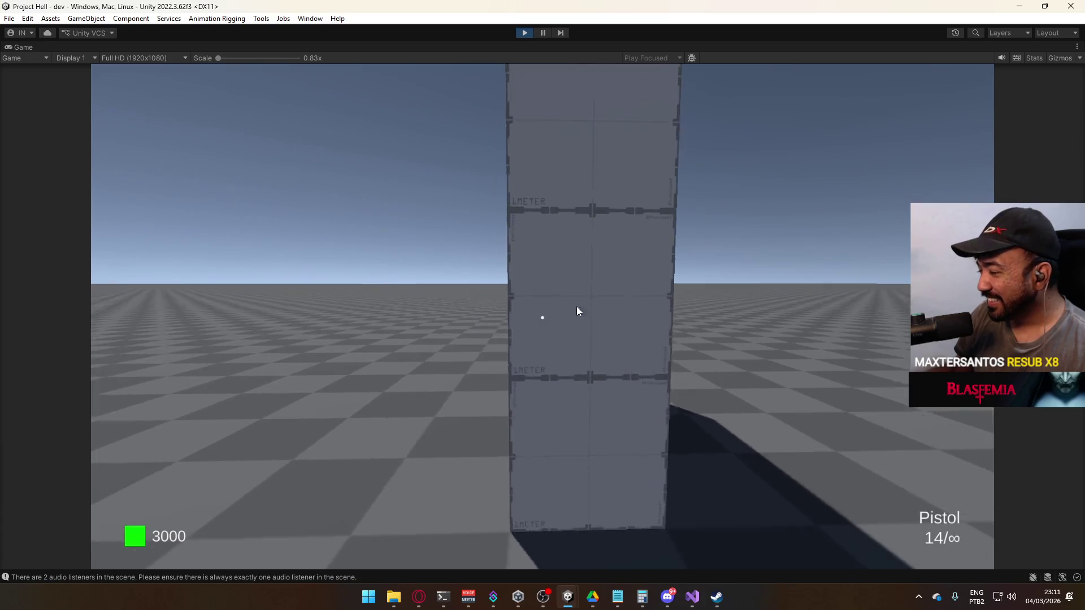
pyautogui.press('r')
pyautogui.press('a')
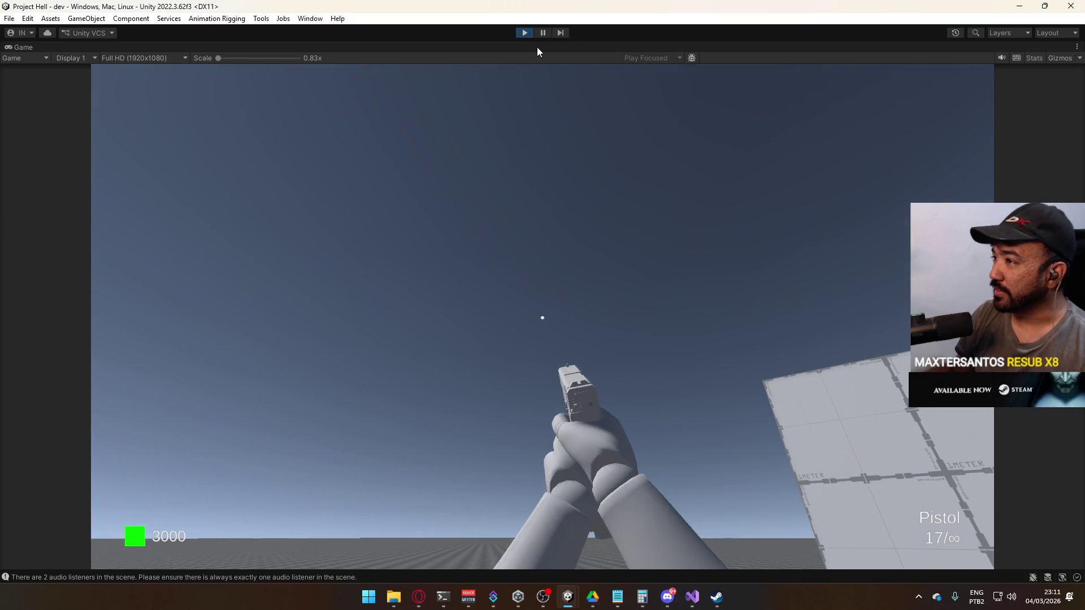
pyautogui.rightClick(537, 46)
pyautogui.click(563, 83)
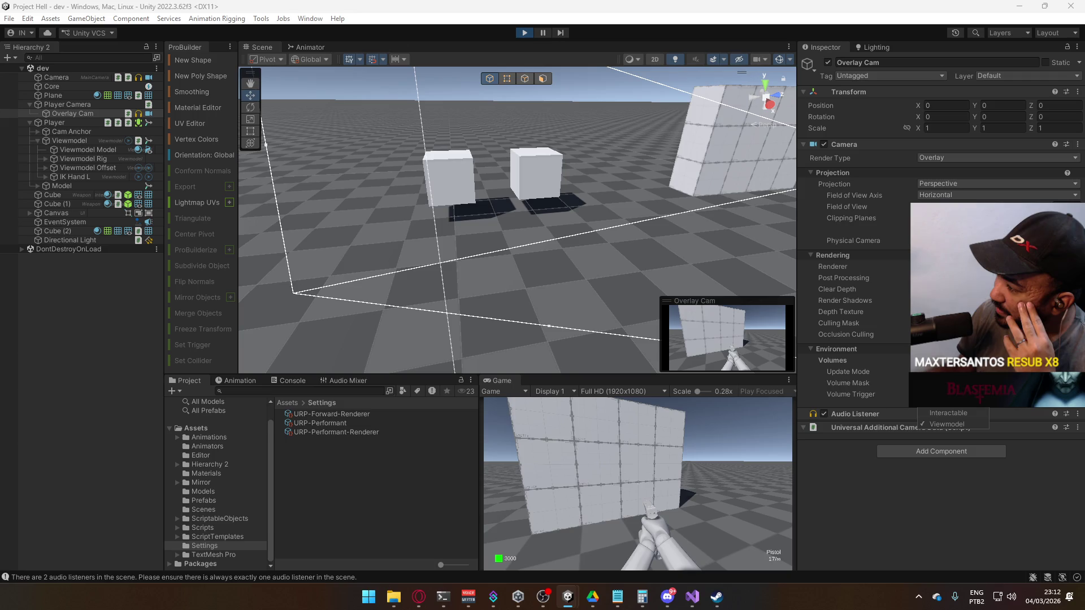
# - Close and reopen the Overlay Cam's culling mask list without changing it
pyautogui.click(951, 411)
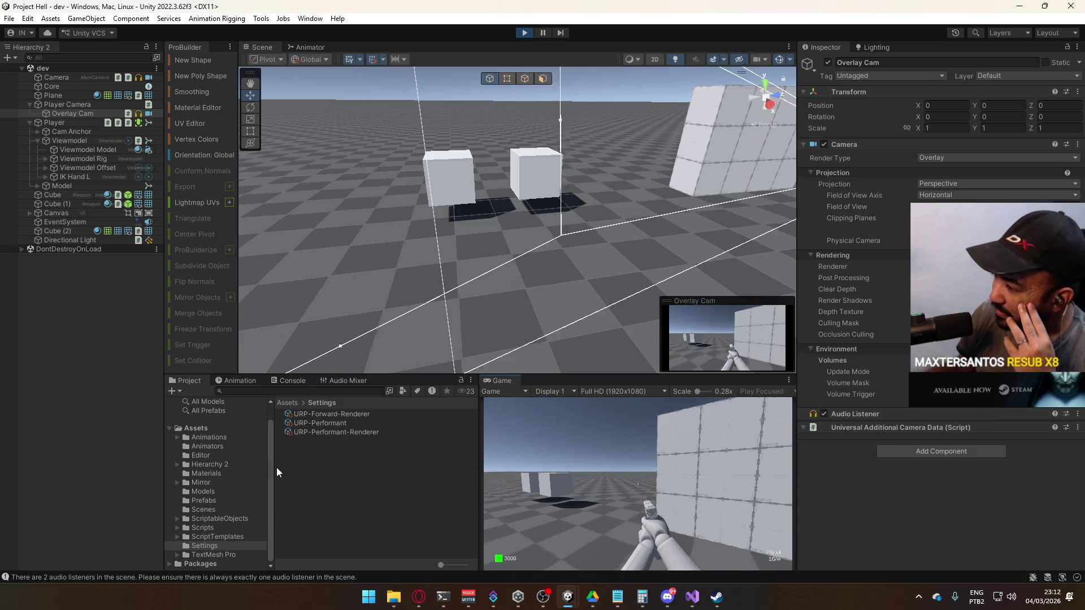
pyautogui.click(961, 323)
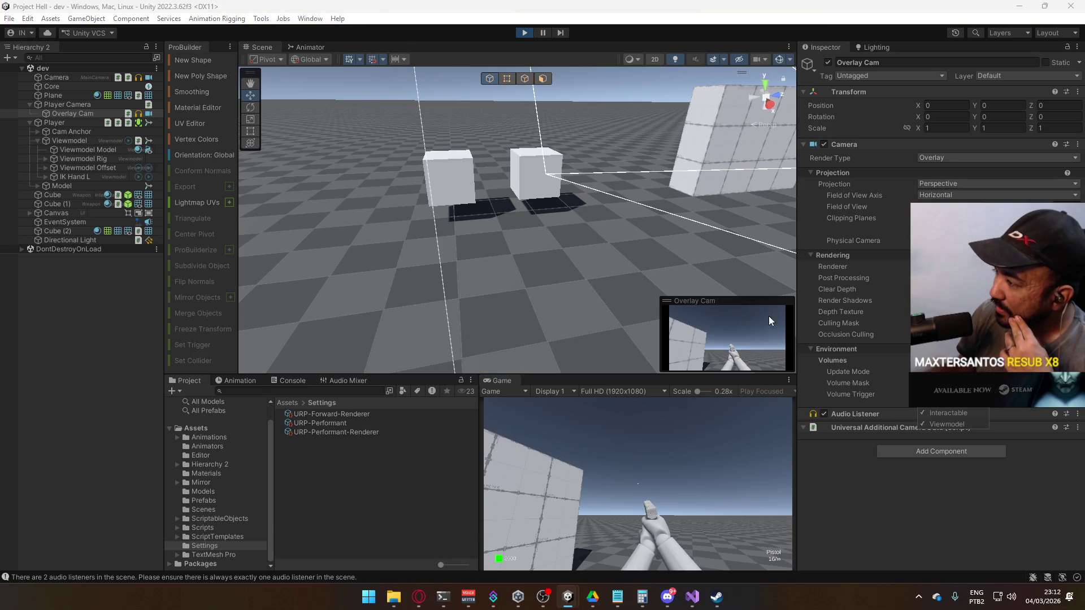
pyautogui.click(652, 487)
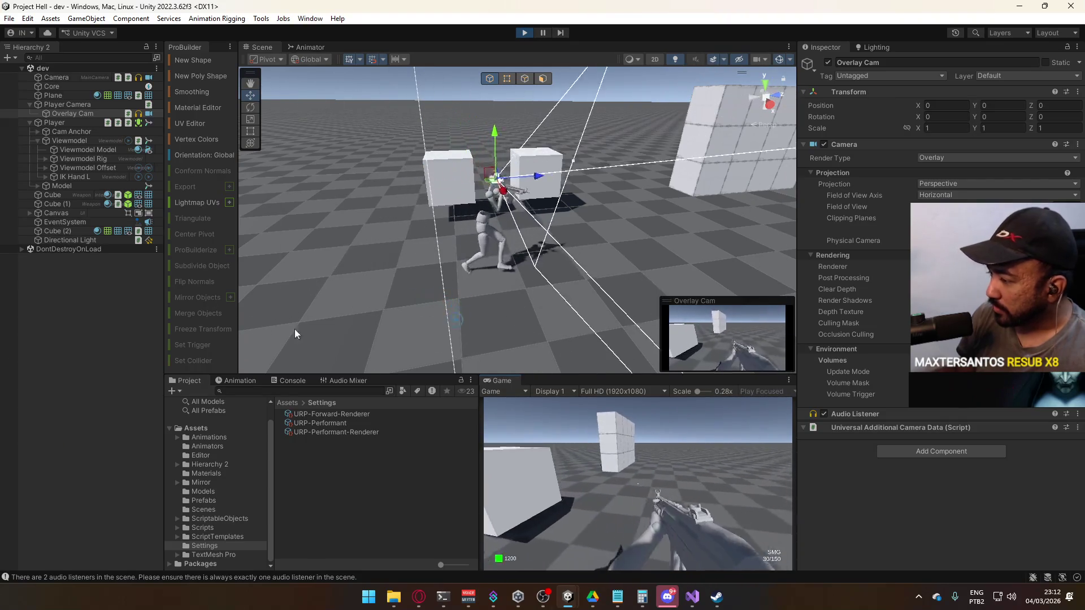
# - Return to the running game and fire the SMG at the wall
pyautogui.press('super')
pyautogui.click(566, 450)
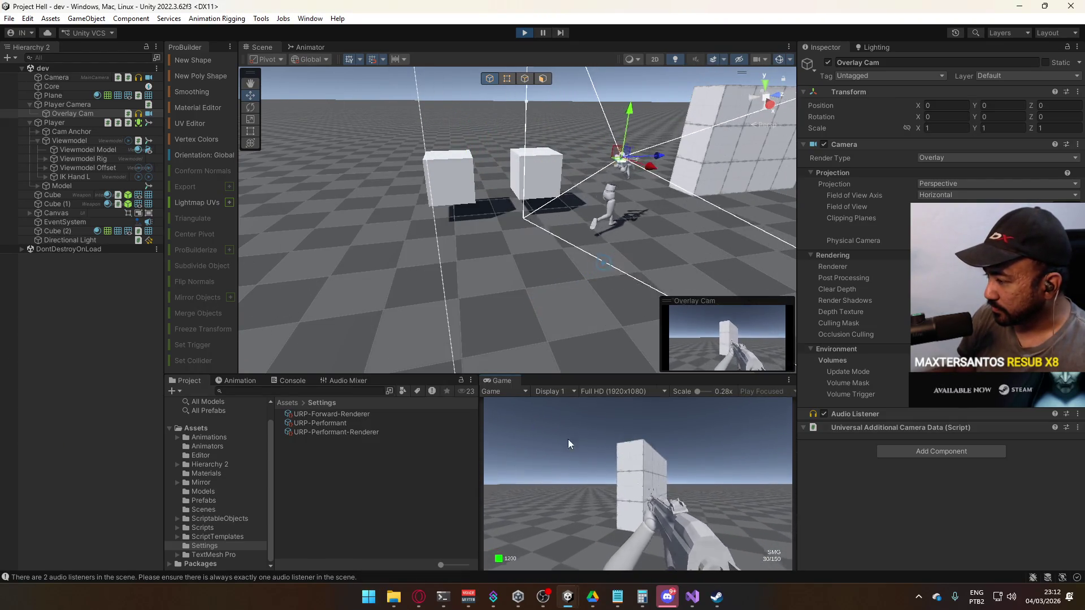
pyautogui.moveTo(592, 596)
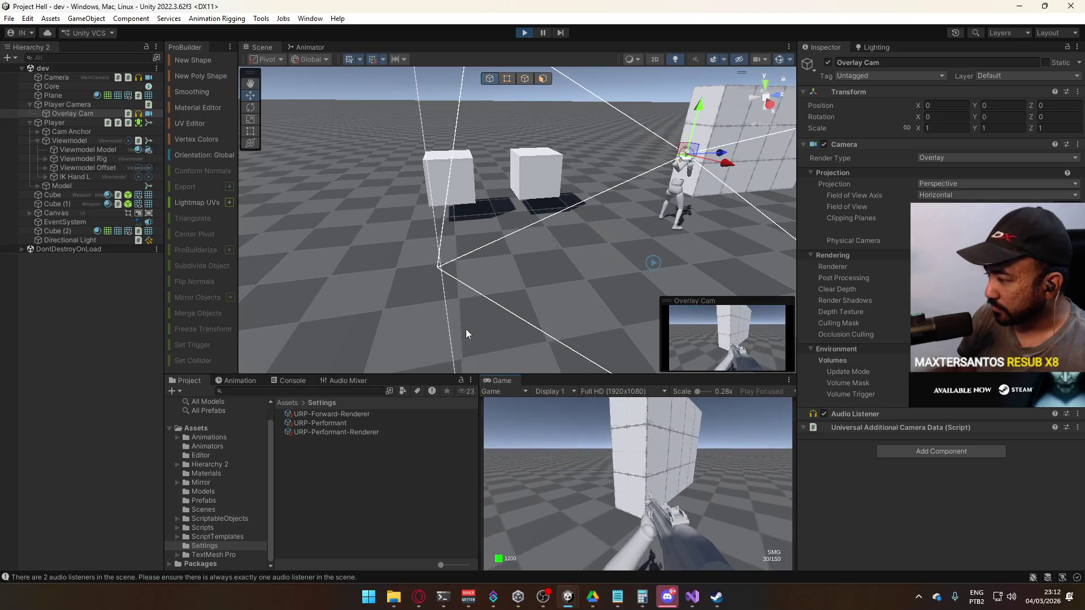
pyautogui.press('super')
pyautogui.press('super')
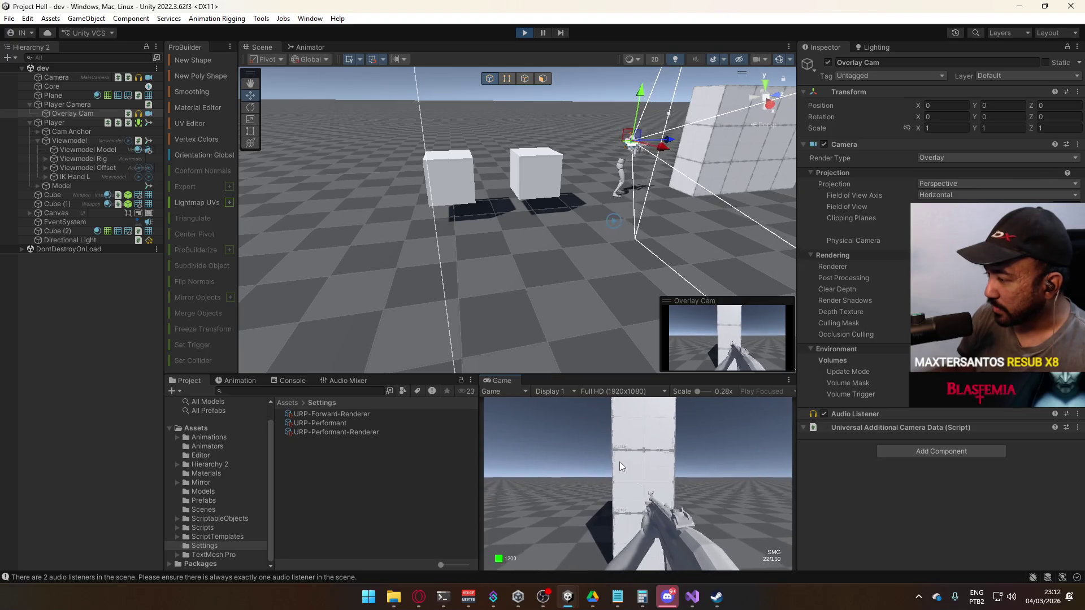
pyautogui.rightClick(454, 450)
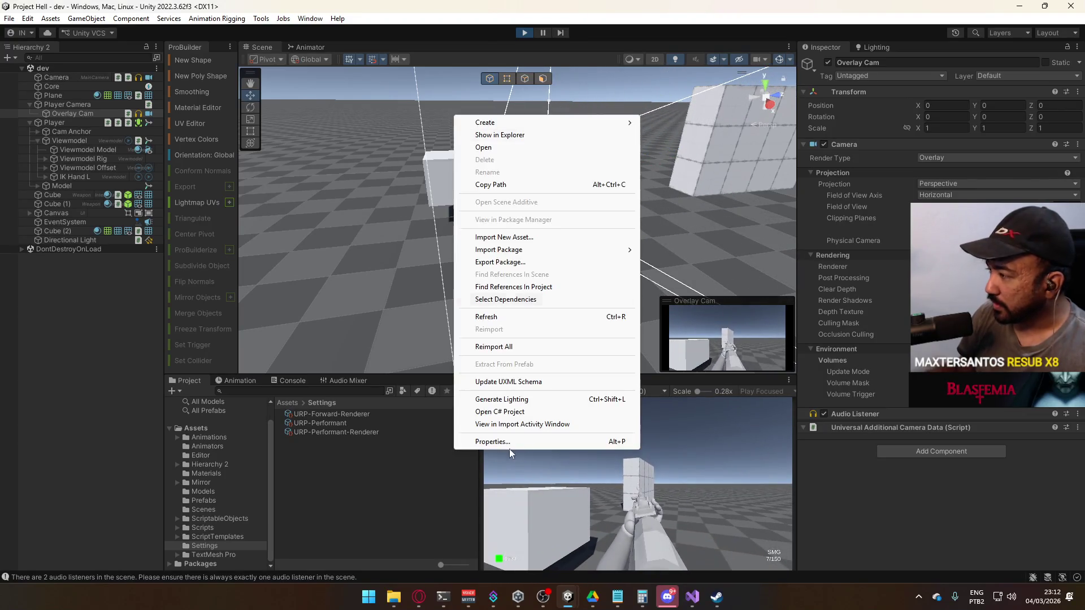
# - Set the Overlay Cam's culling mask to Nothing, then Viewmodel only
pyautogui.click(71, 113)
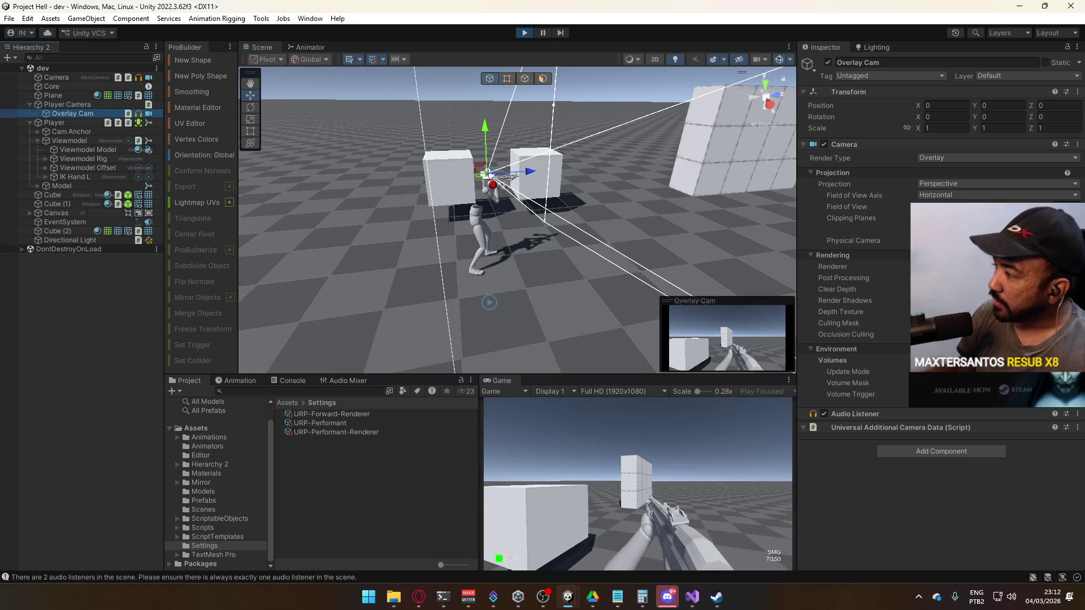
pyautogui.click(994, 323)
pyautogui.click(960, 334)
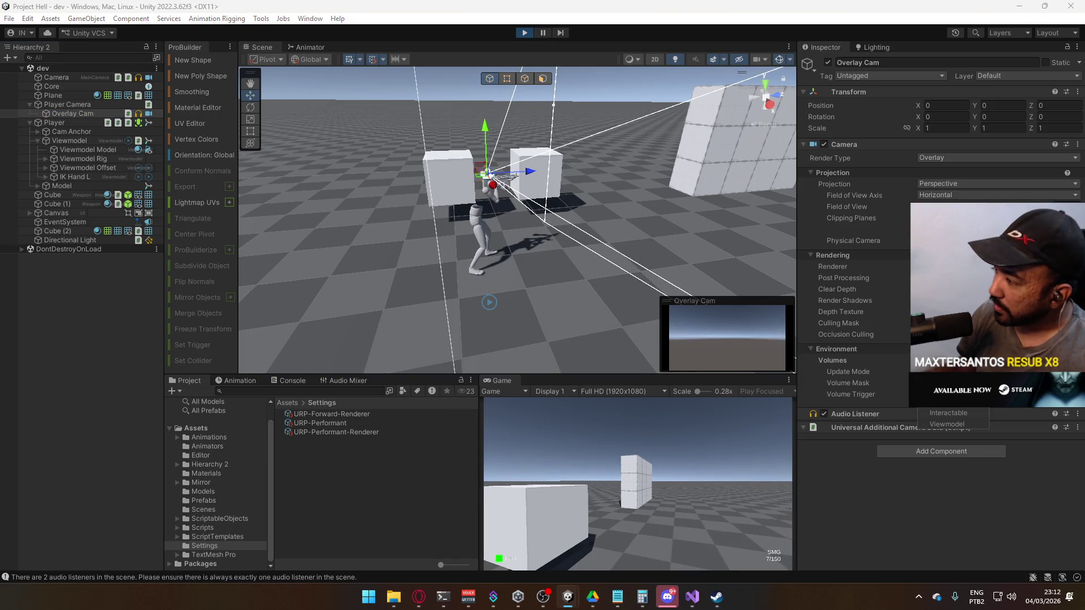
pyautogui.click(950, 423)
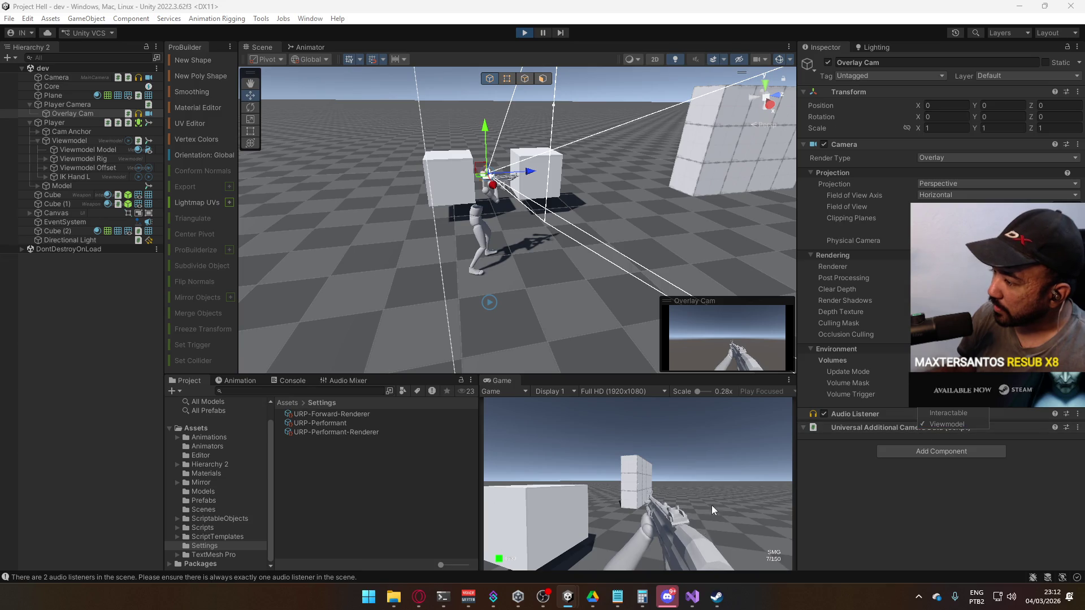
# - Reload and fire the SMG, then walk along the white cube wall
pyautogui.press('w')
pyautogui.press('r')
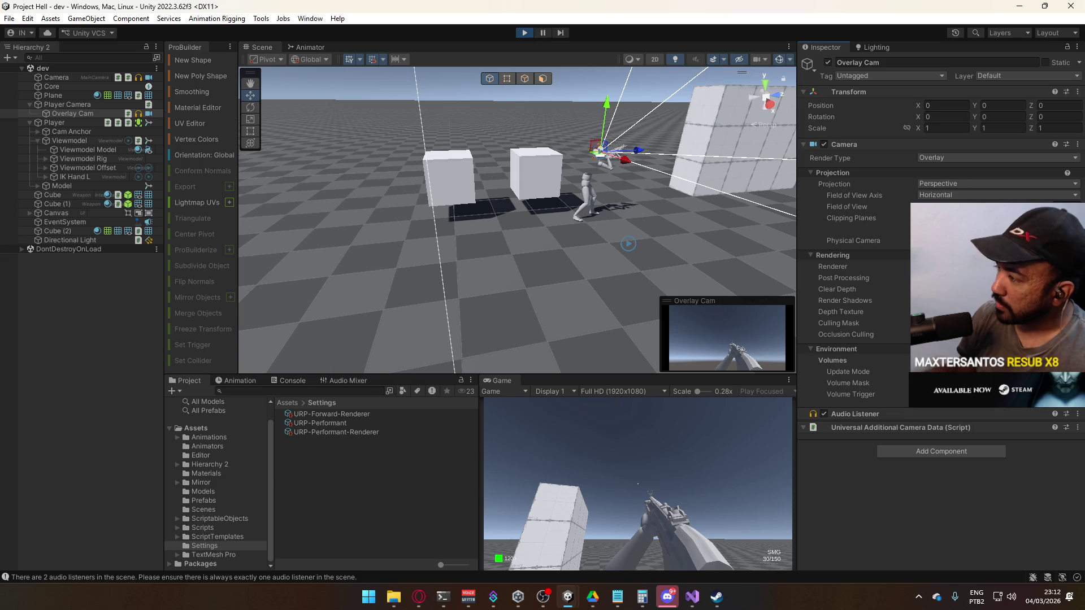
pyautogui.click(857, 312)
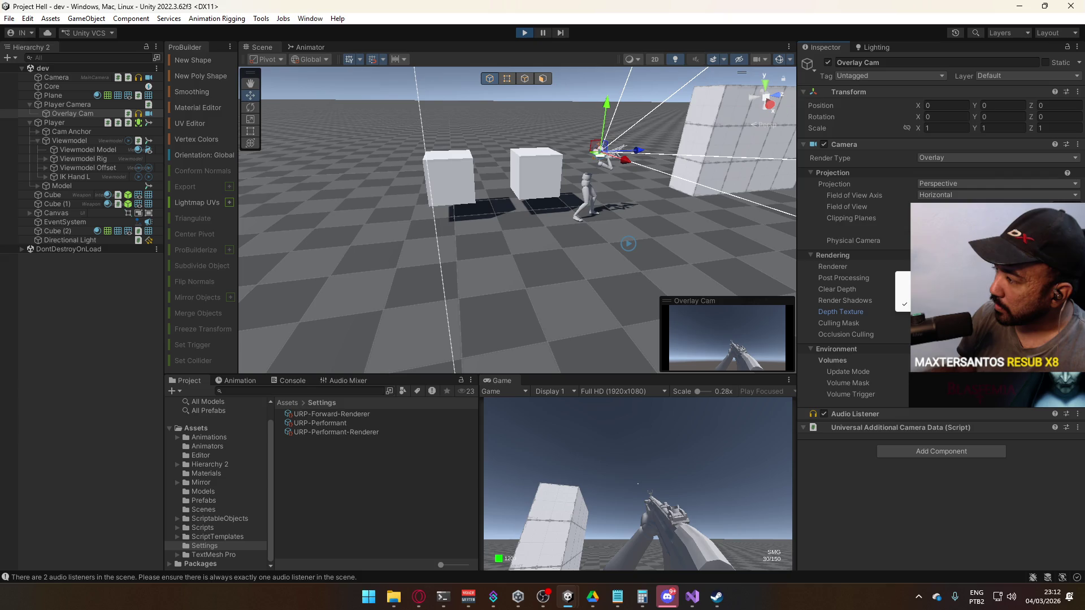
pyautogui.click(632, 509)
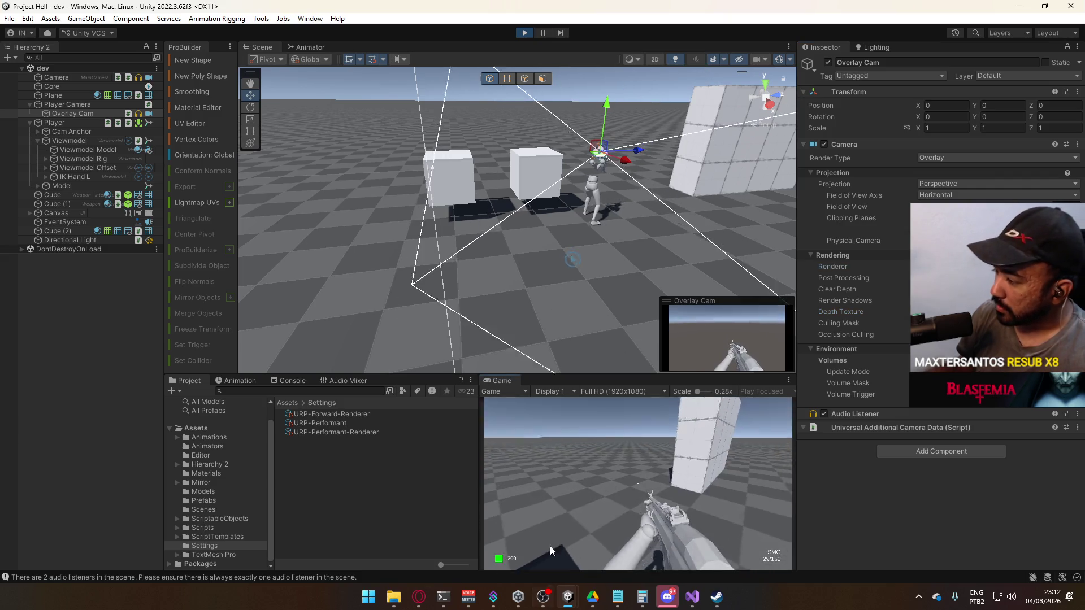
pyautogui.press('w')
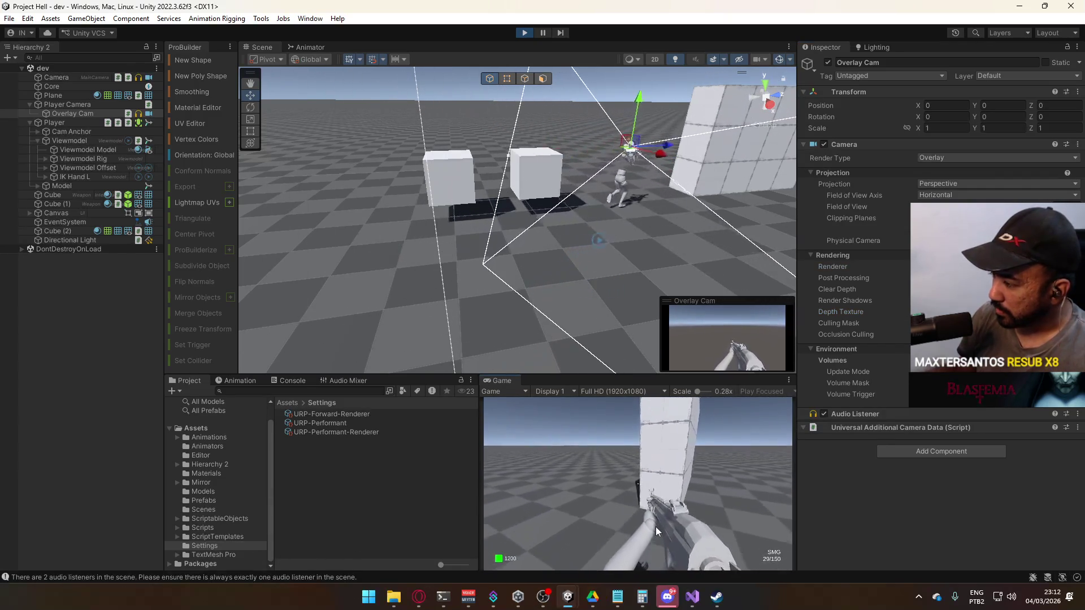
pyautogui.press('w')
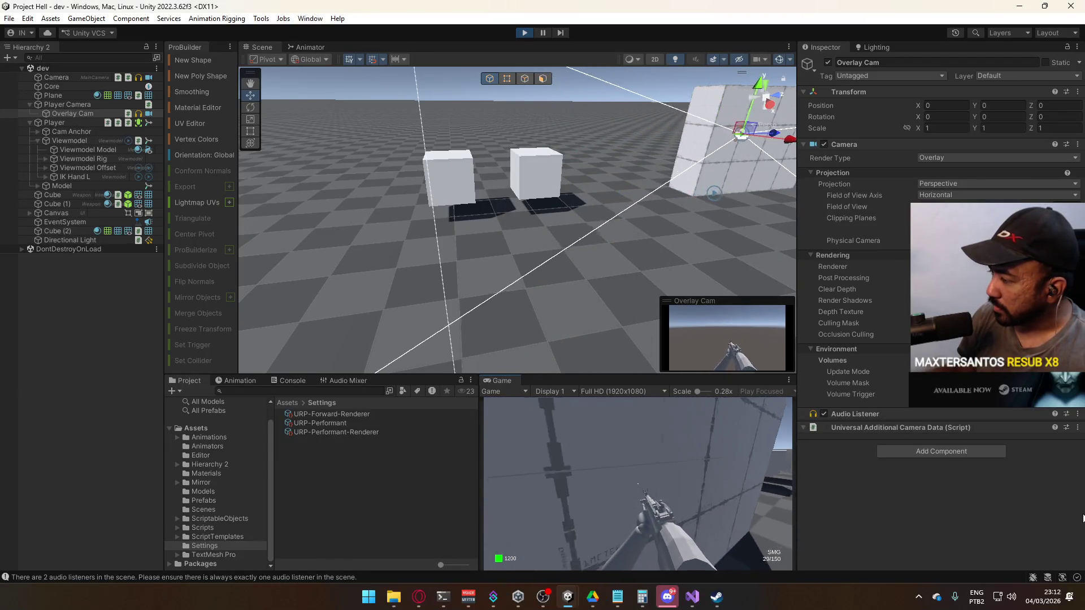
# - Reload the SMG, then add Interactable to the Overlay Cam's culling mask
pyautogui.press('r')
pyautogui.press('super')
pyautogui.press('super')
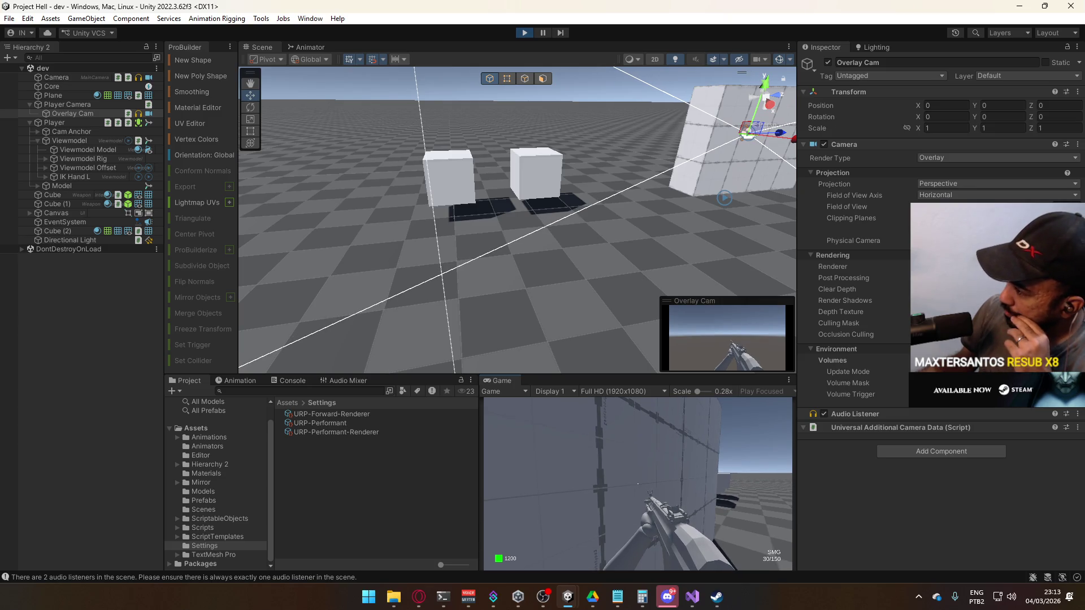
pyautogui.click(994, 323)
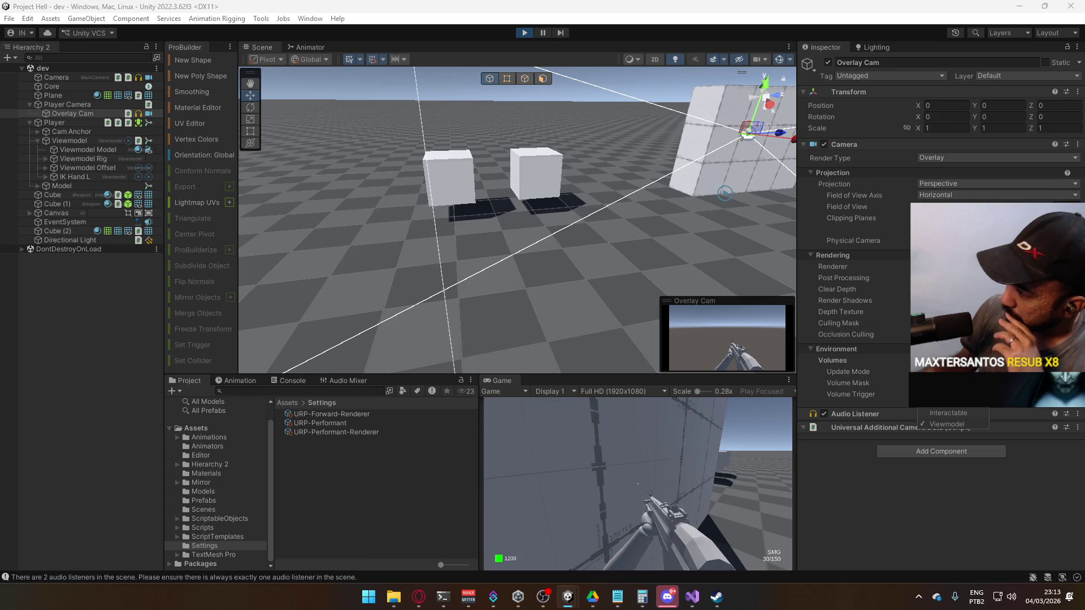
pyautogui.click(948, 413)
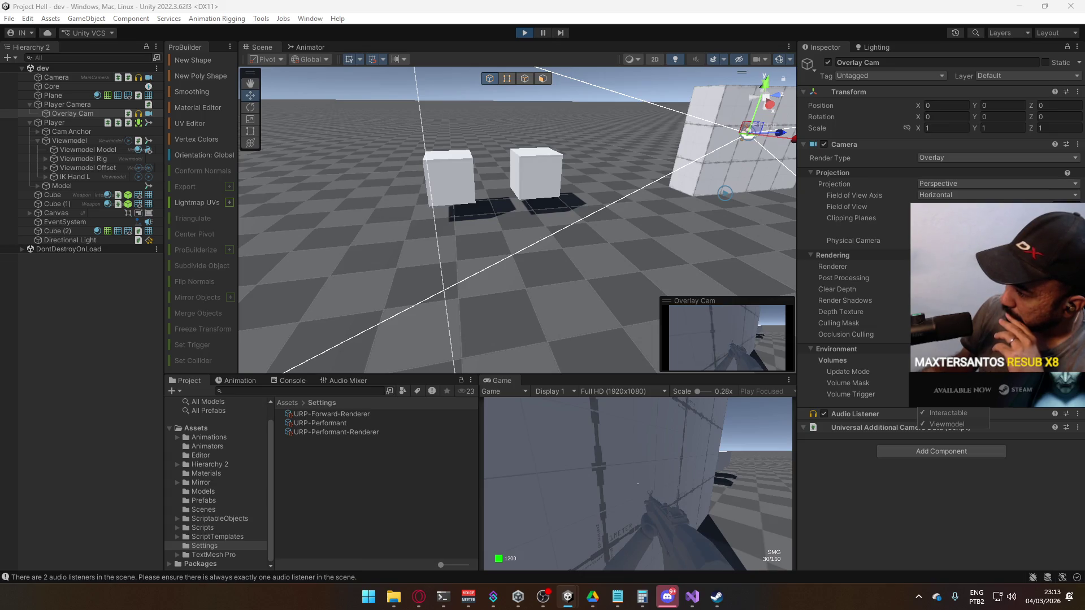
pyautogui.click(665, 494)
# - Walk up to the wall and back away to test the overlay
pyautogui.press('w')
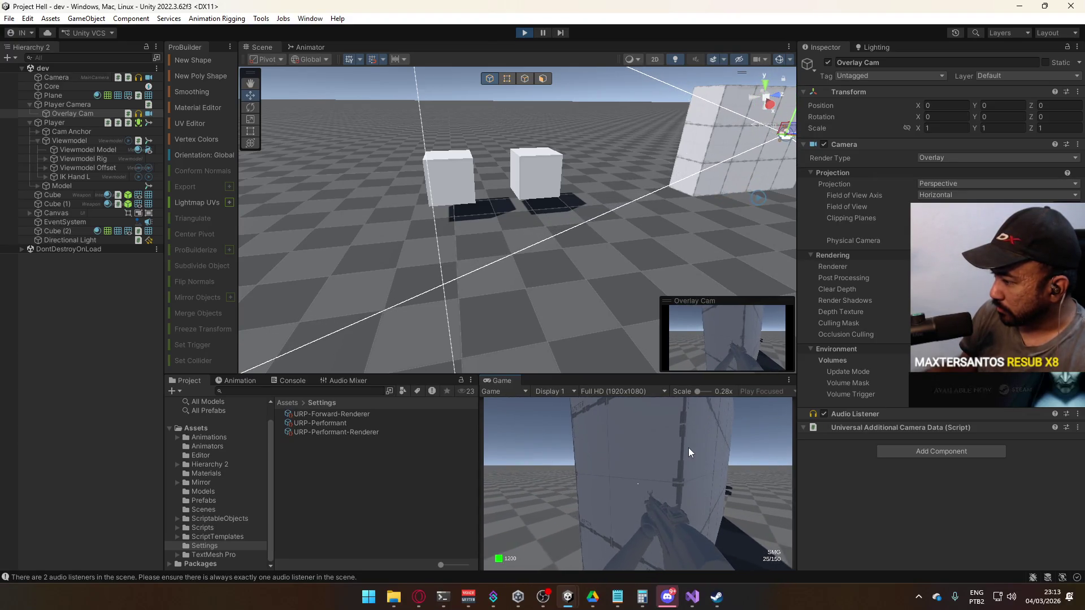
pyautogui.press('s')
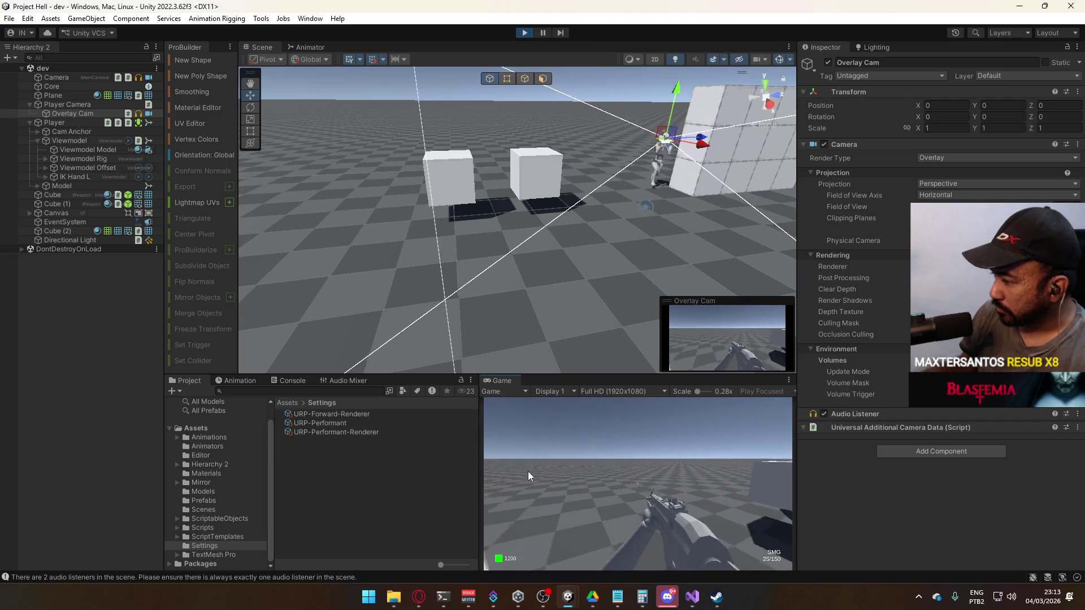
pyautogui.press('super')
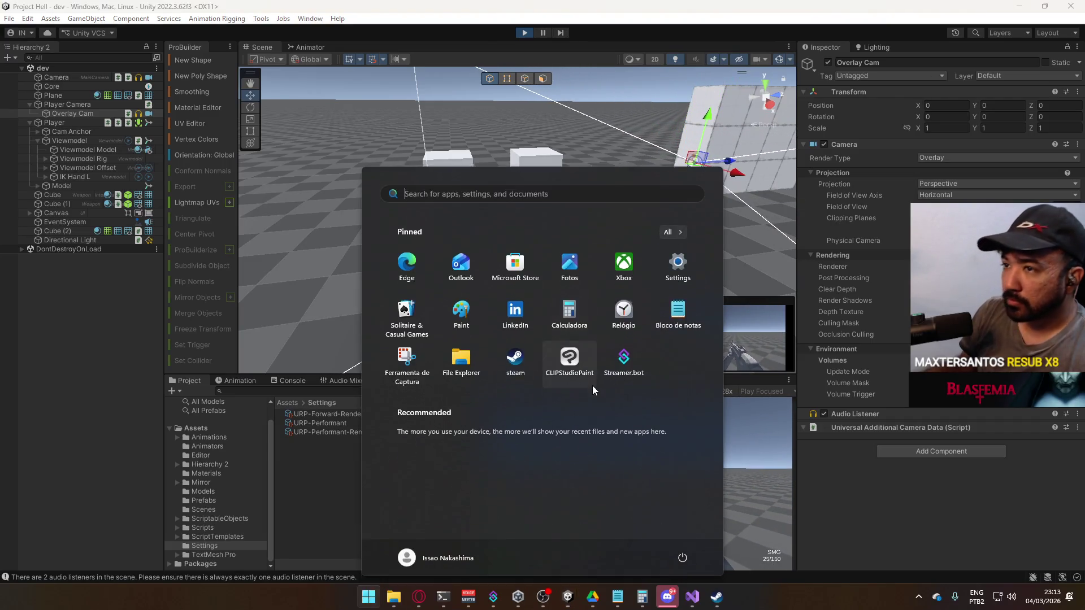
# - Drag a Mannequin Male A from Assets/Models into the Scene view
pyautogui.click(334, 500)
pyautogui.click(221, 491)
pyautogui.moveTo(588, 282)
pyautogui.mouseDown()
pyautogui.moveTo(617, 265)
pyautogui.moveTo(587, 277)
pyautogui.mouseUp()
pyautogui.moveTo(333, 414)
pyautogui.mouseDown()
pyautogui.moveTo(564, 276)
pyautogui.moveTo(556, 295)
pyautogui.mouseUp()
# - Walk past the mannequin in the Game view, then stop Play mode
pyautogui.click(605, 445)
pyautogui.press('w')
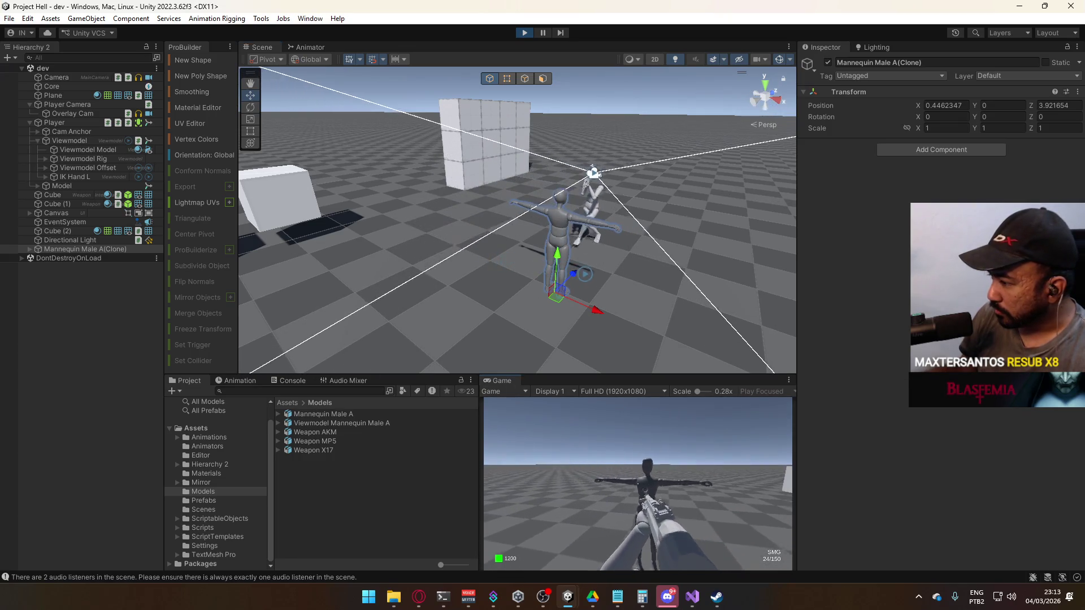
pyautogui.press('w')
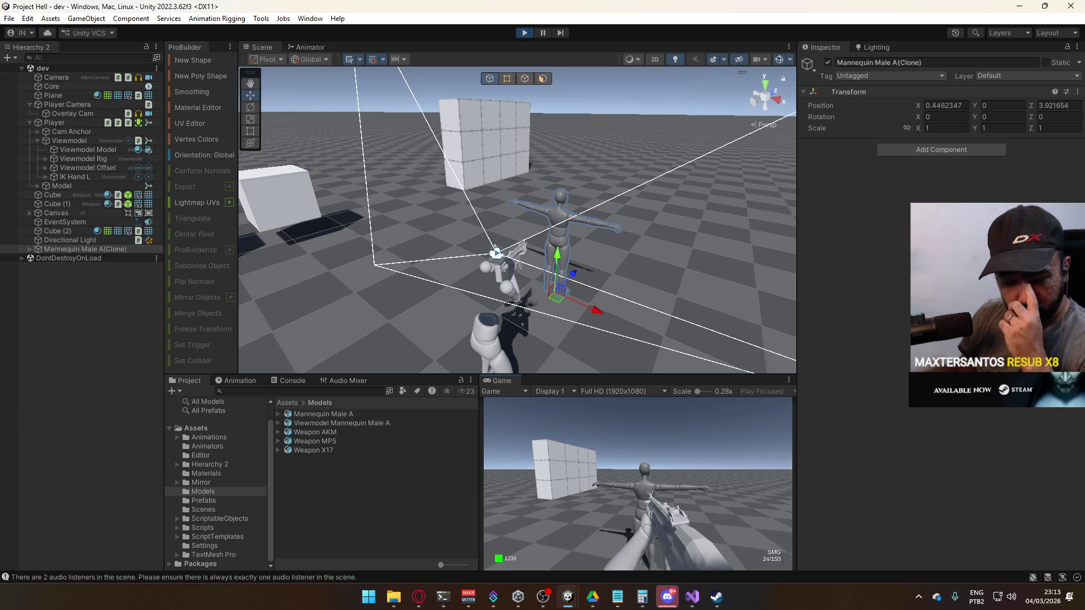
pyautogui.press('super')
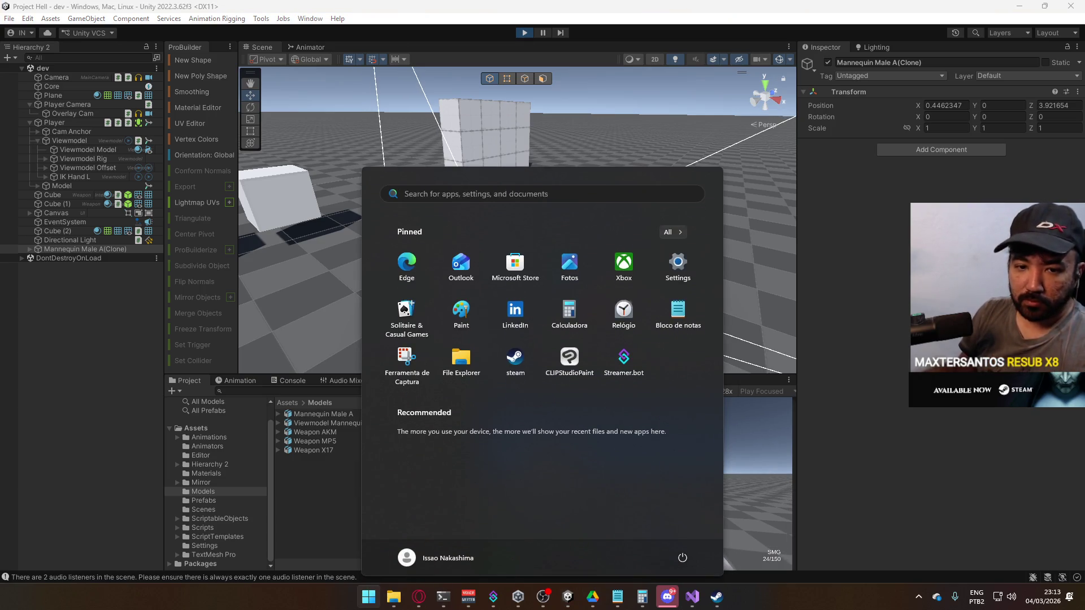
pyautogui.click(332, 137)
pyautogui.hotkey('ctrl', 'p')
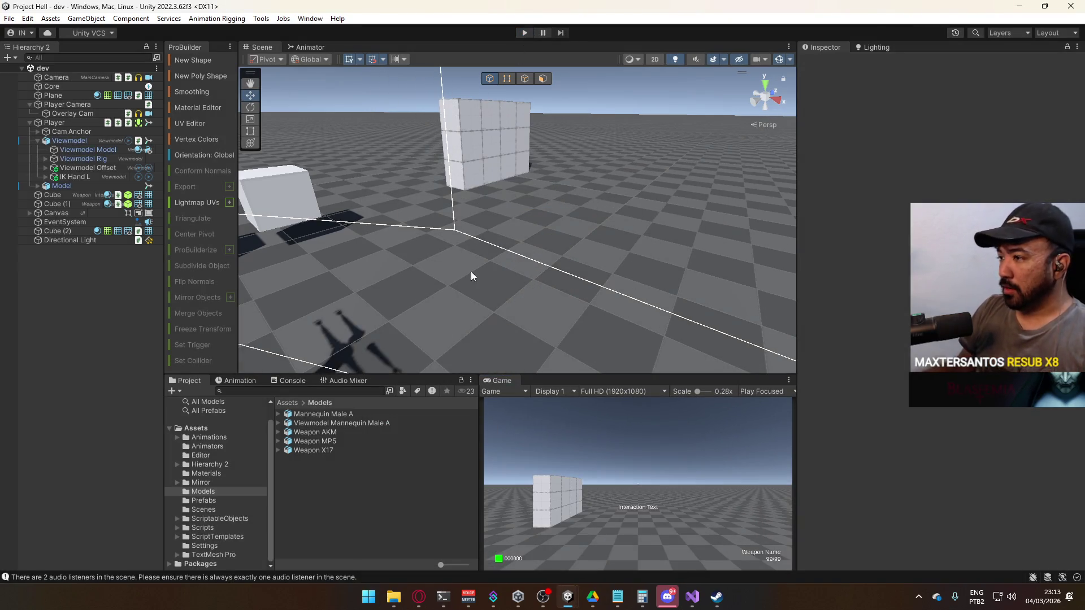
# - Switch to Discord, mute the microphone in the voice call, and minimize it
pyautogui.hotkey('alt', 'Tab')
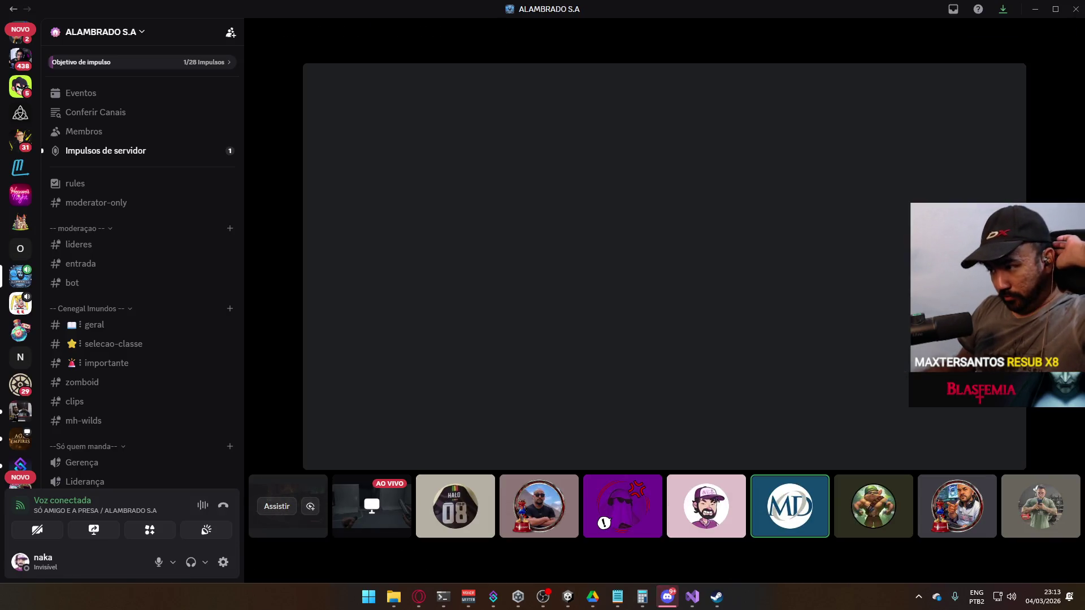
pyautogui.scroll(-5, 164, 390)
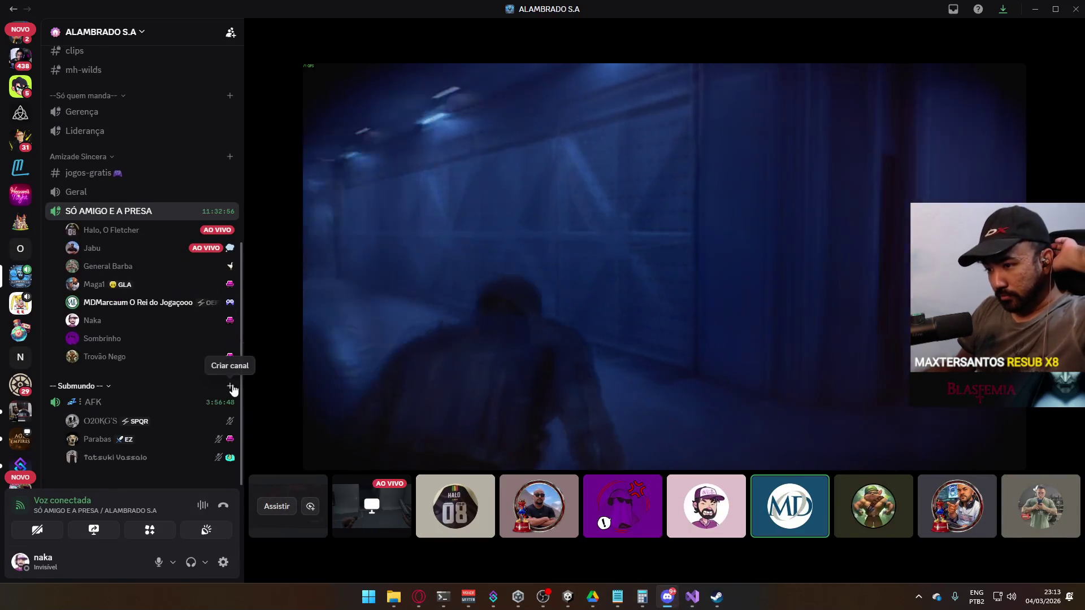
pyautogui.click(158, 563)
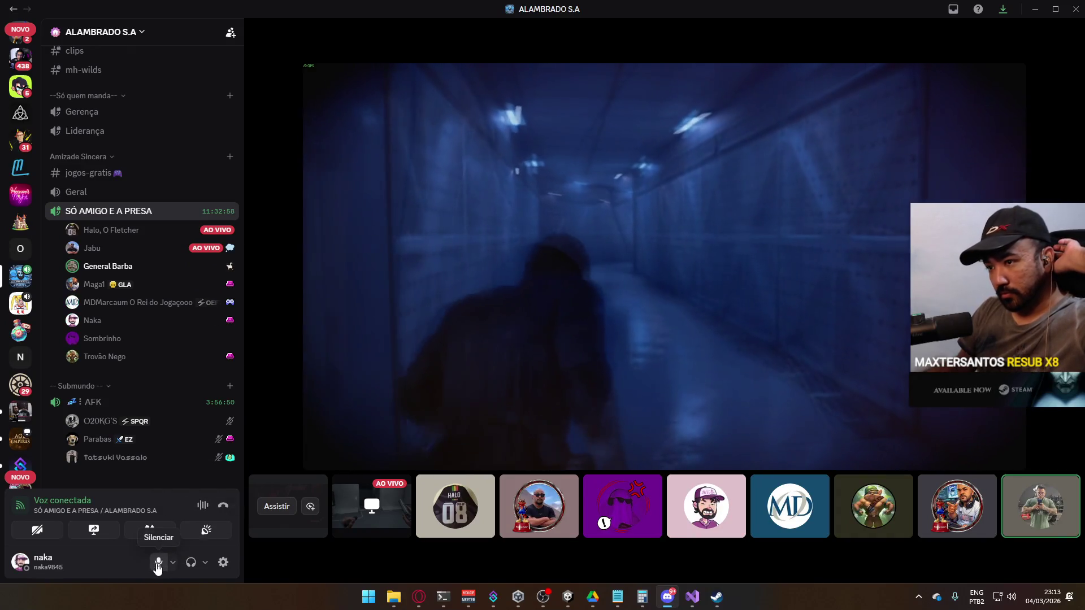
pyautogui.click(1035, 9)
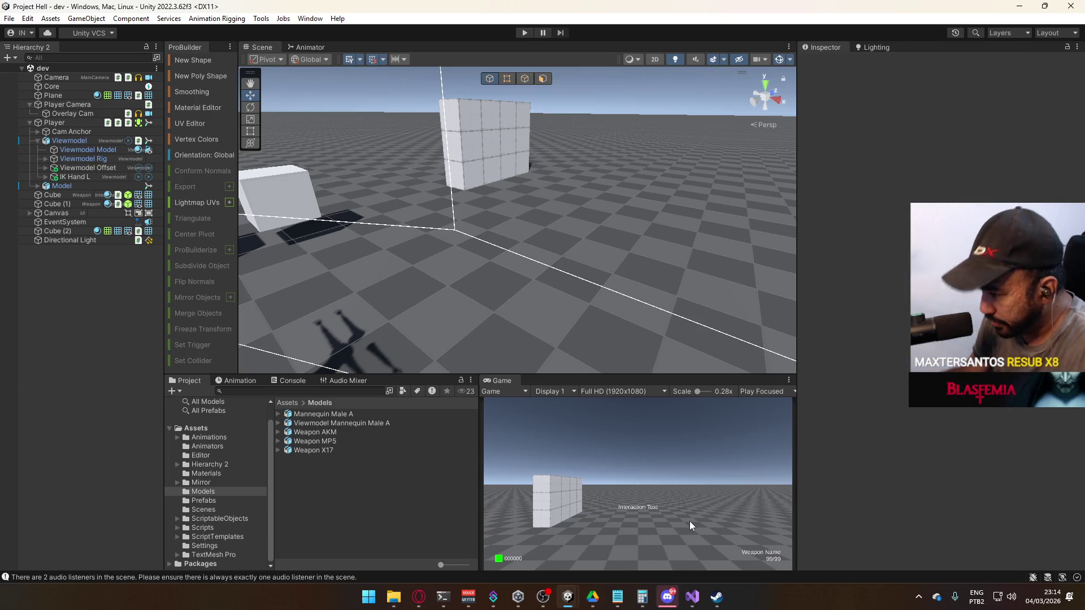
# - Close the Calculator from its taskbar thumbnail and bring Discord to the front
pyautogui.moveTo(646, 606)
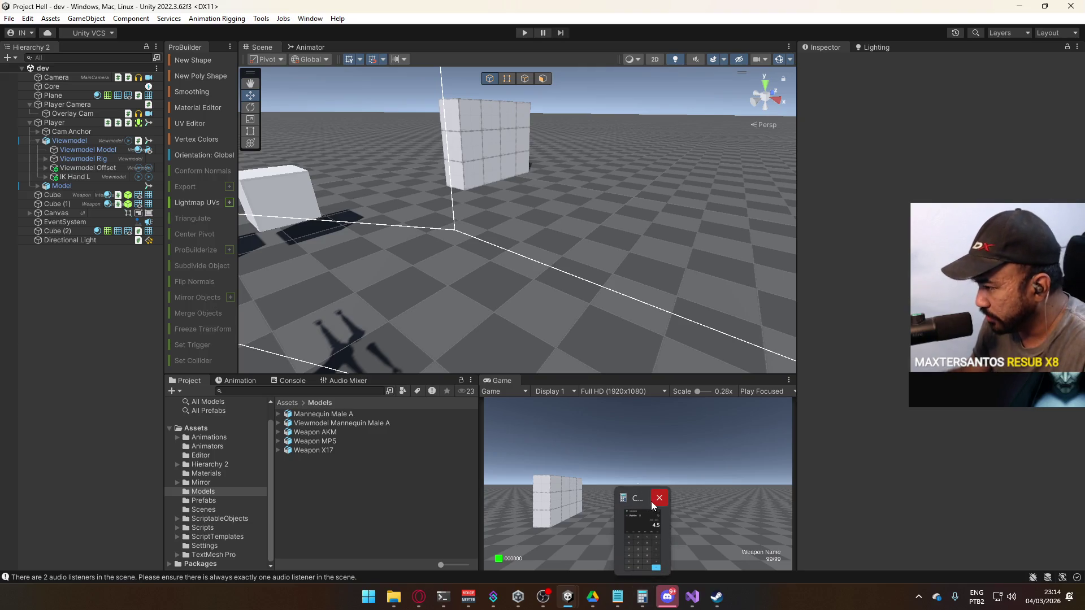
pyautogui.click(657, 502)
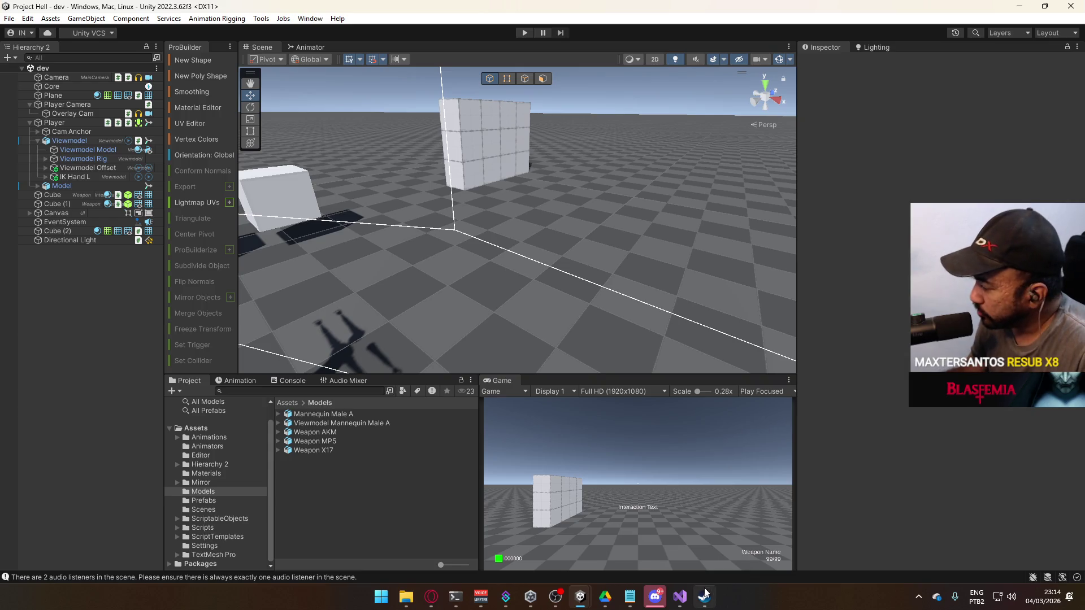
pyautogui.click(660, 600)
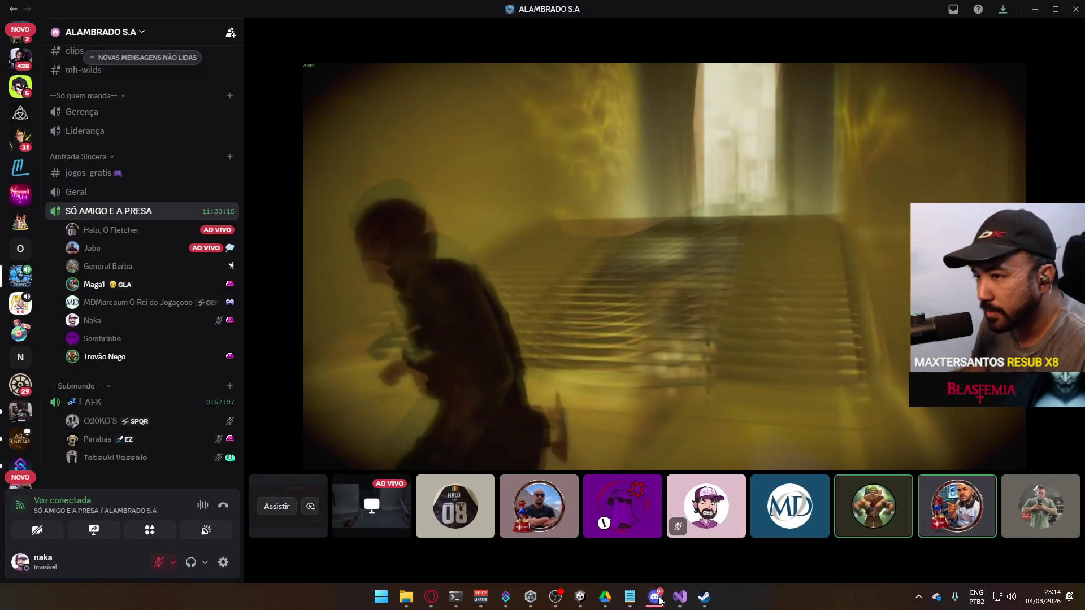
# - Look over the voice channel's live screen share in Discord, then minimize Discord back to Unity
pyautogui.scroll(2, 20, 217)
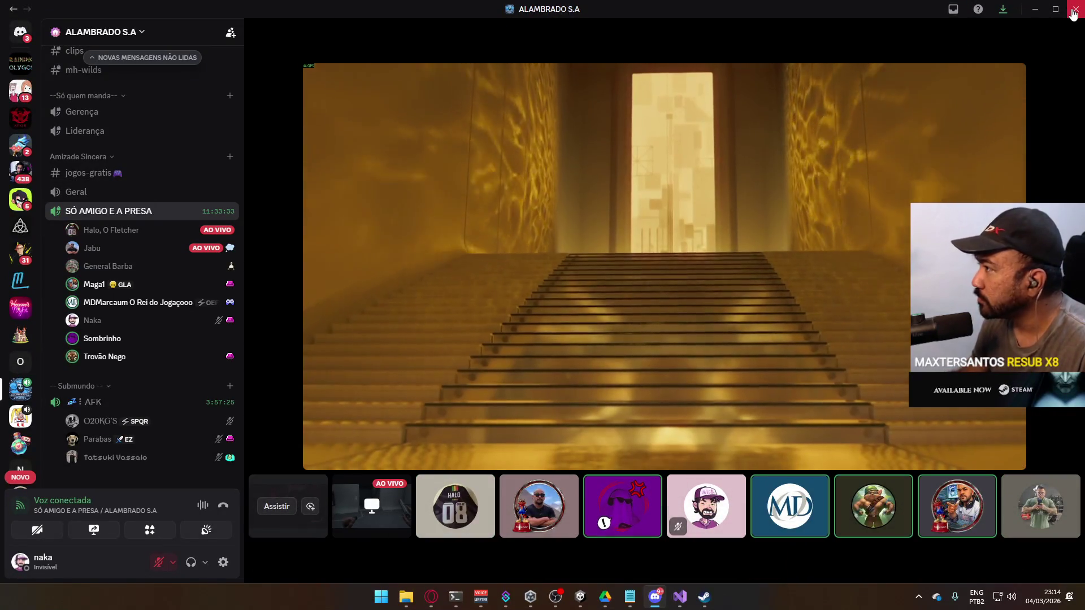
pyautogui.click(1029, 10)
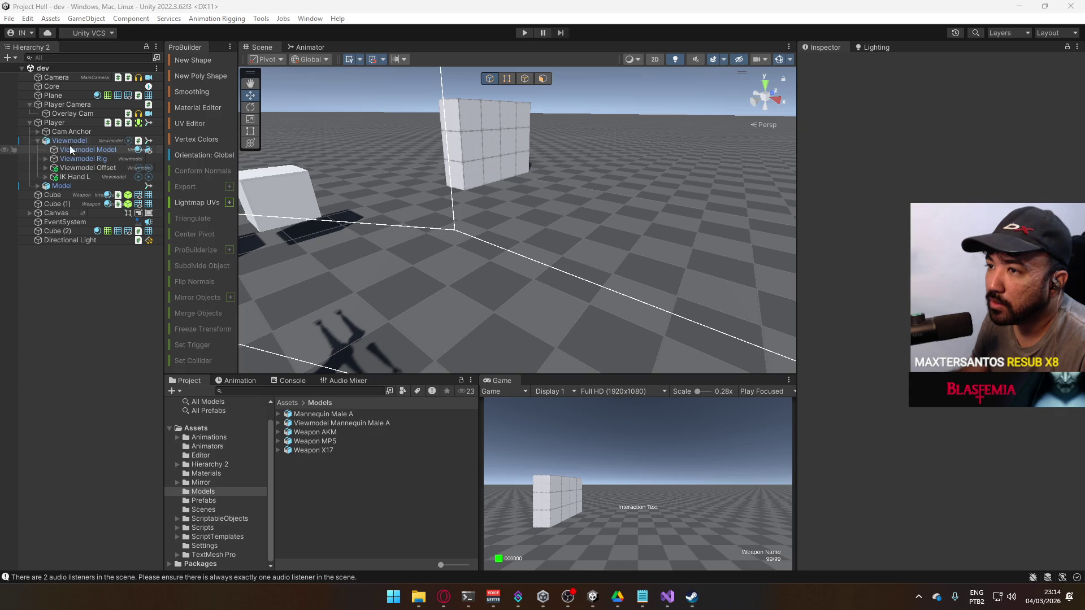
# - Remove the Audio Listener component from Overlay Cam, leaving the volume update mode unchanged
pyautogui.click(73, 114)
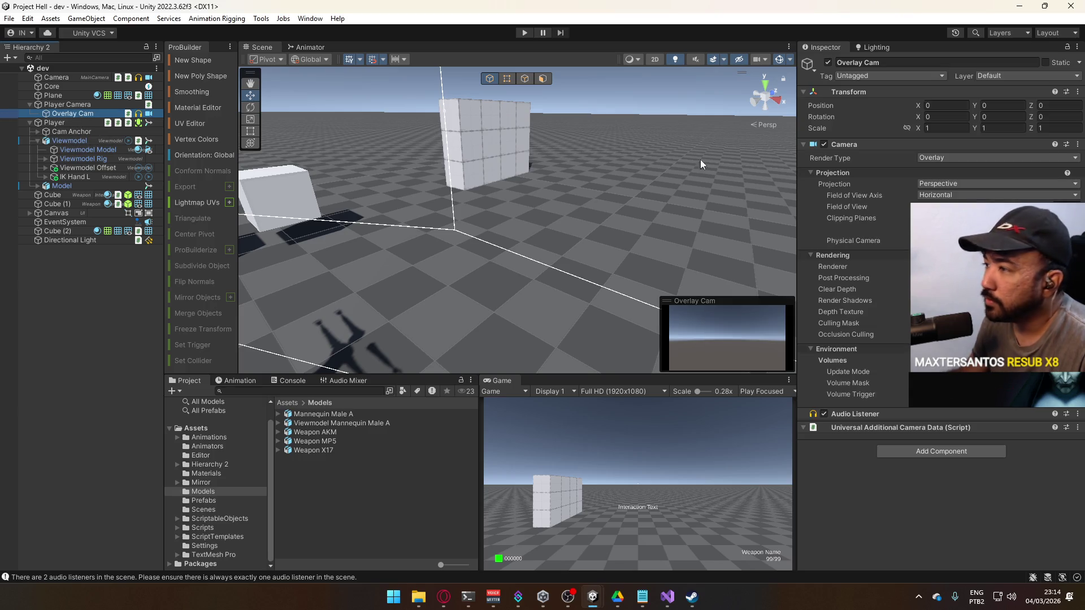
pyautogui.rightClick(870, 411)
pyautogui.click(910, 439)
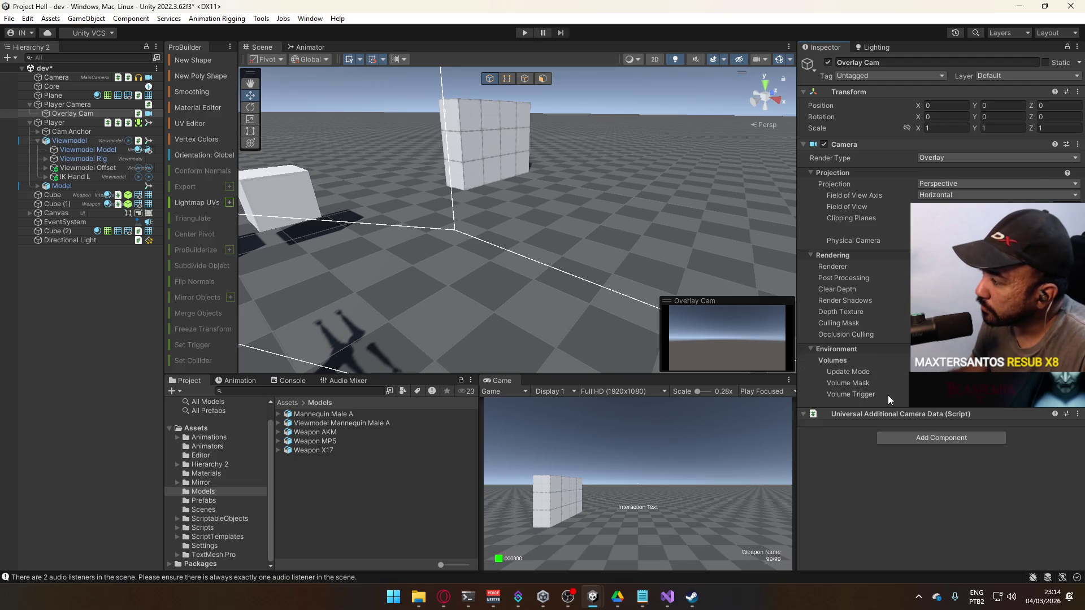
pyautogui.click(994, 371)
pyautogui.click(855, 375)
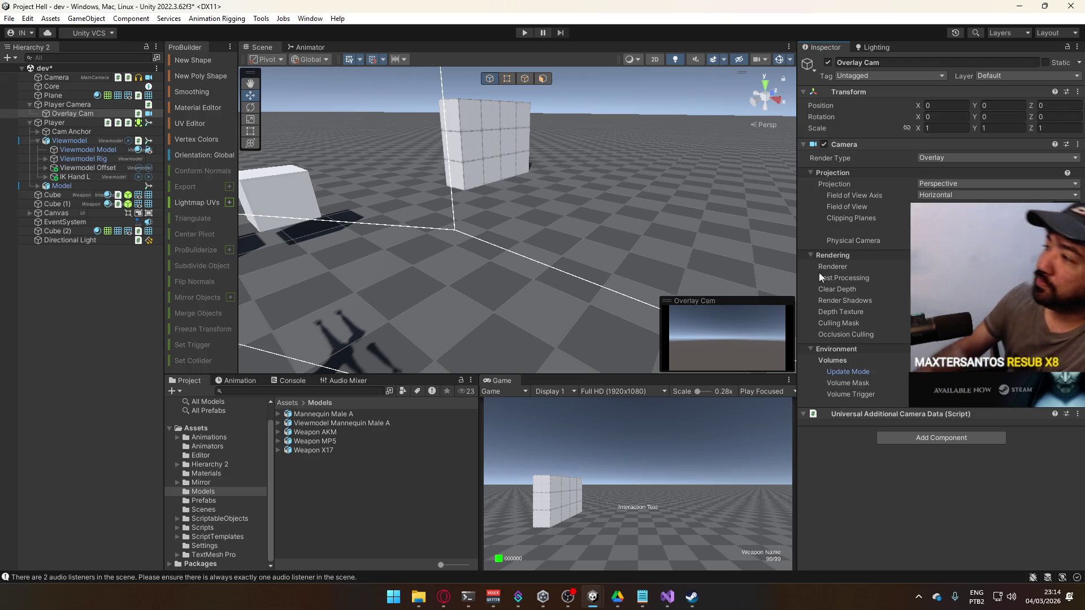
# - Bring up Discord from the system tray, then minimize it back to Unity
pyautogui.moveTo(860, 189)
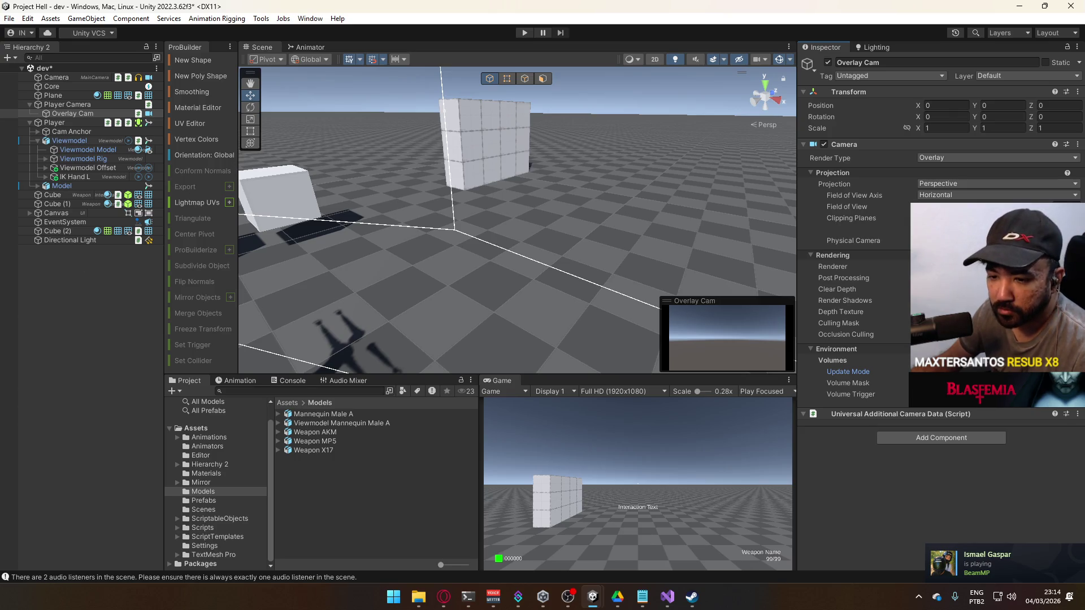
pyautogui.click(918, 594)
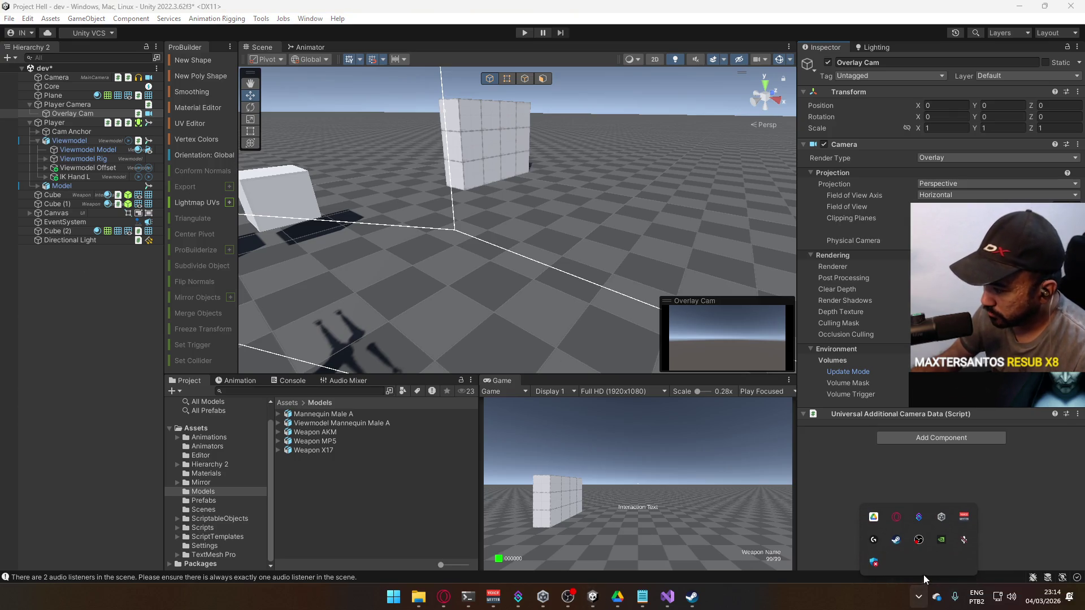
pyautogui.click(960, 539)
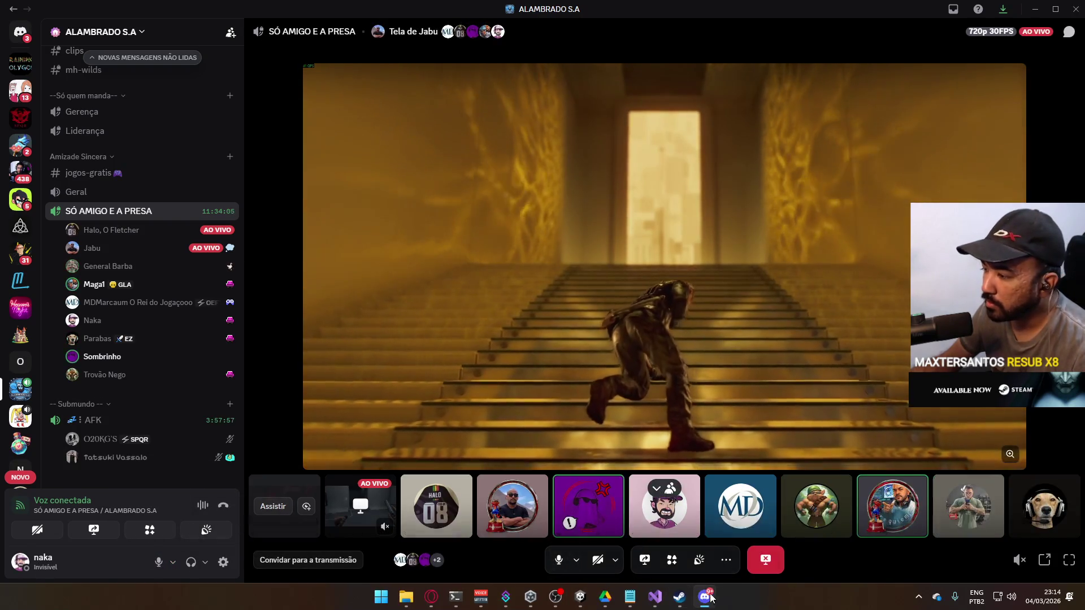
pyautogui.click(705, 596)
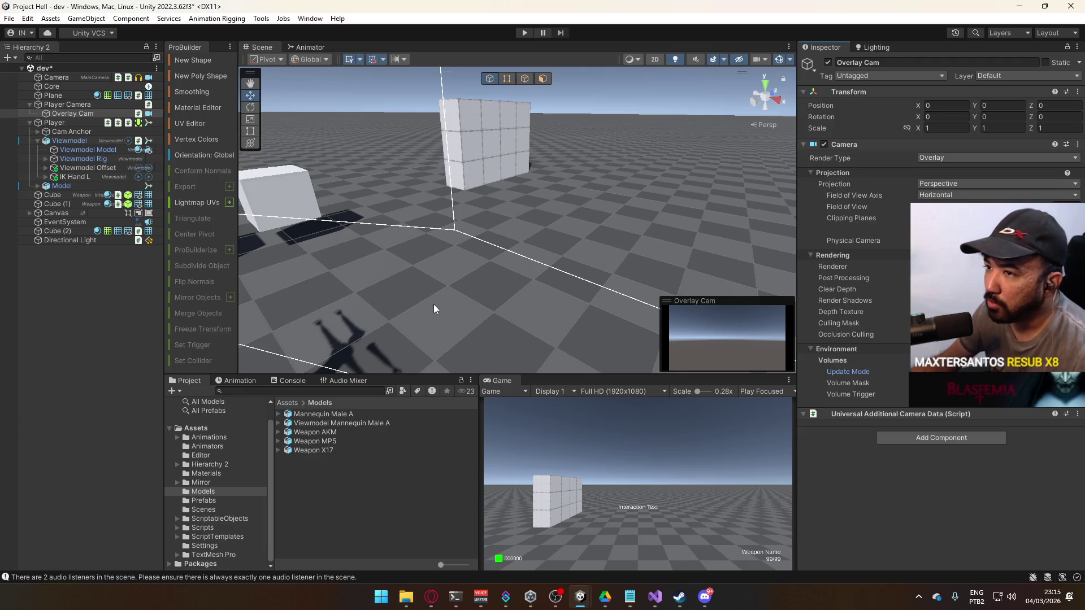
# - Start play mode, equip the AK with key 3, and maximize the Game view
pyautogui.click(526, 33)
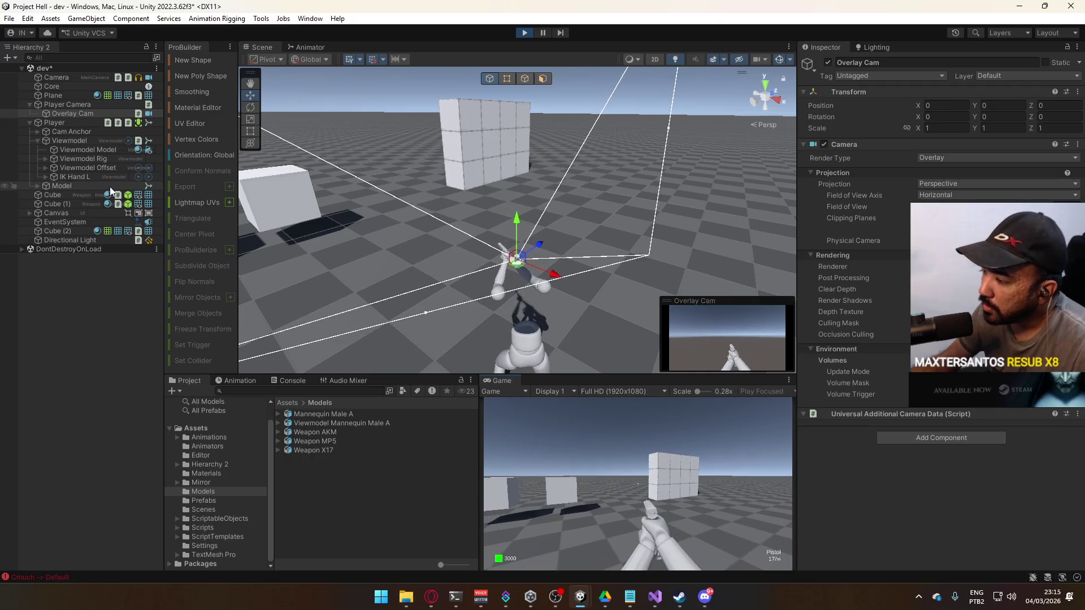
pyautogui.press('super')
pyautogui.press('super')
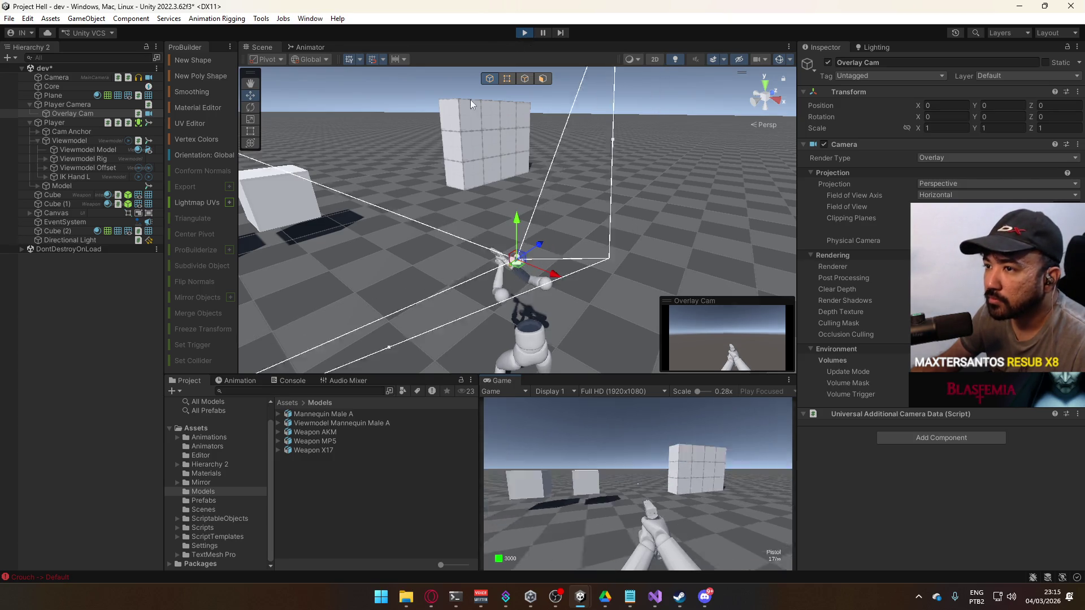
pyautogui.press('w')
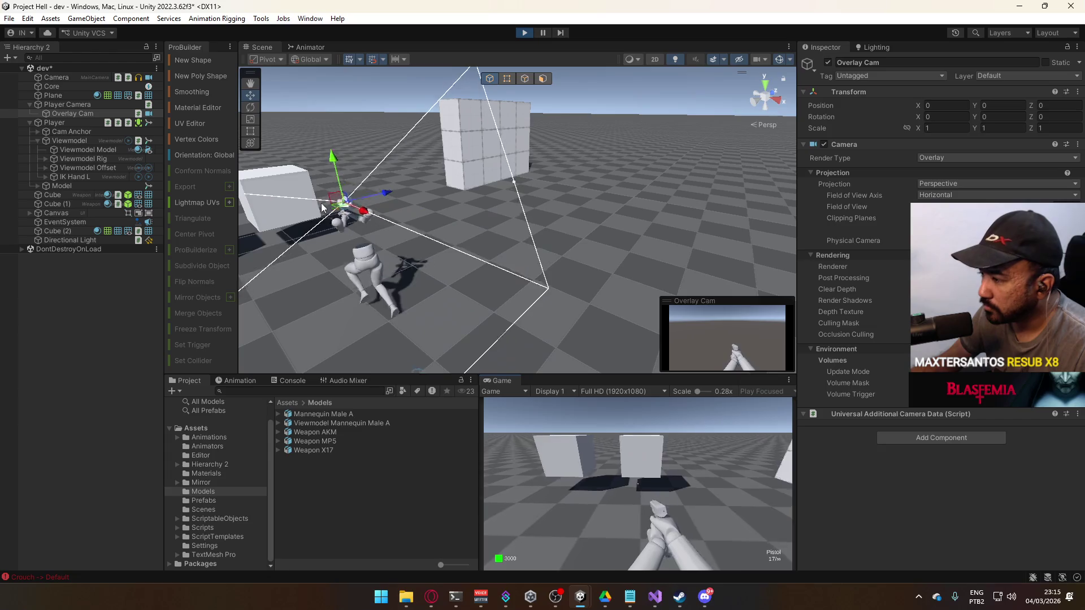
pyautogui.press('3')
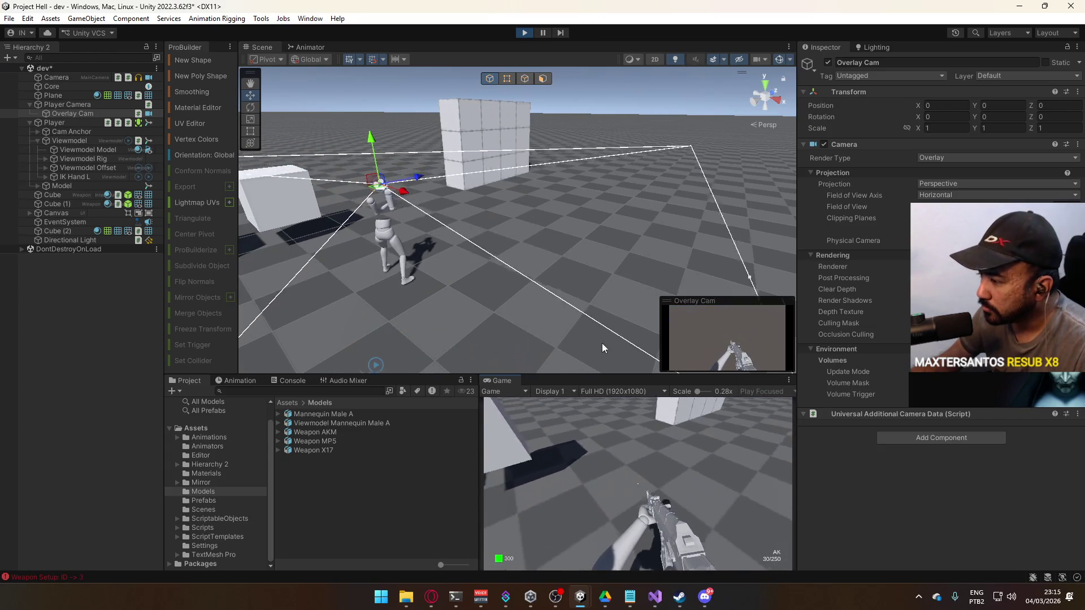
pyautogui.rightClick(507, 386)
pyautogui.click(535, 421)
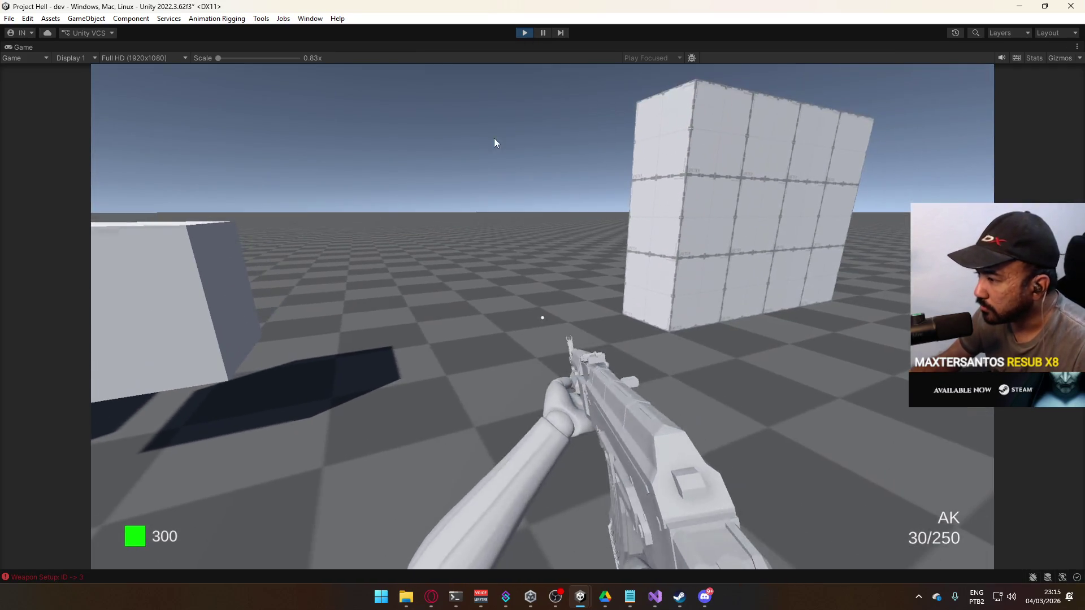
# - Fire several AK shots while turning the view, then stop play mode
pyautogui.press('super')
pyautogui.click(752, 395)
pyautogui.click(661, 286)
pyautogui.click(635, 297)
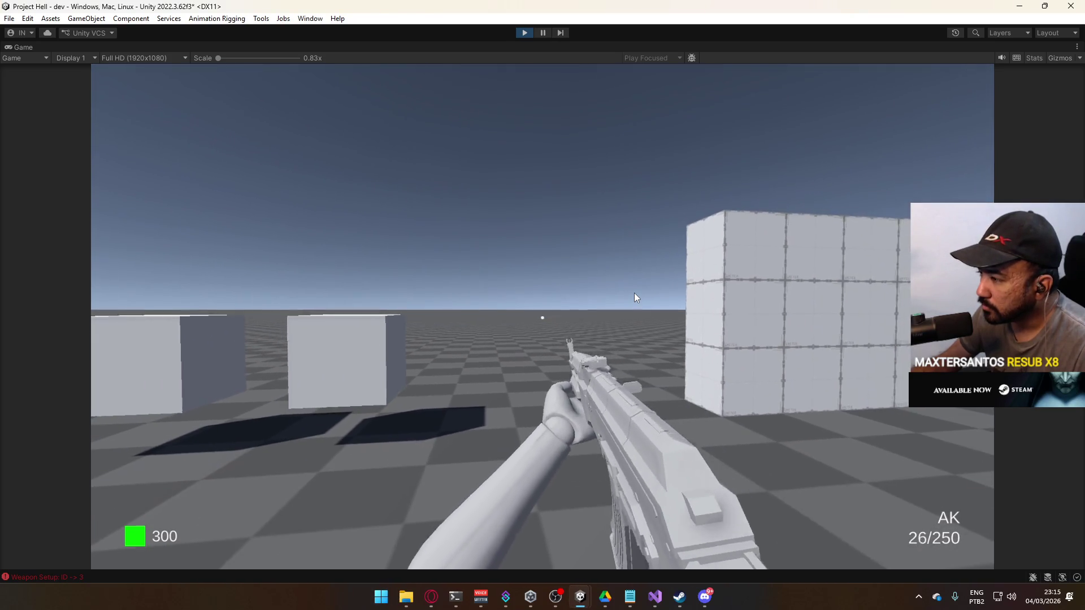
pyautogui.moveTo(634, 298); pyautogui.dragTo(636, 297)
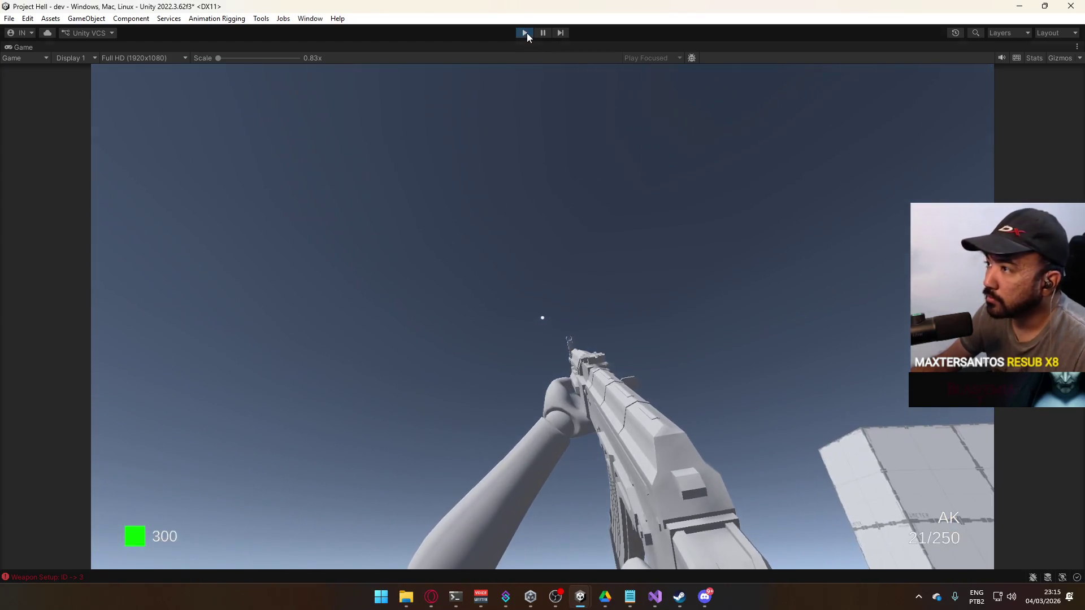
pyautogui.click(524, 32)
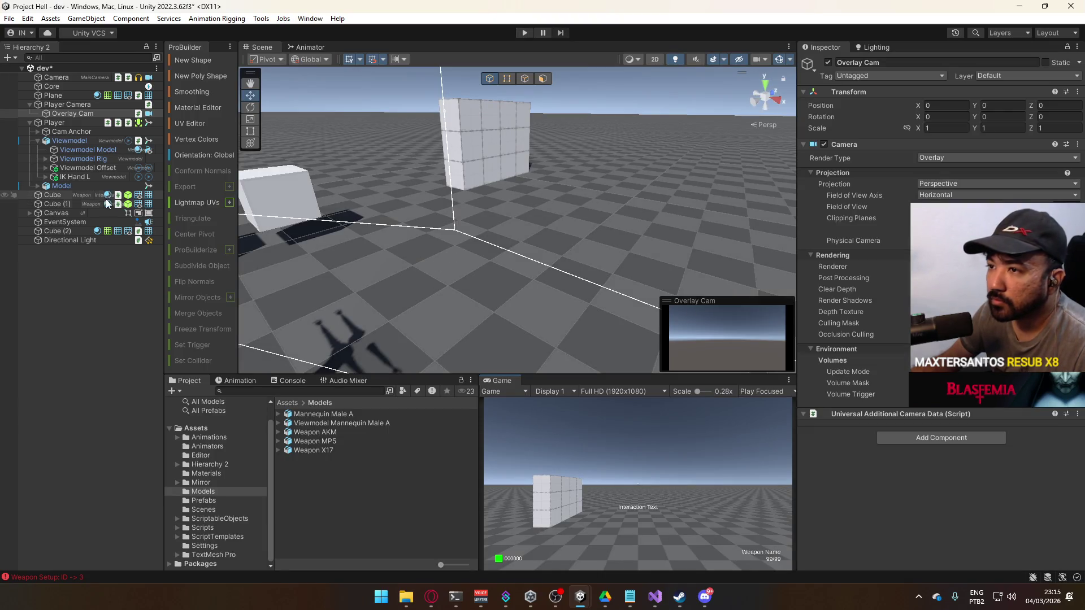
# - In the Weapon AKM prefab's override controller, replace X17@Fire Single with AKM@Fire Single, then exit Prefab Mode
pyautogui.click(218, 501)
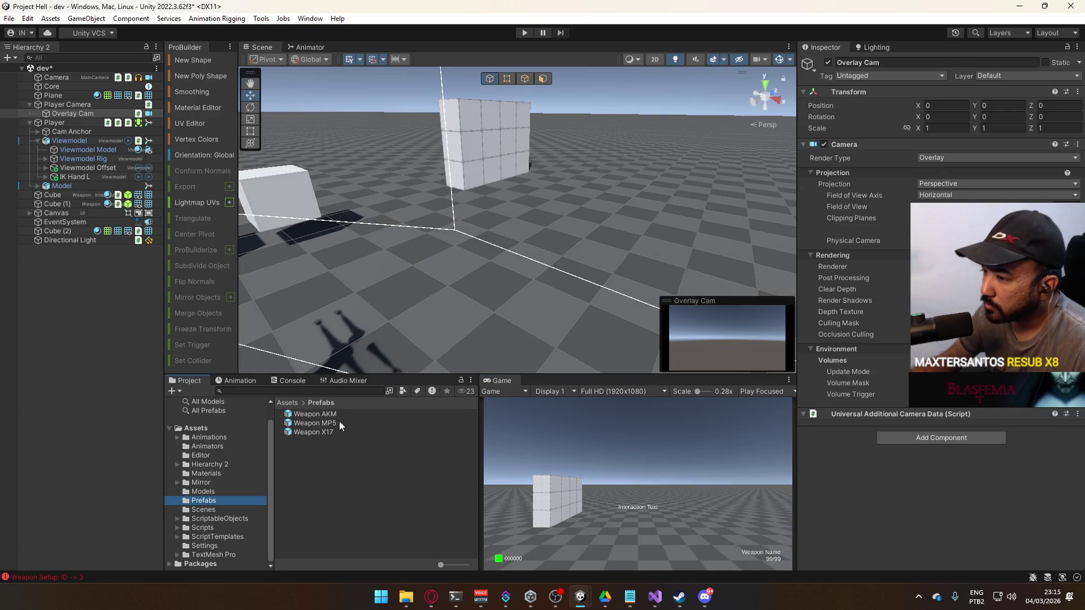
pyautogui.click(345, 414)
pyautogui.doubleClick(345, 414)
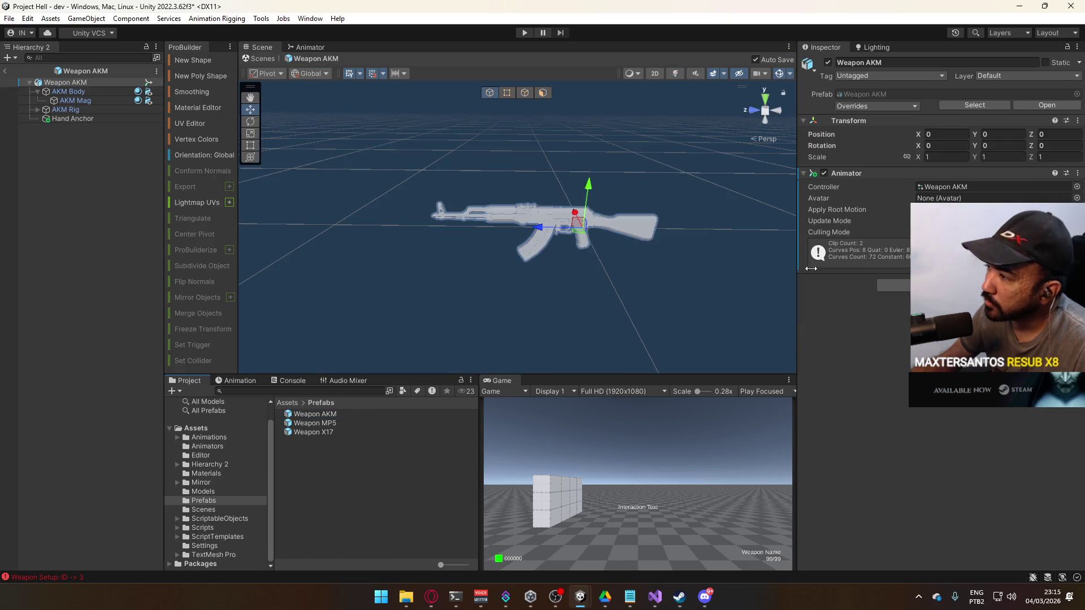
pyautogui.click(936, 185)
pyautogui.click(313, 495)
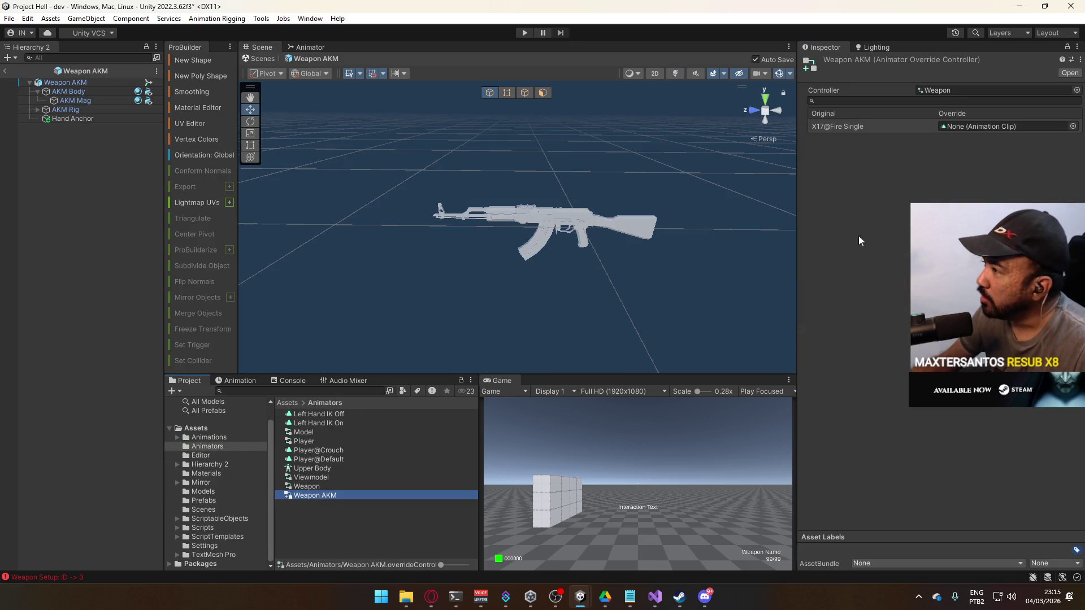
pyautogui.click(1072, 126)
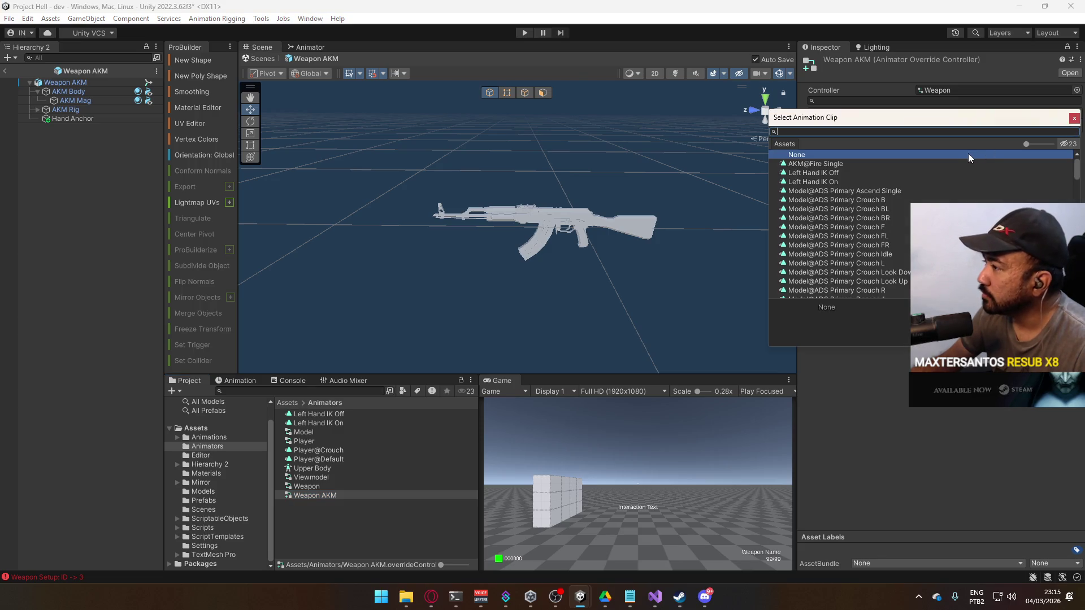
pyautogui.doubleClick(930, 163)
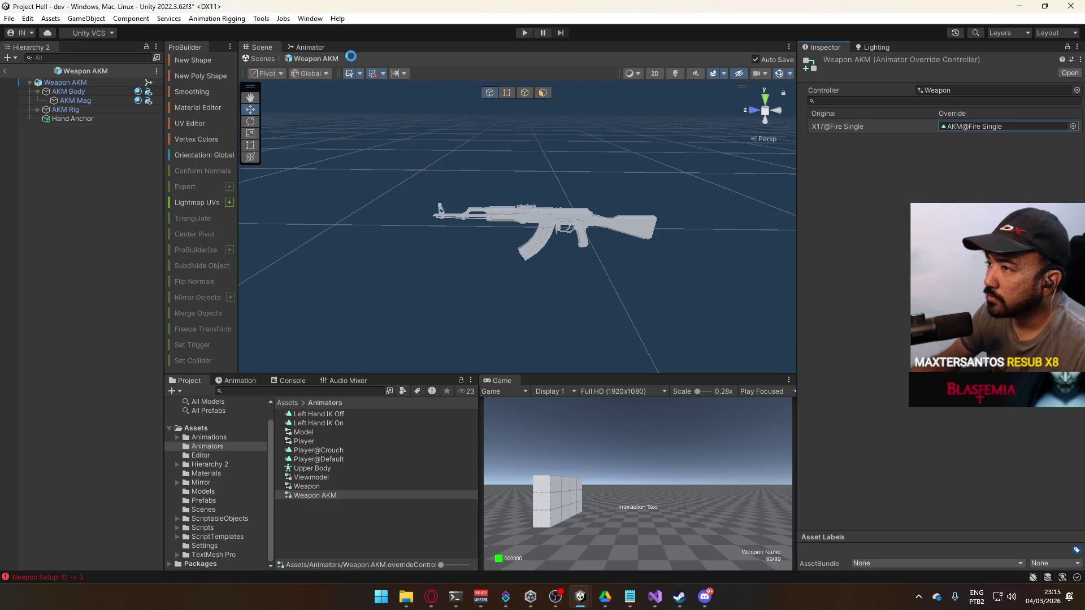
pyautogui.click(5, 70)
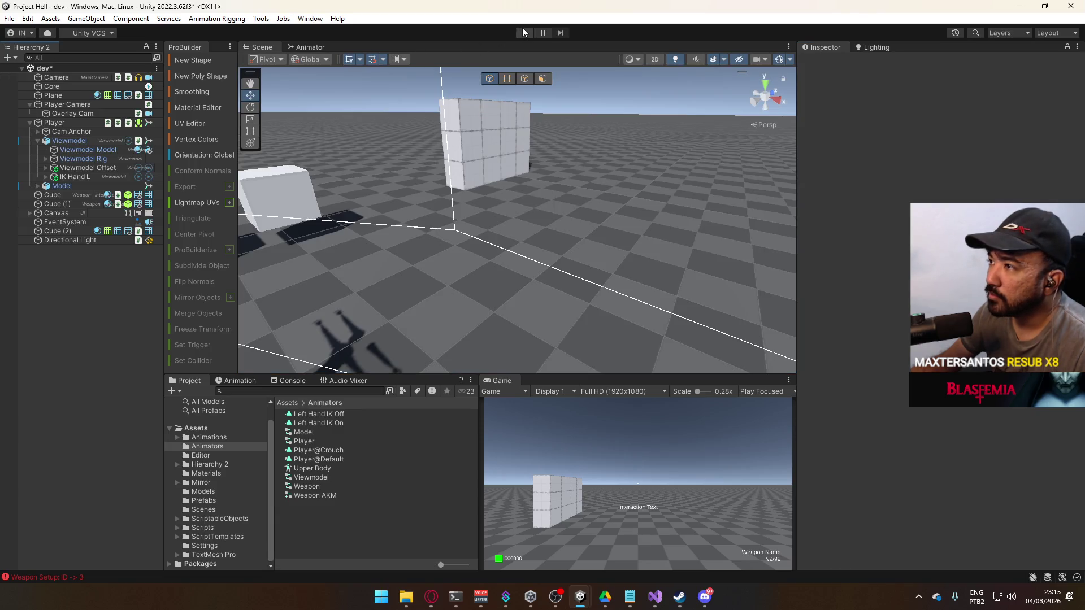
# - Start play mode, fire the AK a couple of times, and maximize the Game view
pyautogui.click(526, 32)
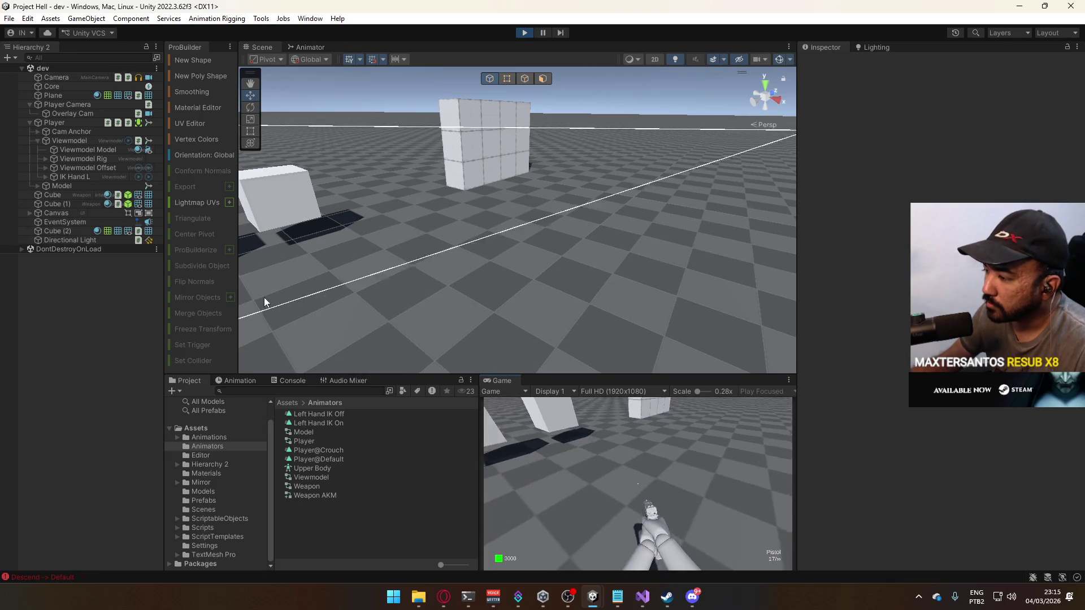
pyautogui.press('super')
pyautogui.click(684, 464)
pyautogui.click(682, 464)
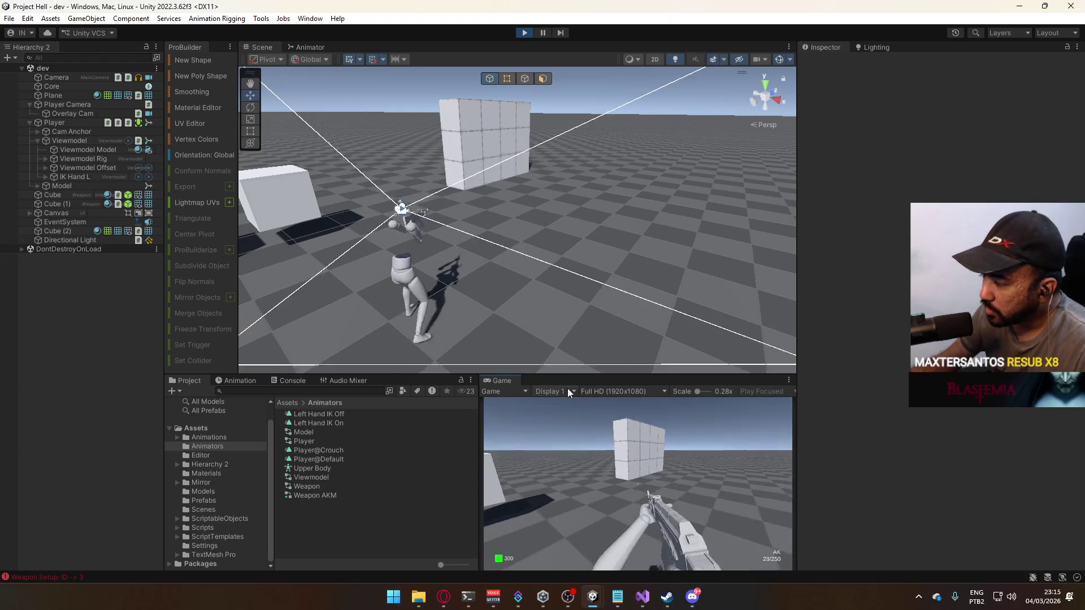
pyautogui.rightClick(500, 381)
pyautogui.click(547, 418)
# - Fire the AK at the wall until the magazine empties, reload, then stop play mode
pyautogui.click(547, 418)
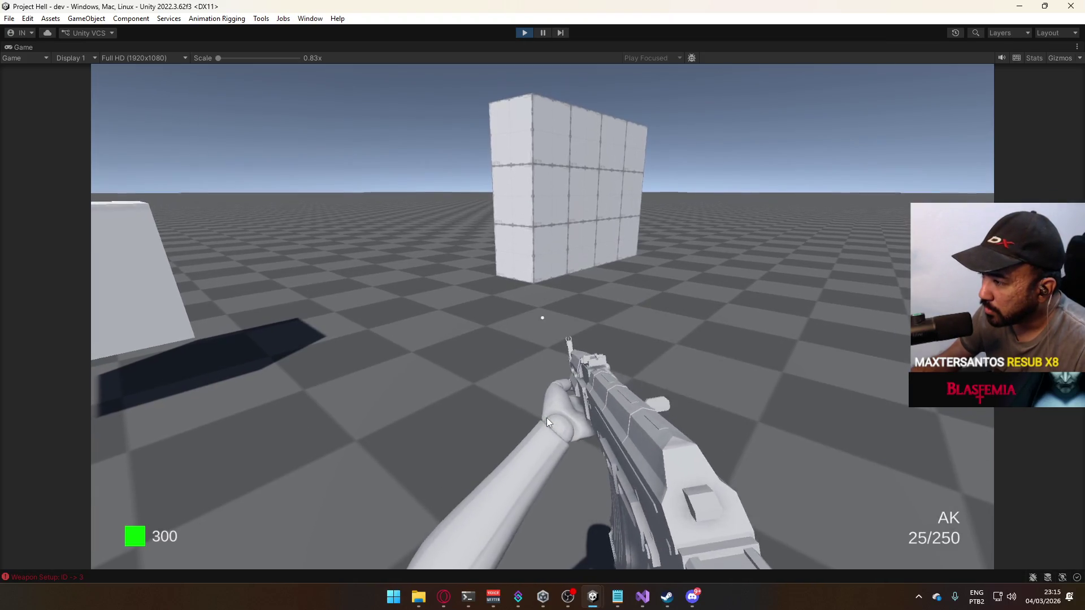
pyautogui.click(547, 418)
pyautogui.click(546, 412)
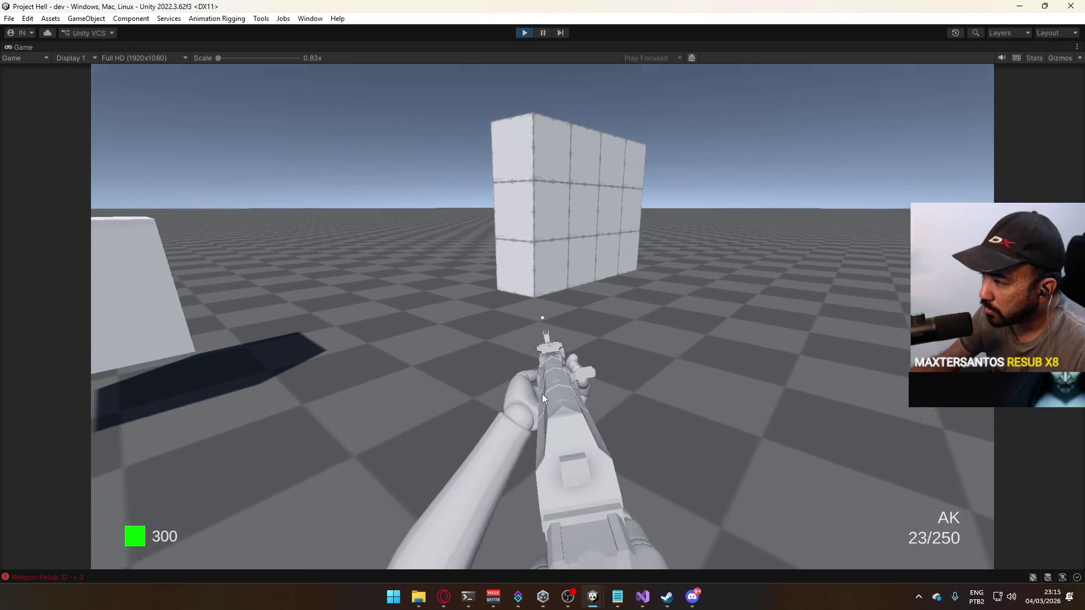
pyautogui.moveTo(532, 298)
pyautogui.mouseDown()
pyautogui.moveTo(530, 312)
pyautogui.moveTo(489, 330)
pyautogui.moveTo(432, 334)
pyautogui.mouseUp()
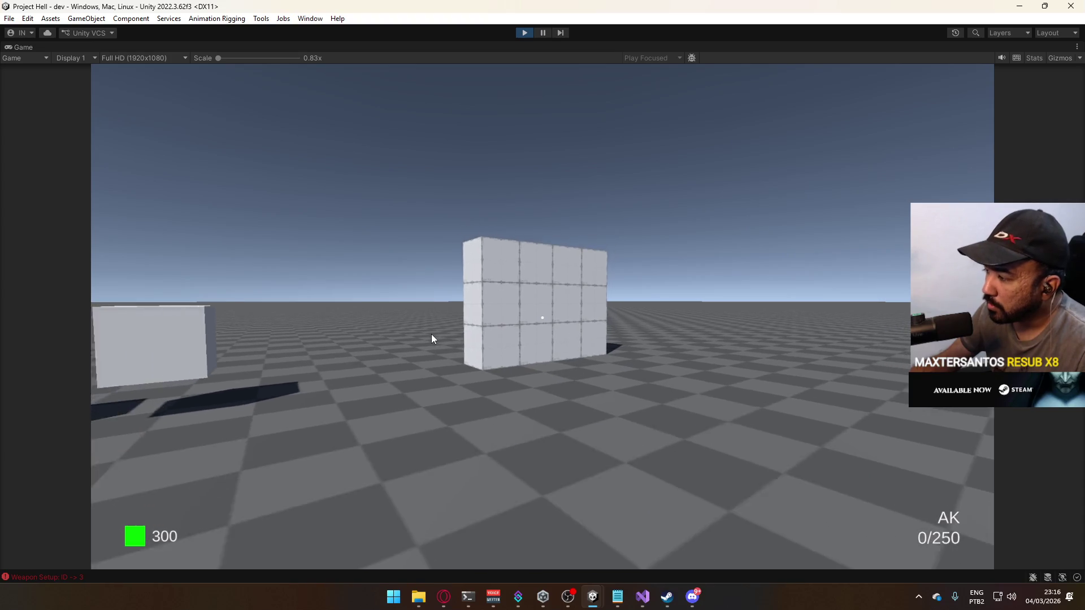
pyautogui.press('a')
pyautogui.press('d')
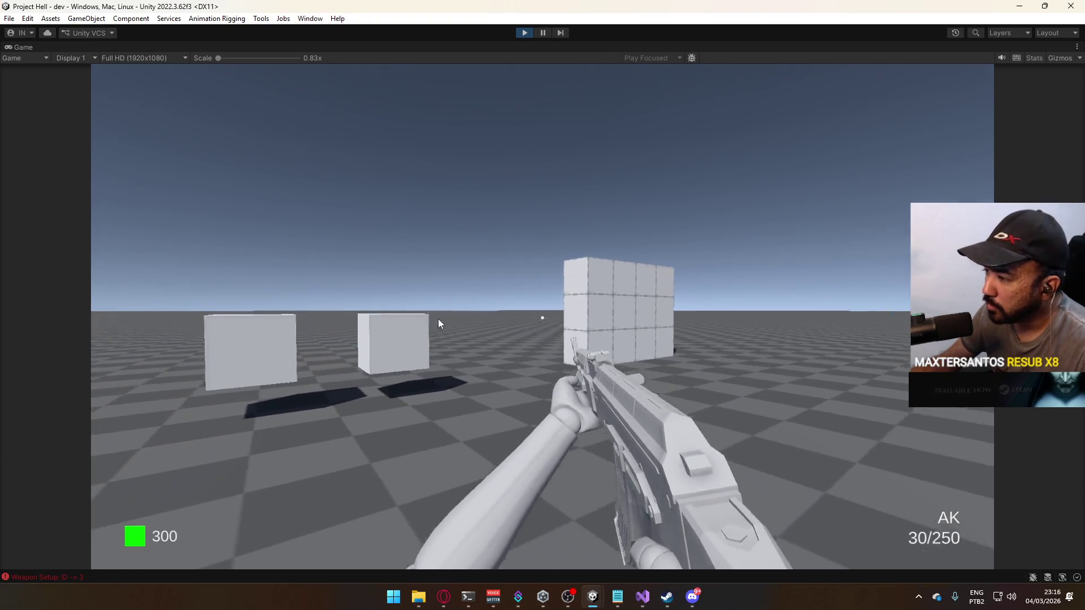
pyautogui.click(523, 32)
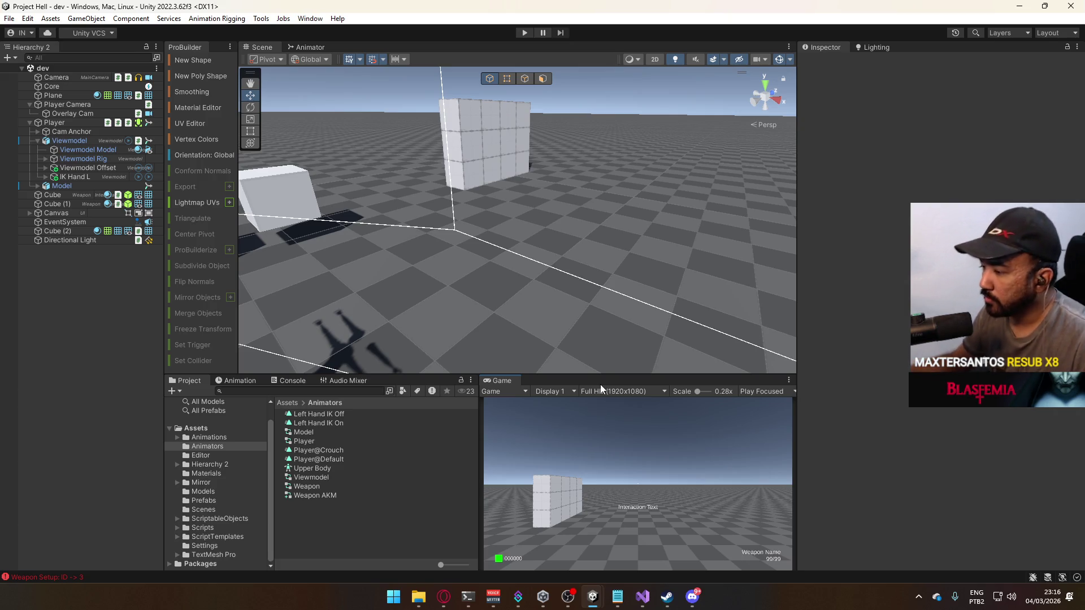
pyautogui.click(666, 596)
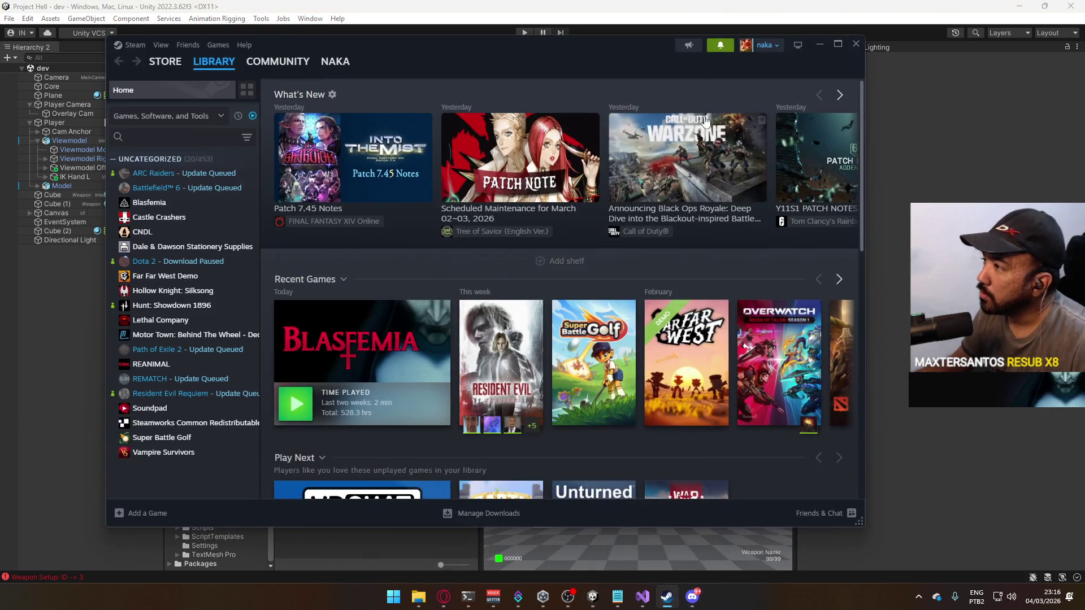
pyautogui.click(720, 46)
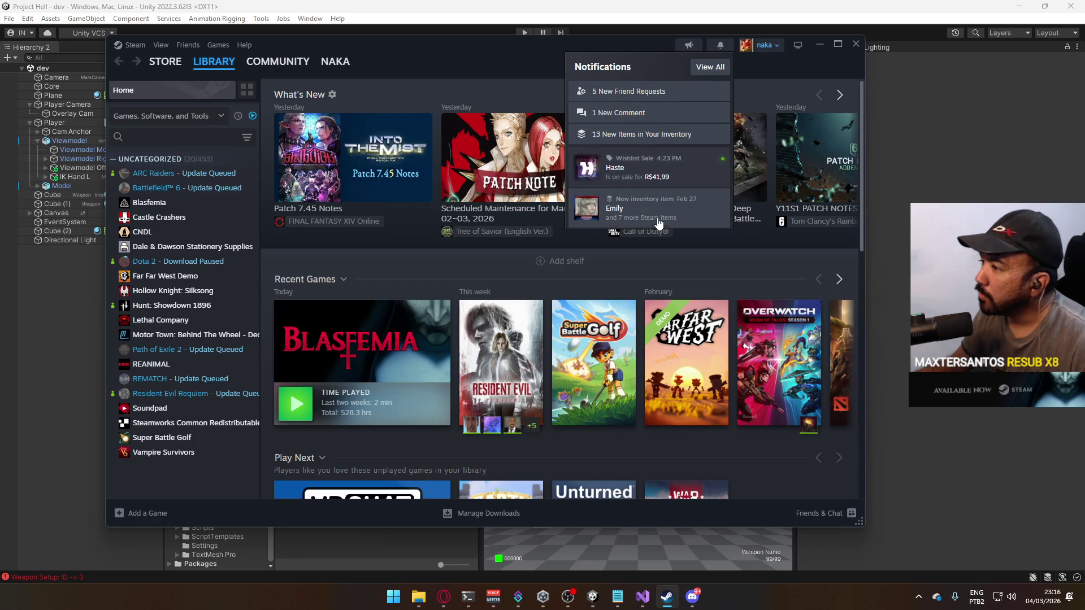
pyautogui.click(703, 67)
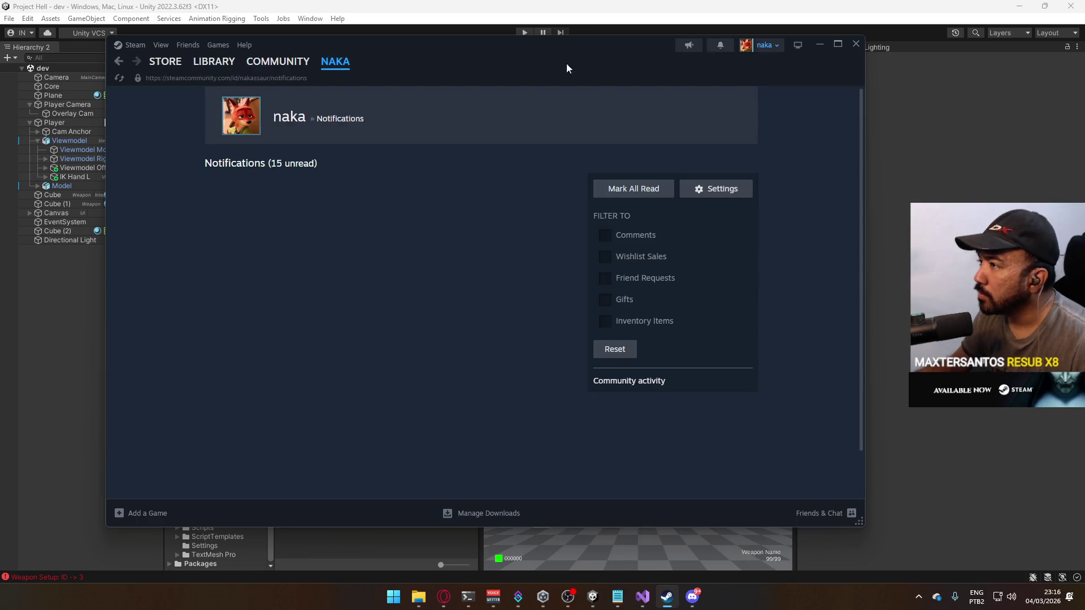
pyautogui.moveTo(225, 67)
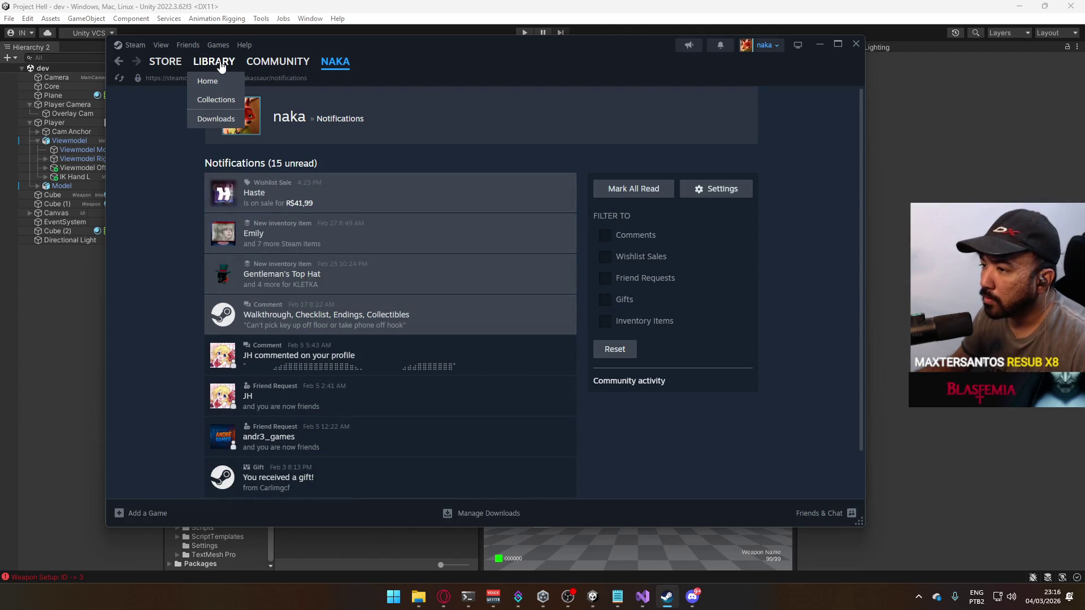
pyautogui.click(220, 66)
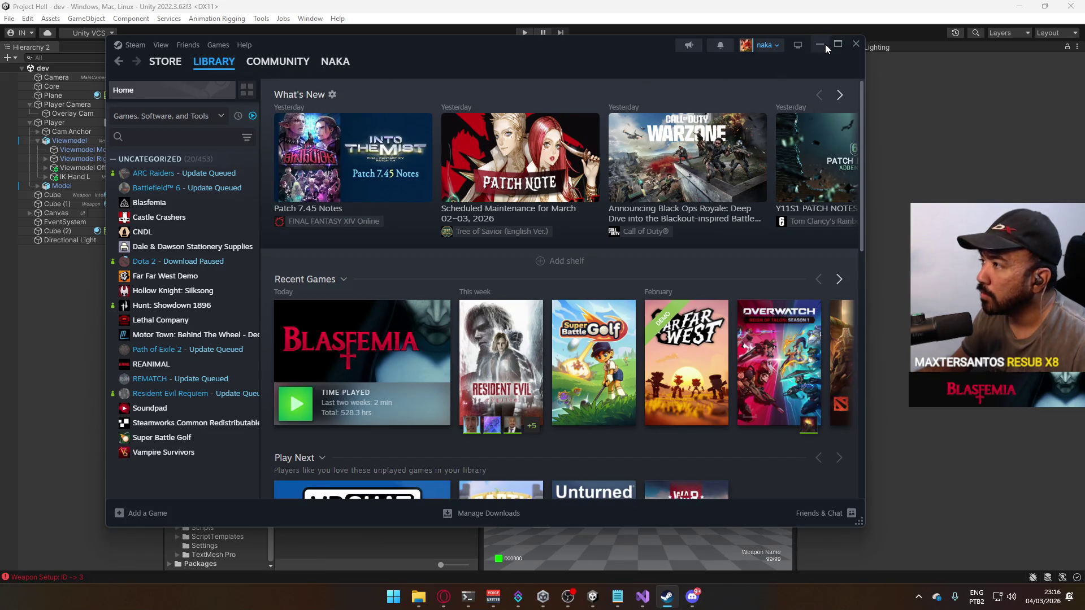
pyautogui.click(825, 45)
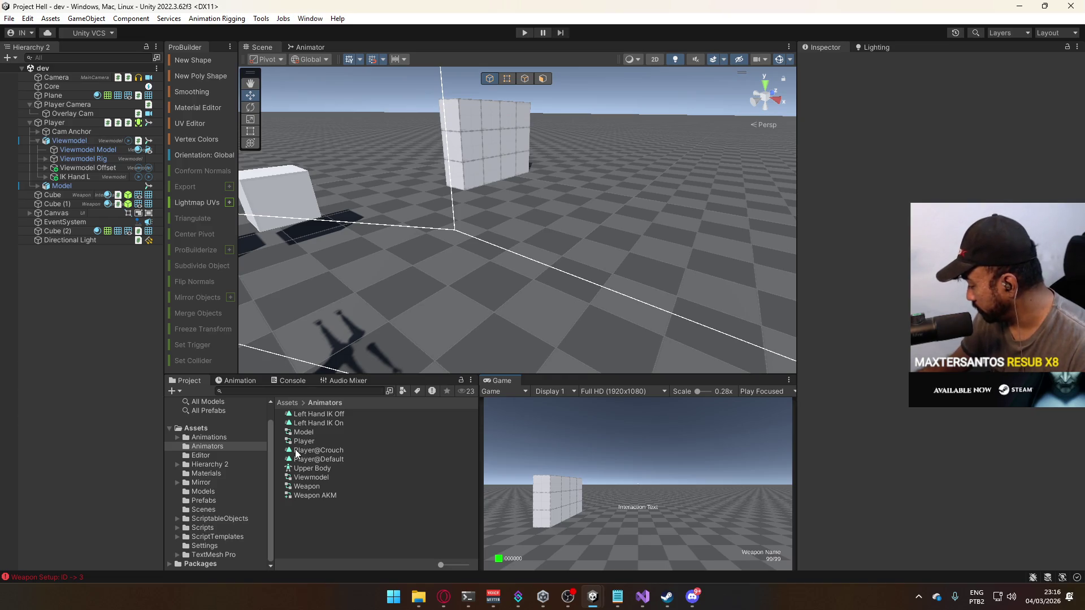
# - In the Animator, check the weapon's Reload and Base layers, then show the Viewmodel's controller
pyautogui.moveTo(395, 237); pyautogui.dragTo(275, 218)
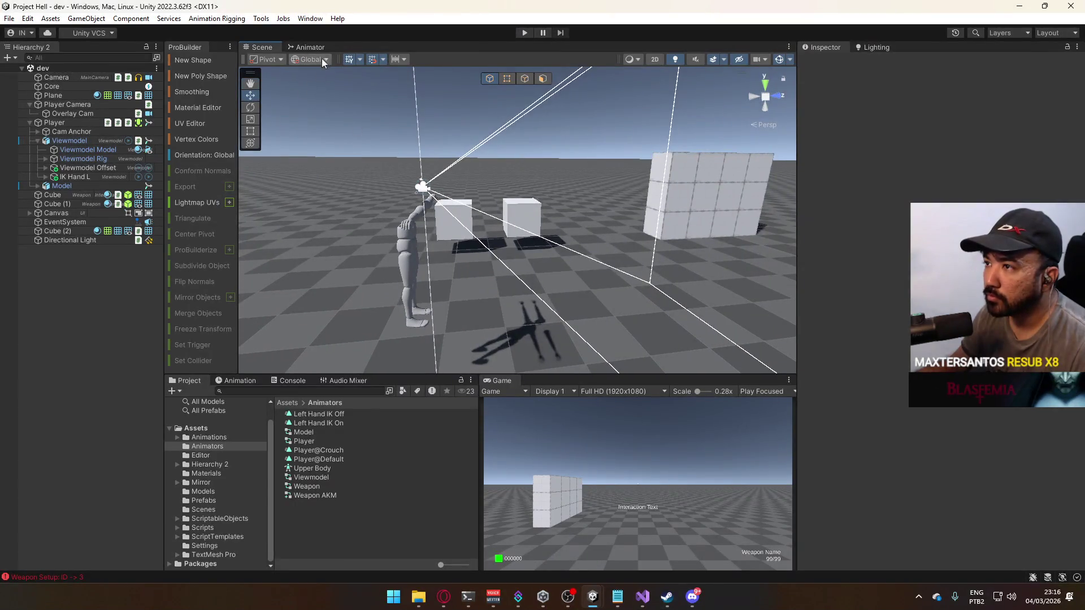
pyautogui.click(315, 48)
pyautogui.click(287, 108)
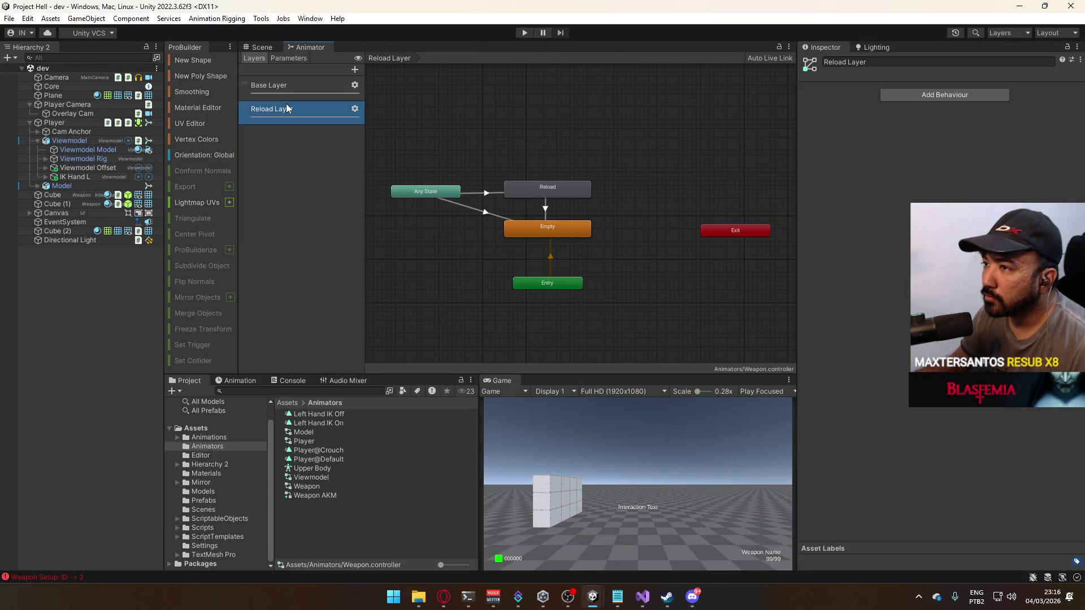
pyautogui.click(300, 84)
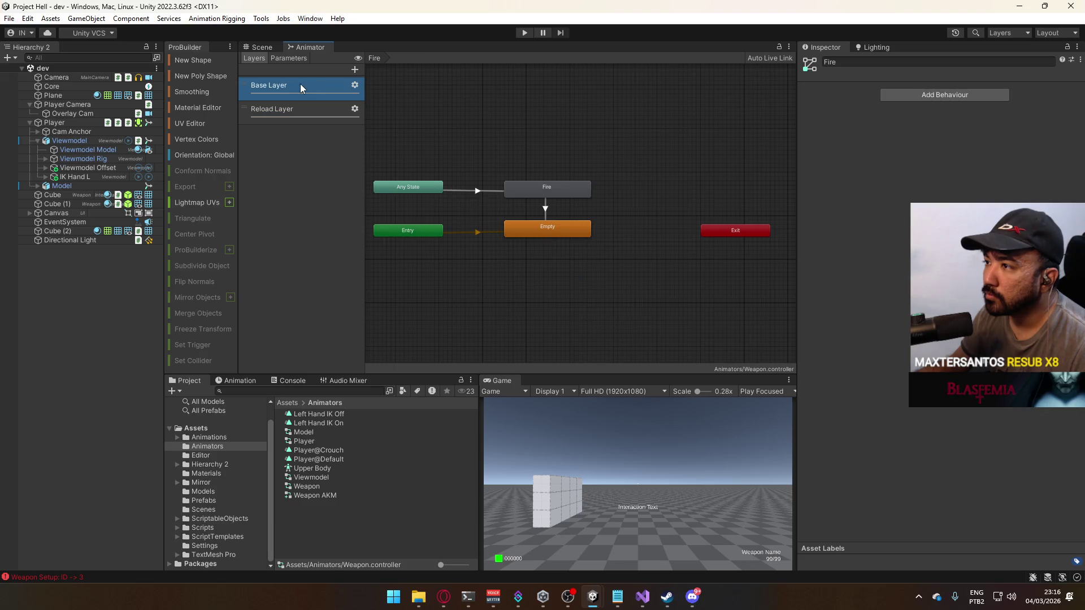
pyautogui.click(86, 149)
pyautogui.click(85, 141)
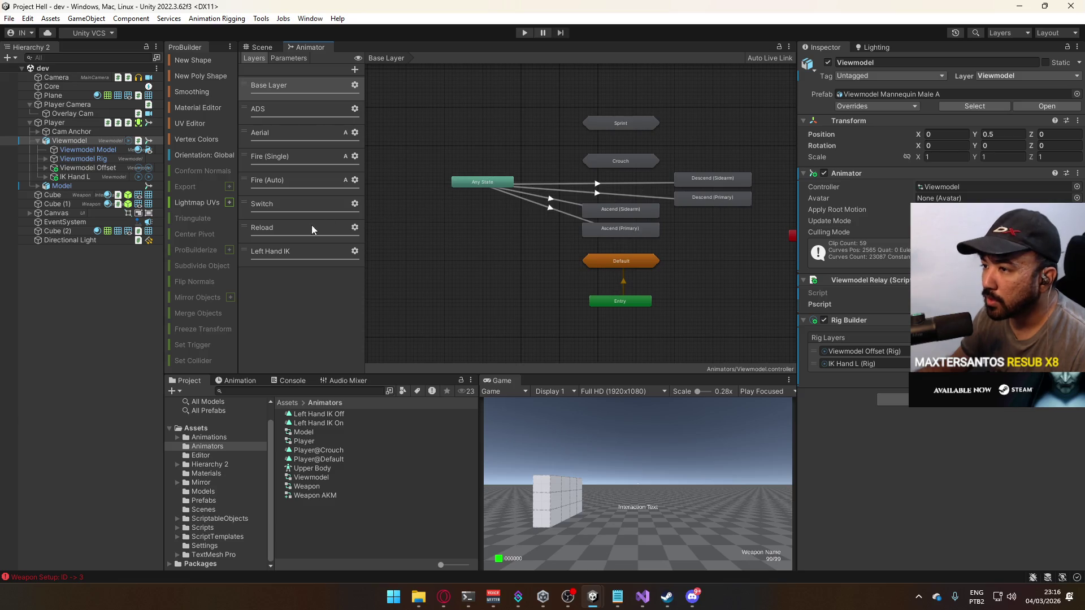
# - Open the Fire (Auto) layer, inspect the Fire Start state and parameter list, then switch to Opera
pyautogui.click(300, 180)
pyautogui.scroll(3, 642, 214)
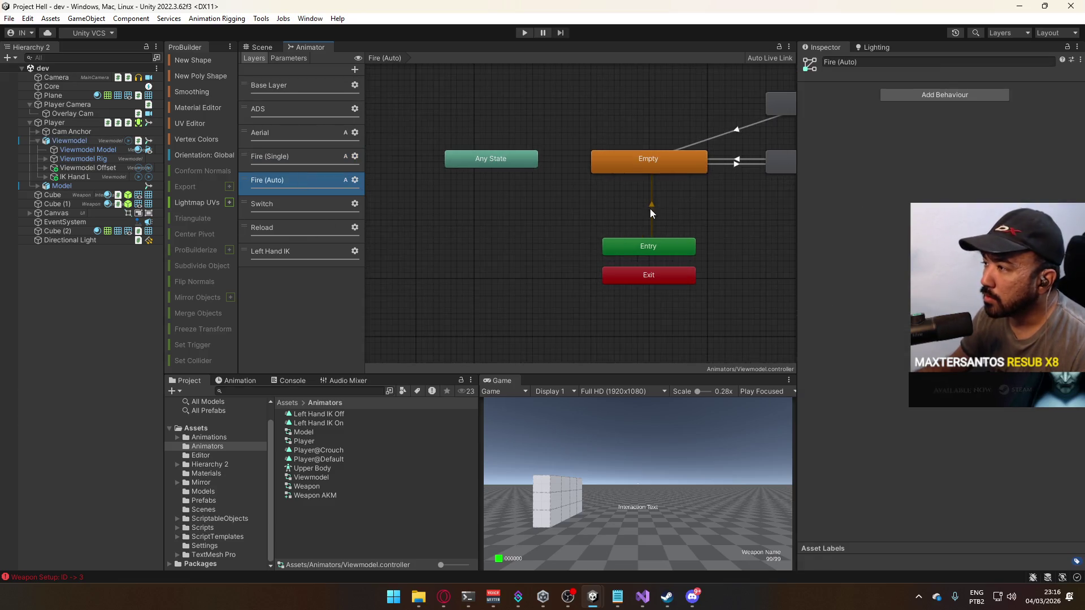
pyautogui.moveTo(546, 252); pyautogui.dragTo(446, 256)
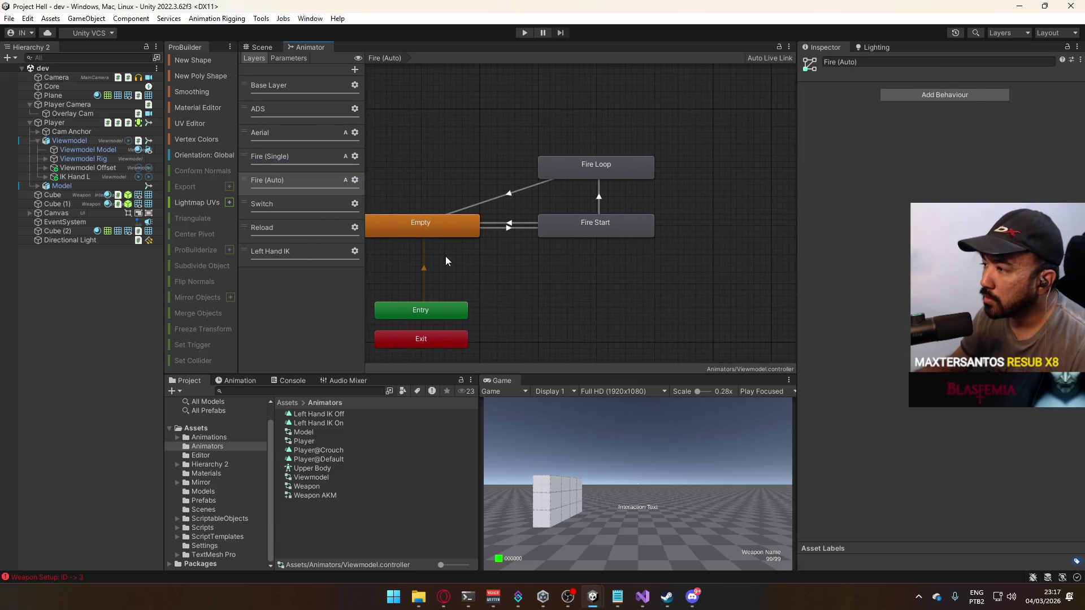
pyautogui.click(609, 224)
pyautogui.click(301, 57)
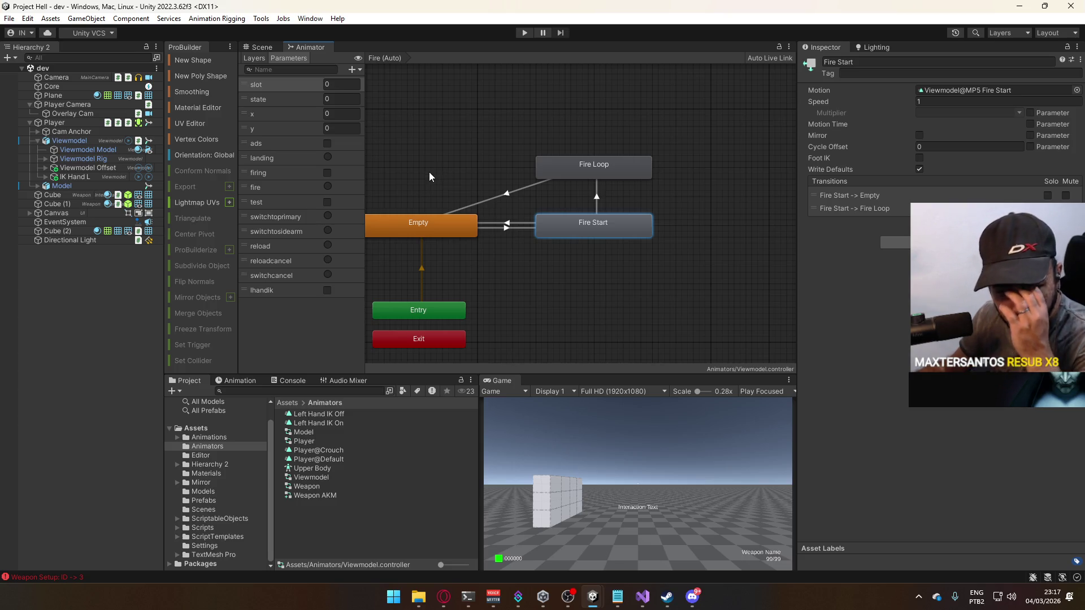
pyautogui.click(444, 597)
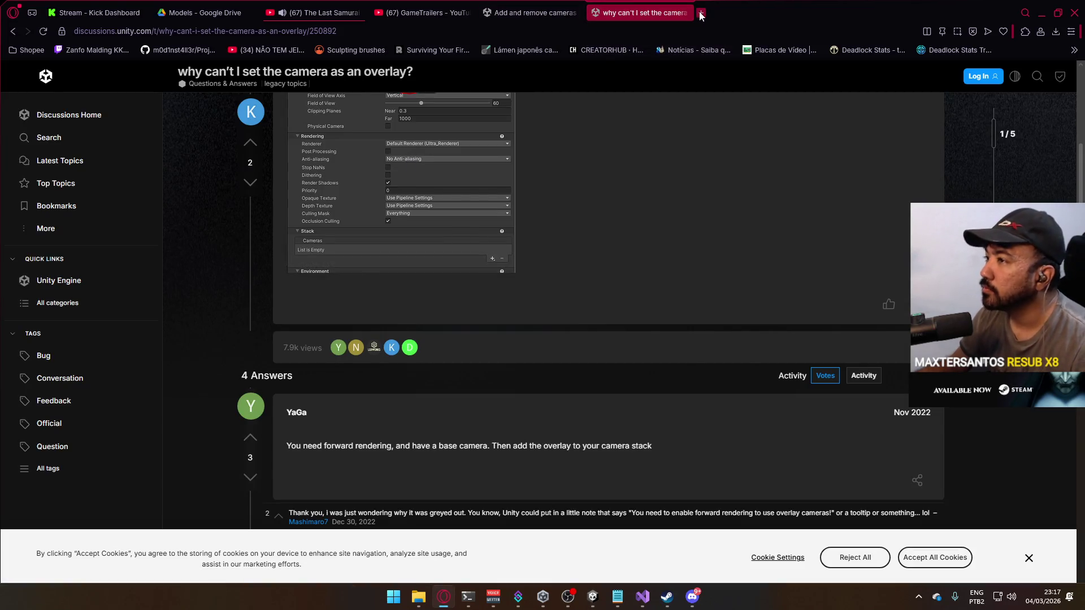
# - Close the camera discussion tabs and load steamdb.info in a new tab
pyautogui.click(701, 12)
pyautogui.click(682, 13)
pyautogui.click(577, 12)
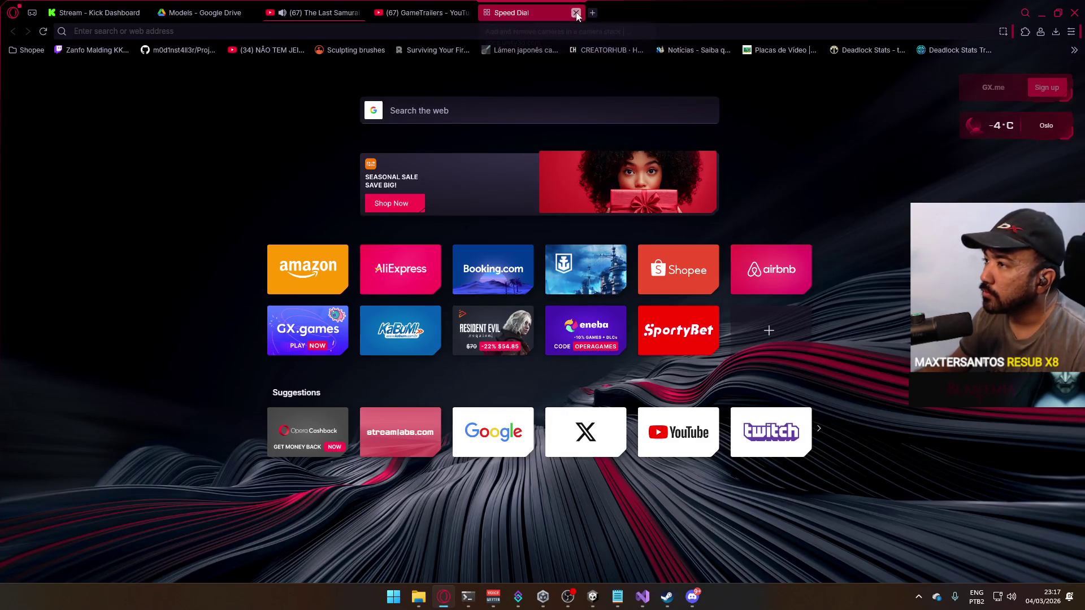
pyautogui.write('stea')
pyautogui.click(178, 85)
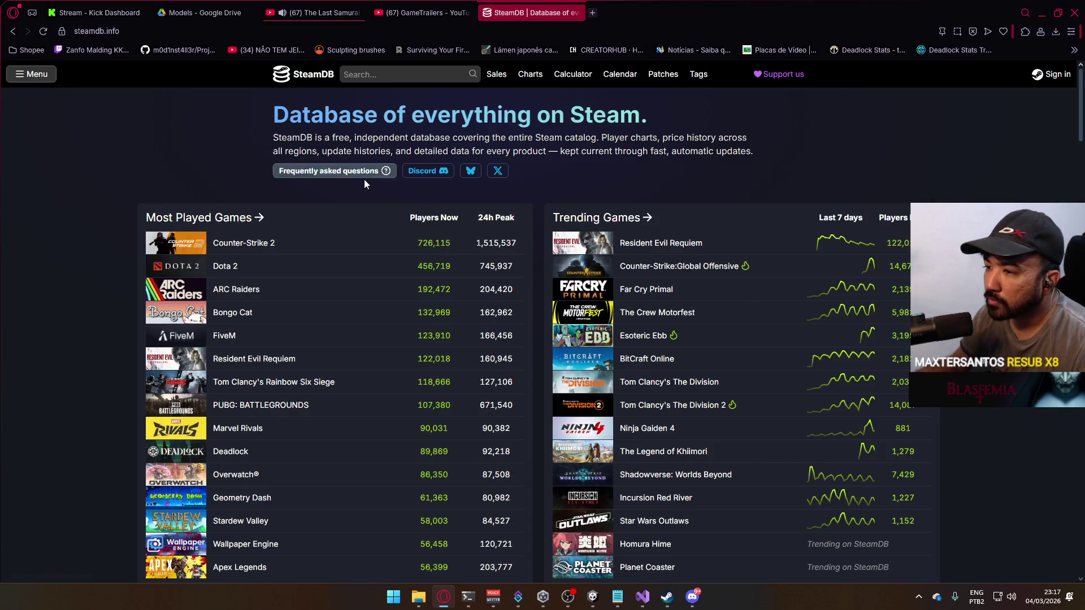
# - View Counter-Strike:Global Offensive's SteamDB chart page, close the tab, and minimize Opera GX
pyautogui.scroll(-3, 368, 213)
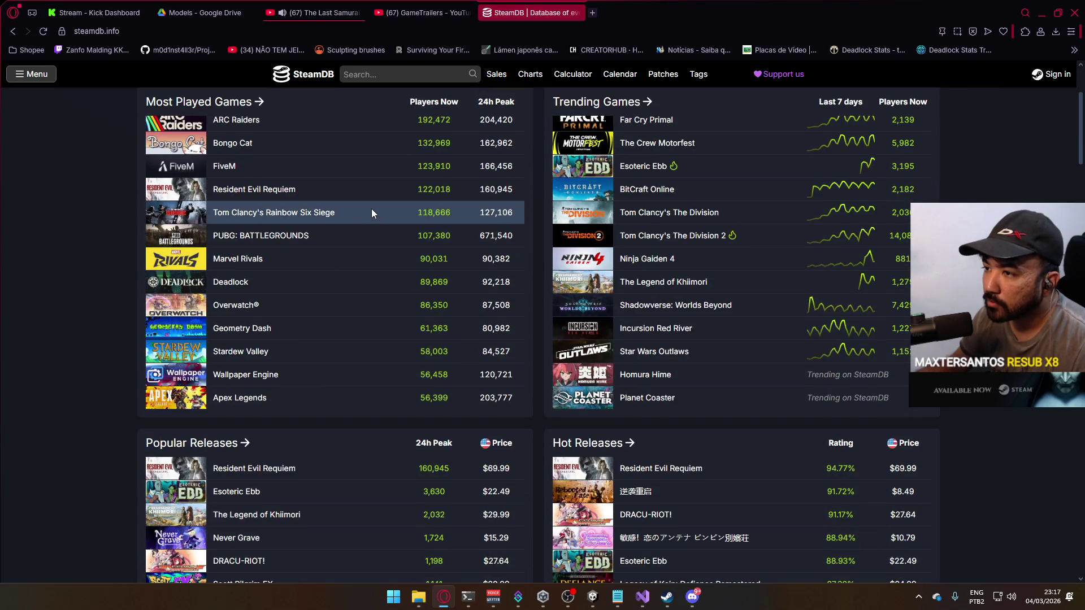
pyautogui.scroll(3, 371, 208)
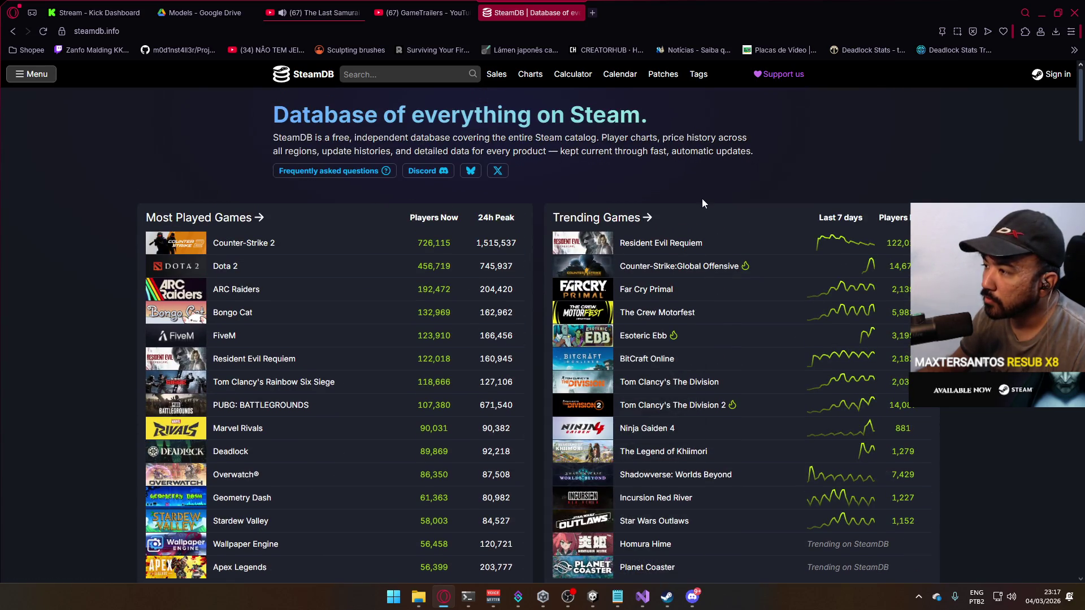
pyautogui.click(699, 268)
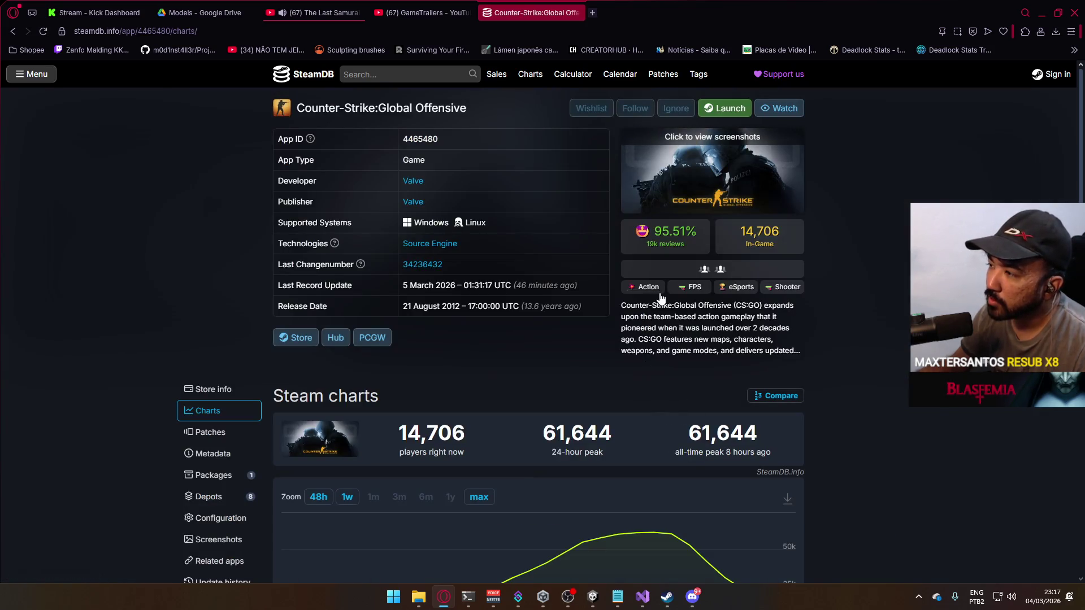
pyautogui.scroll(-4, 664, 361)
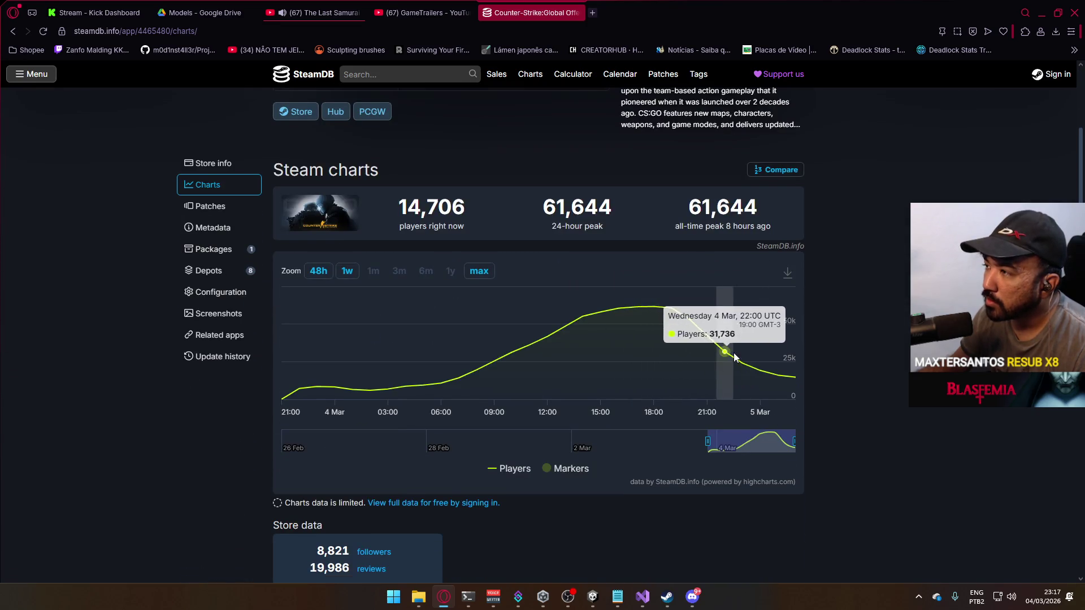
pyautogui.scroll(3, 726, 353)
pyautogui.scroll(1, 552, 319)
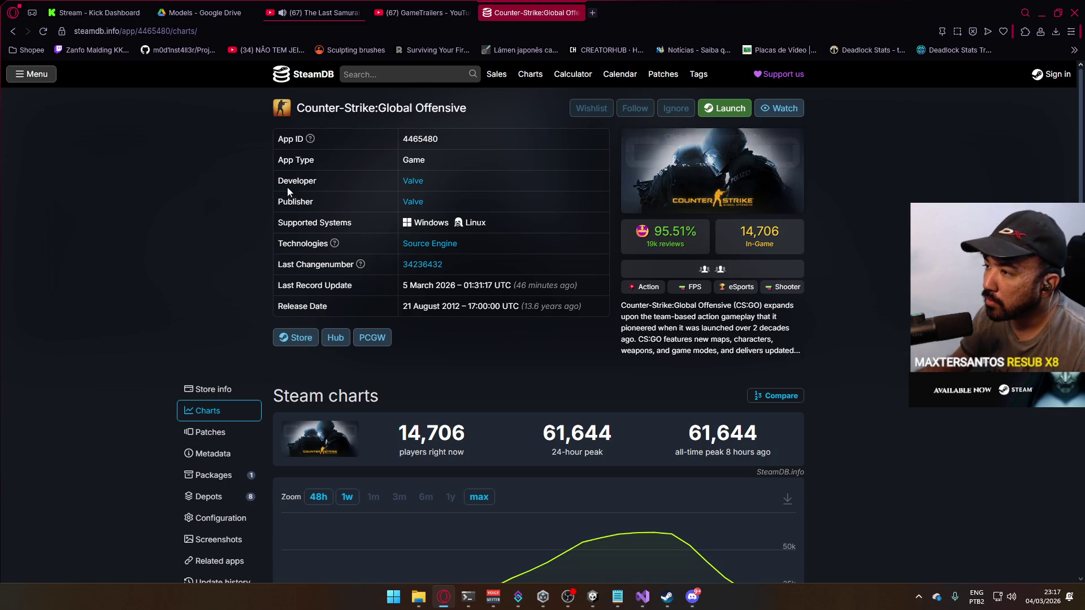
pyautogui.click(577, 16)
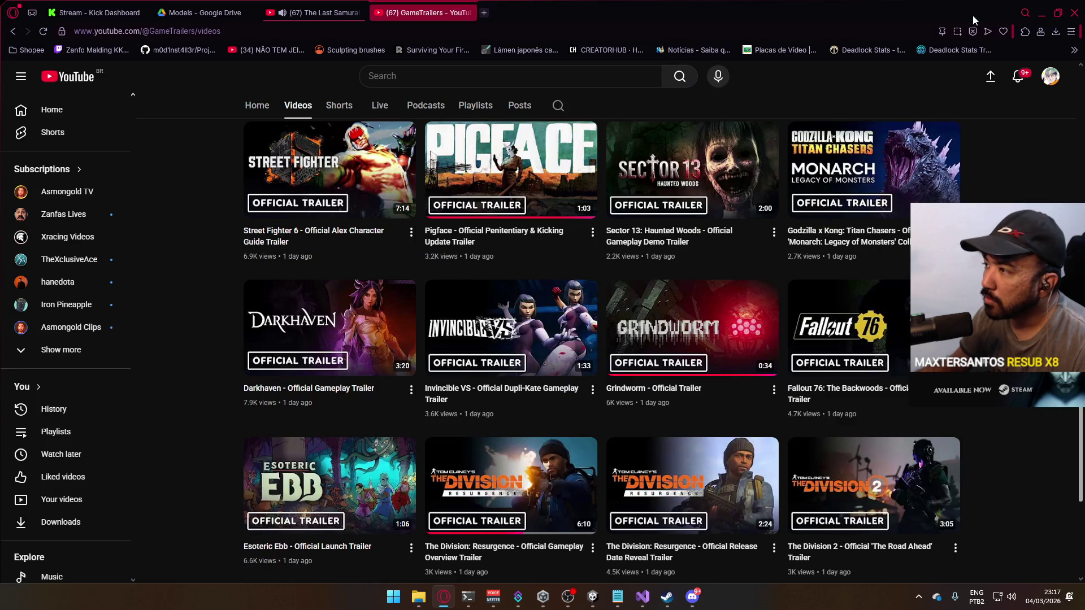
pyautogui.click(1042, 13)
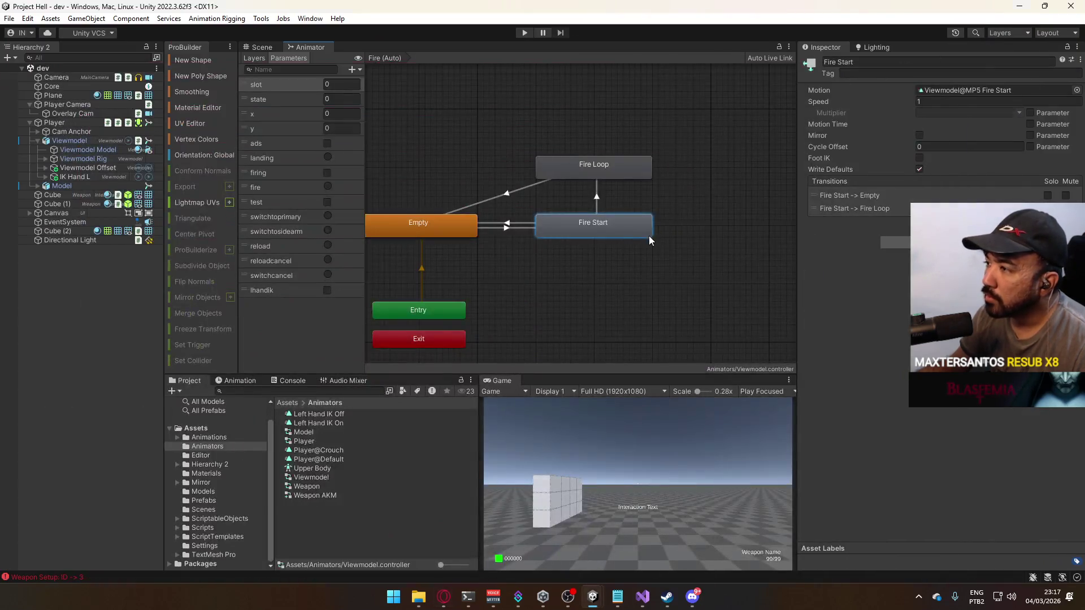
# - Reveal the Fire Start state's Viewmodel@MP5 Fire Start clip in Animations/Viewmodel, then reselect the state
pyautogui.doubleClick(590, 229)
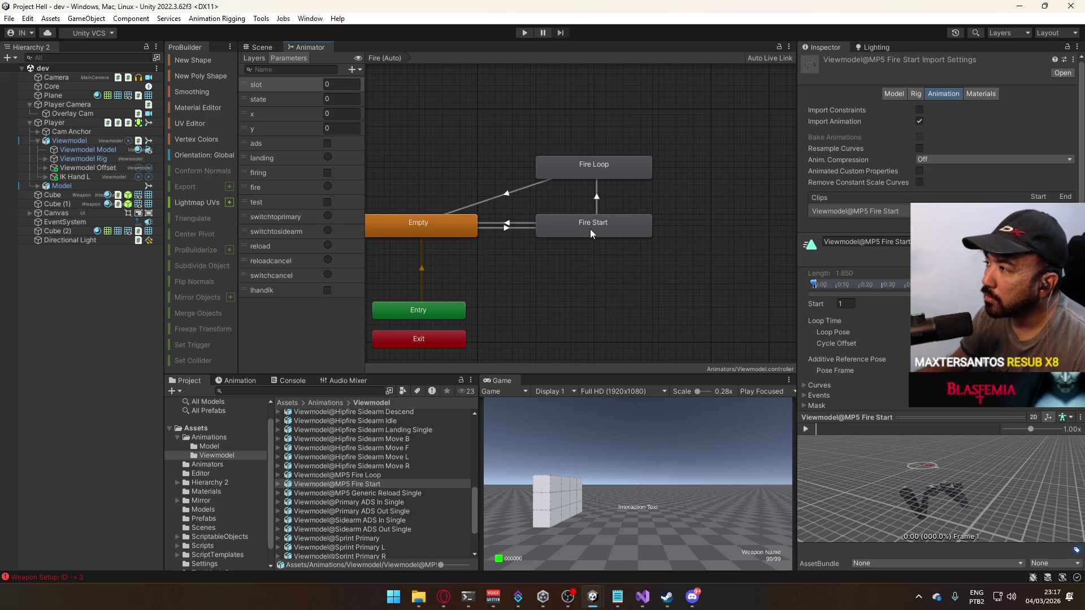
pyautogui.click(590, 229)
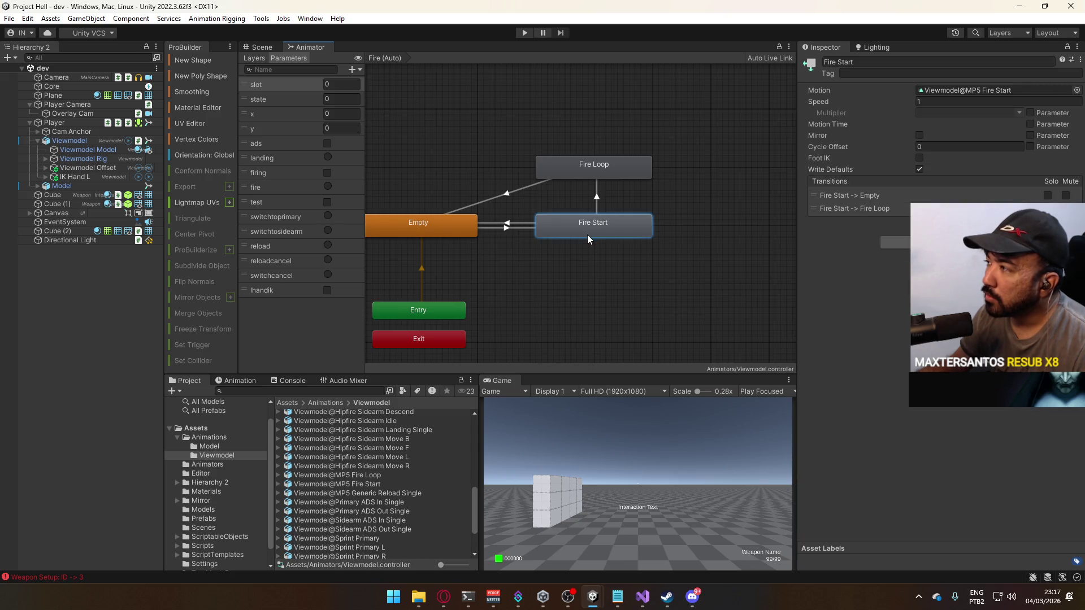
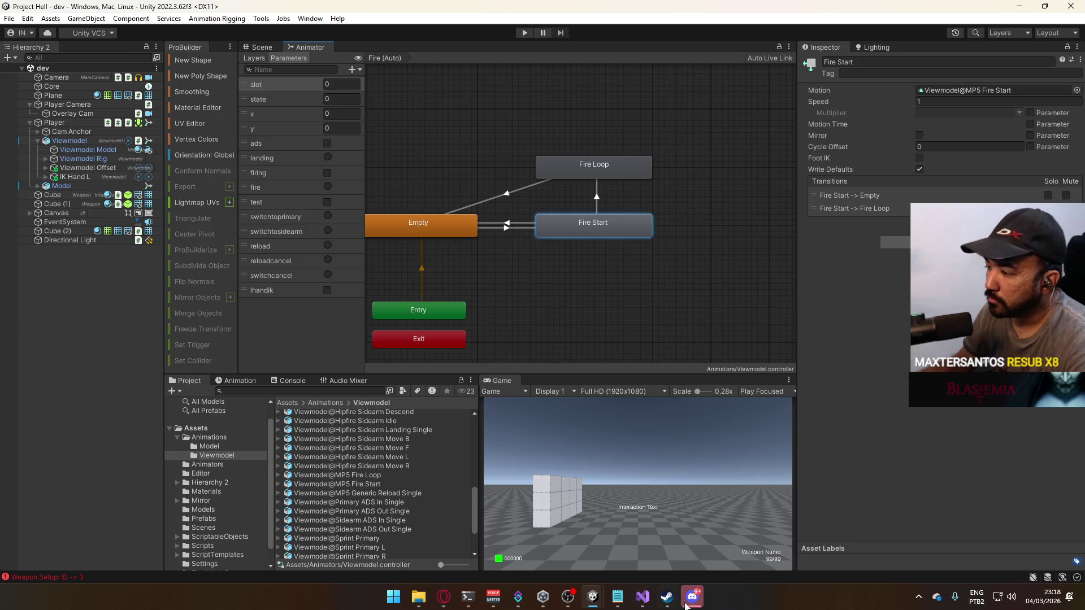
# - Bring the Discord window in front of Unity from the taskbar
pyautogui.click(691, 599)
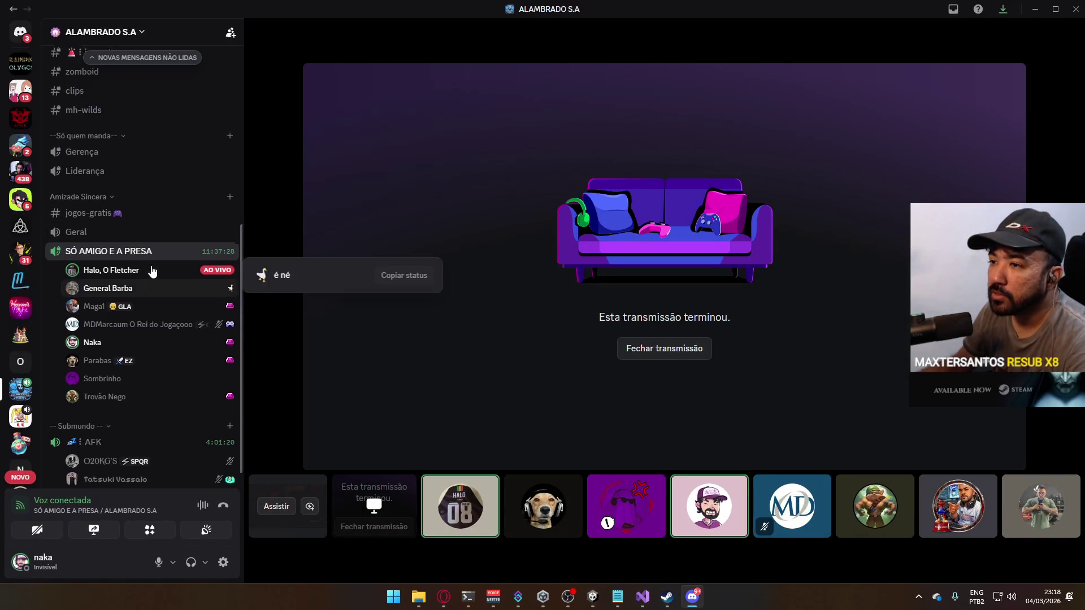
# - Open the #geral channel of ALAMBRADO S.A and scroll through its messages
pyautogui.scroll(6, 152, 272)
pyautogui.click(113, 324)
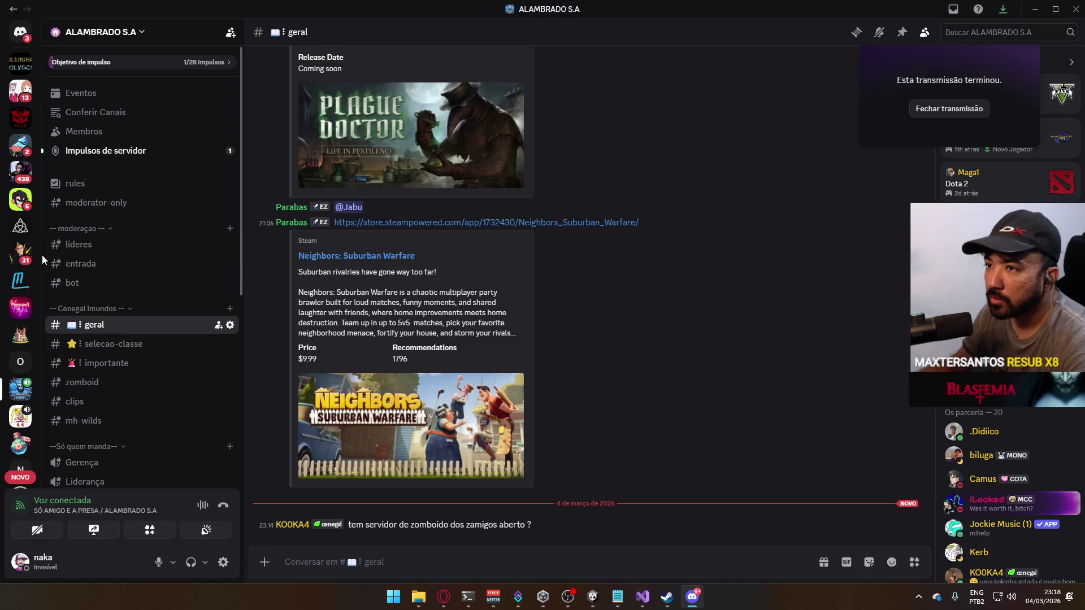
pyautogui.scroll(-7, 27, 246)
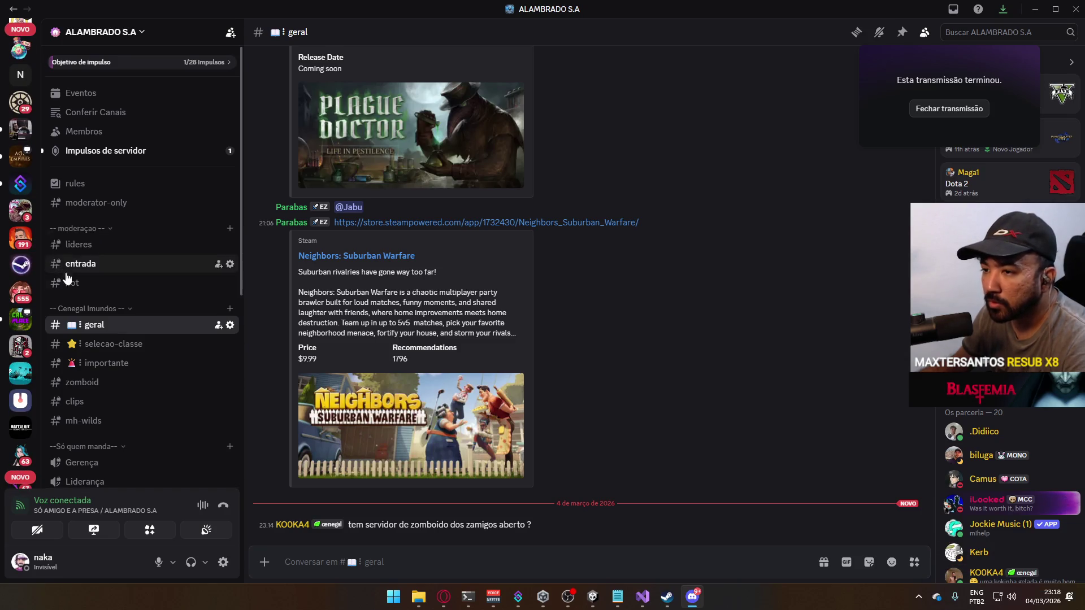
pyautogui.scroll(3, 24, 282)
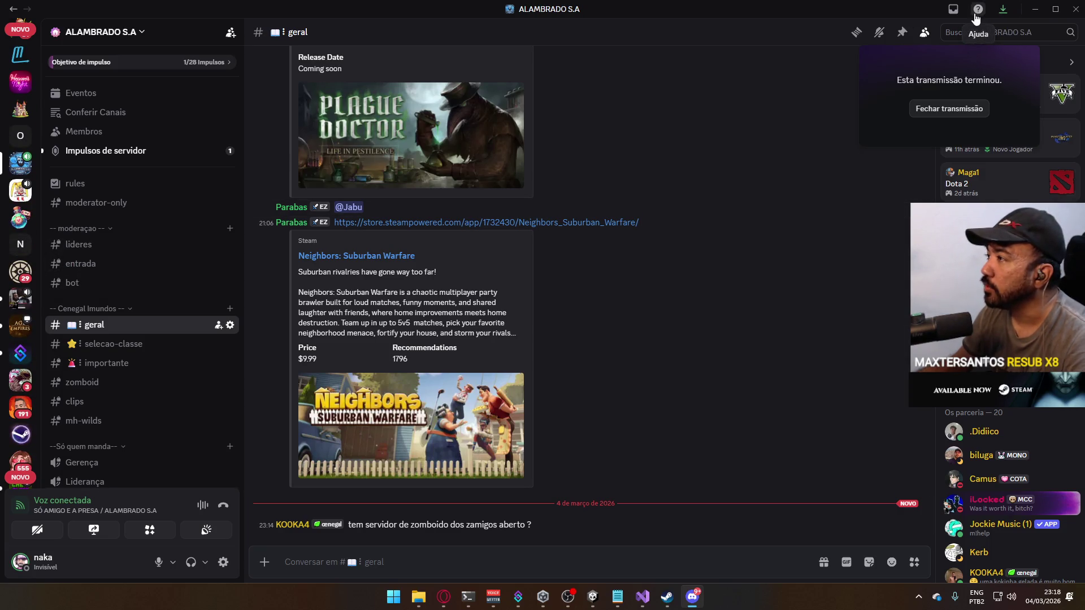
# - Review the Não lidas unread messages inbox, then close it
pyautogui.click(954, 9)
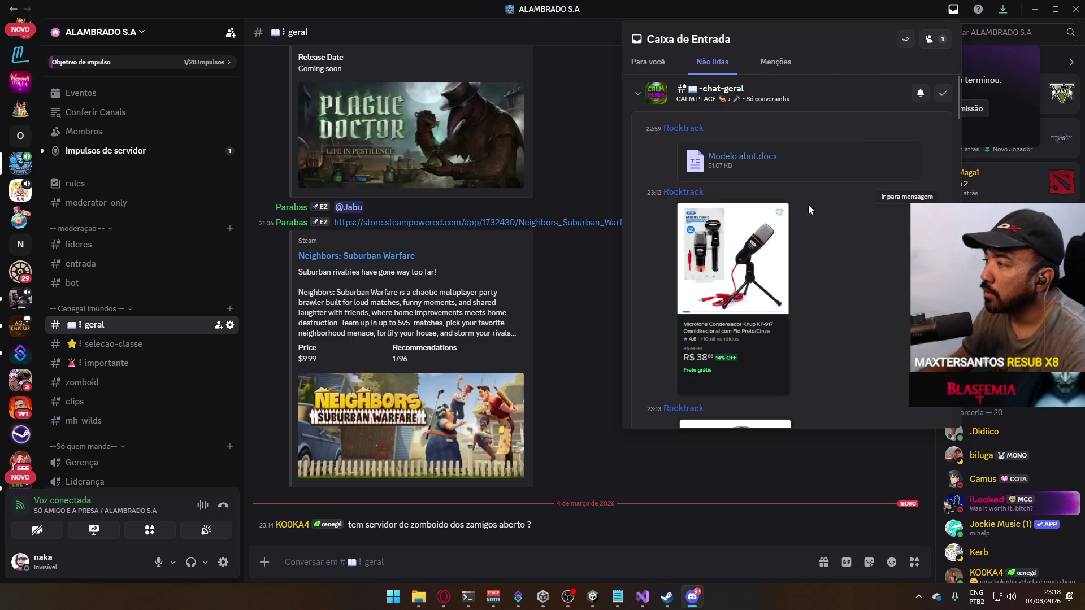
pyautogui.scroll(-6, 793, 207)
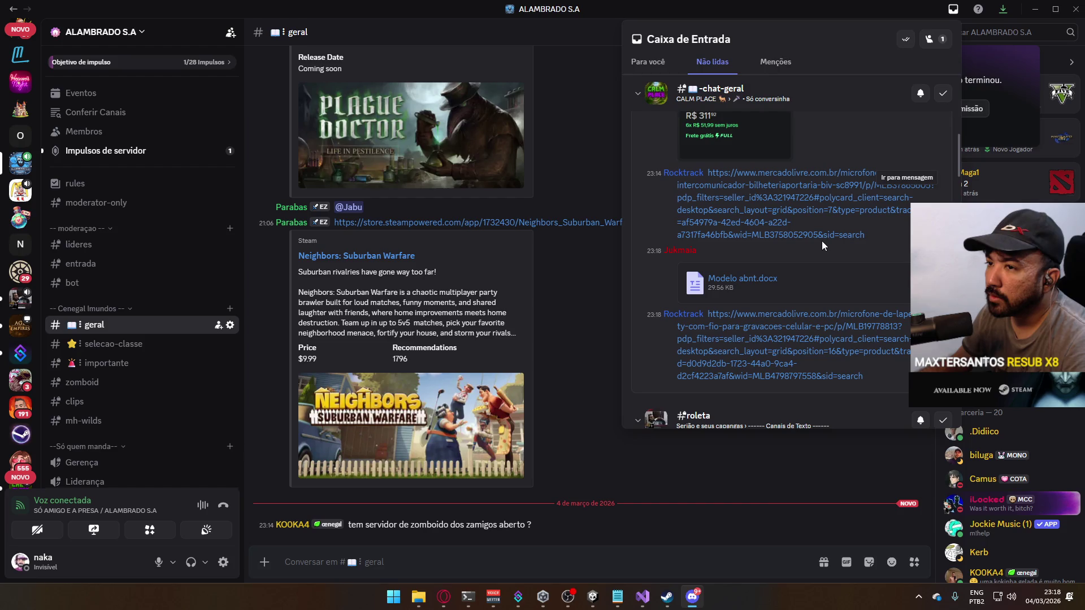
pyautogui.scroll(3, 821, 240)
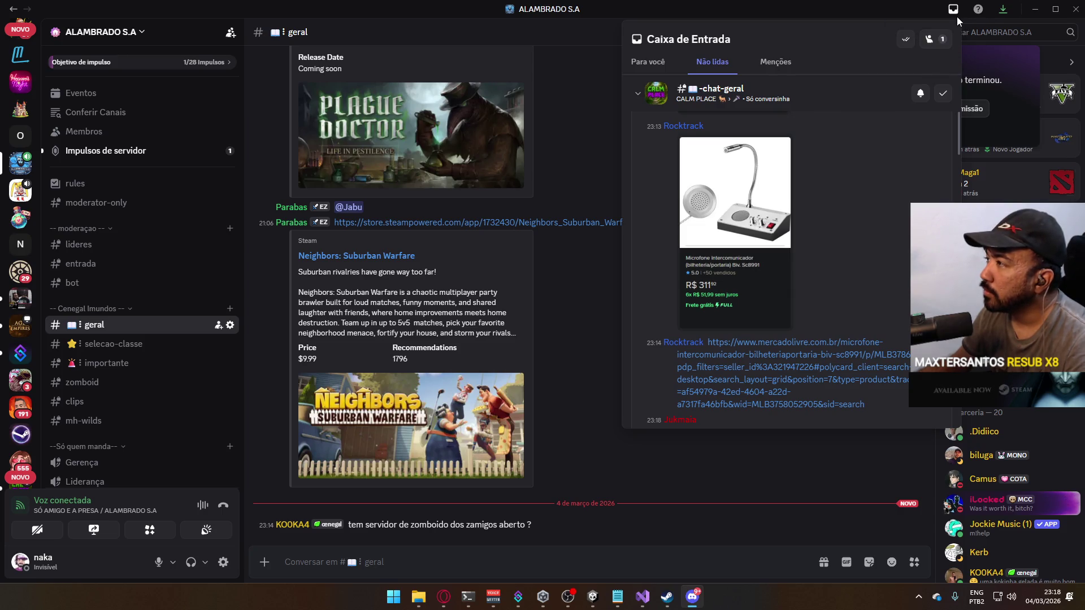
pyautogui.click(990, 15)
# - Mute the CALM PLACE server and check the unread inbox
pyautogui.scroll(-5, 104, 286)
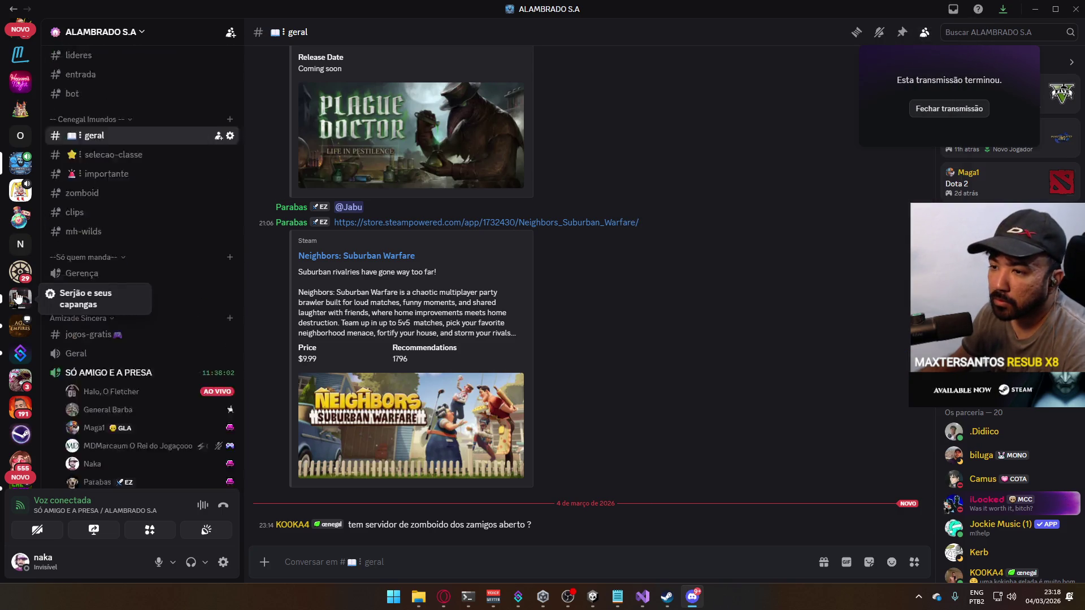
pyautogui.scroll(-3, 20, 270)
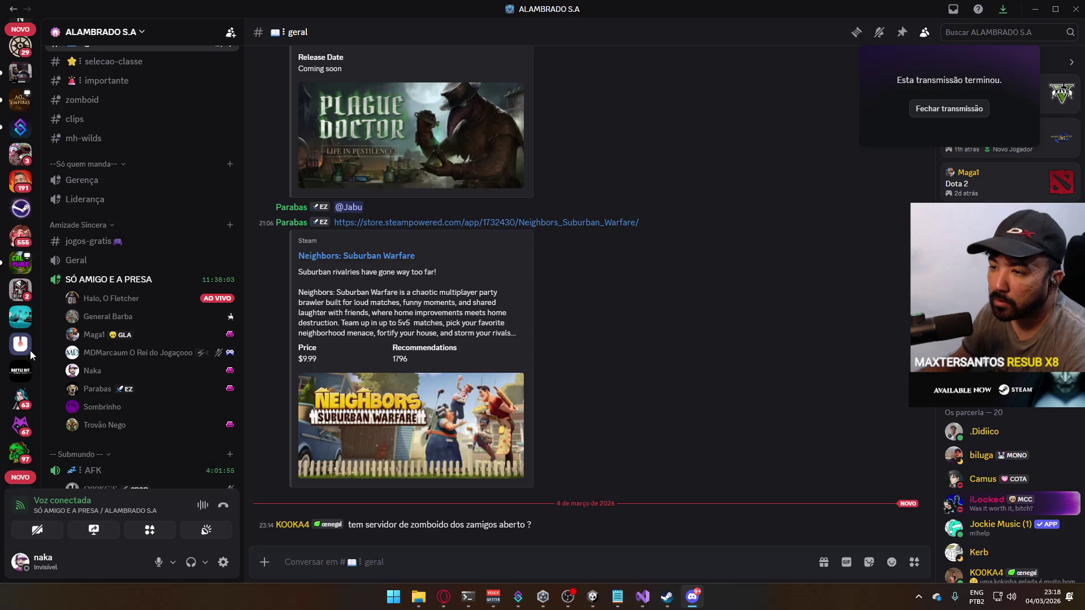
pyautogui.rightClick(23, 270)
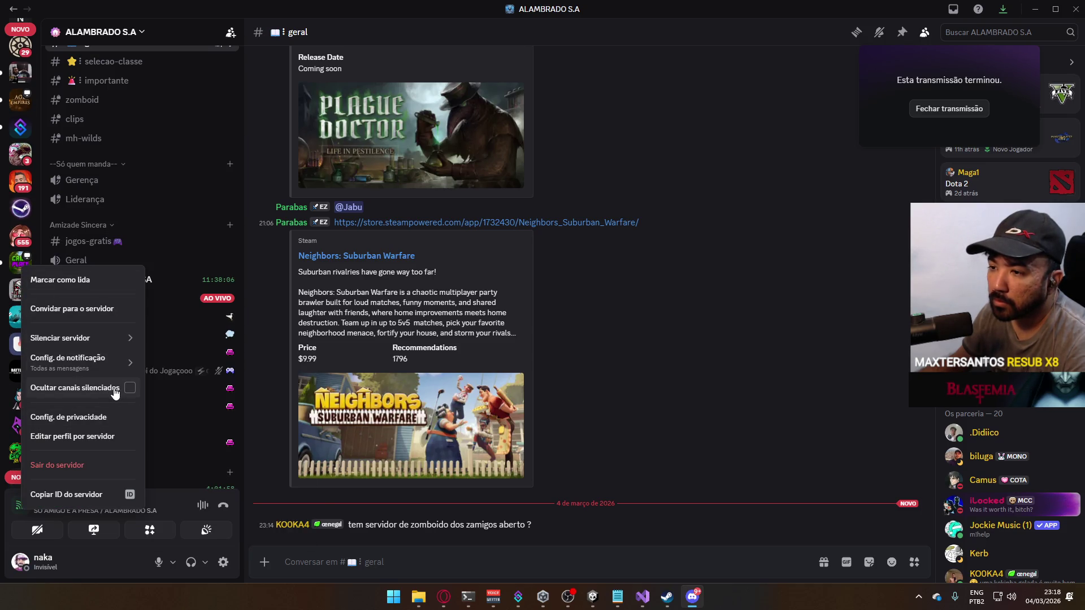
pyautogui.moveTo(98, 339)
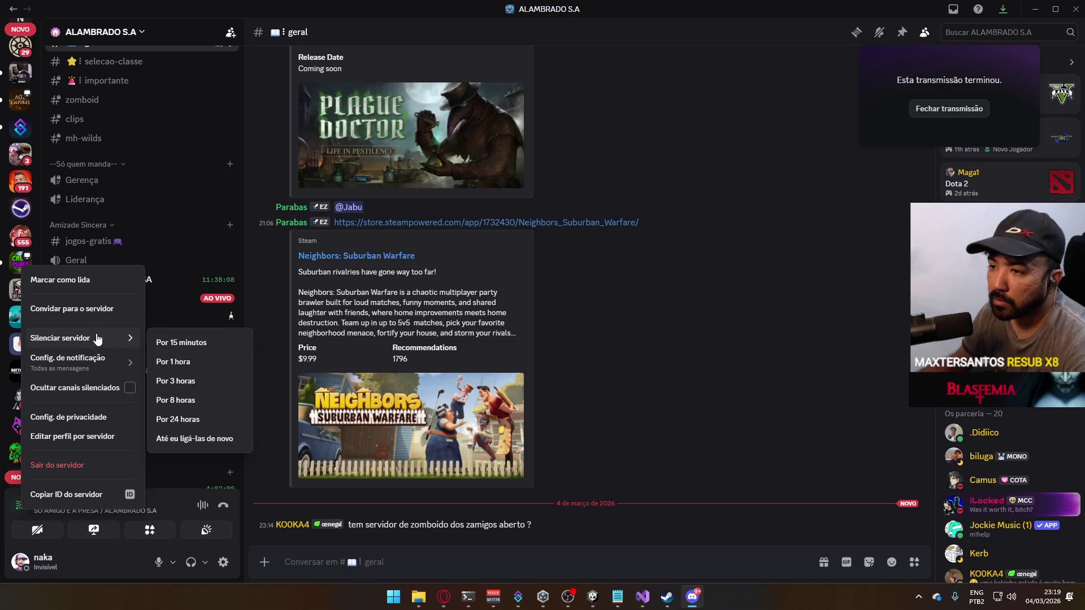
pyautogui.click(191, 439)
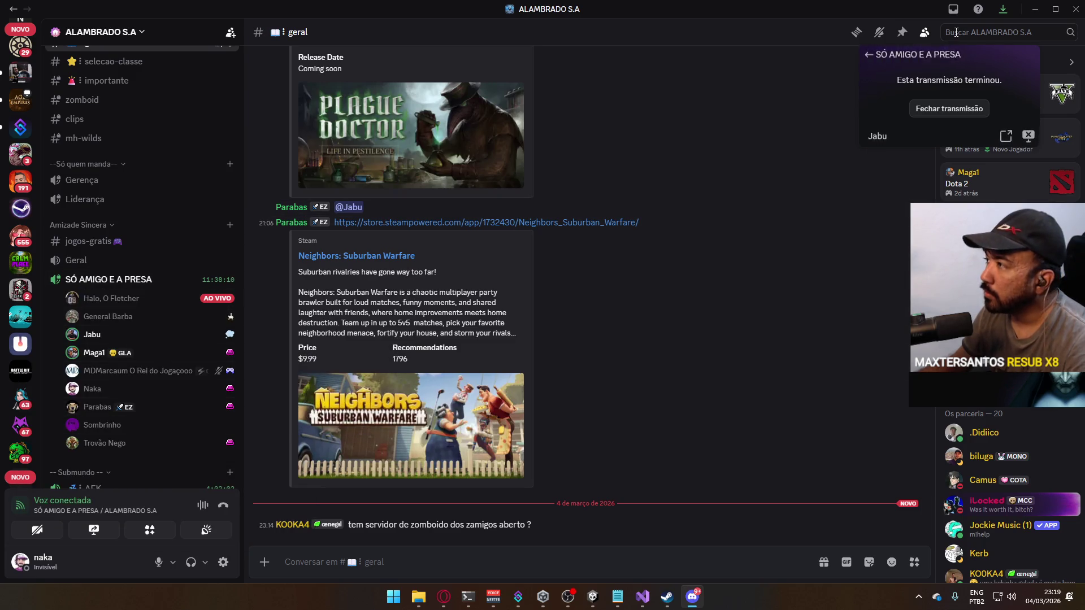
pyautogui.click(953, 9)
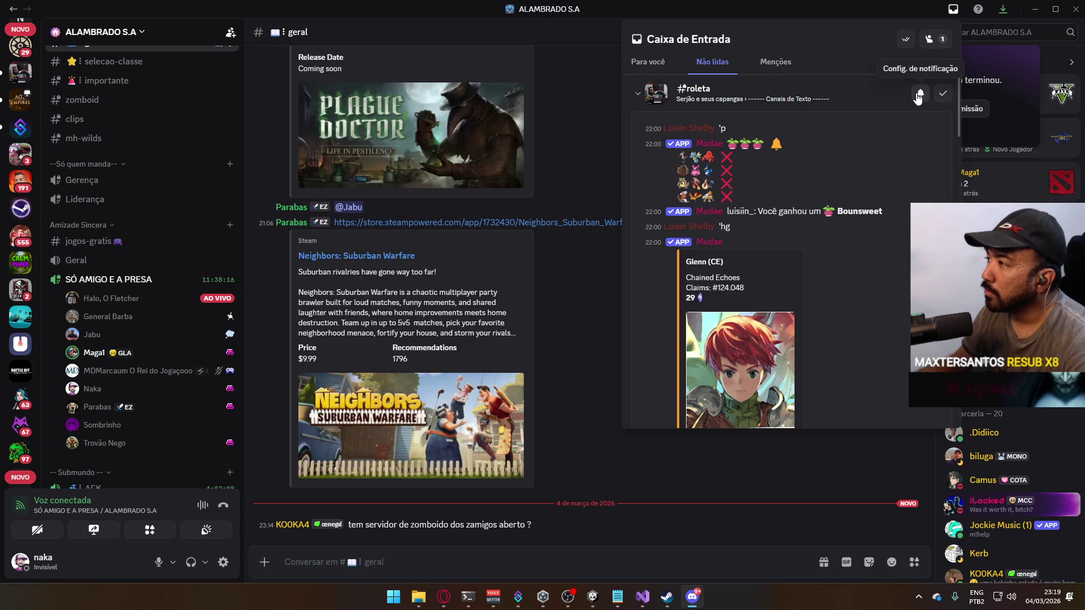
# - Mute the Serjão e seus capangas server indefinitely
pyautogui.click(20, 74)
pyautogui.click(19, 74)
pyautogui.rightClick(19, 74)
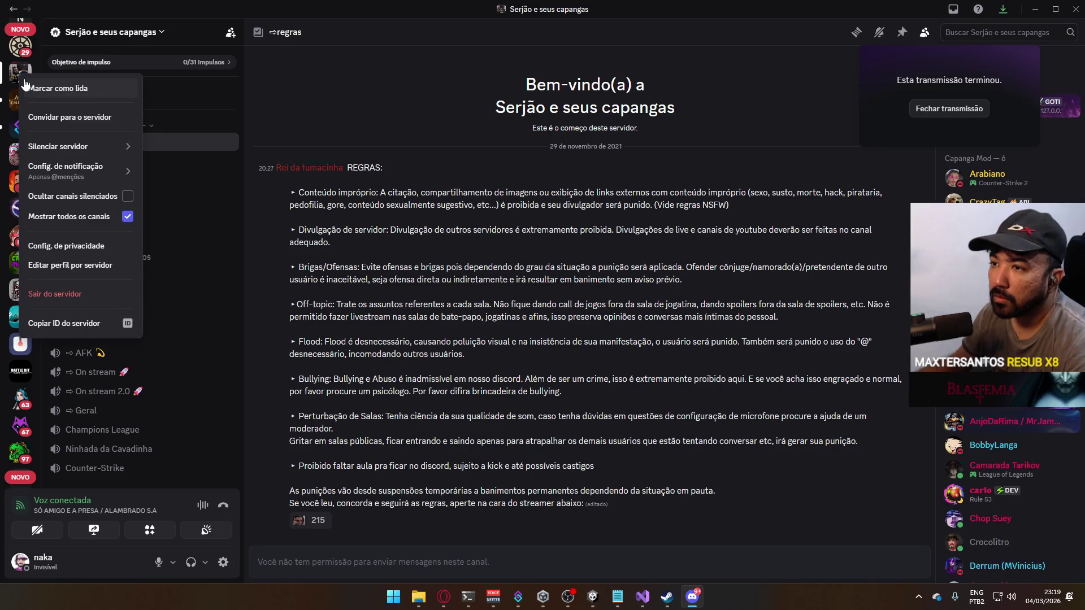
pyautogui.moveTo(100, 147)
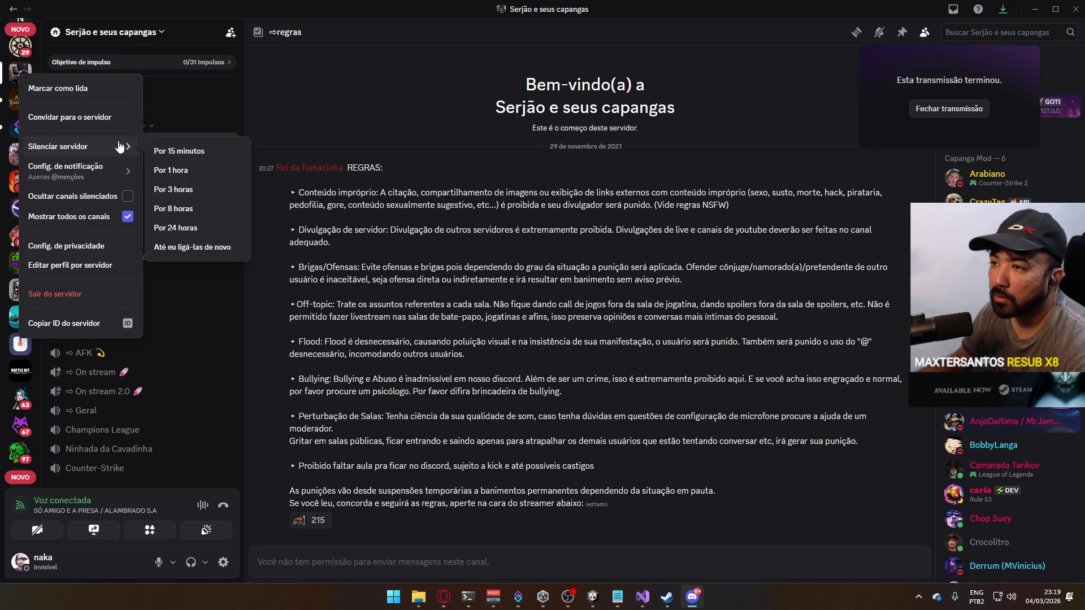
pyautogui.click(210, 248)
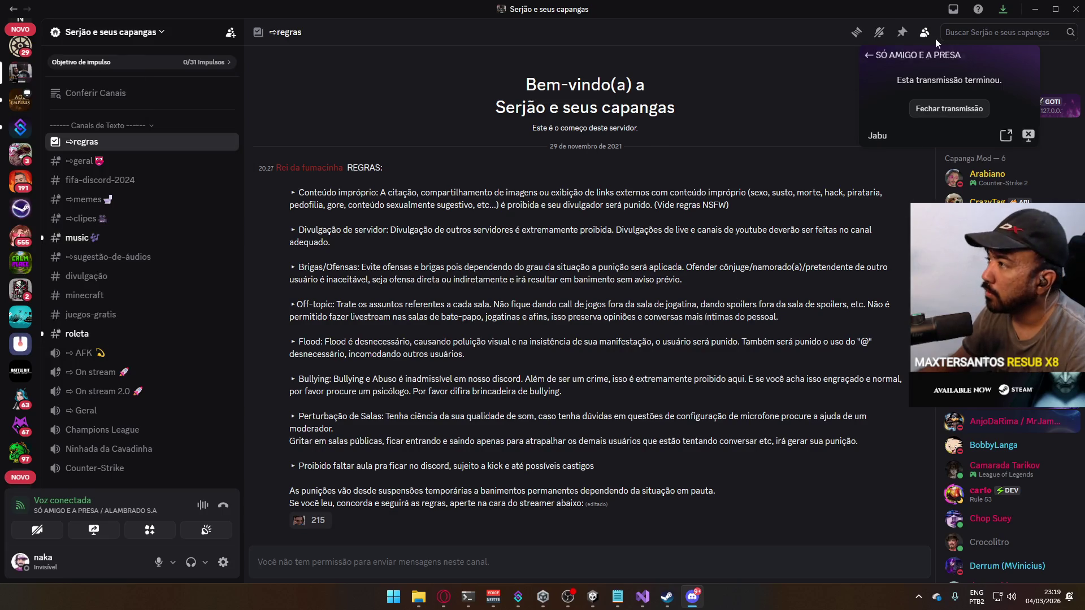
# - Mark all unread messages as read from the inbox
pyautogui.click(953, 9)
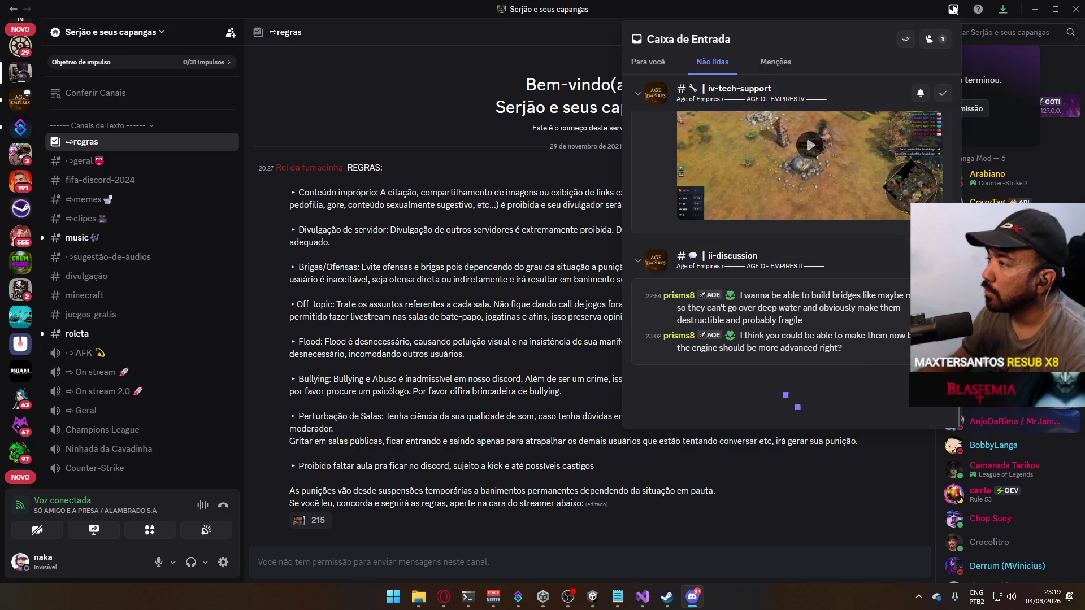
pyautogui.click(904, 39)
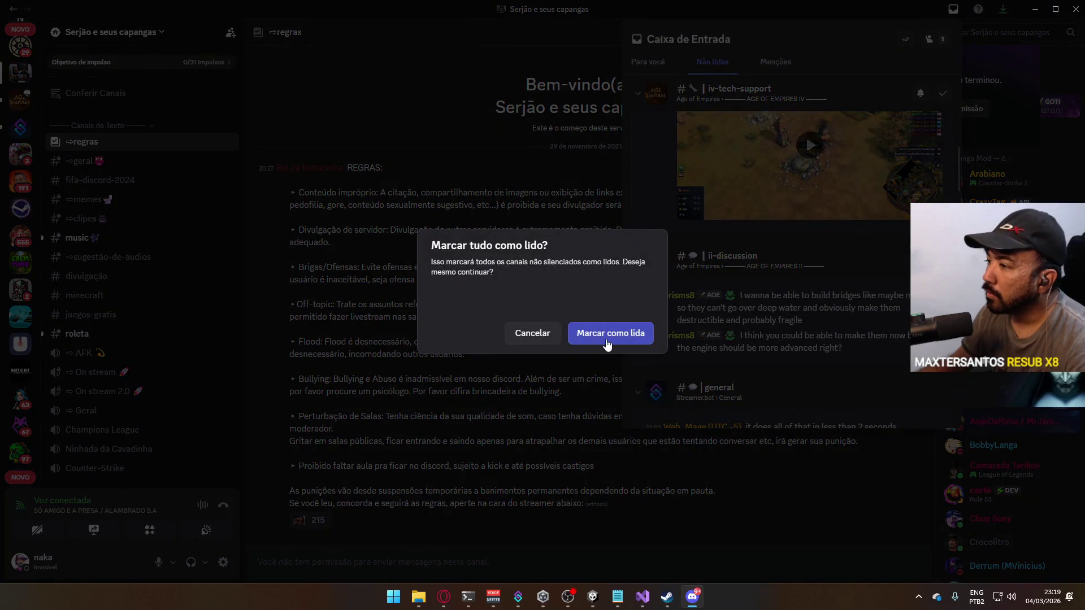
pyautogui.click(607, 335)
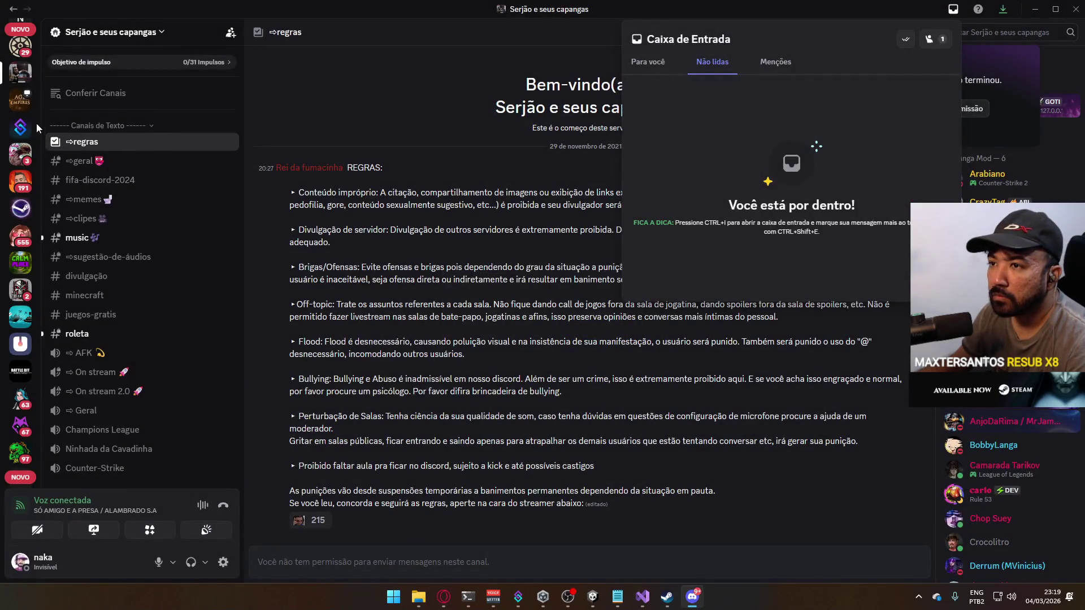
# - Mute the Age of Empires server until unmuted (Até eu ligá-las de novo)
pyautogui.rightClick(23, 112)
pyautogui.rightClick(16, 101)
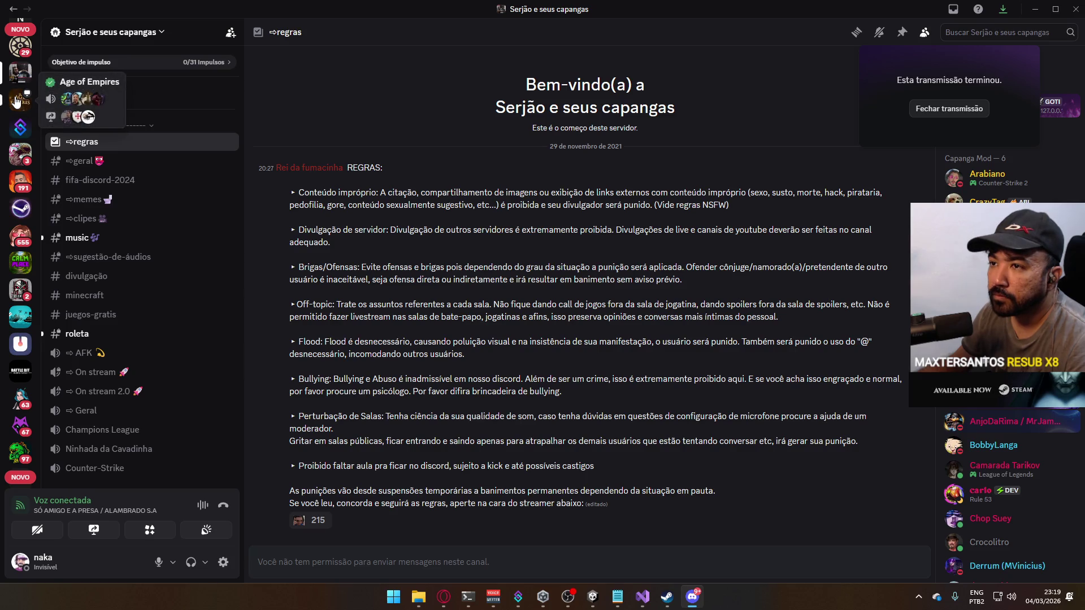
pyautogui.rightClick(11, 93)
pyautogui.moveTo(86, 199)
pyautogui.moveTo(85, 177)
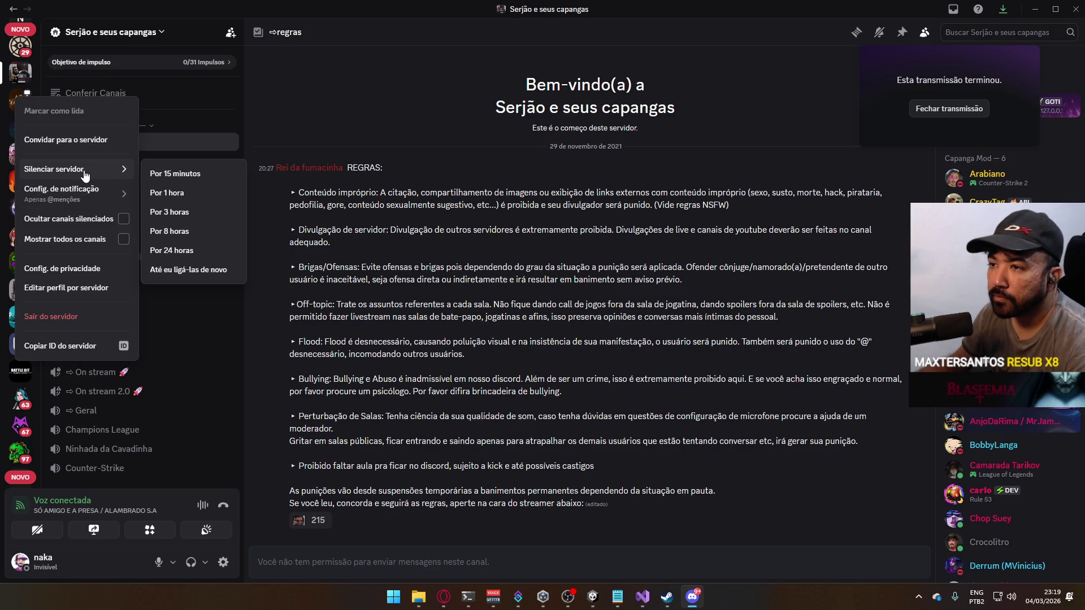
pyautogui.click(215, 270)
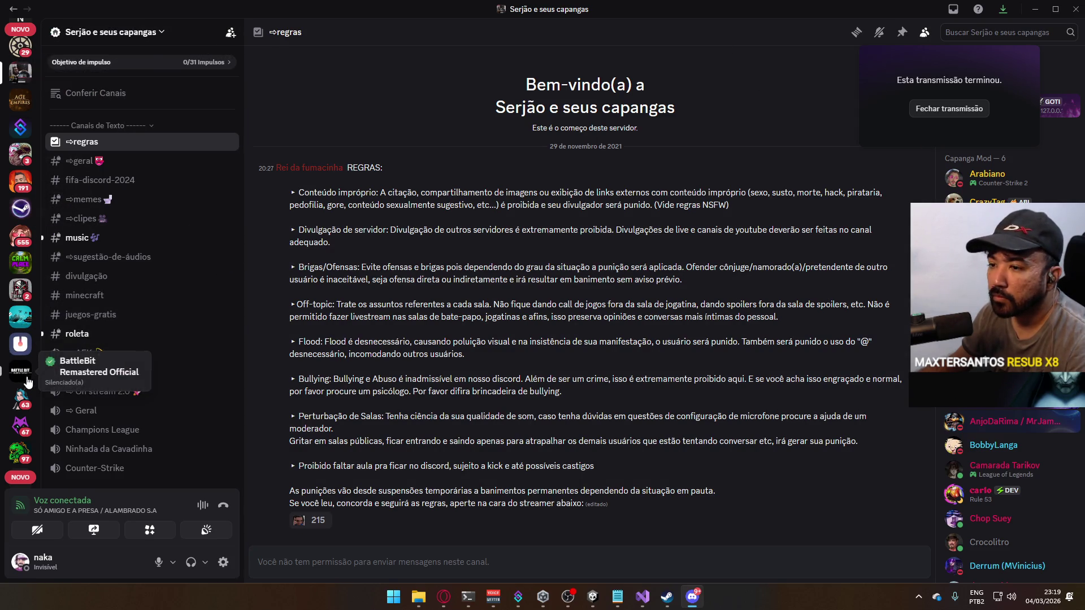
# - Return to the ALAMBRADO S.A server and dismiss the ended-stream and feedback popups
pyautogui.scroll(-5, 22, 283)
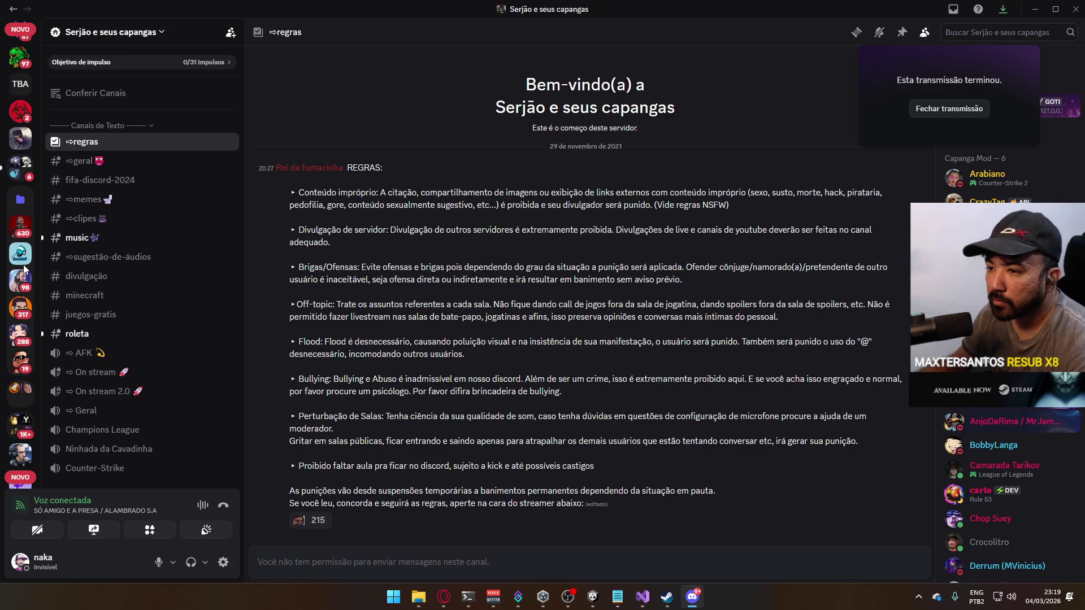
pyautogui.scroll(-5, 26, 294)
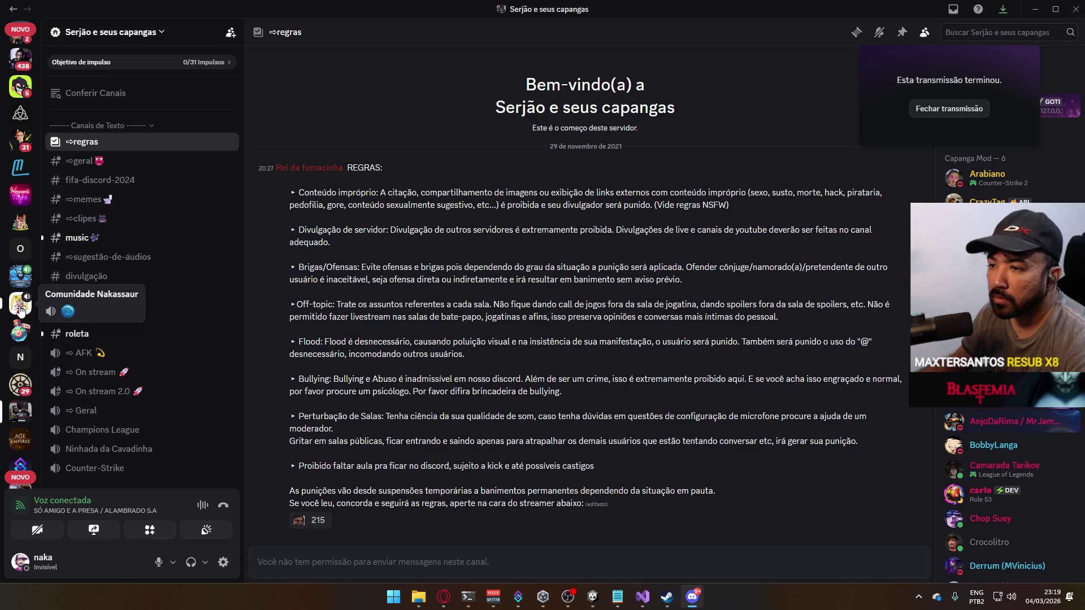
pyautogui.click(20, 280)
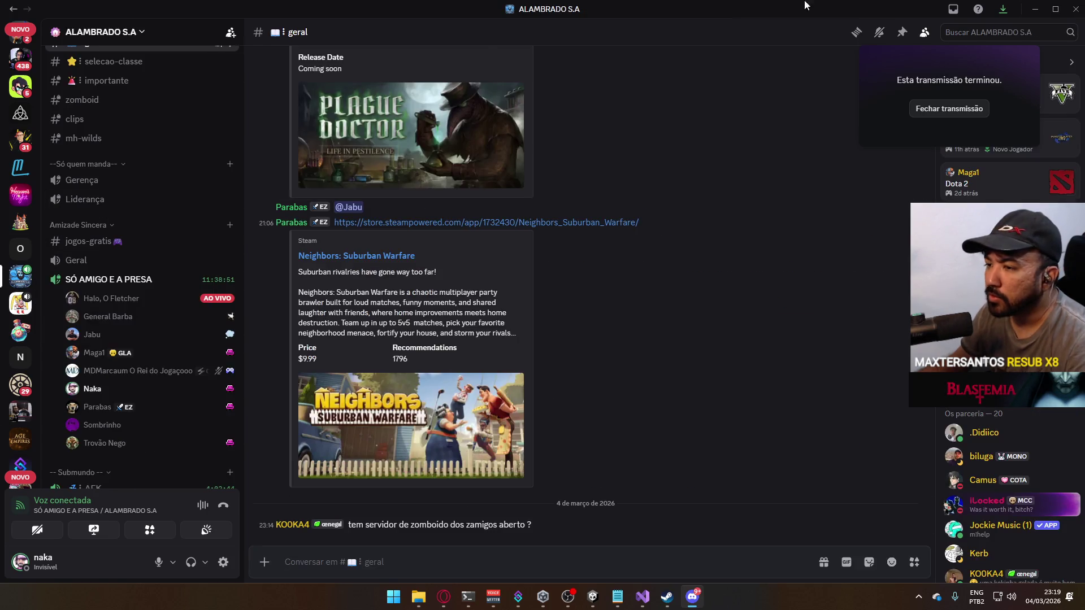
pyautogui.click(949, 109)
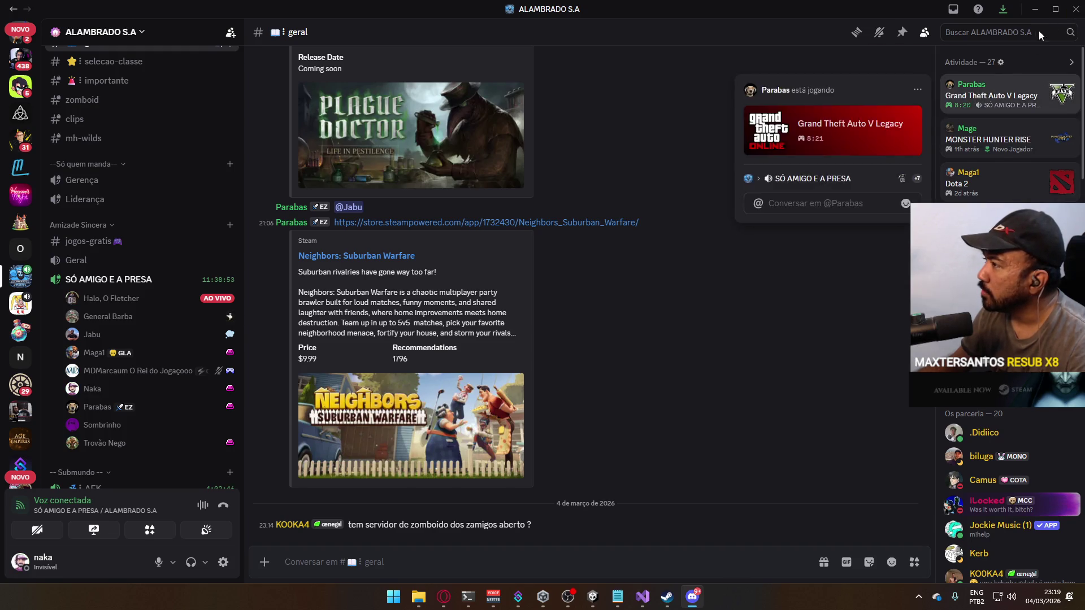
pyautogui.click(907, 70)
# - Close Discord and add a Float parameter named weaponid to the Viewmodel animator
pyautogui.click(1076, 9)
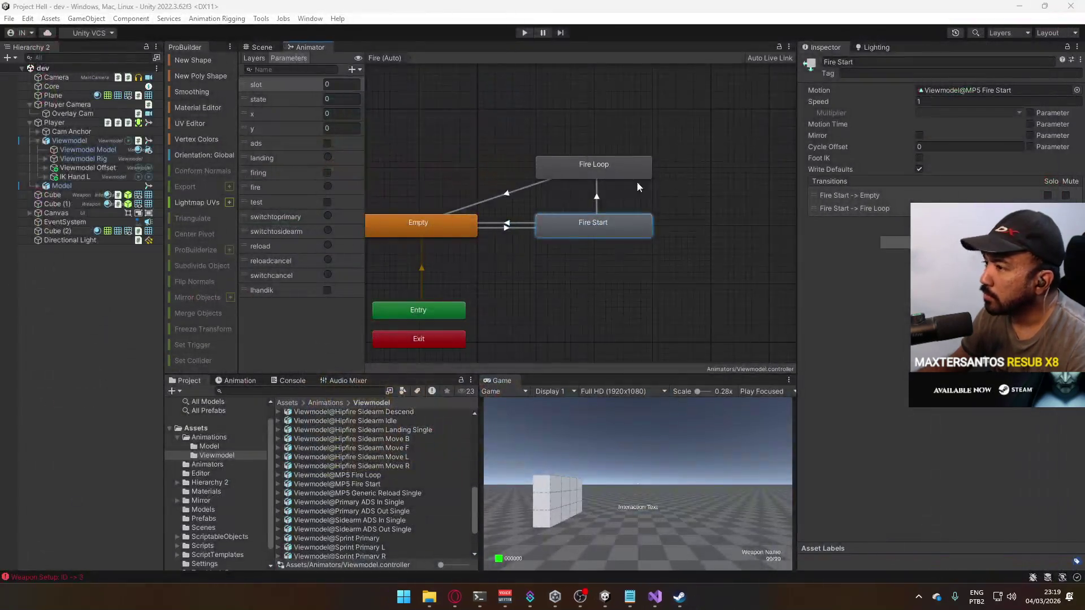
pyautogui.click(588, 225)
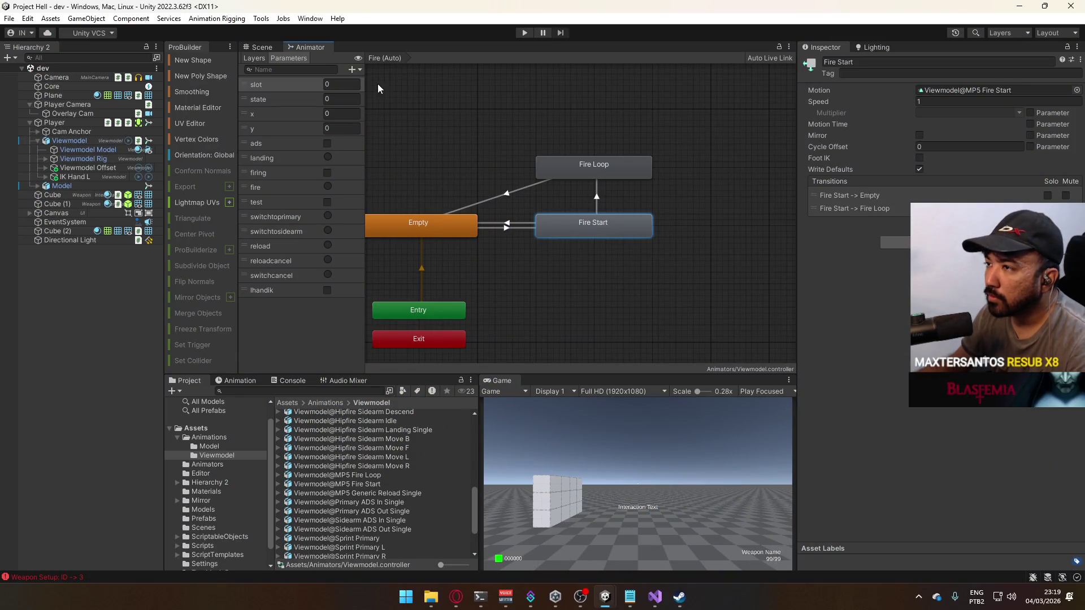
pyautogui.click(354, 69)
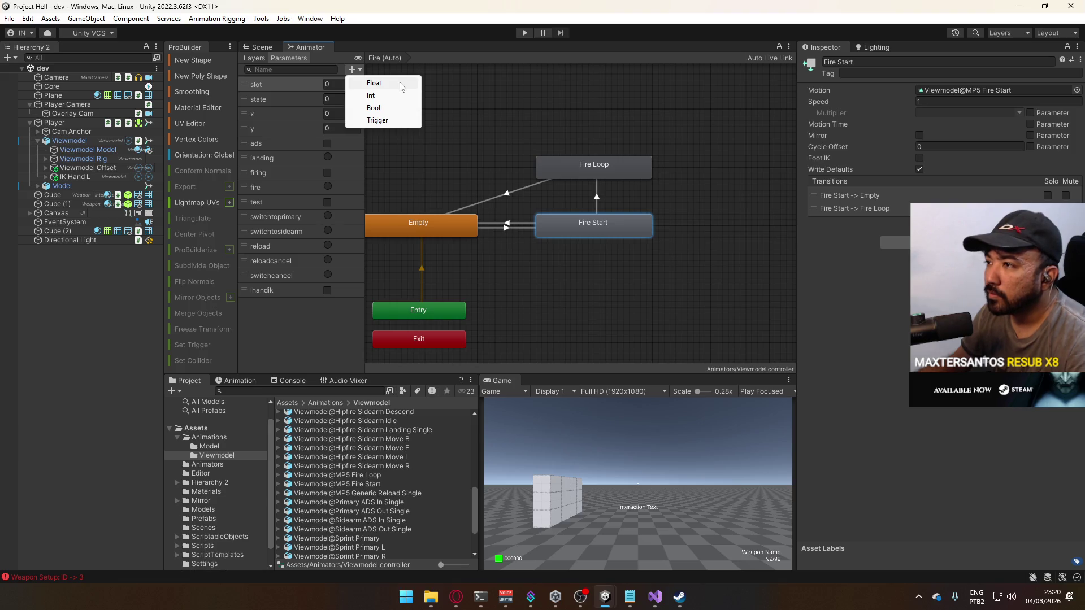
pyautogui.click(374, 83)
pyautogui.write('weaponid')
pyautogui.press('Return')
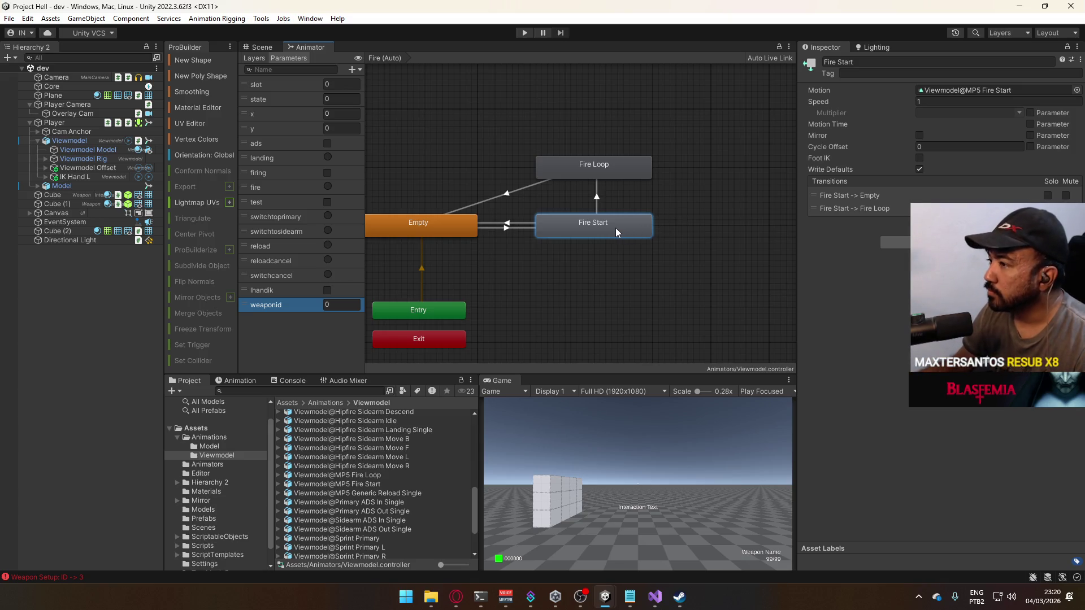
# - Replace the Fire Start state's motion with a new blend tree
pyautogui.click(559, 226)
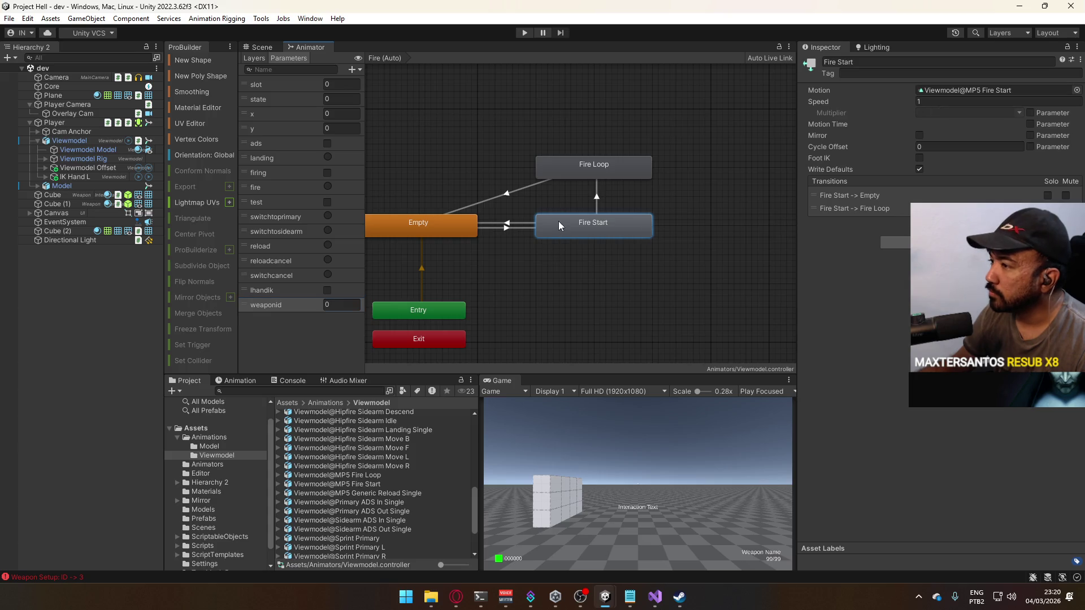
pyautogui.rightClick(560, 226)
pyautogui.click(642, 266)
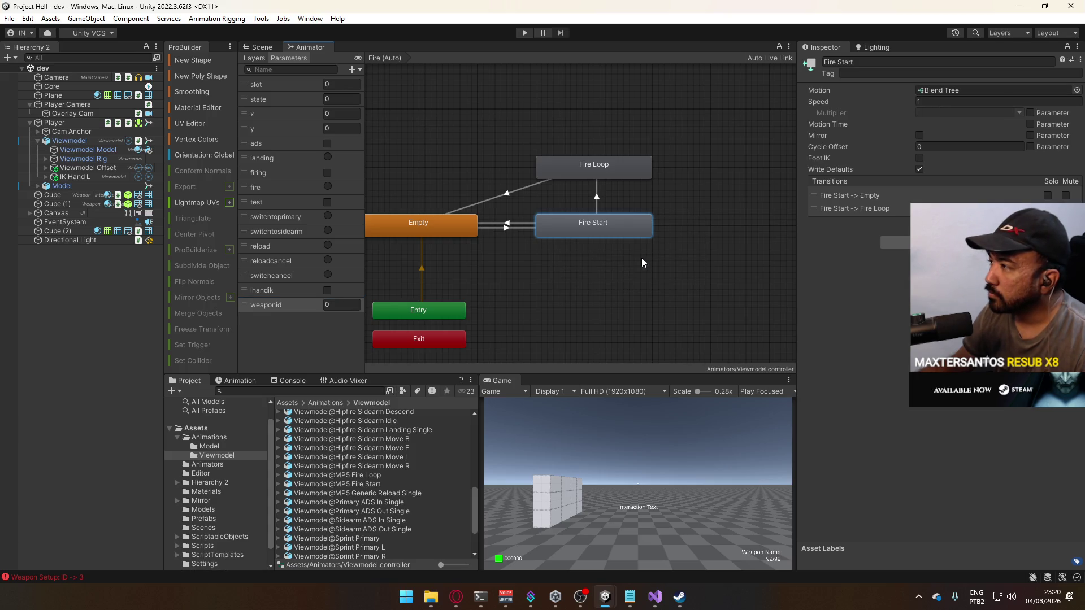
# - Replace Fire Loop's motion with a new blend tree and open it
pyautogui.click(590, 171)
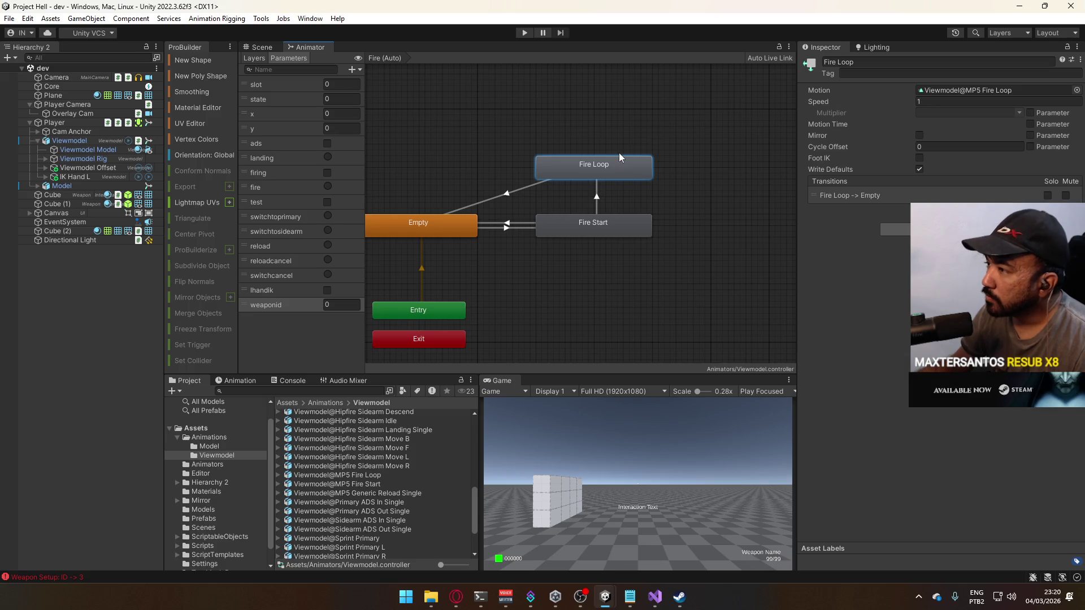
pyautogui.rightClick(953, 92)
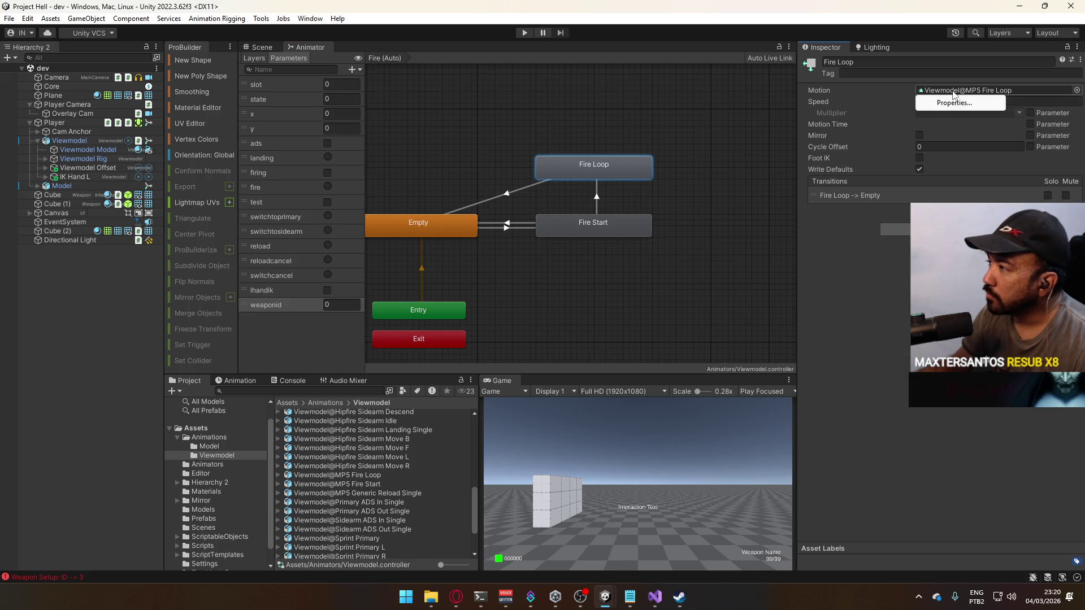
pyautogui.rightClick(585, 176)
pyautogui.click(625, 215)
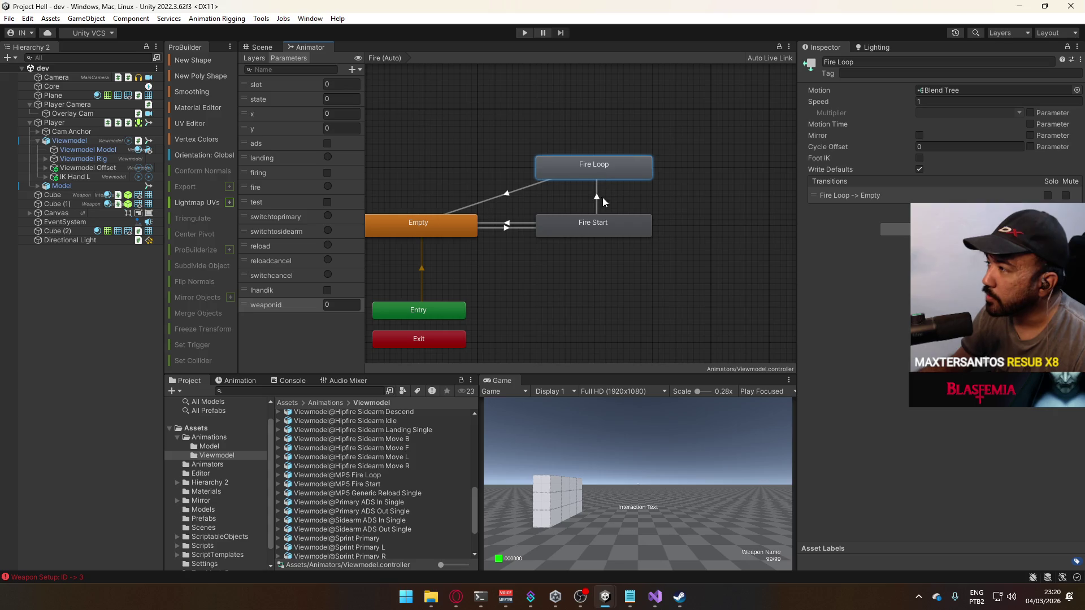
pyautogui.click(602, 220)
pyautogui.click(603, 178)
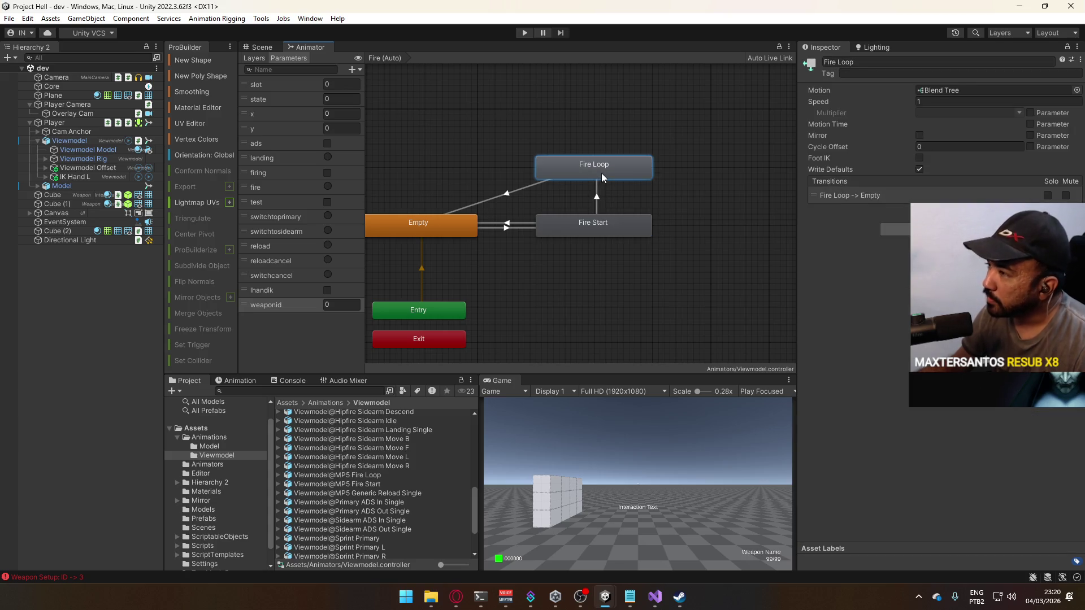
pyautogui.doubleClick(602, 178)
# - Drive the 1D blend tree with weaponid and add two empty motion slots
pyautogui.click(1077, 91)
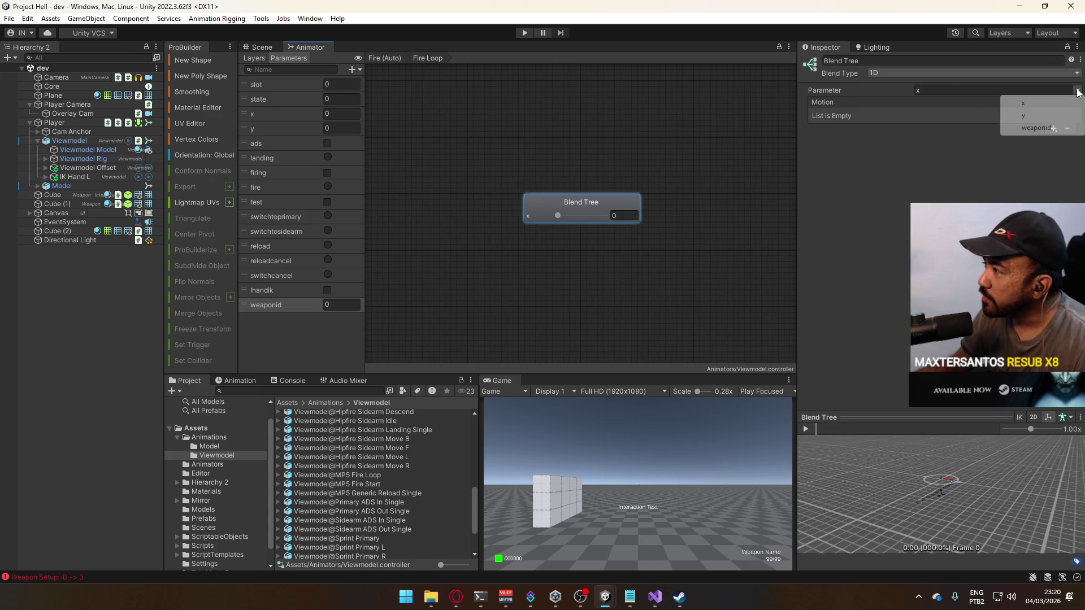
pyautogui.click(1037, 128)
pyautogui.click(911, 73)
pyautogui.click(854, 186)
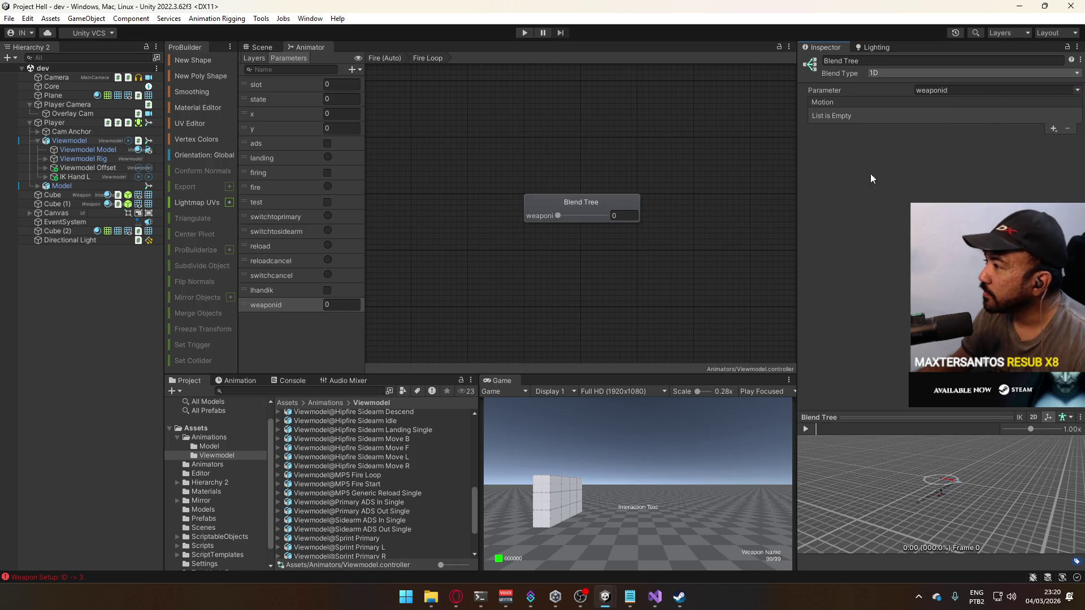
pyautogui.click(1053, 129)
pyautogui.click(1040, 142)
pyautogui.click(1053, 129)
pyautogui.click(1040, 142)
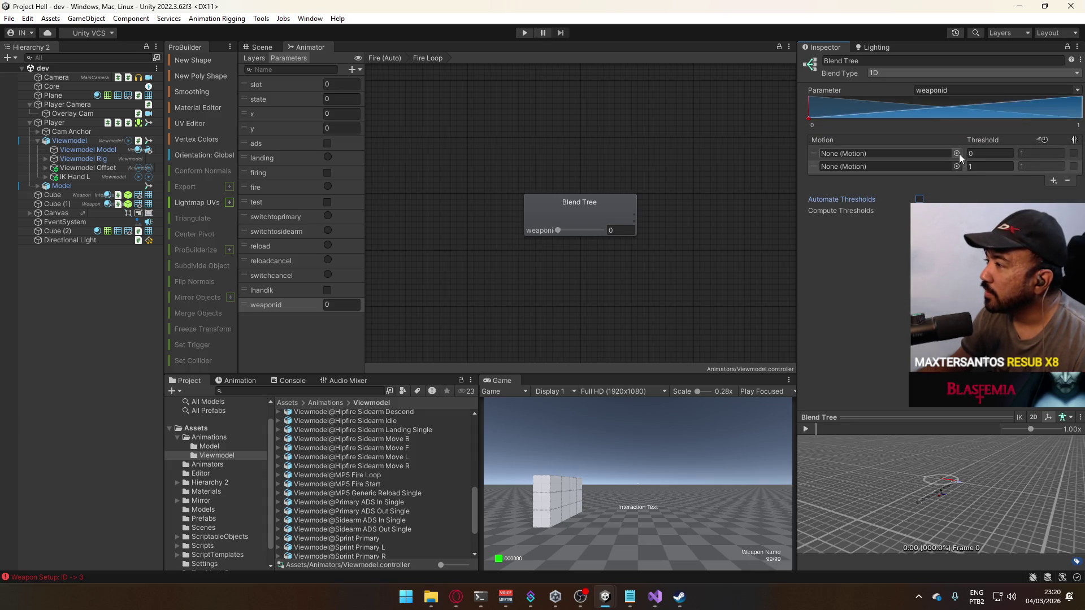
# - Assign Viewmodel@MP5 Fire Loop and Viewmodel@AKM Fire Loop to the two motion slots
pyautogui.click(956, 154)
pyautogui.write('a')
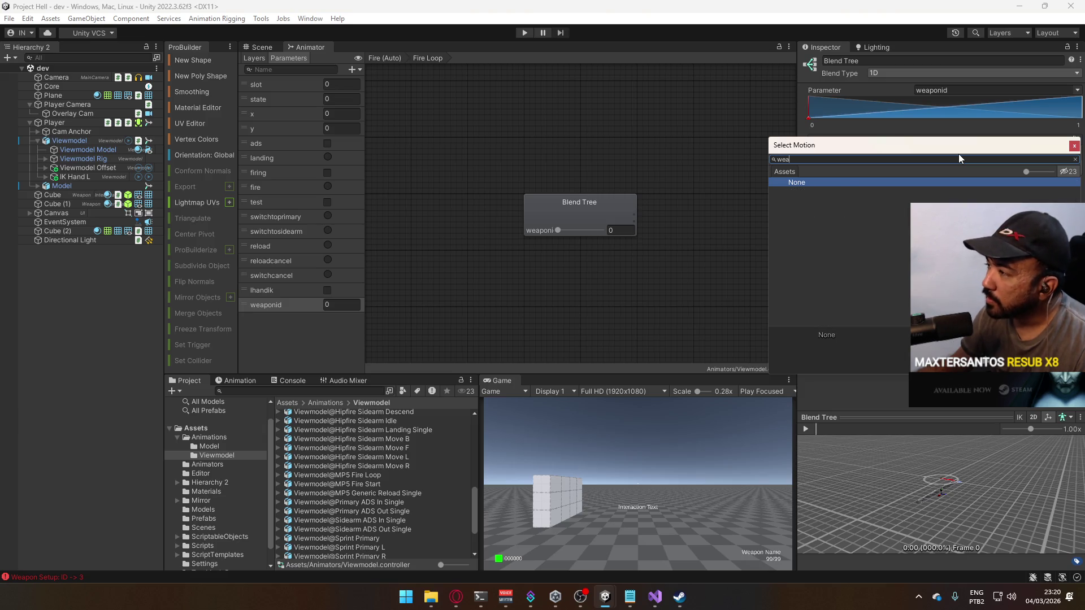
pyautogui.write('mp5')
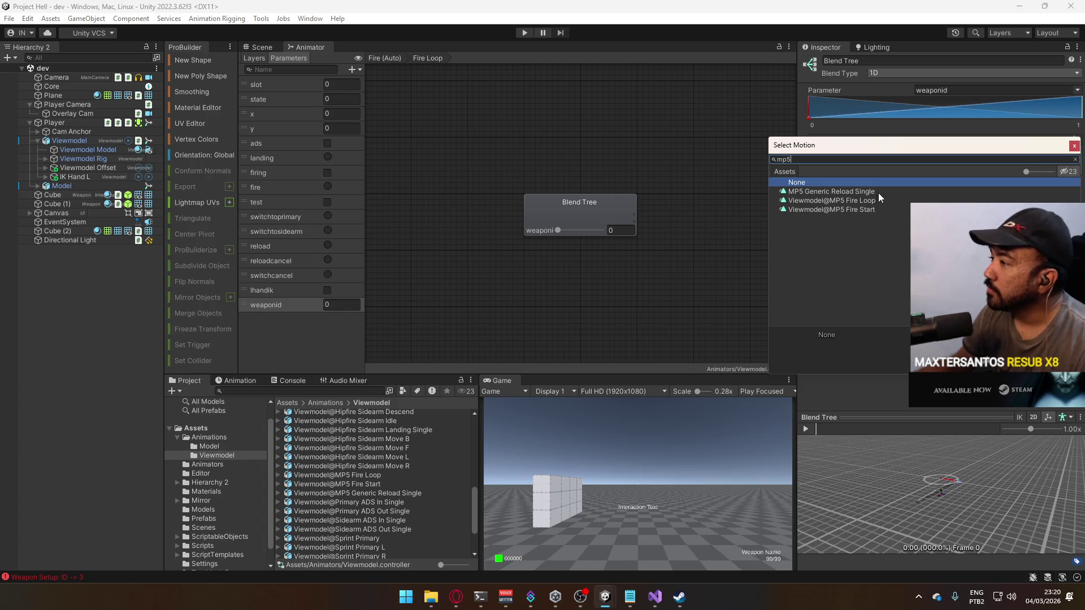
pyautogui.doubleClick(859, 200)
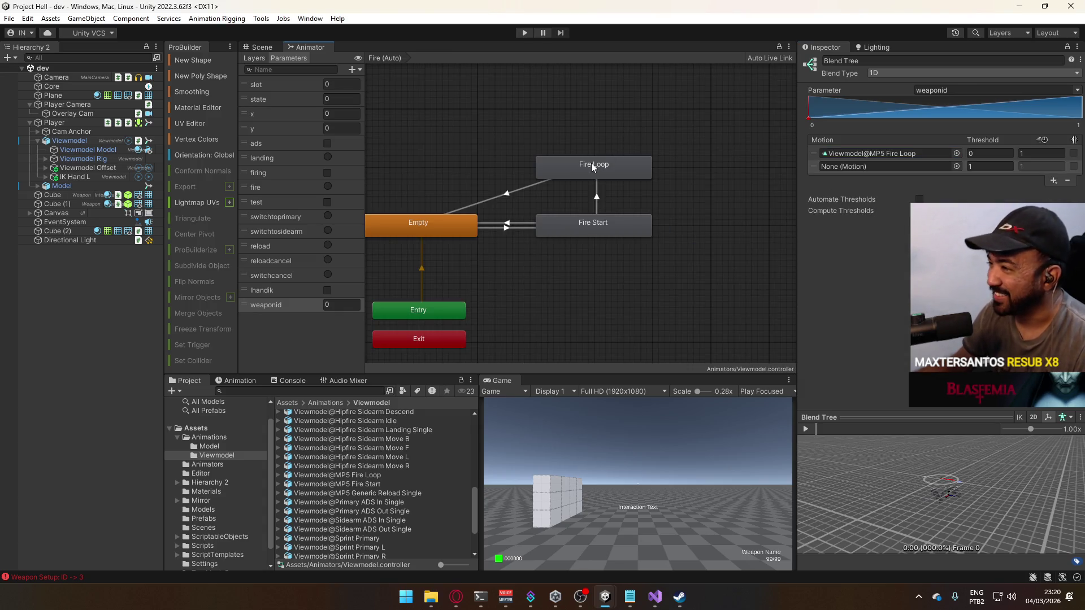
pyautogui.click(592, 168)
pyautogui.doubleClick(585, 169)
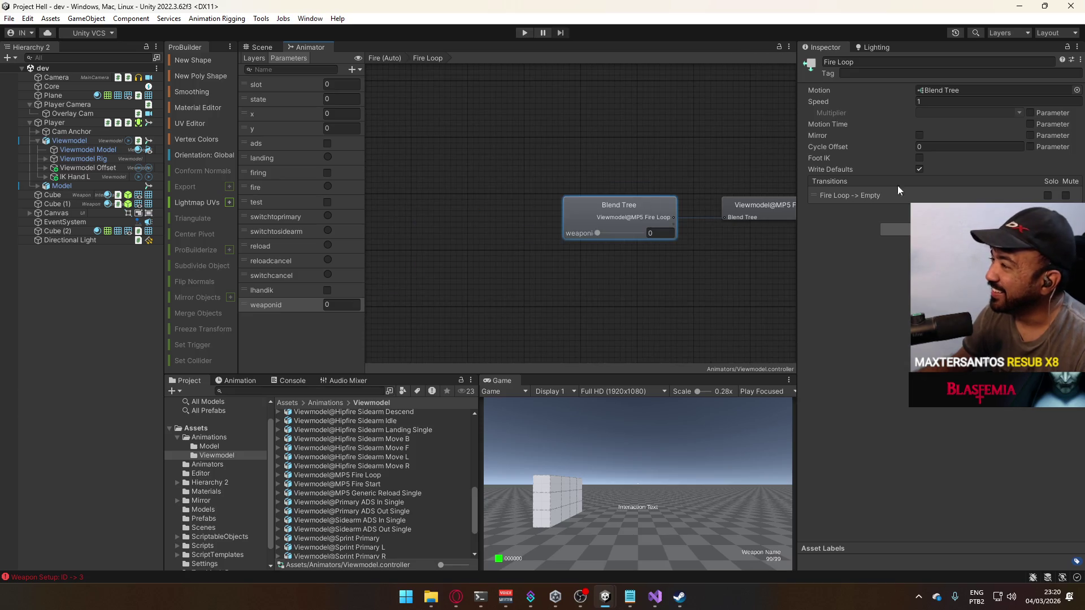
pyautogui.click(645, 209)
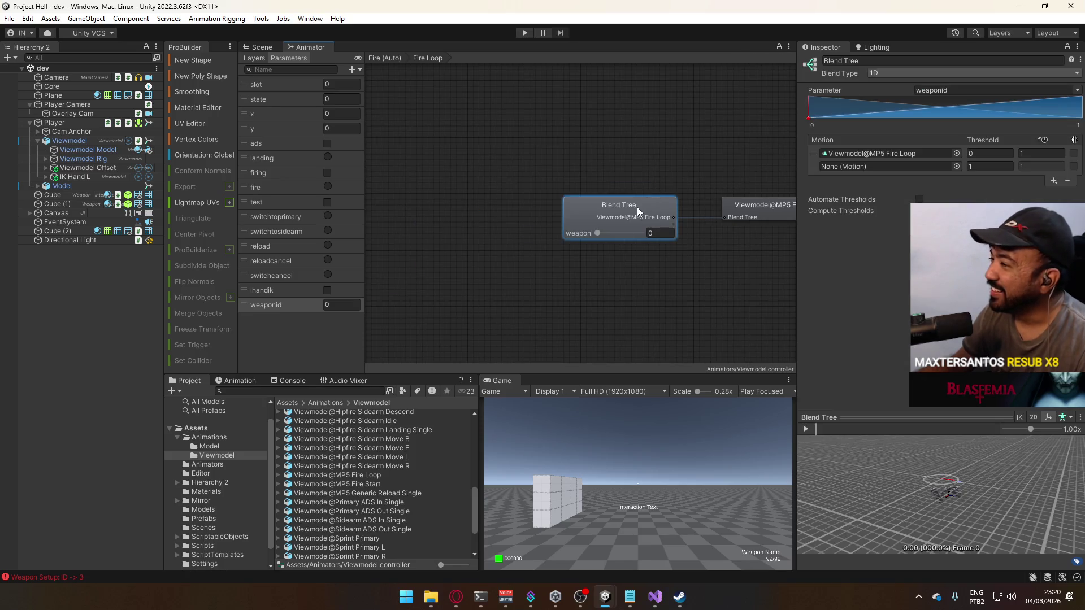
pyautogui.click(956, 167)
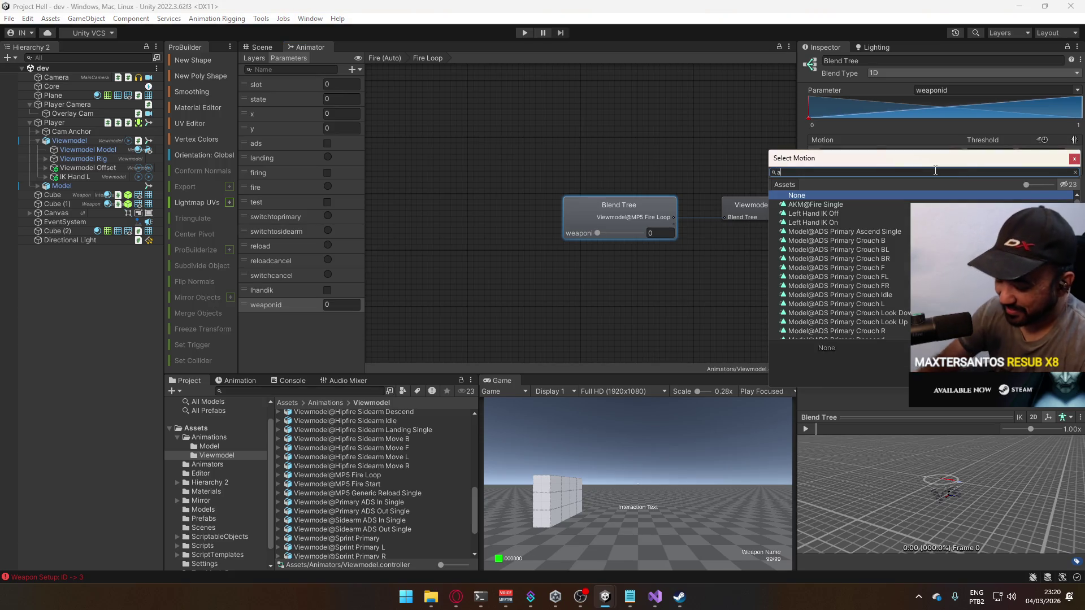
pyautogui.write('ak')
pyautogui.doubleClick(831, 213)
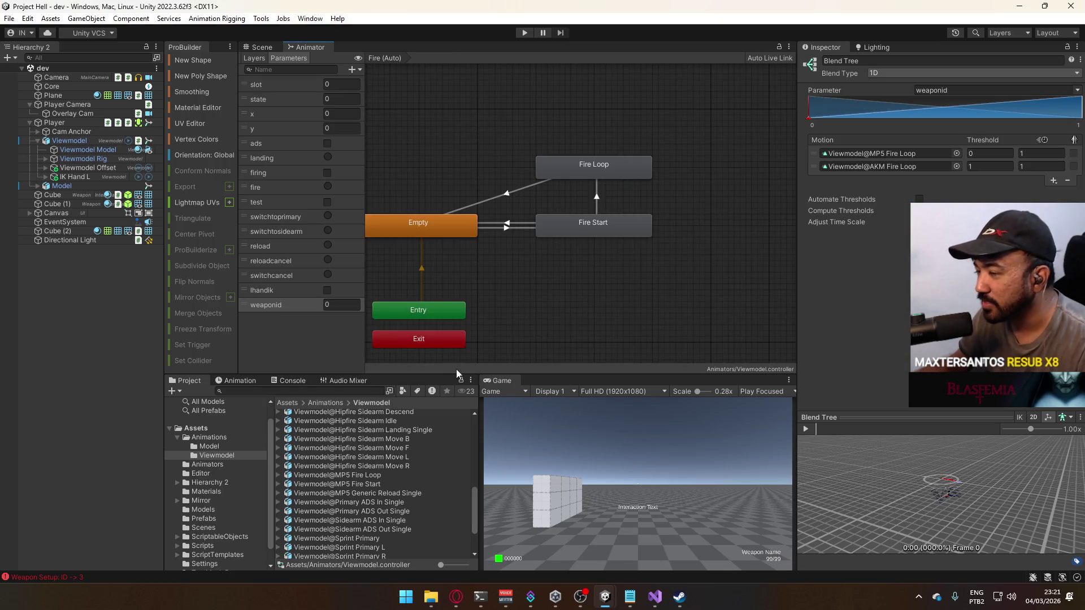
pyautogui.click(236, 537)
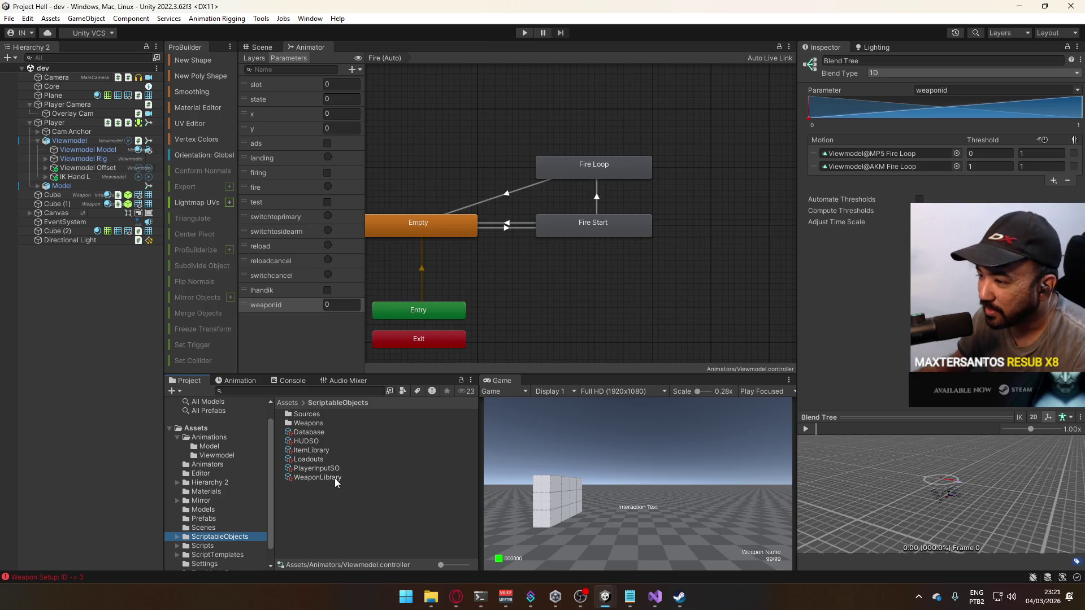
# - Check WeaponLibrary's weapon order and set Fire Start thresholds to MP5 2 and AKM 3
pyautogui.click(335, 478)
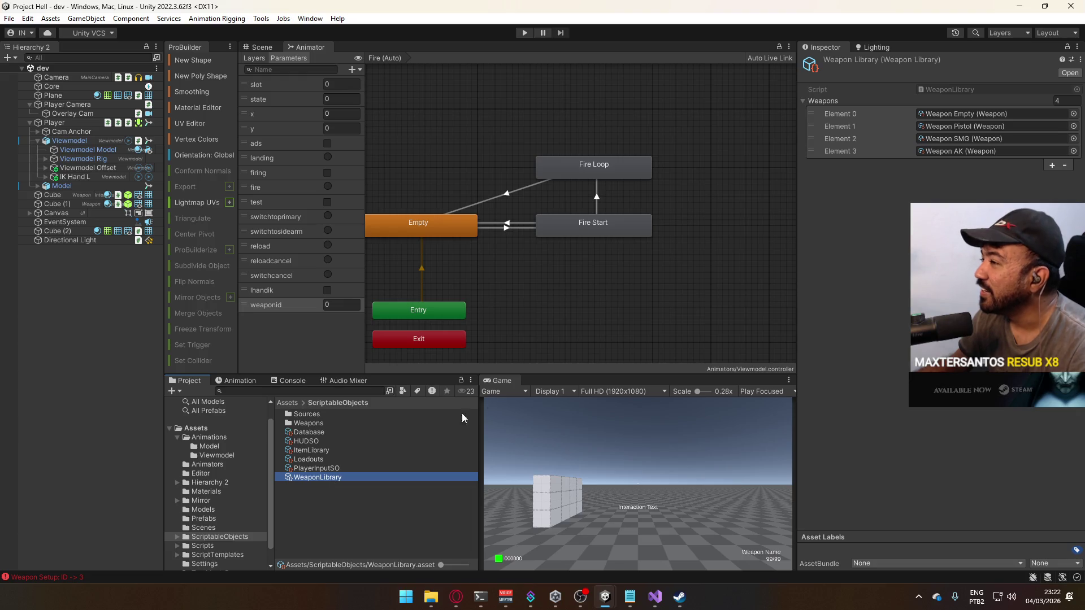
pyautogui.click(620, 236)
pyautogui.doubleClick(621, 222)
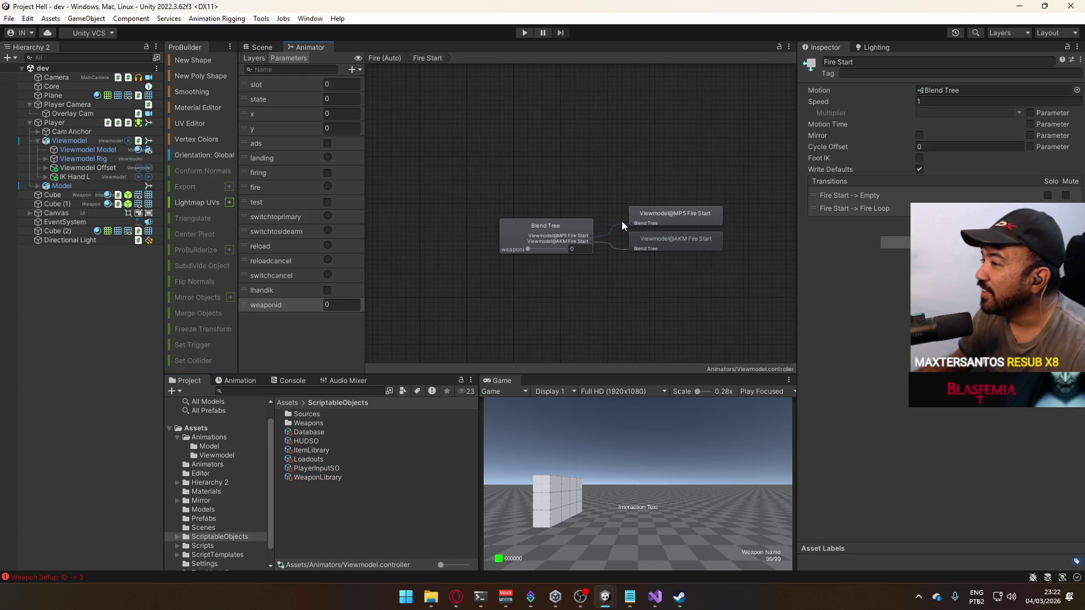
pyautogui.click(552, 226)
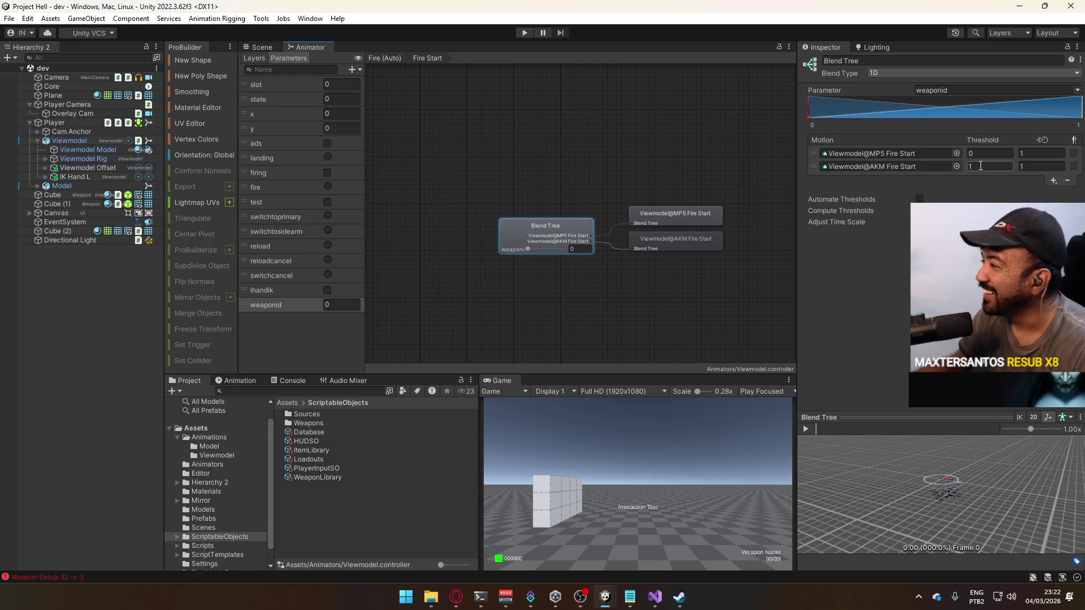
pyautogui.click(318, 477)
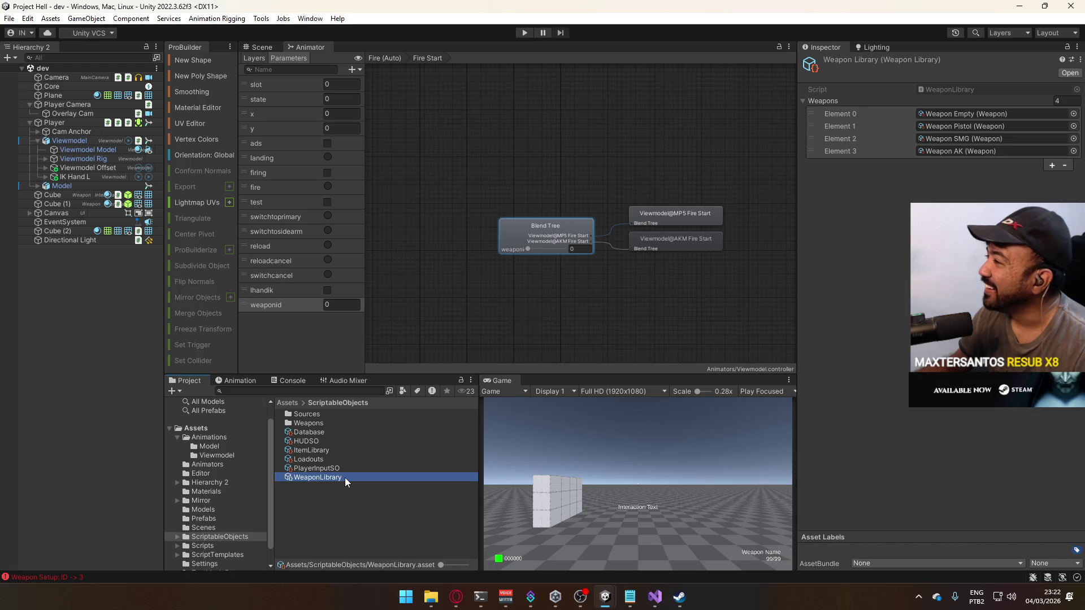
pyautogui.click(526, 234)
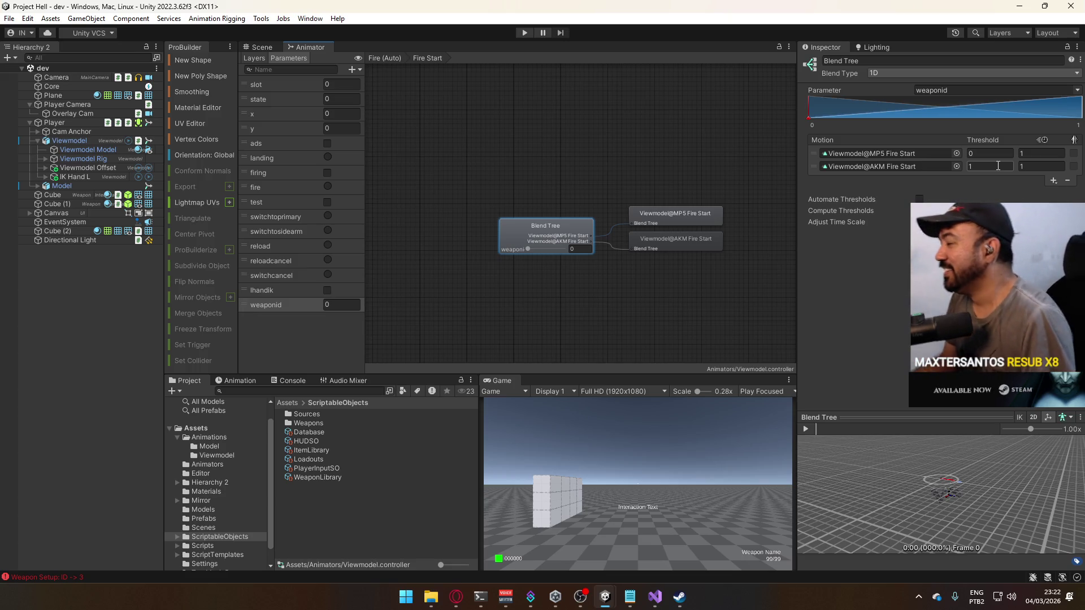
pyautogui.click(987, 166)
pyautogui.write('3')
pyautogui.click(989, 154)
pyautogui.write('2')
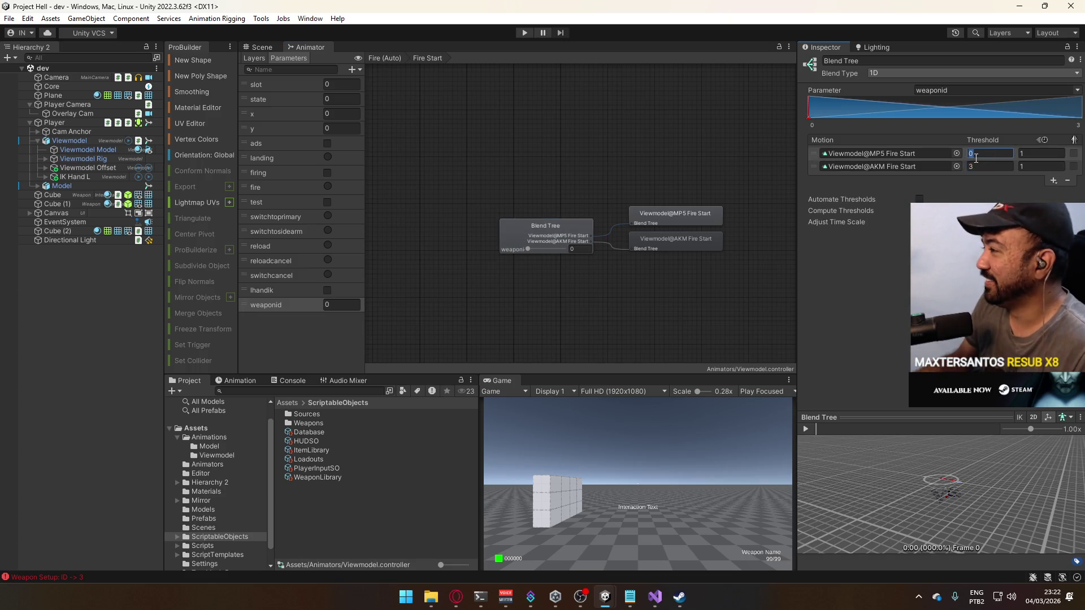
# - Set the Fire Loop blend tree thresholds to MP5 2 and AKM 3
pyautogui.click(716, 215)
pyautogui.doubleClick(565, 226)
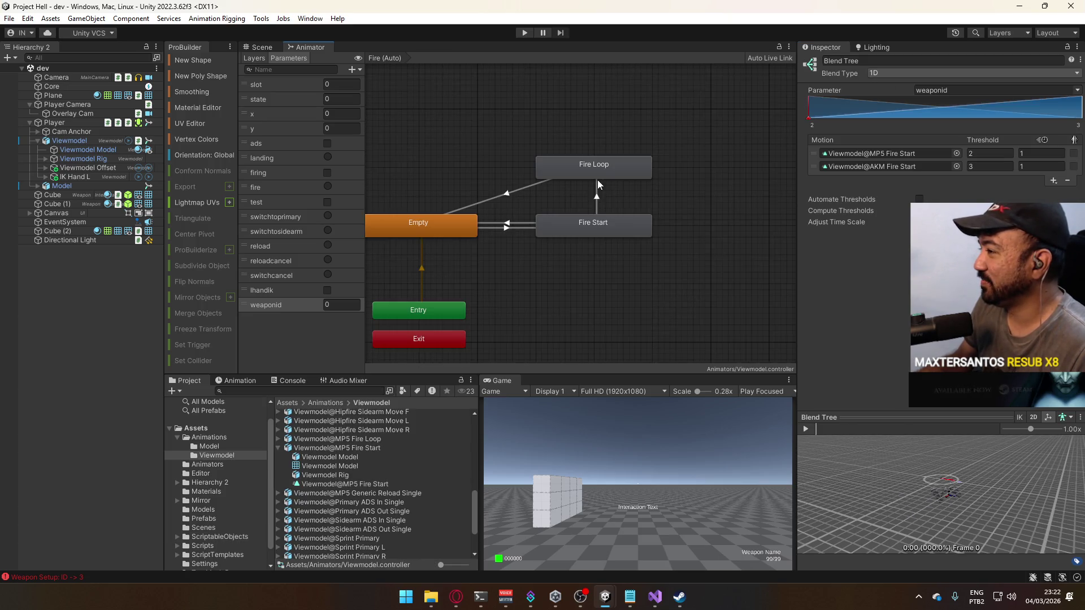
pyautogui.click(605, 164)
pyautogui.doubleClick(572, 165)
pyautogui.click(619, 221)
pyautogui.click(984, 166)
pyautogui.write('3')
pyautogui.click(996, 154)
pyautogui.press('Return')
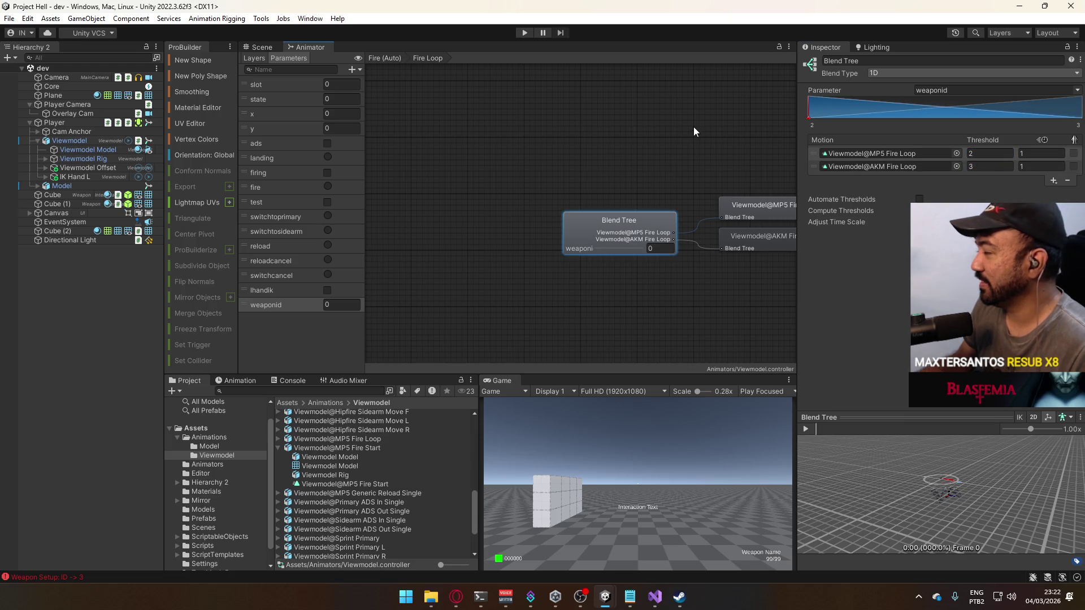
pyautogui.click(262, 47)
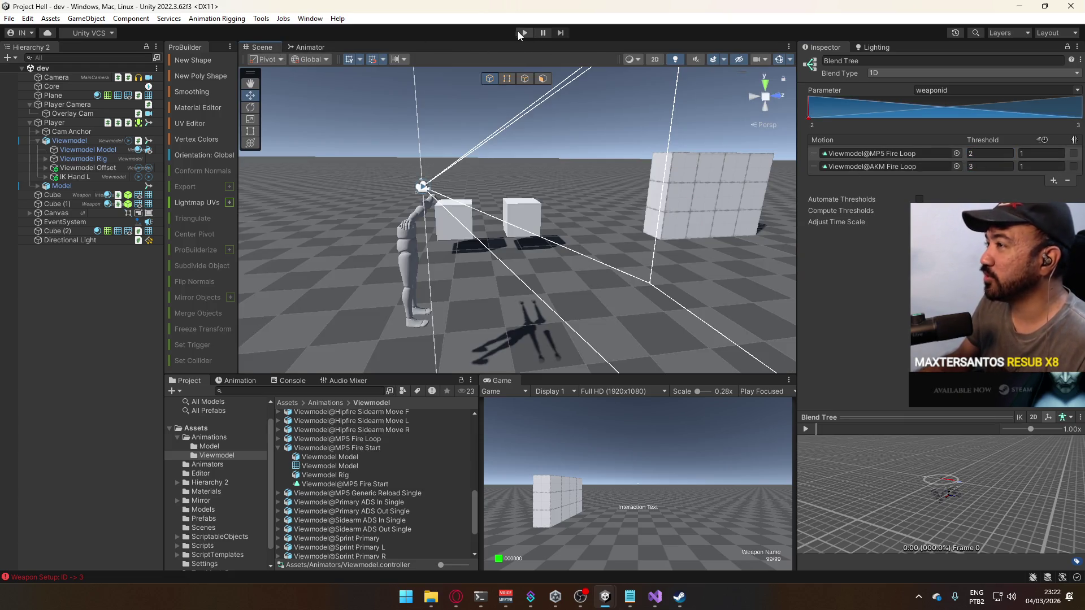
# - Play the game, switching between SMG and AK, firing and reloading to test animations
pyautogui.hotkey('ctrl', 'p')
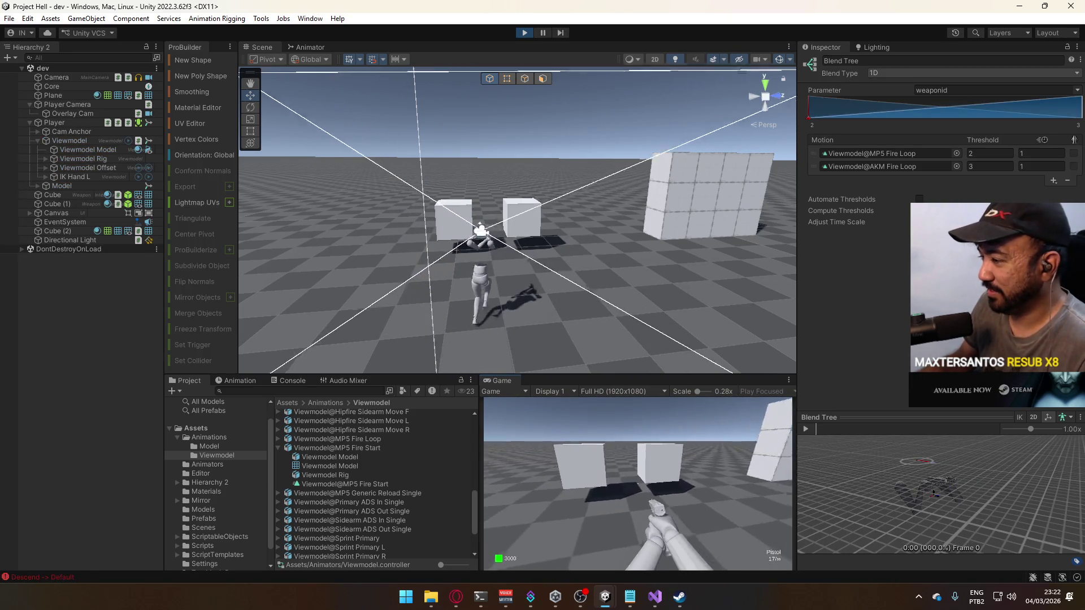
pyautogui.press('super')
pyautogui.click(562, 473)
pyautogui.press('1')
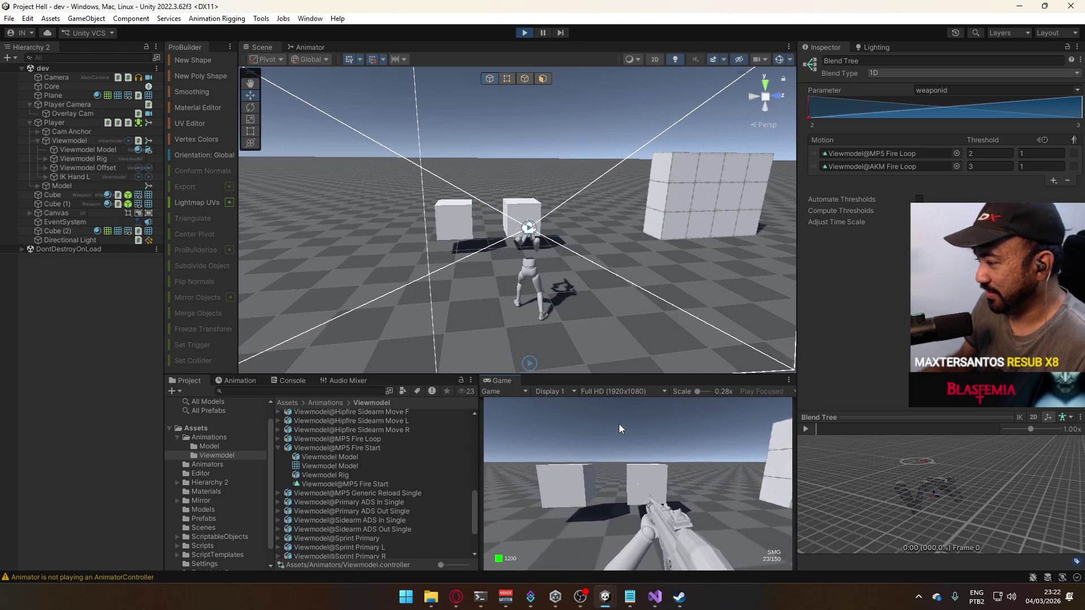
pyautogui.press('2')
pyautogui.press('3')
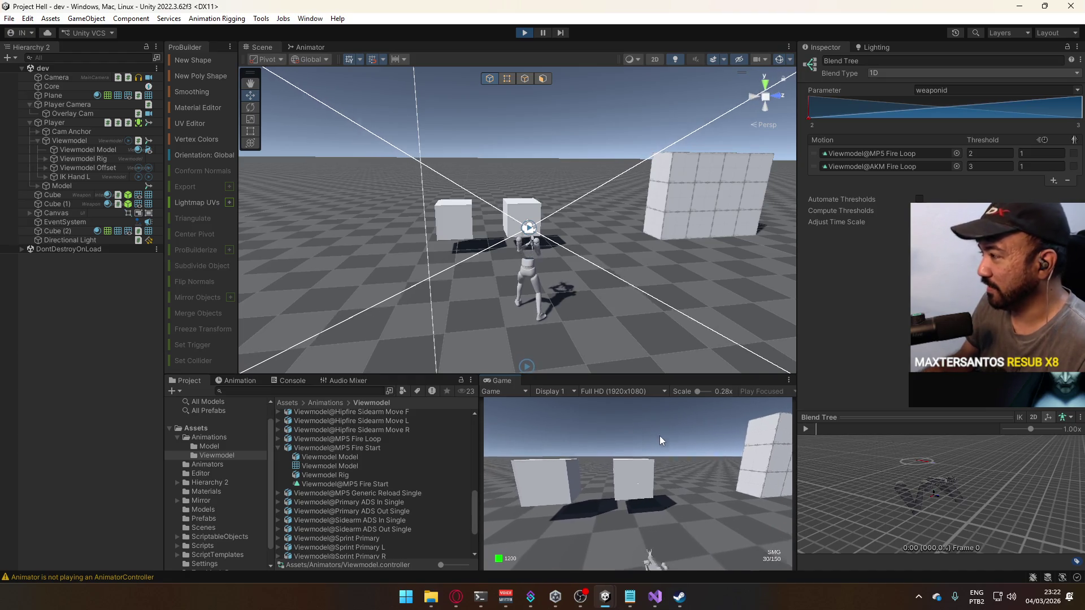
pyautogui.click(690, 452)
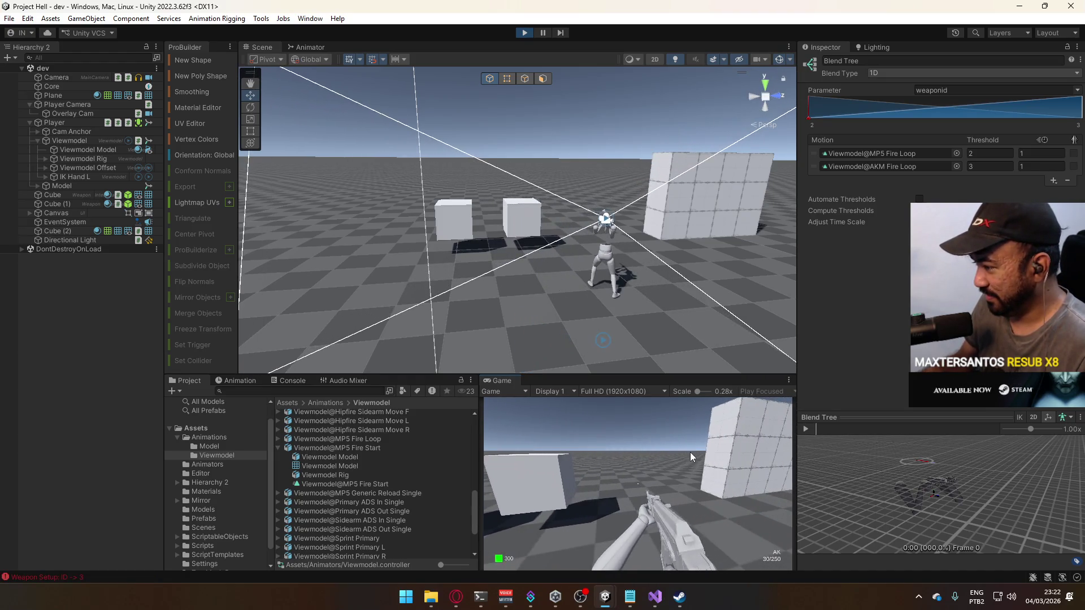
pyautogui.press('r')
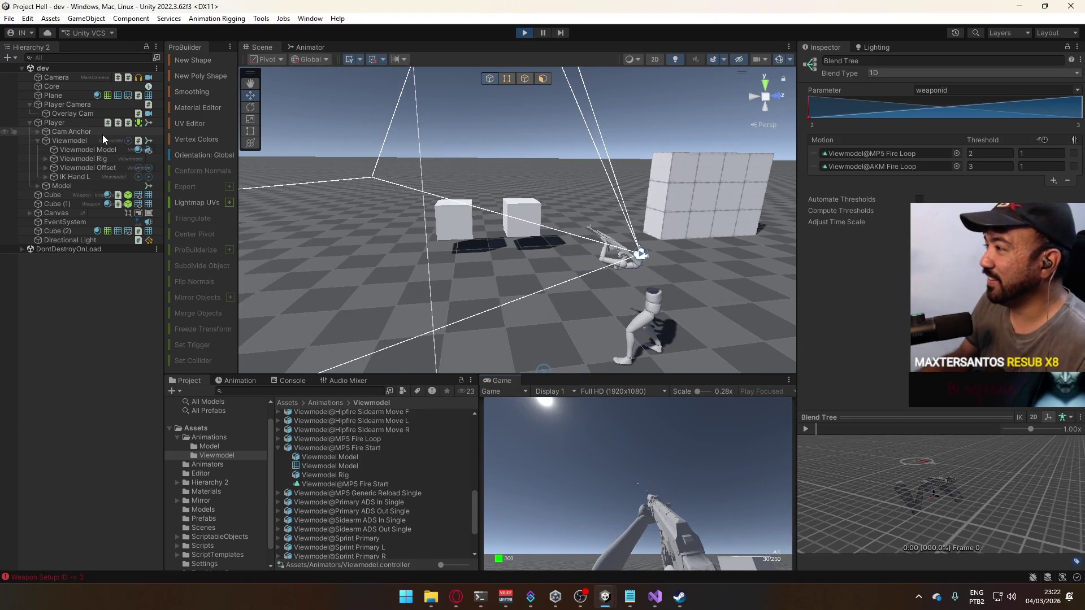
# - Inspect the Fire Start blend tree in the Viewmodel's Fire (Auto) layer, then stop play mode
pyautogui.click(72, 124)
pyautogui.click(325, 48)
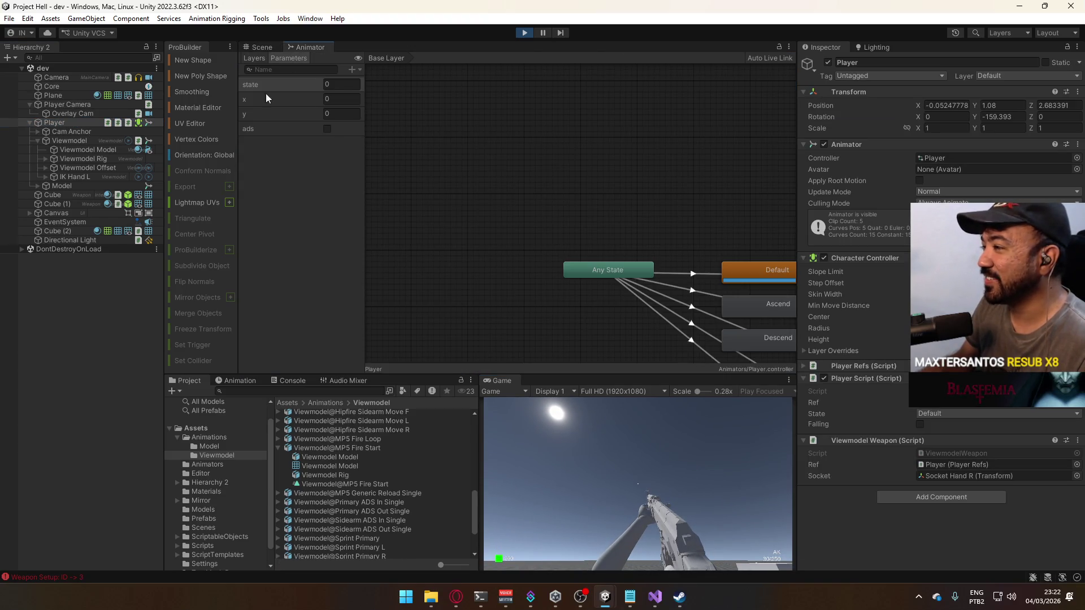
pyautogui.click(69, 142)
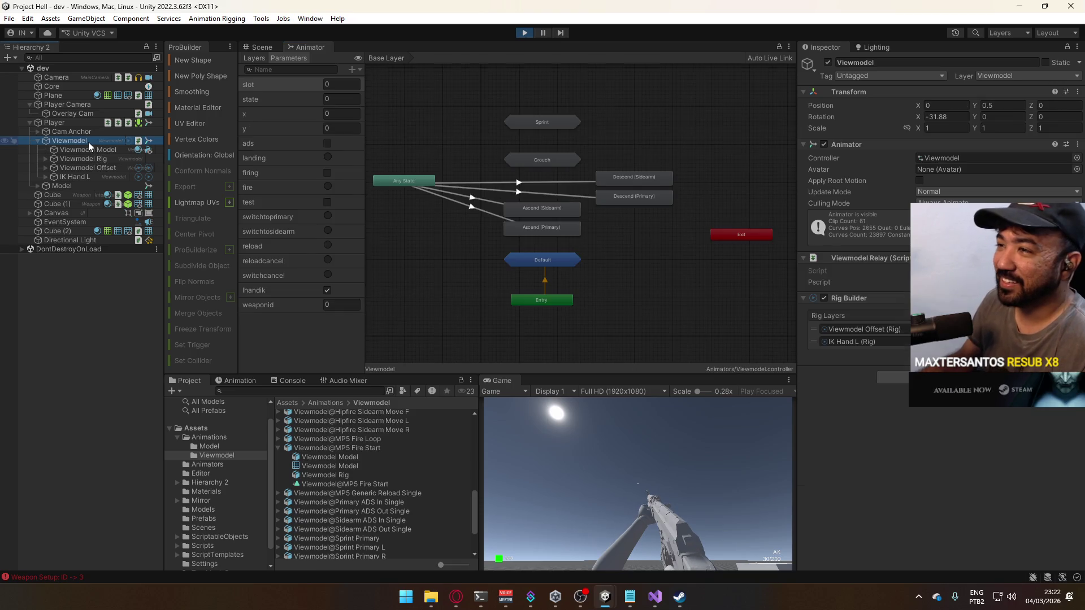
pyautogui.click(254, 58)
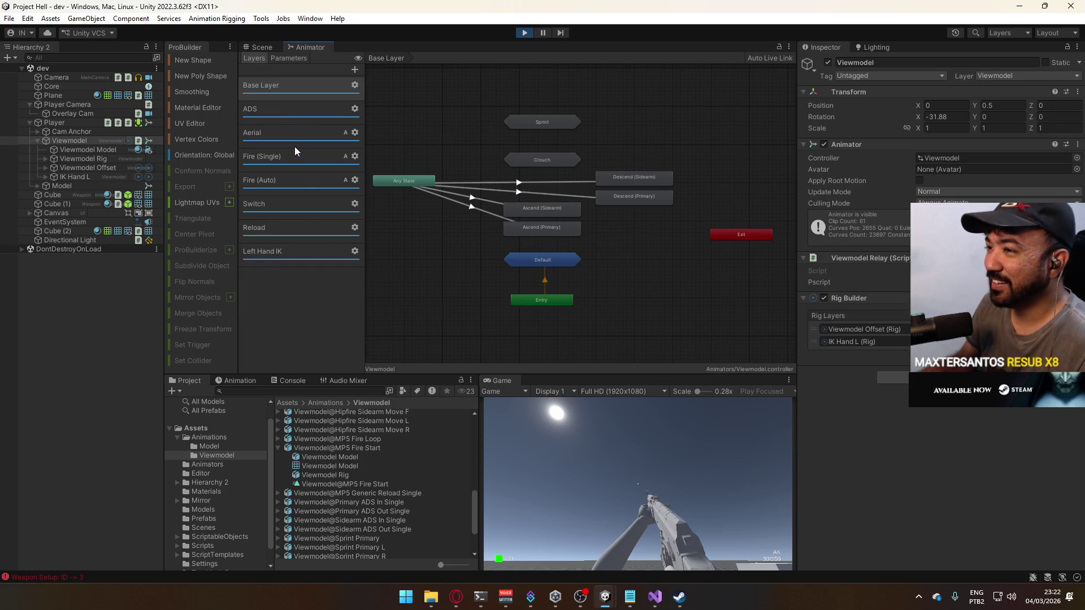
pyautogui.click(289, 181)
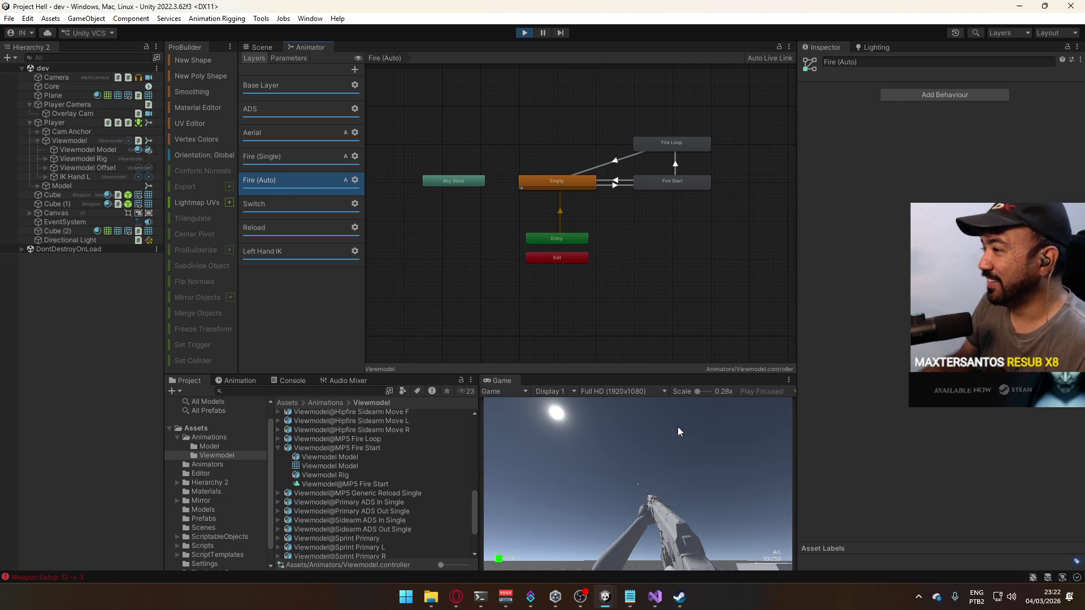
pyautogui.click(673, 183)
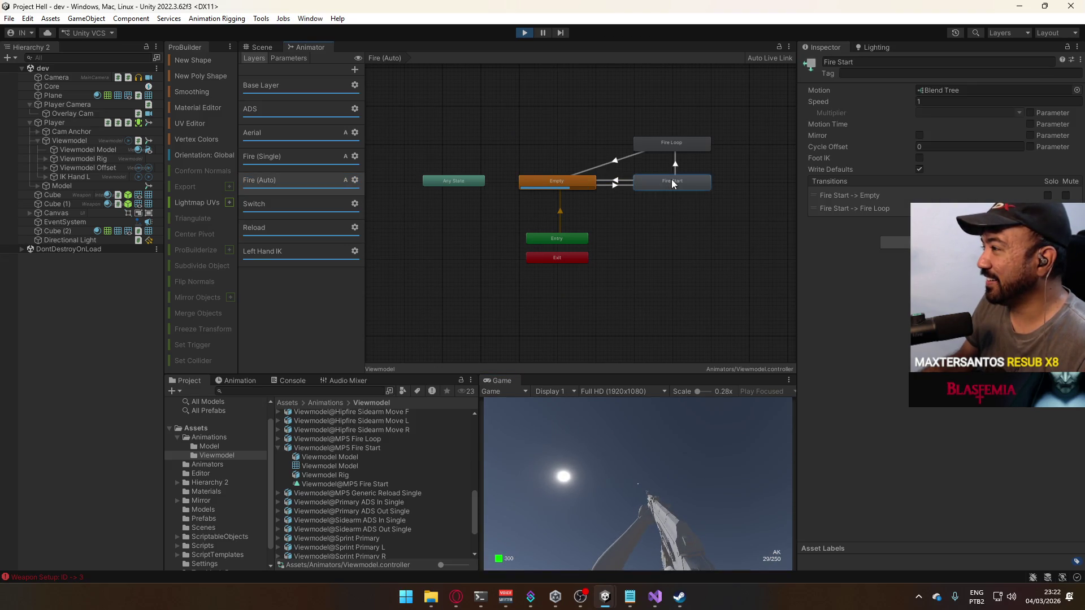
pyautogui.doubleClick(658, 183)
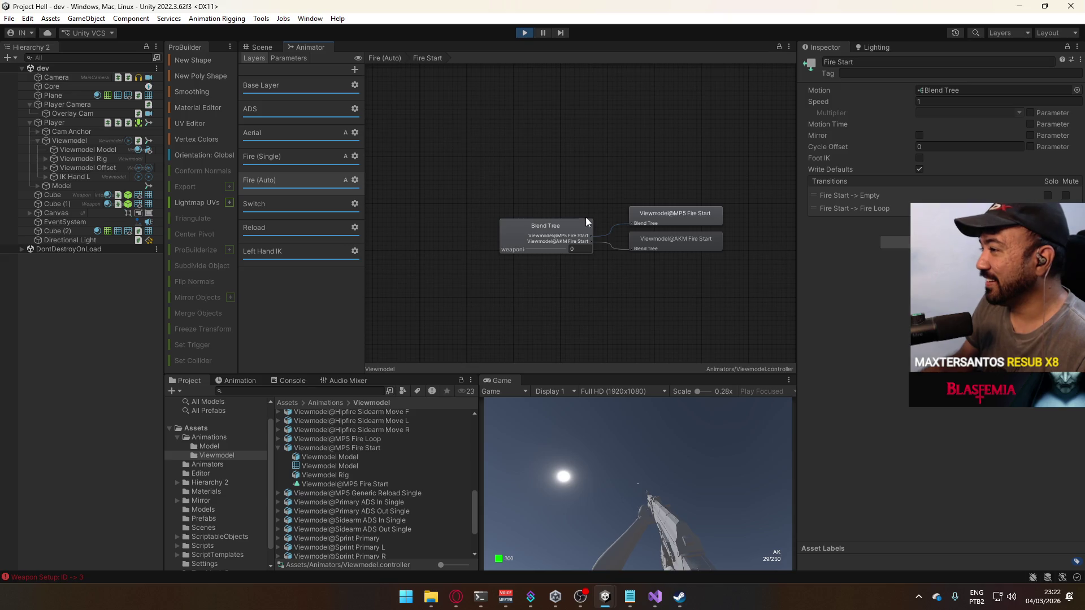
pyautogui.click(557, 229)
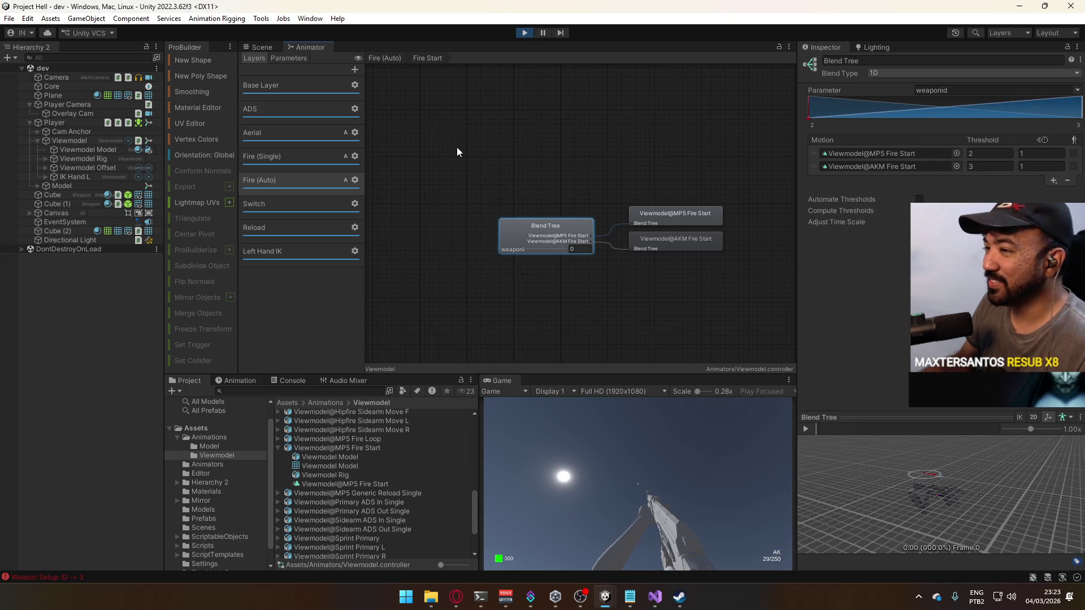
pyautogui.click(524, 34)
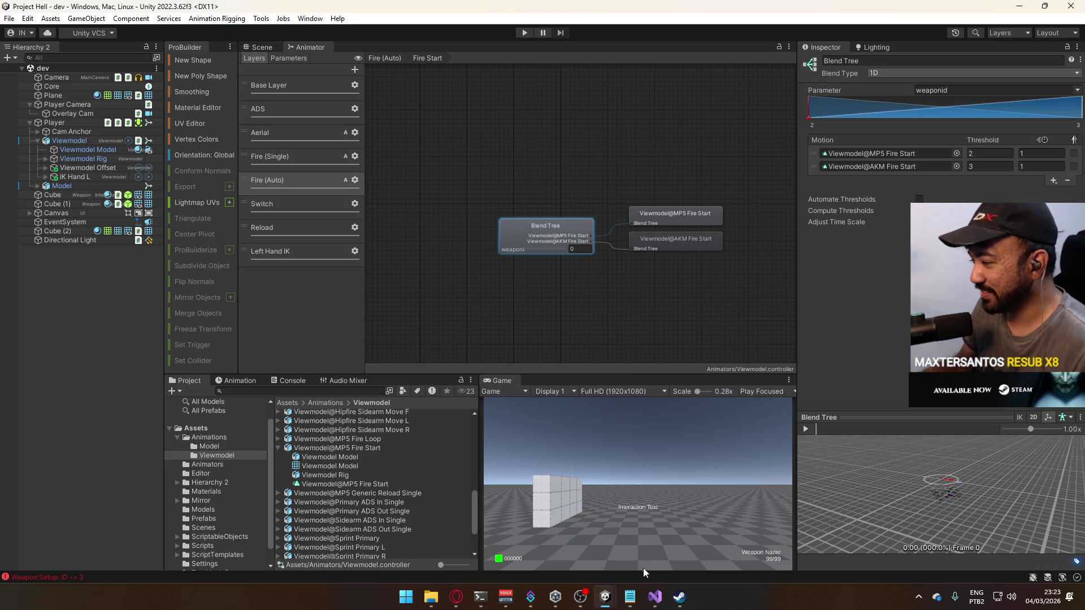
pyautogui.click(654, 597)
# - Open PlayerScript.cs and browse it, dismissing the unsupported-version warning
pyautogui.scroll(3, 429, 259)
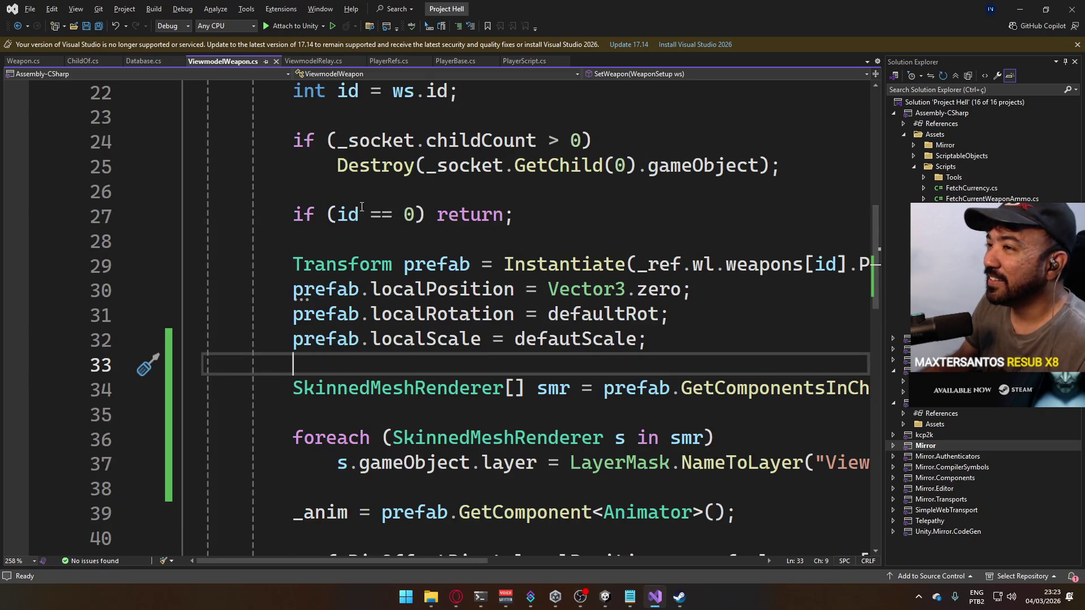
pyautogui.scroll(3, 429, 259)
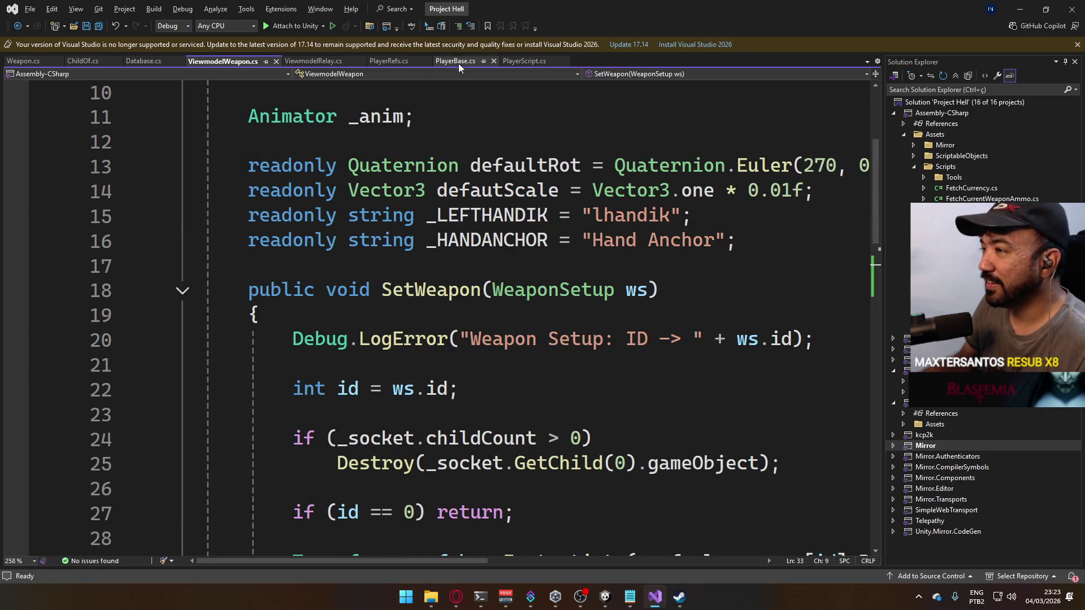
pyautogui.click(518, 60)
pyautogui.scroll(-15, 515, 294)
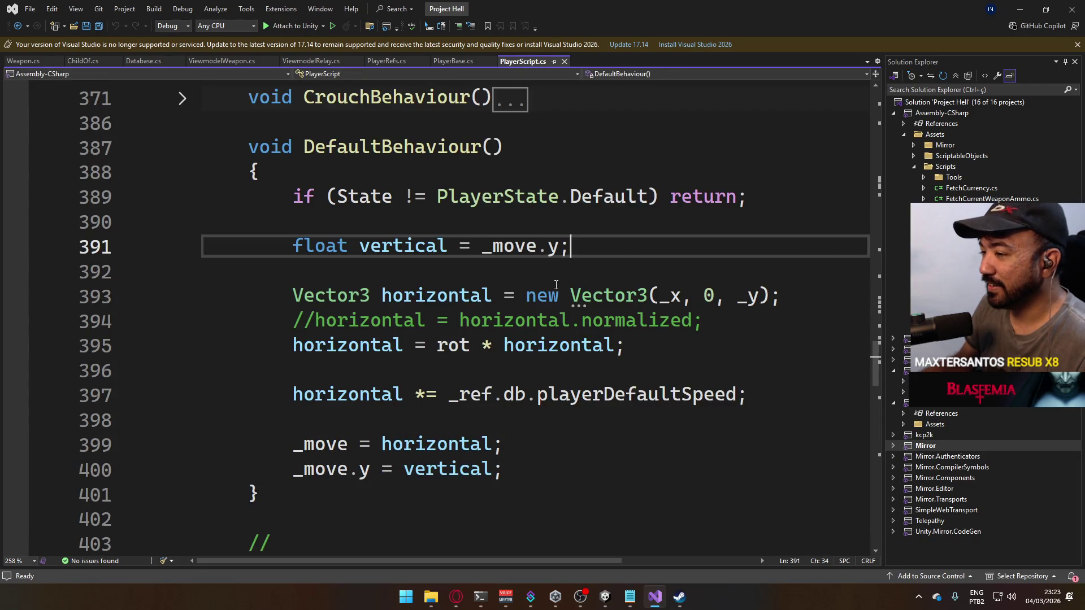
pyautogui.scroll(-6, 559, 288)
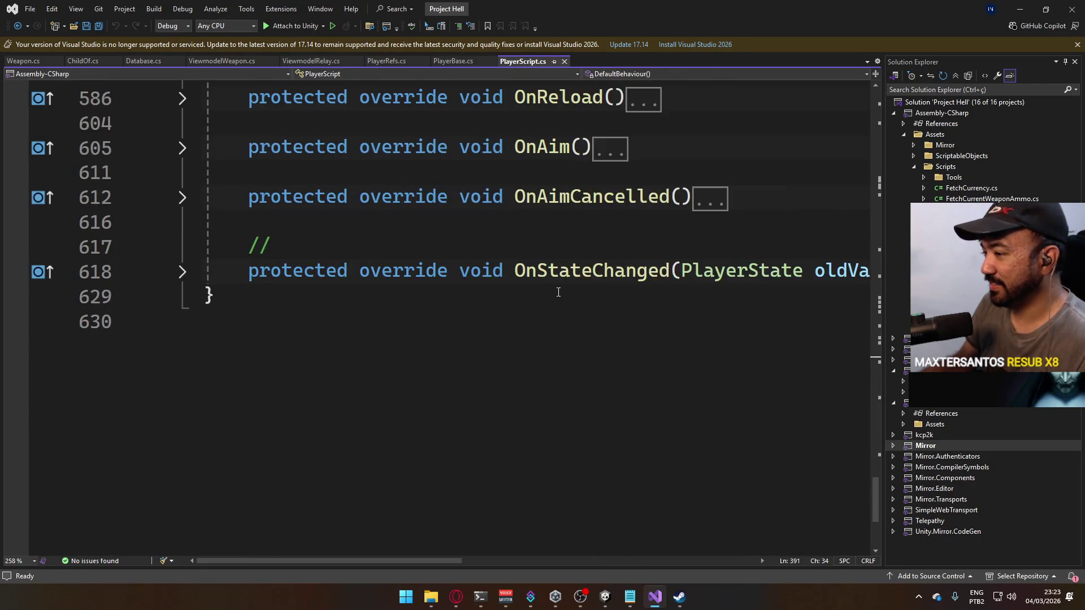
pyautogui.scroll(7, 557, 293)
pyautogui.scroll(15, 554, 303)
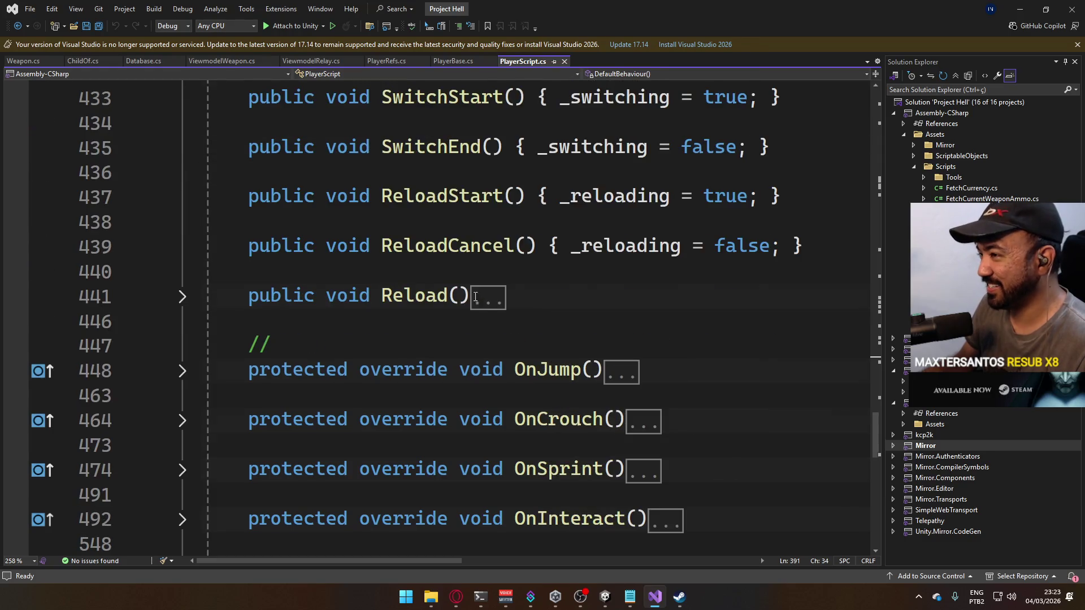
pyautogui.scroll(10, 509, 297)
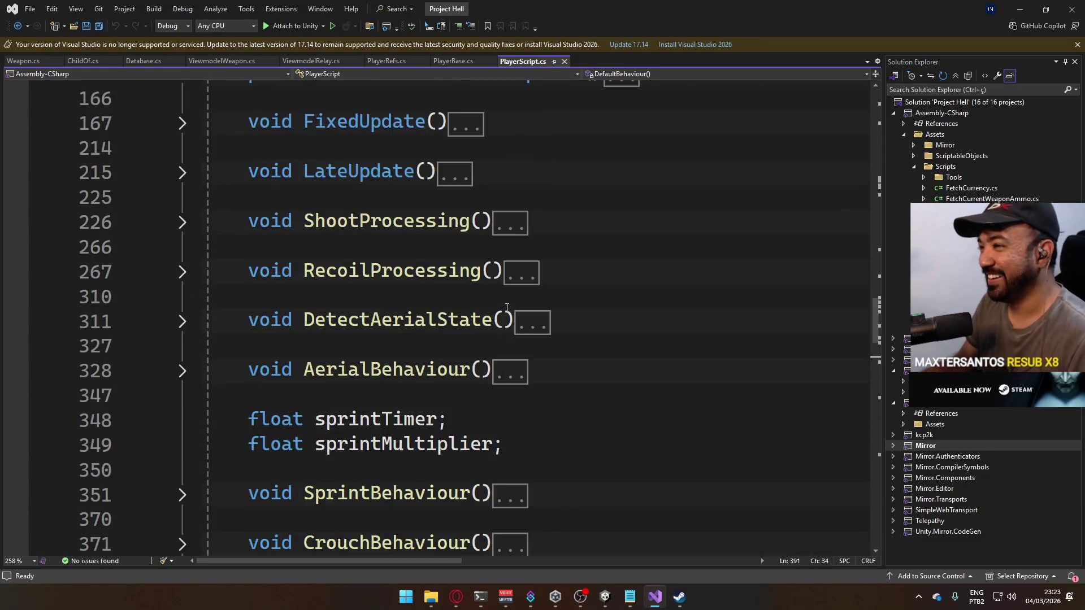
pyautogui.scroll(-10, 526, 277)
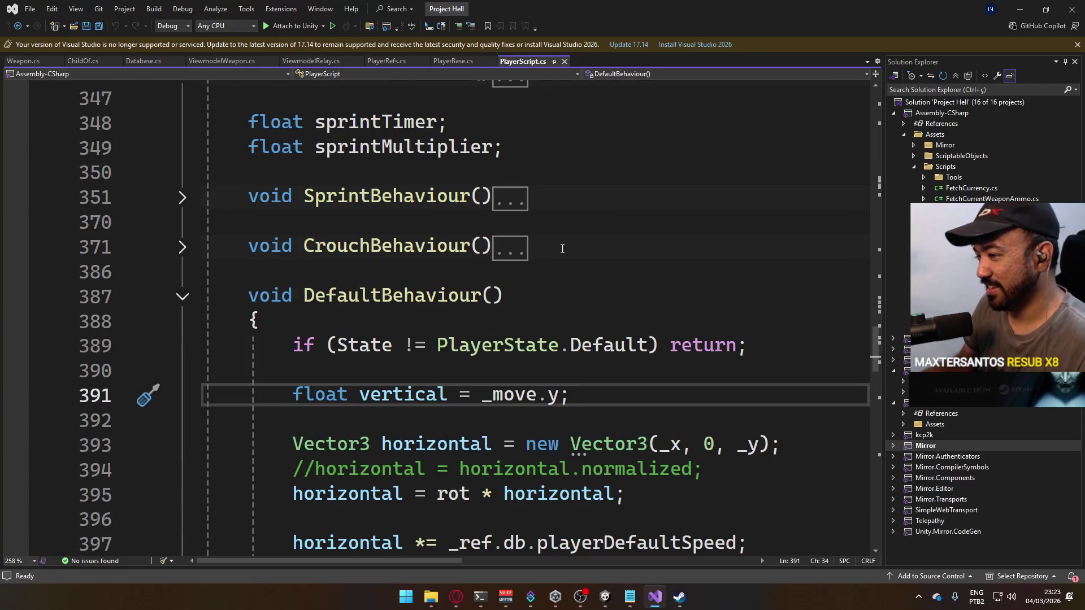
pyautogui.click(1078, 44)
pyautogui.scroll(-12, 618, 255)
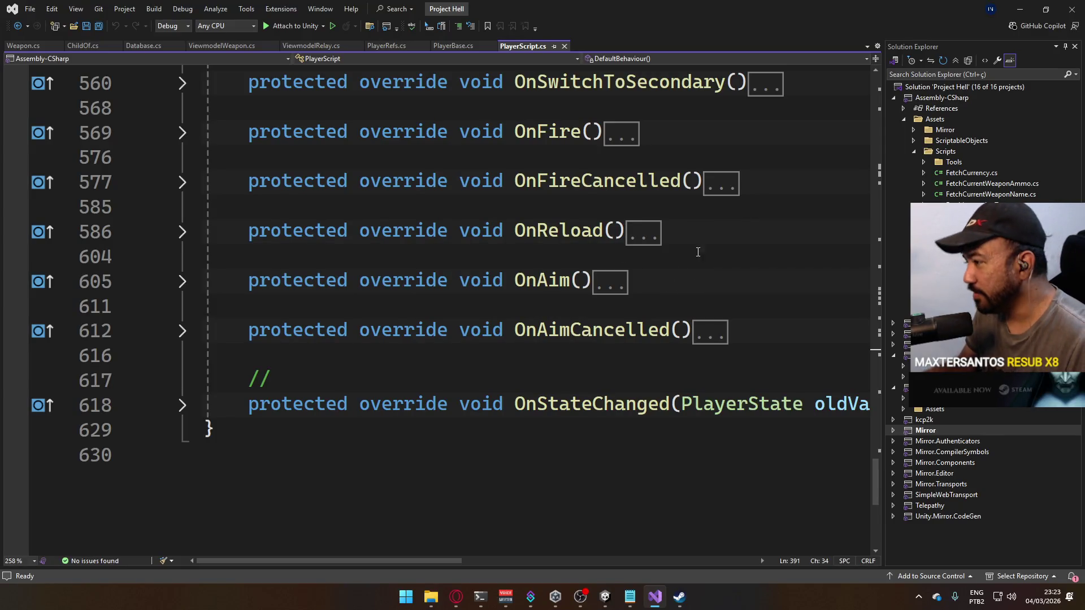
pyautogui.scroll(7, 699, 249)
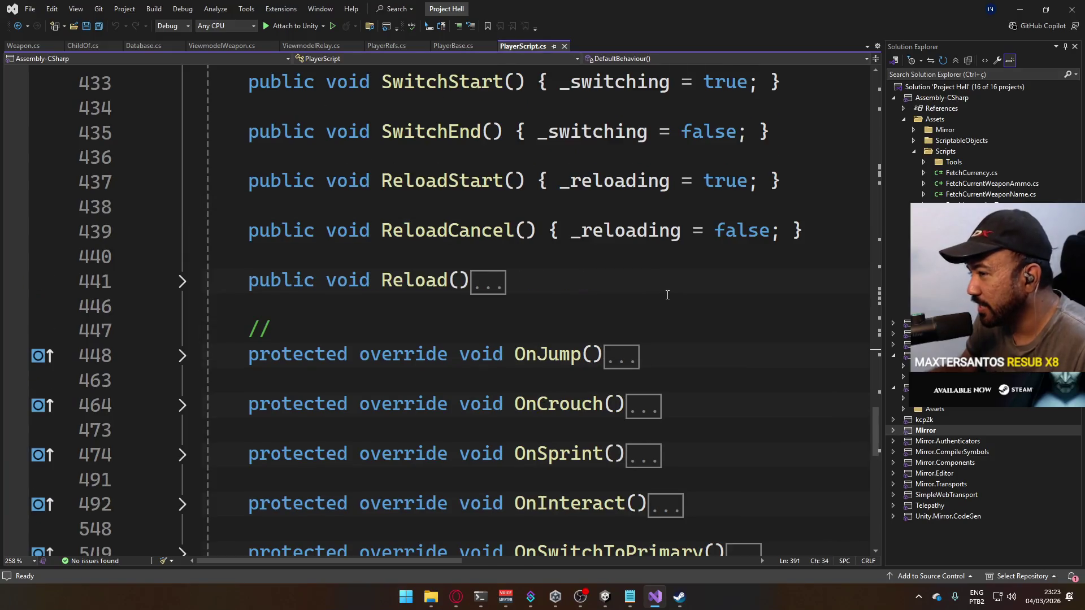
pyautogui.scroll(4, 602, 292)
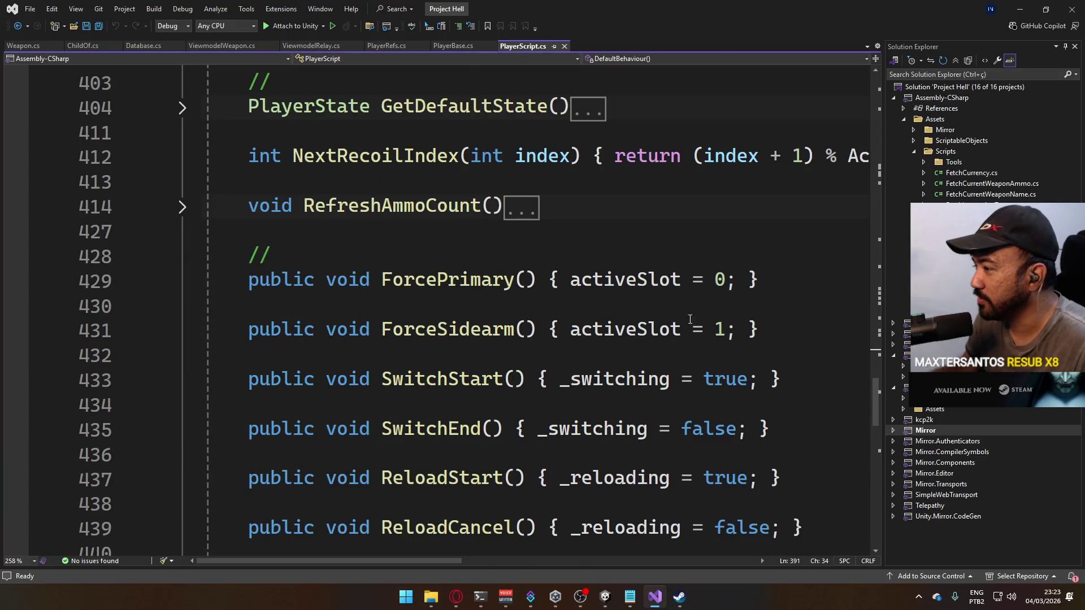
pyautogui.scroll(6, 450, 326)
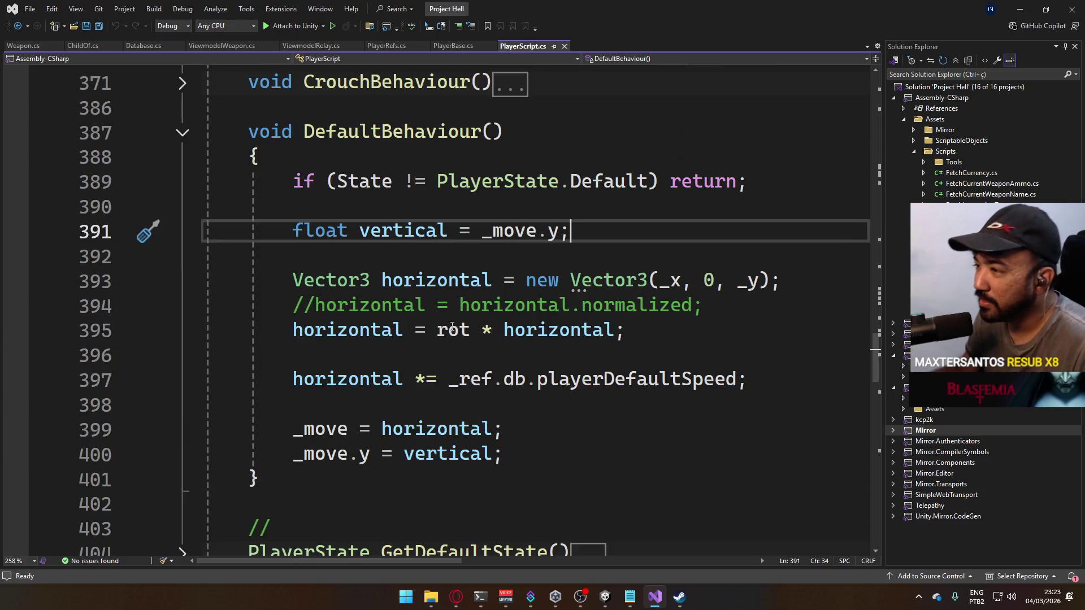
pyautogui.scroll(3, 524, 310)
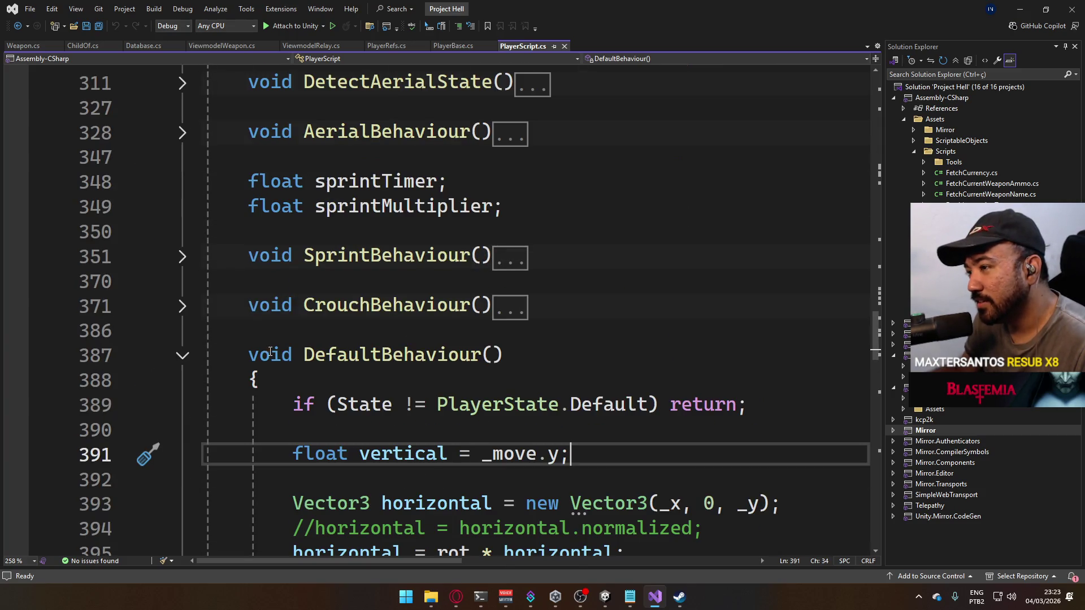
# - Collapse the DefaultBehaviour() method body and review the surrounding PlayerScript.cs code
pyautogui.click(182, 356)
pyautogui.scroll(-13, 405, 337)
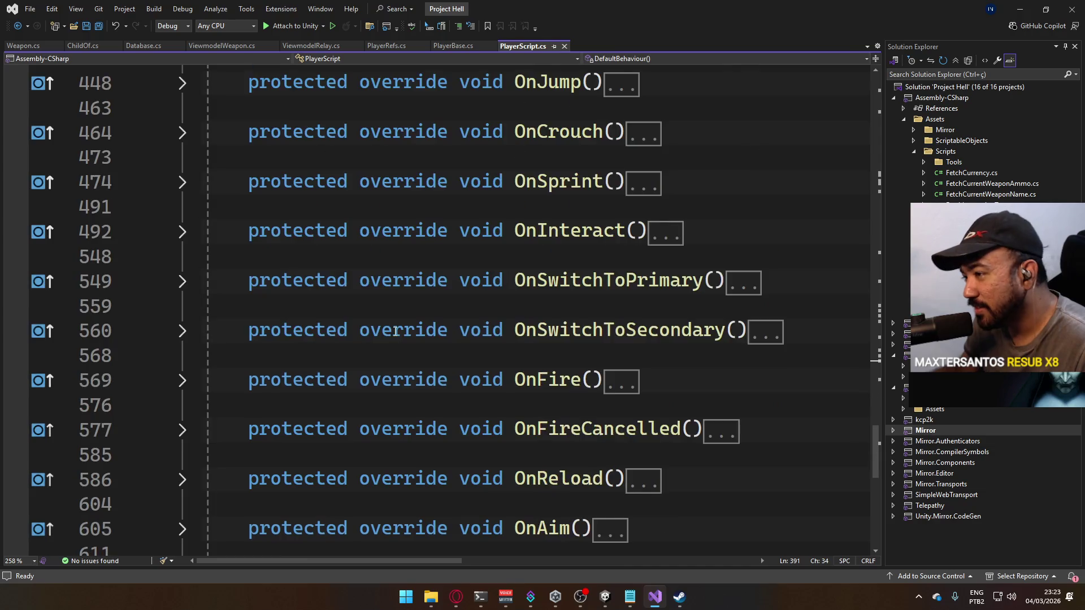
pyautogui.scroll(10, 405, 337)
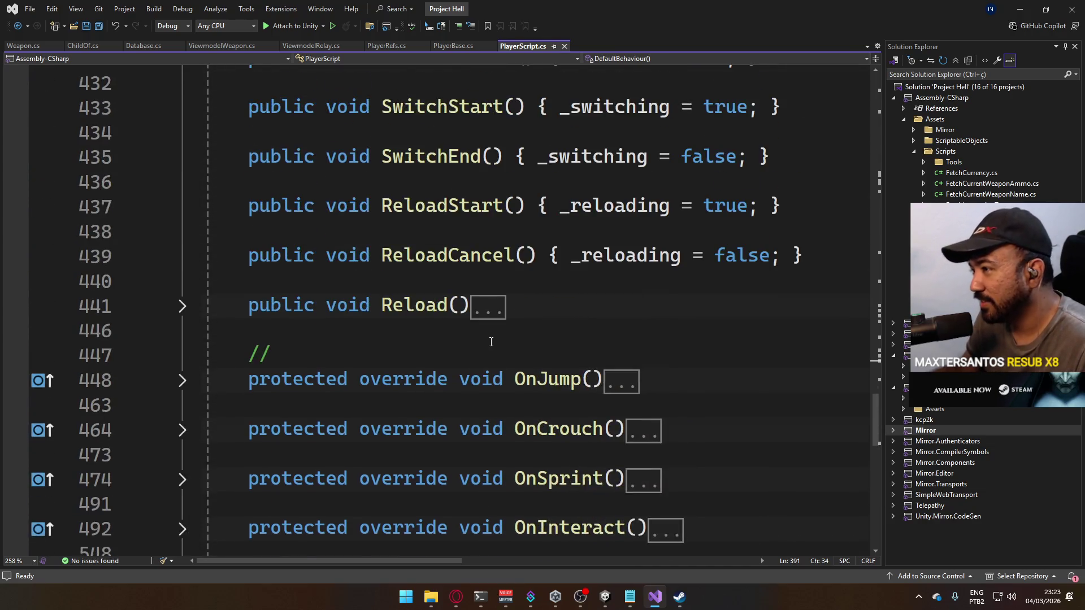
pyautogui.scroll(8, 519, 350)
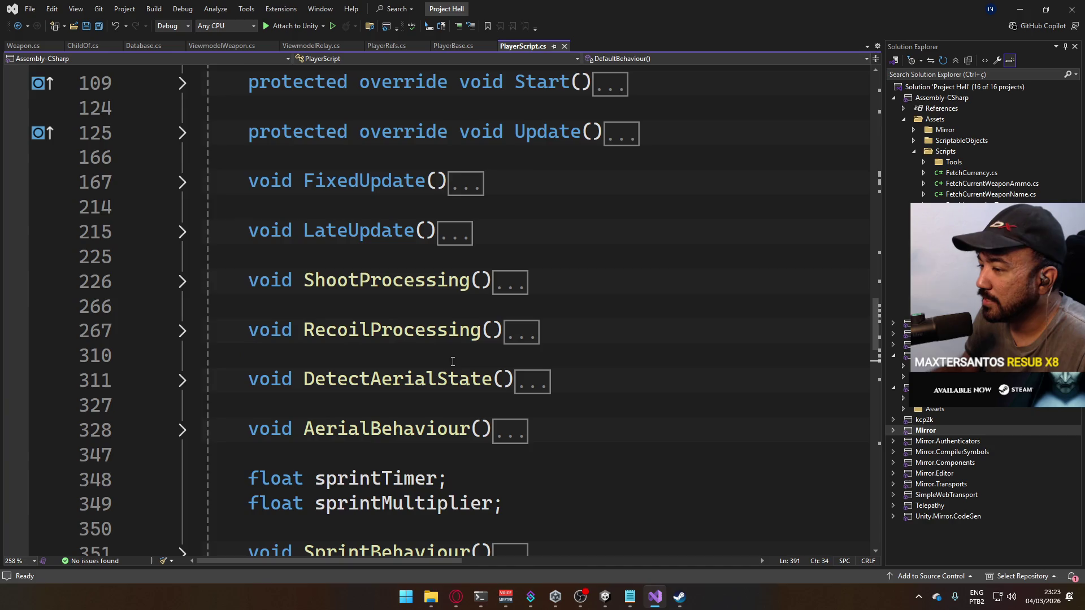
pyautogui.scroll(2, 525, 346)
pyautogui.scroll(2, 552, 299)
pyautogui.scroll(-15, 525, 320)
pyautogui.scroll(-4, 527, 323)
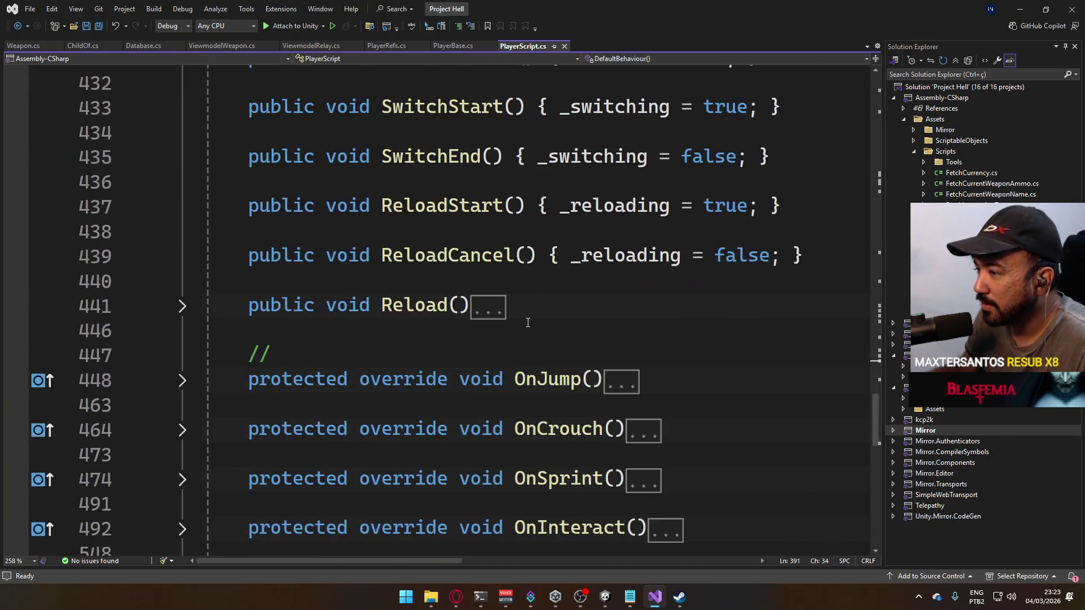
pyautogui.scroll(18, 559, 311)
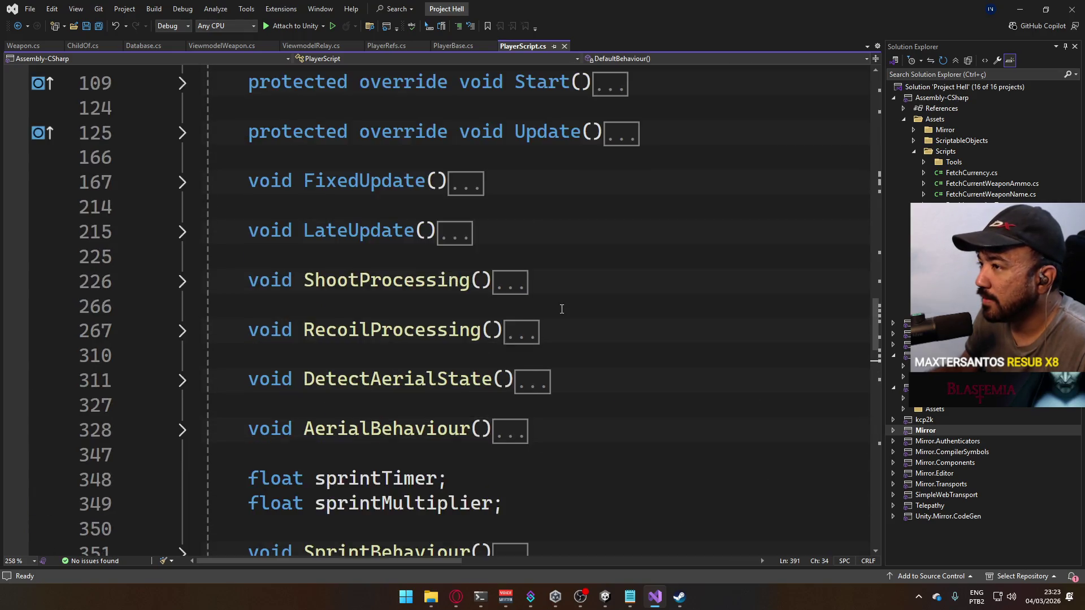
pyautogui.scroll(11, 469, 323)
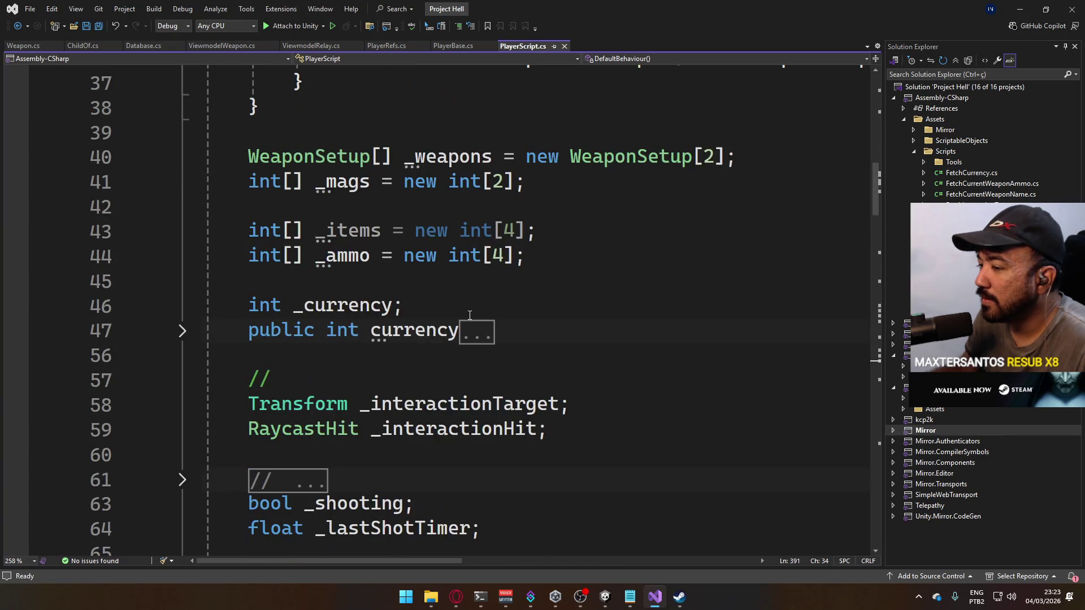
pyautogui.scroll(9, 469, 315)
pyautogui.scroll(-5, 536, 309)
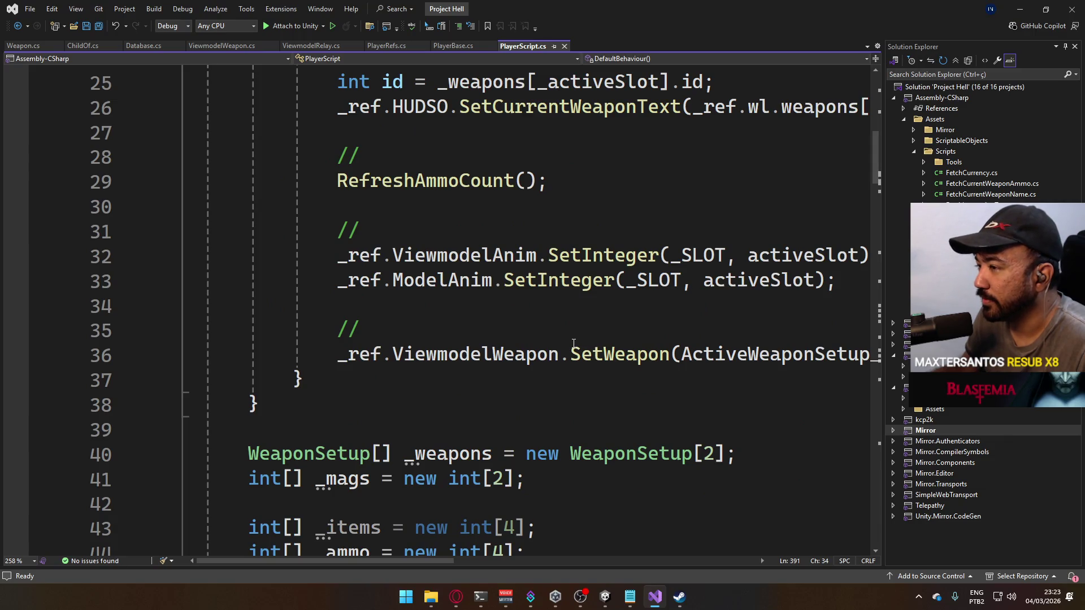
pyautogui.moveTo(449, 558)
pyautogui.mouseDown()
pyautogui.moveTo(555, 554)
pyautogui.moveTo(467, 546)
pyautogui.mouseUp()
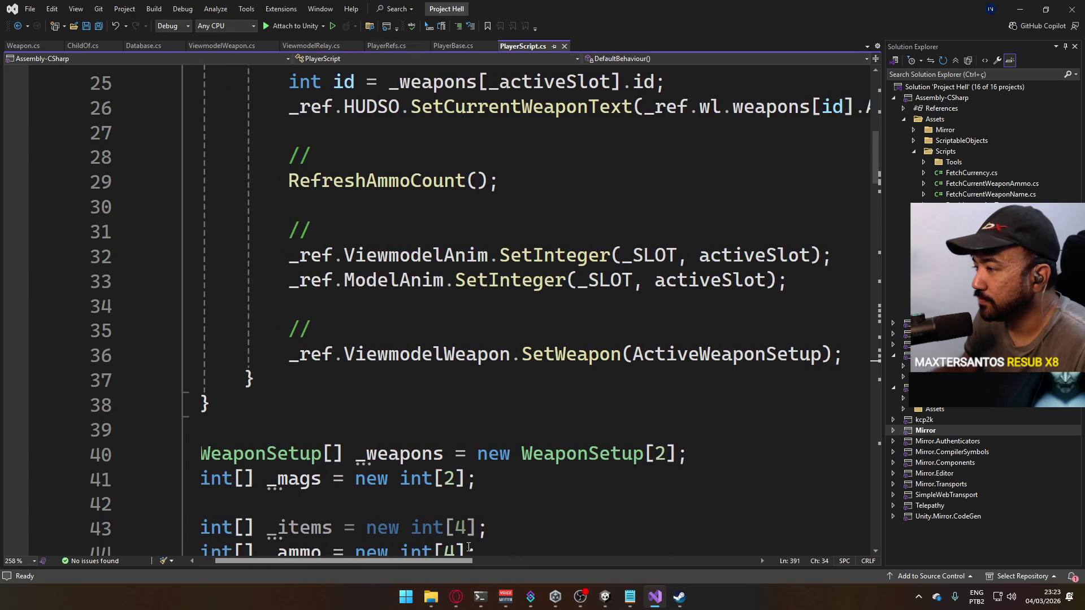
pyautogui.scroll(5, 563, 398)
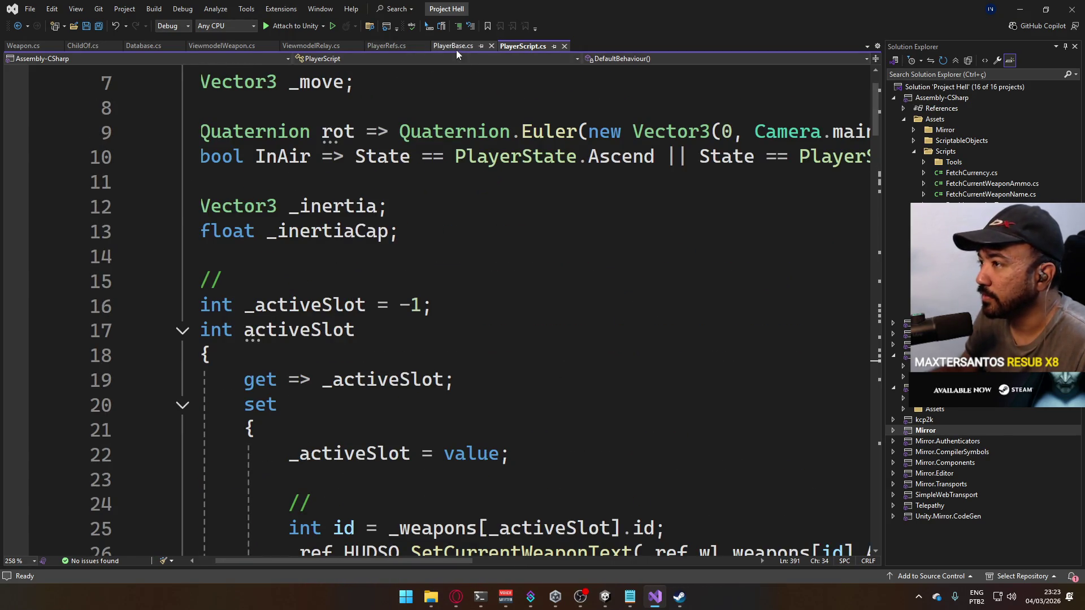
# - Show PlayerBase.cs at its Animator.StringToHash declarations, cursor at the end of the _MOUSEY line
pyautogui.click(456, 49)
pyautogui.scroll(15, 764, 406)
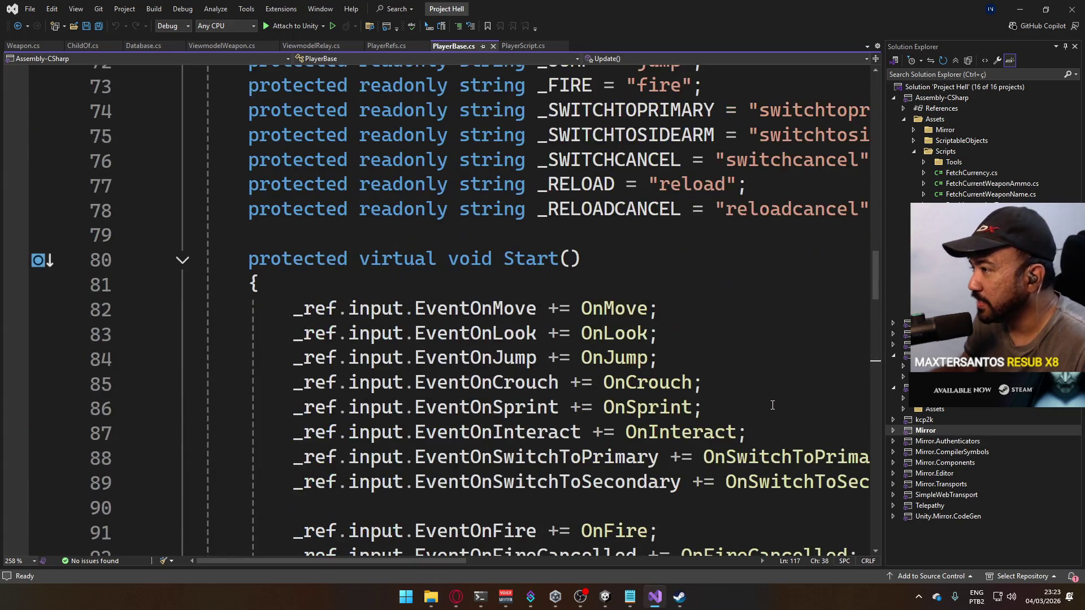
pyautogui.moveTo(456, 558)
pyautogui.mouseDown()
pyautogui.moveTo(514, 554)
pyautogui.moveTo(468, 551)
pyautogui.mouseUp()
pyautogui.click(842, 227)
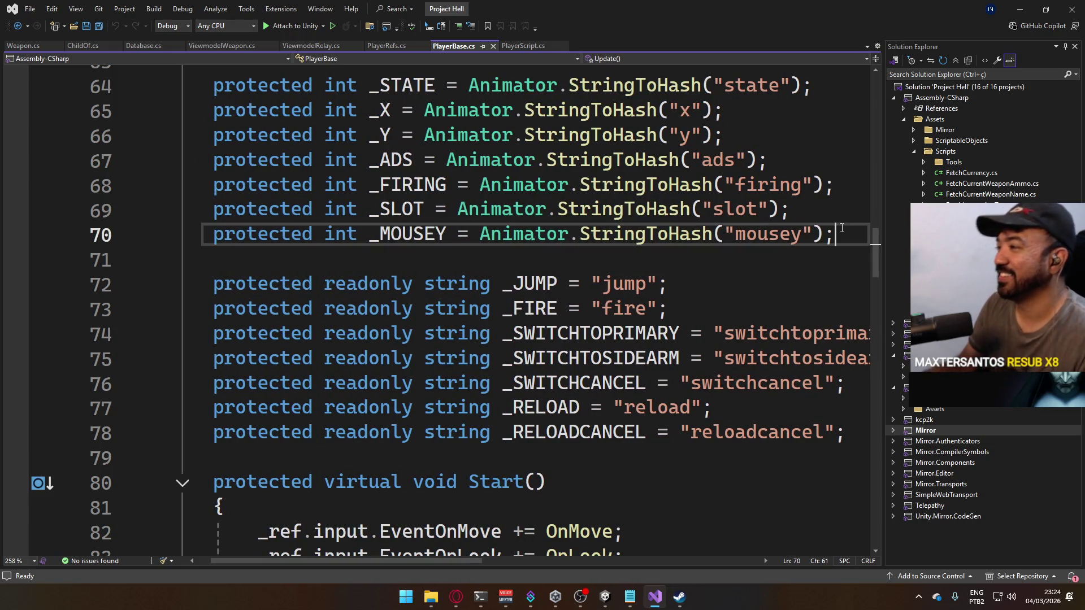
# - Below _MOUSEY in PlayerBase.cs, add protected int _WEAPONID = Animator.StringToHash("weaponid"); and save
pyautogui.press('Return')
pyautogui.write('prote')
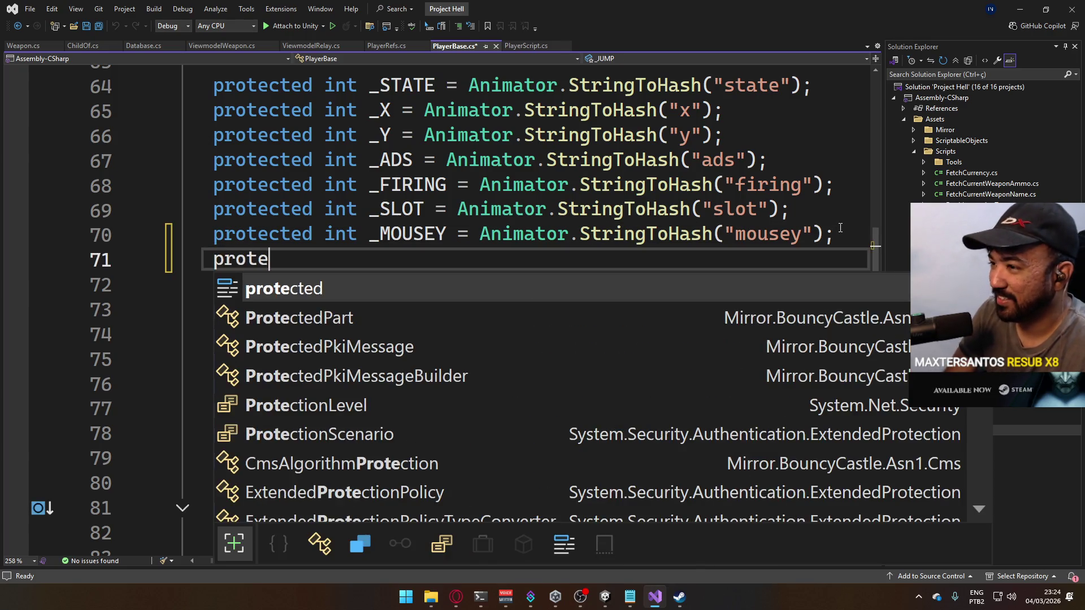
pyautogui.write('cted int _W')
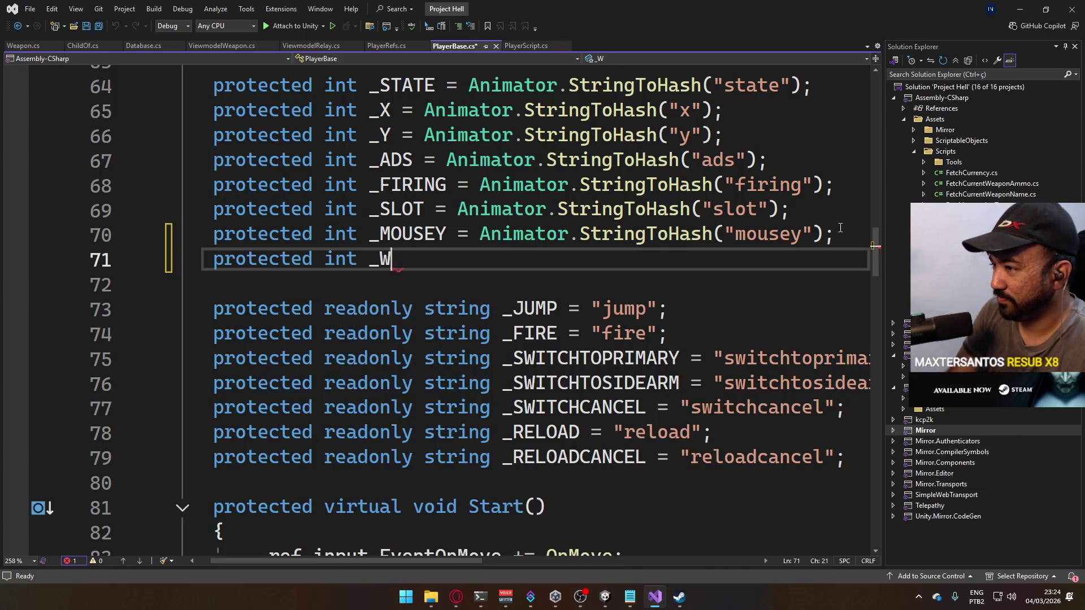
pyautogui.write(' = Anim')
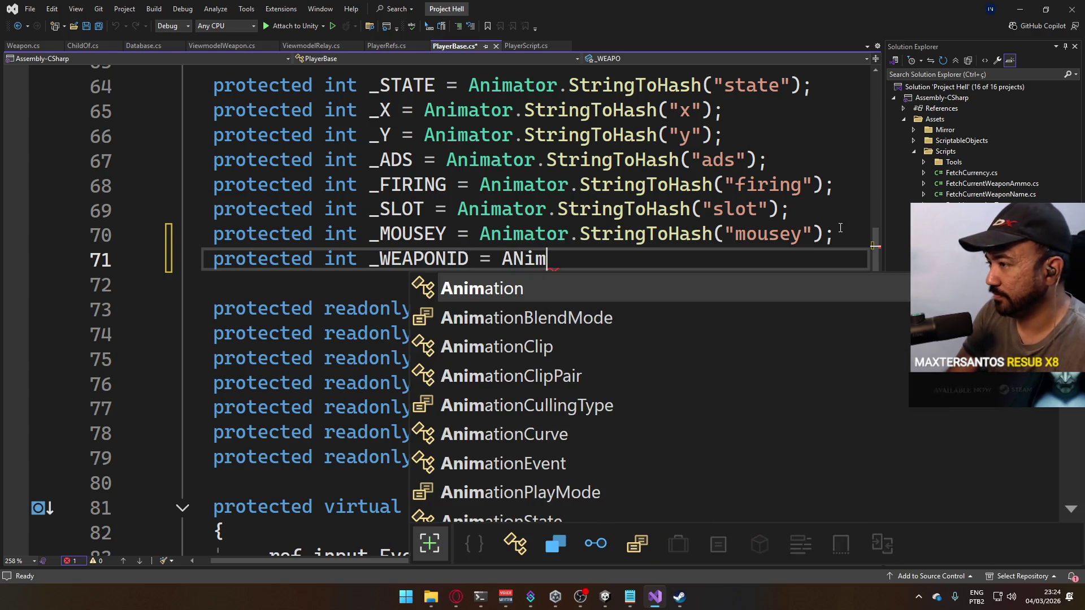
pyautogui.press('BackSpace')
pyautogui.press('BackSpace')
pyautogui.write('imator.S')
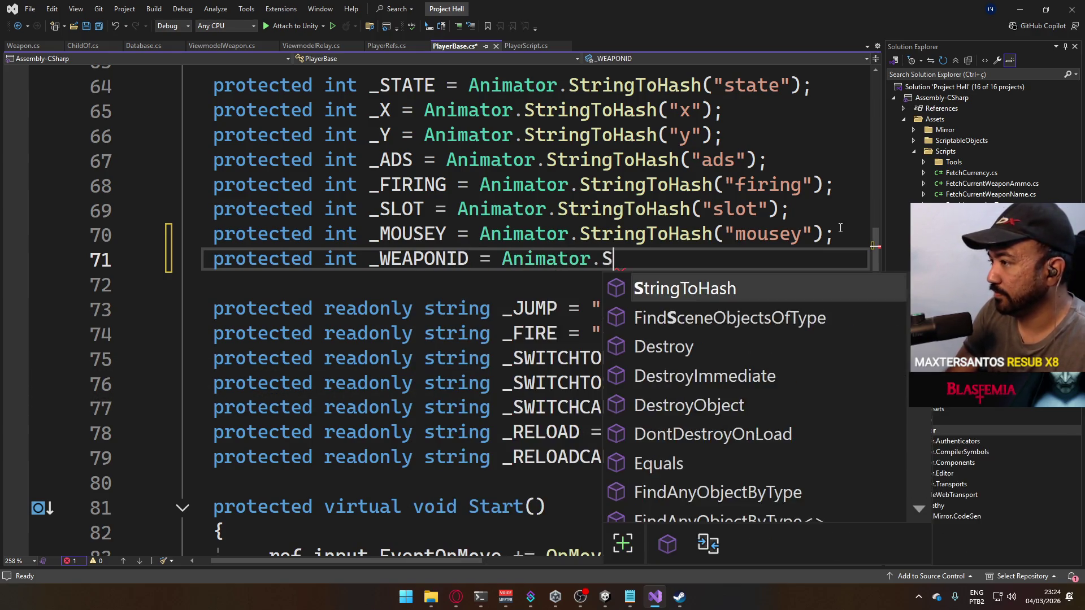
pyautogui.write('tr("weaponi')
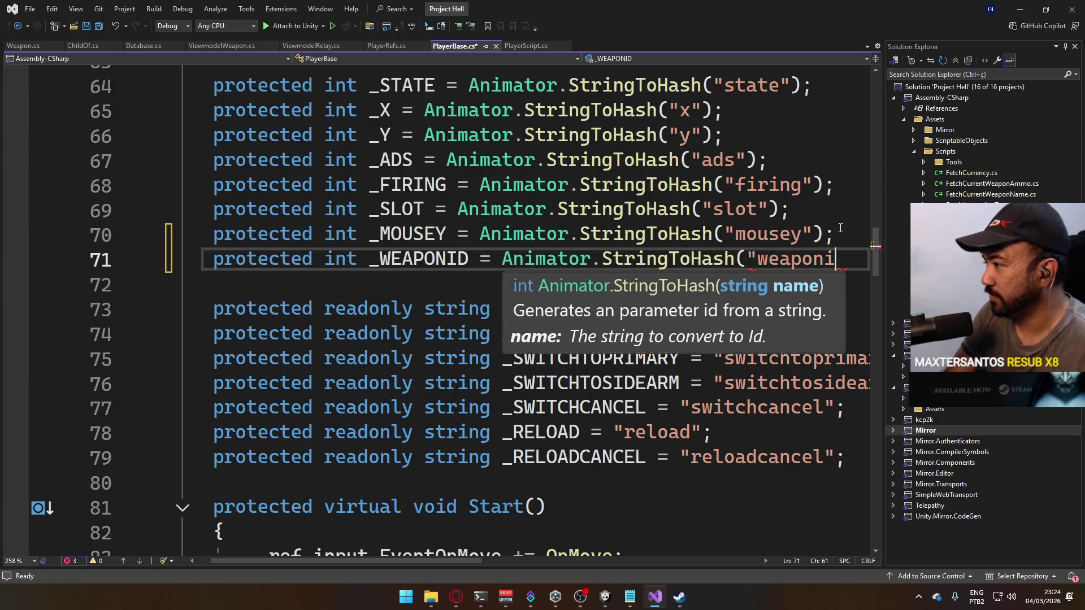
pyautogui.write('");')
pyautogui.hotkey('ctrl', 's')
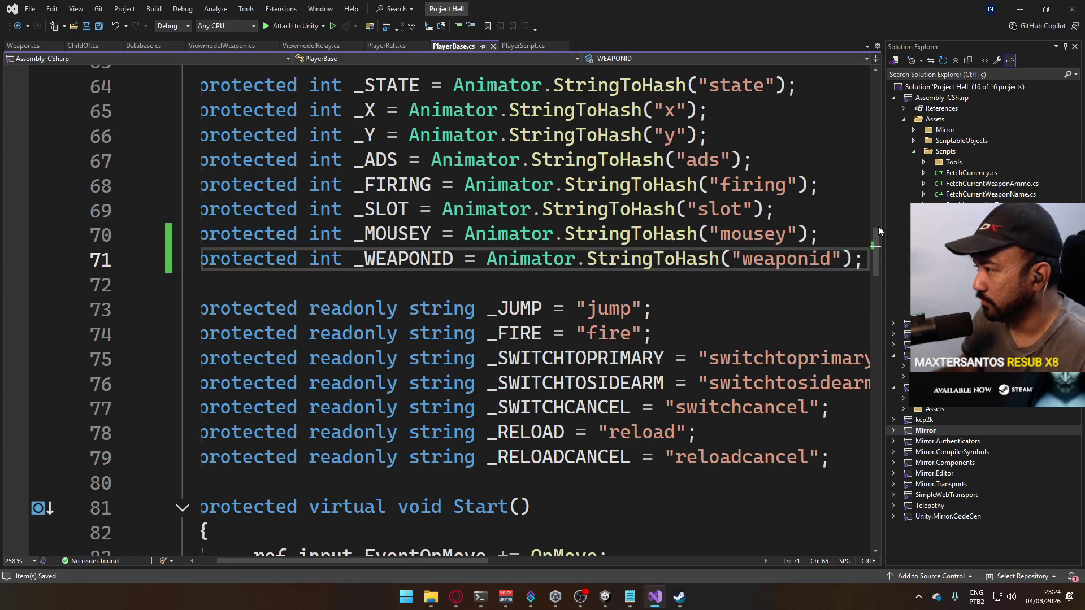
# - Switch between PlayerBase.cs and PlayerScript.cs, ending up in PlayerScript.cs
pyautogui.moveTo(877, 229)
pyautogui.mouseDown()
pyautogui.moveTo(856, 412)
pyautogui.moveTo(837, 459)
pyautogui.moveTo(840, 282)
pyautogui.moveTo(830, 469)
pyautogui.mouseUp()
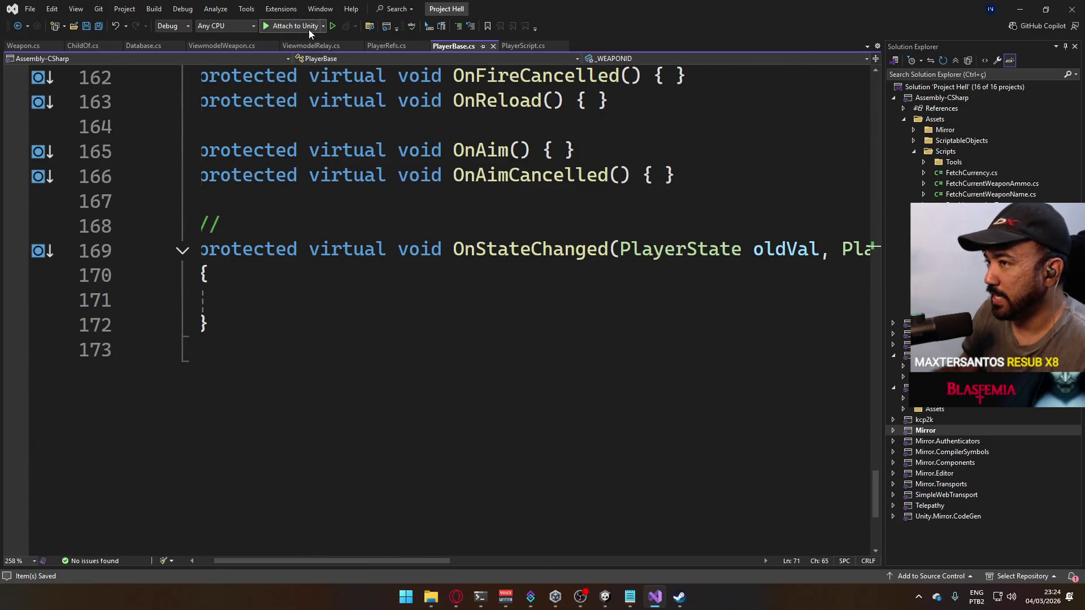
pyautogui.click(531, 47)
pyautogui.moveTo(874, 137)
pyautogui.mouseDown()
pyautogui.moveTo(889, 506)
pyautogui.moveTo(911, 394)
pyautogui.mouseUp()
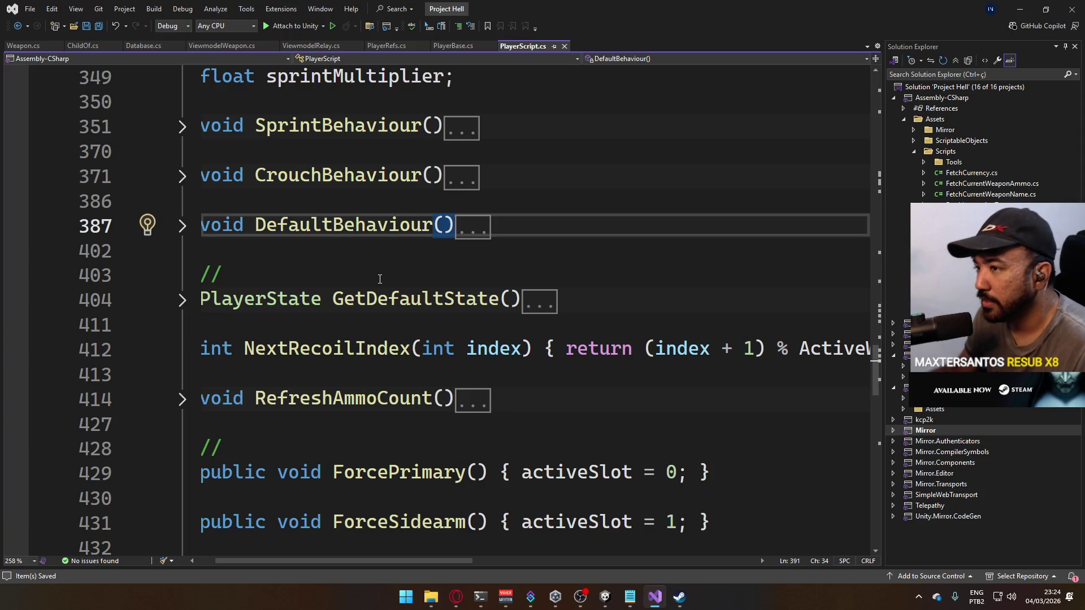
pyautogui.scroll(2, 380, 278)
pyautogui.moveTo(466, 558); pyautogui.dragTo(429, 558)
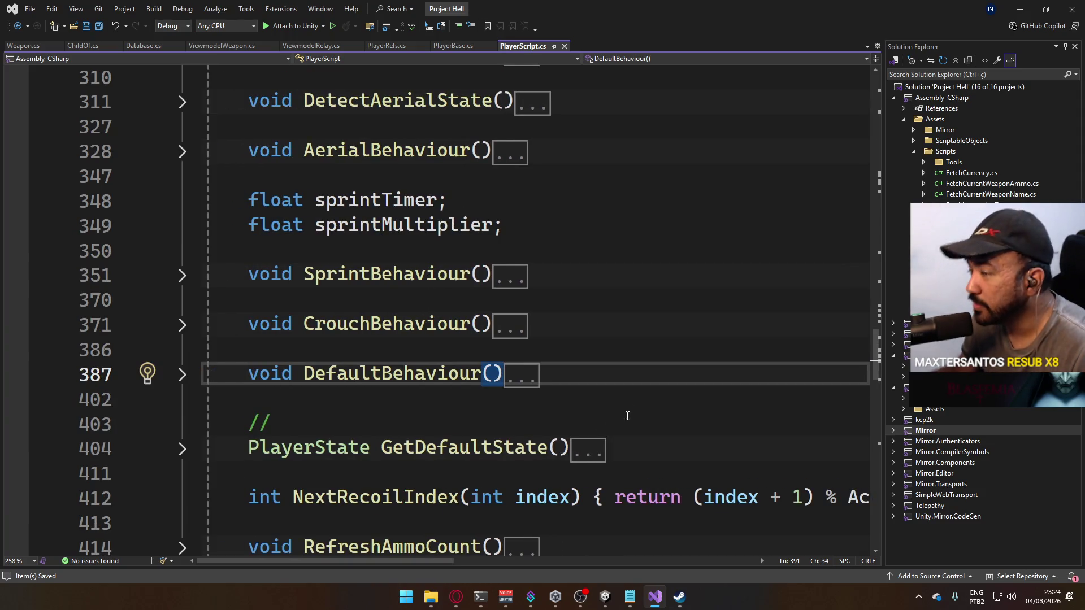
pyautogui.click(462, 44)
pyautogui.scroll(3, 487, 286)
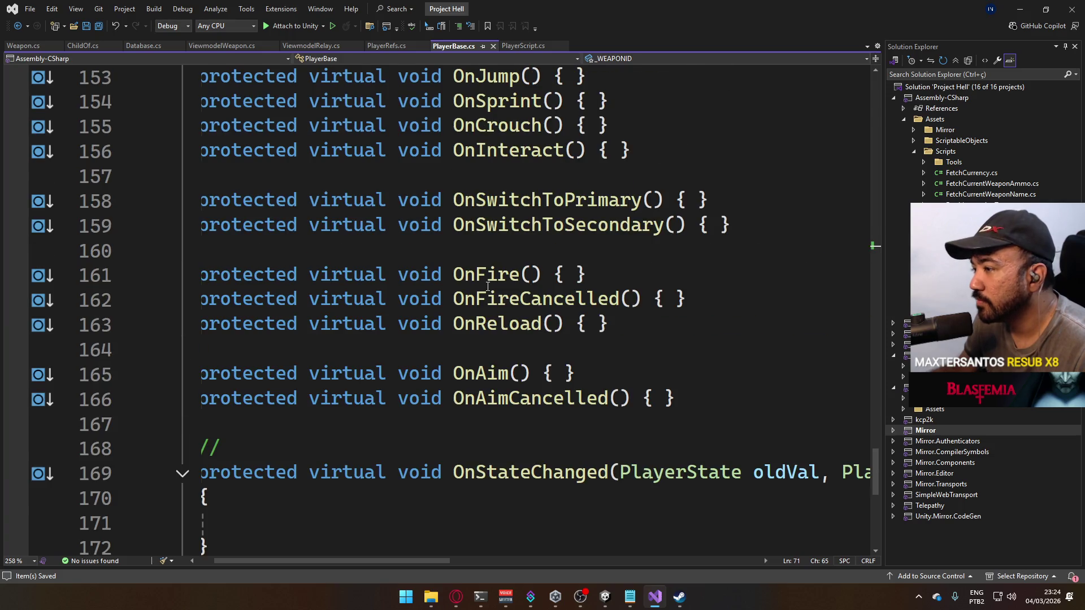
pyautogui.click(531, 48)
pyautogui.scroll(10, 512, 317)
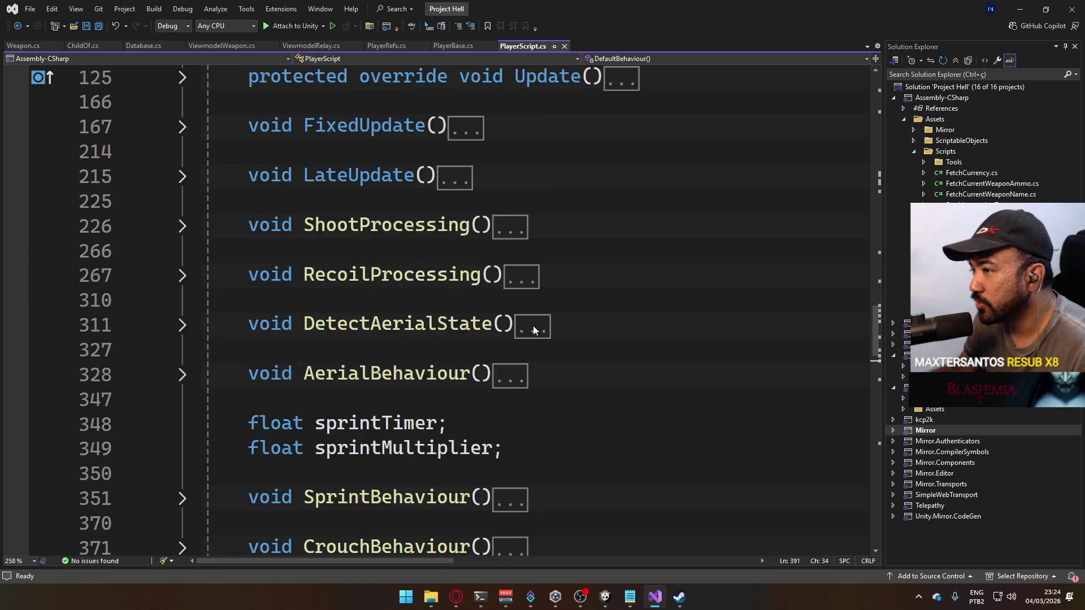
pyautogui.scroll(6, 512, 317)
pyautogui.scroll(-8, 506, 317)
# - Scroll to the activeSlot setter and place the caret after the ModelAnim SetInteger line
pyautogui.click(402, 393)
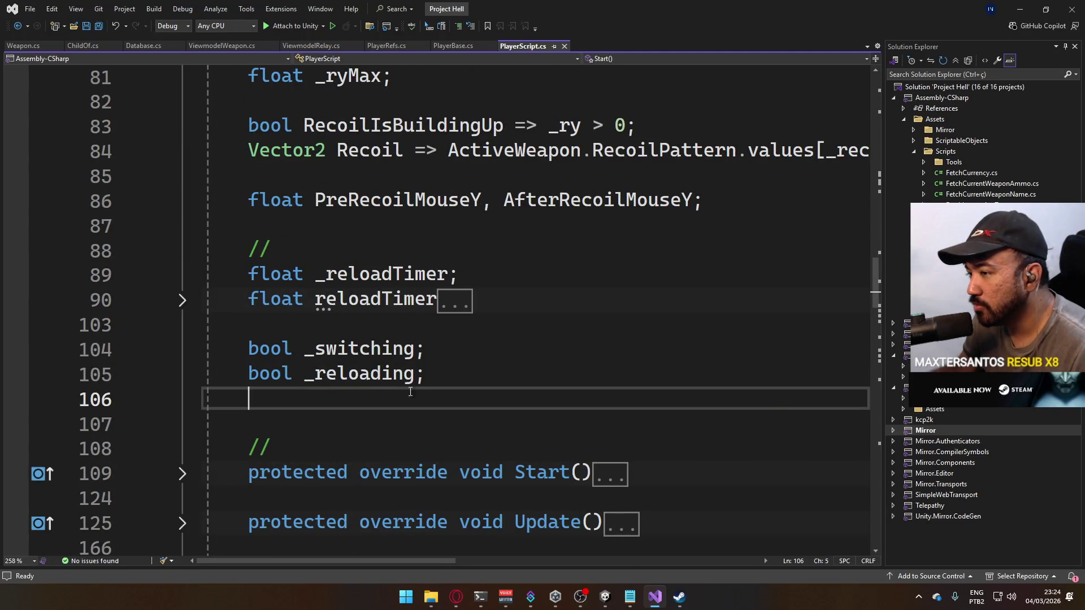
pyautogui.scroll(5, 347, 343)
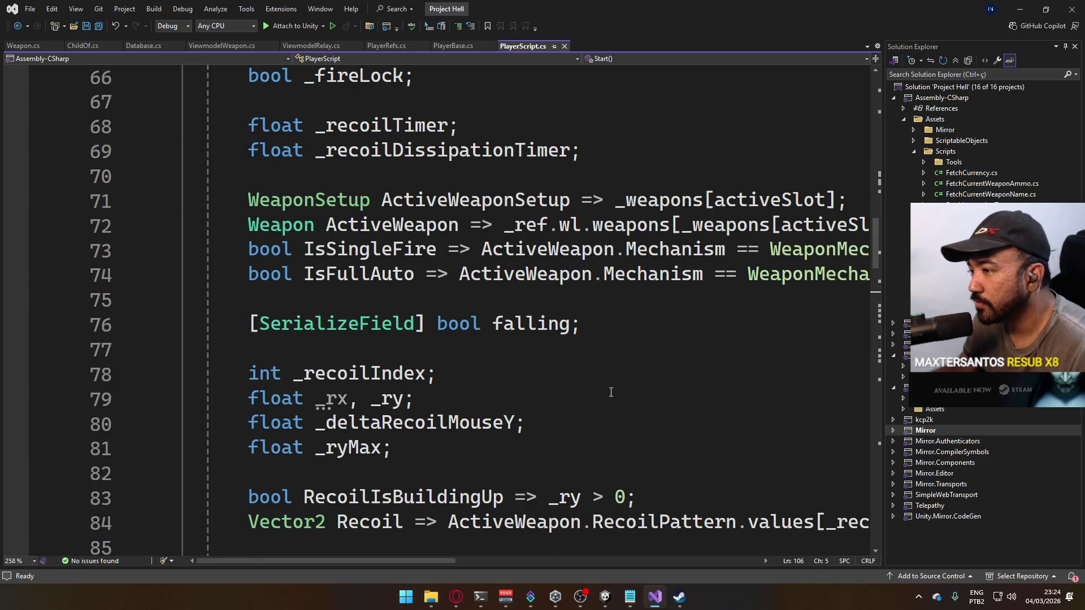
pyautogui.scroll(3, 610, 392)
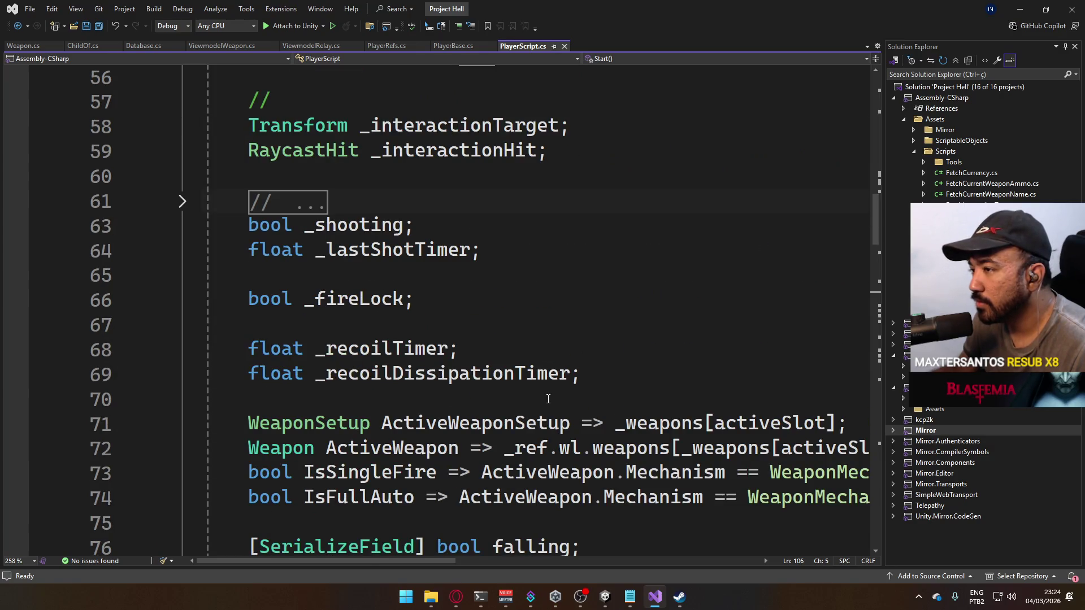
pyautogui.scroll(12, 547, 399)
pyautogui.scroll(3, 547, 398)
pyautogui.scroll(-2, 563, 398)
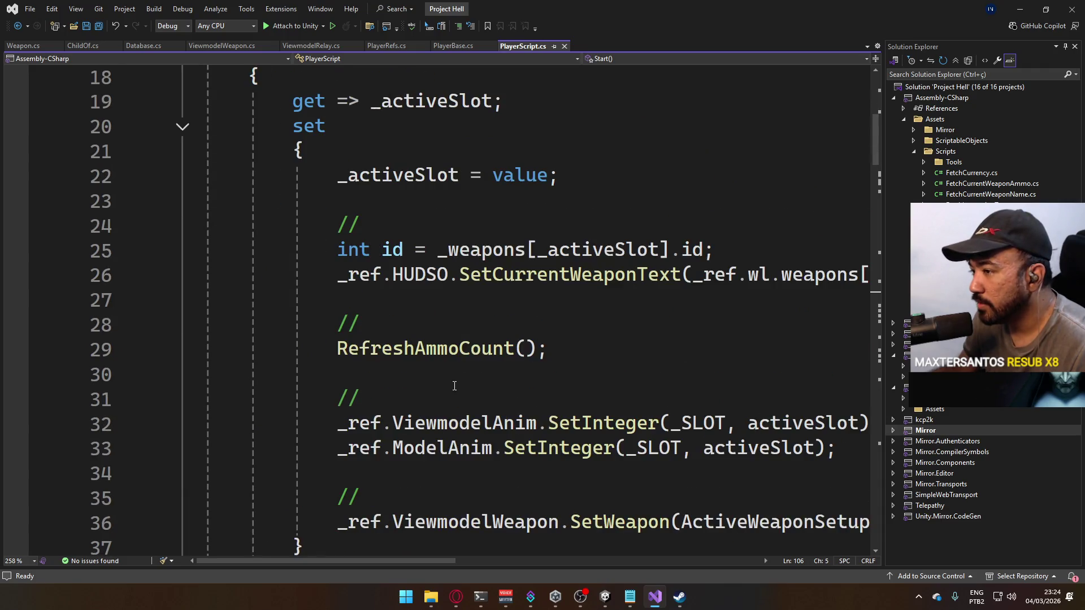
pyautogui.scroll(-2, 454, 386)
pyautogui.scroll(1, 539, 394)
pyautogui.moveTo(433, 560)
pyautogui.mouseDown()
pyautogui.moveTo(497, 562)
pyautogui.moveTo(443, 559)
pyautogui.mouseUp()
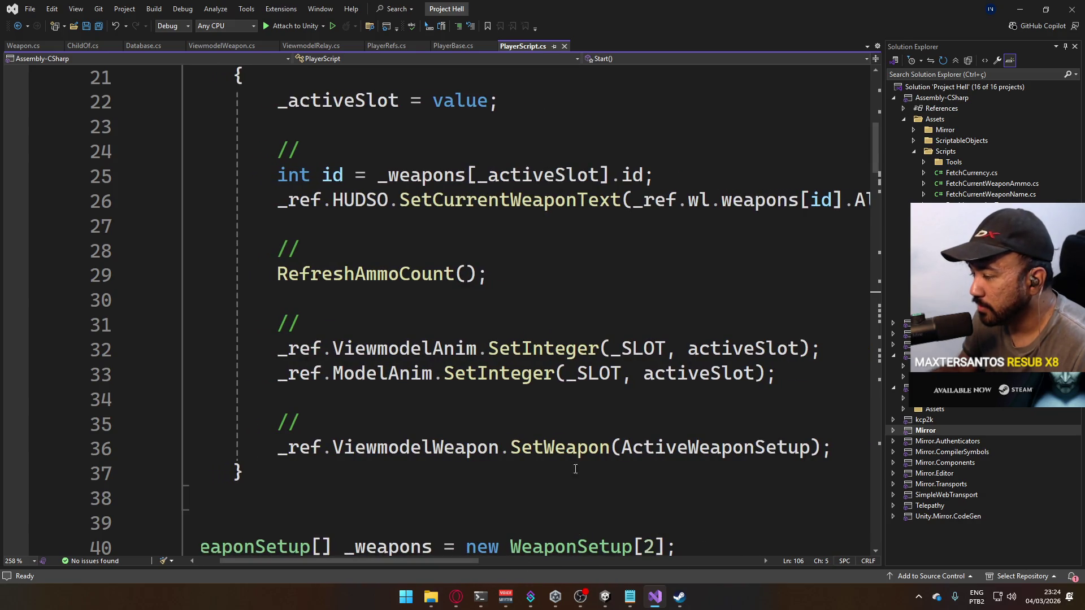
pyautogui.click(801, 376)
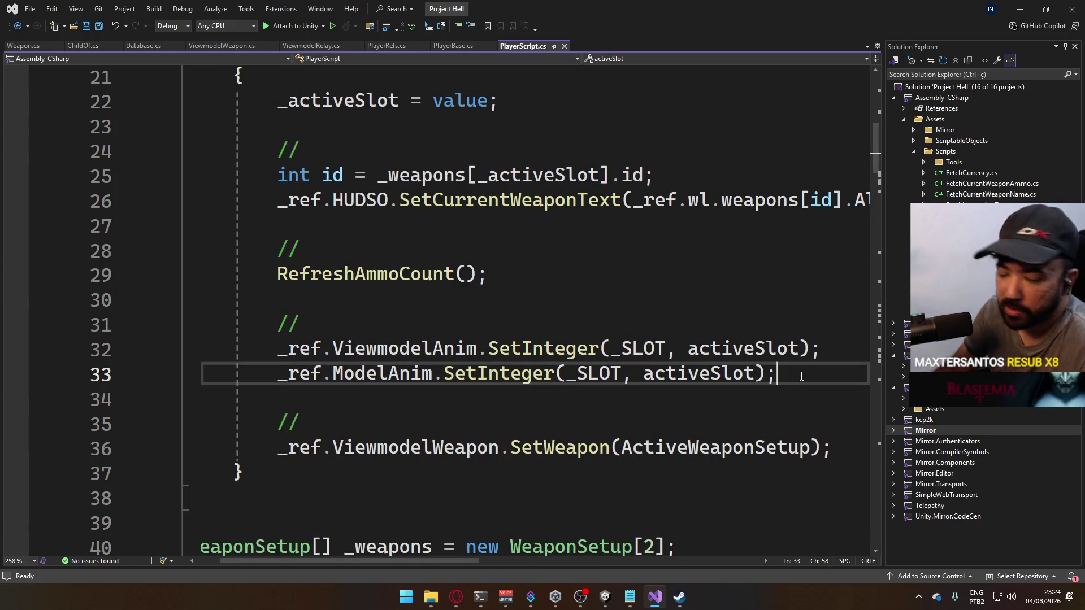
# - On a new line, start a _ref.ViewmodelAnim.SetFloat call using the _WEAPONID parameter
pyautogui.press('Return')
pyautogui.write('_ref.')
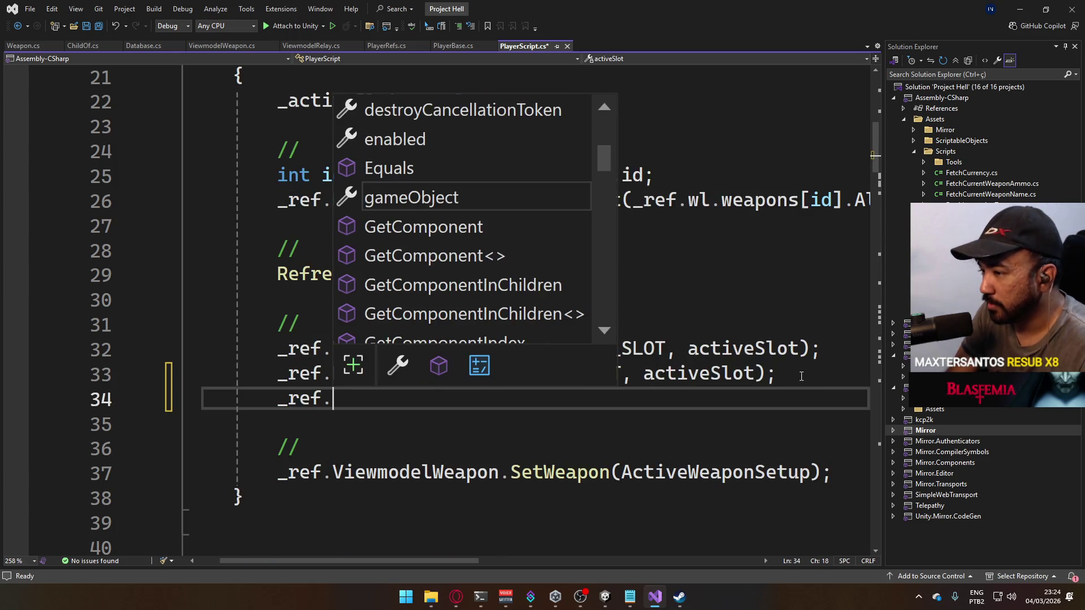
pyautogui.write('view')
pyautogui.press('Tab')
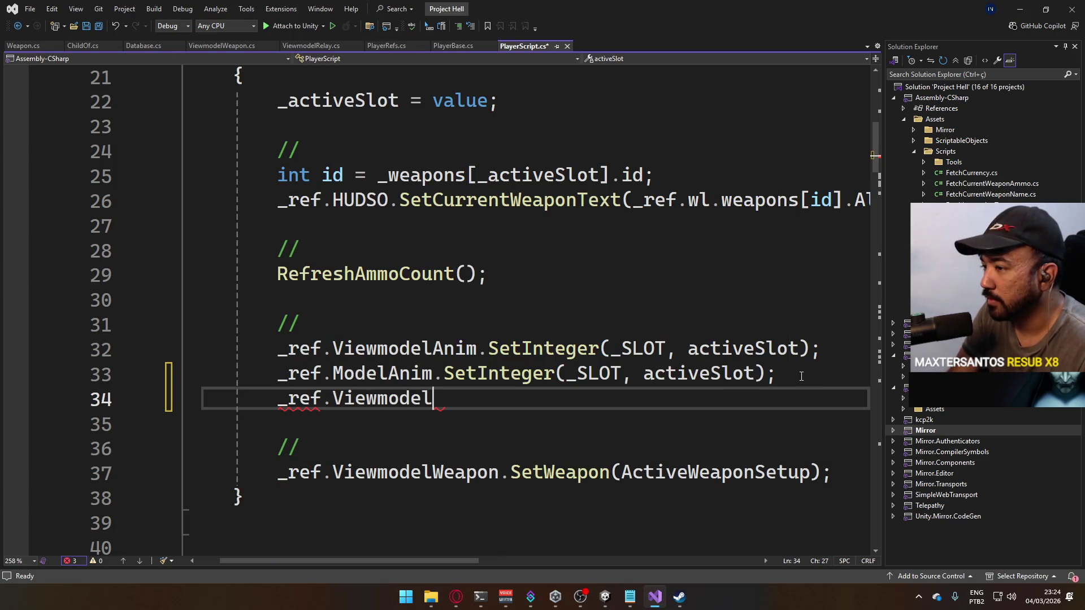
pyautogui.write('Anim.setin')
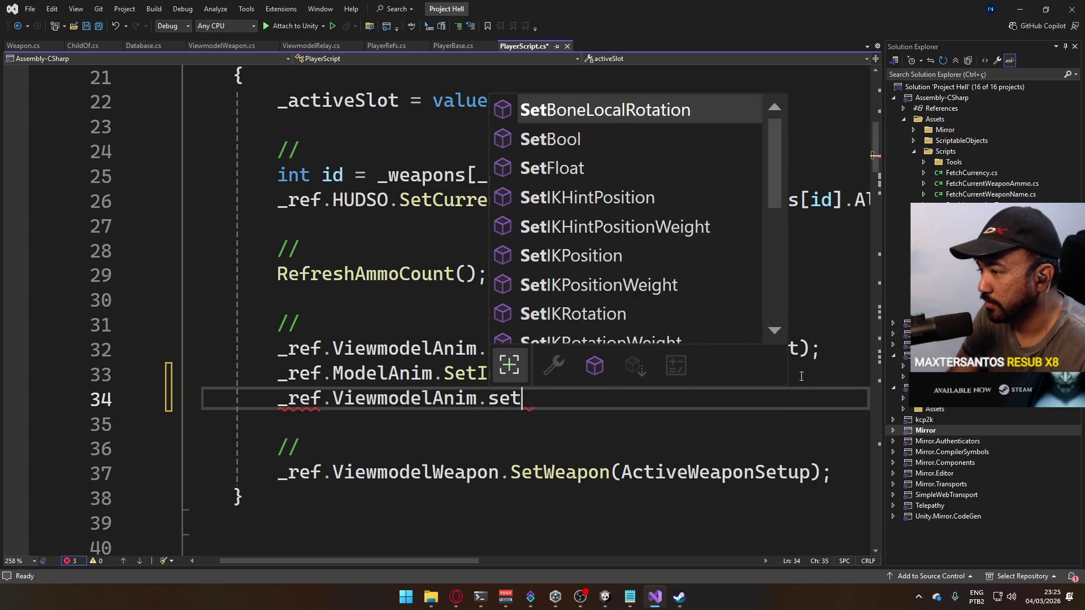
pyautogui.press('Tab')
pyautogui.press('BackSpace')
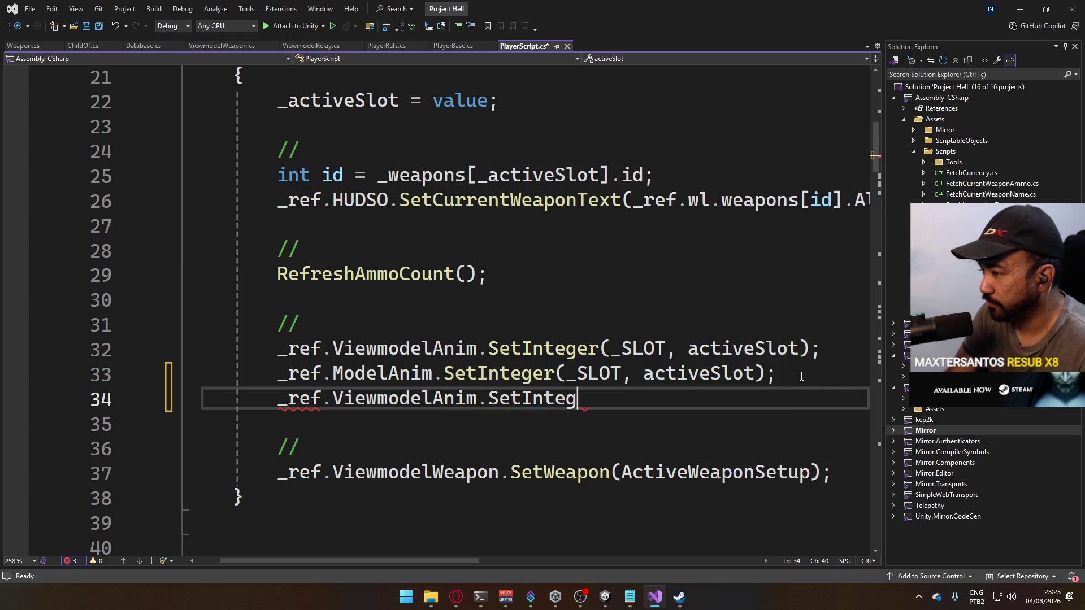
pyautogui.write('at("_WEA')
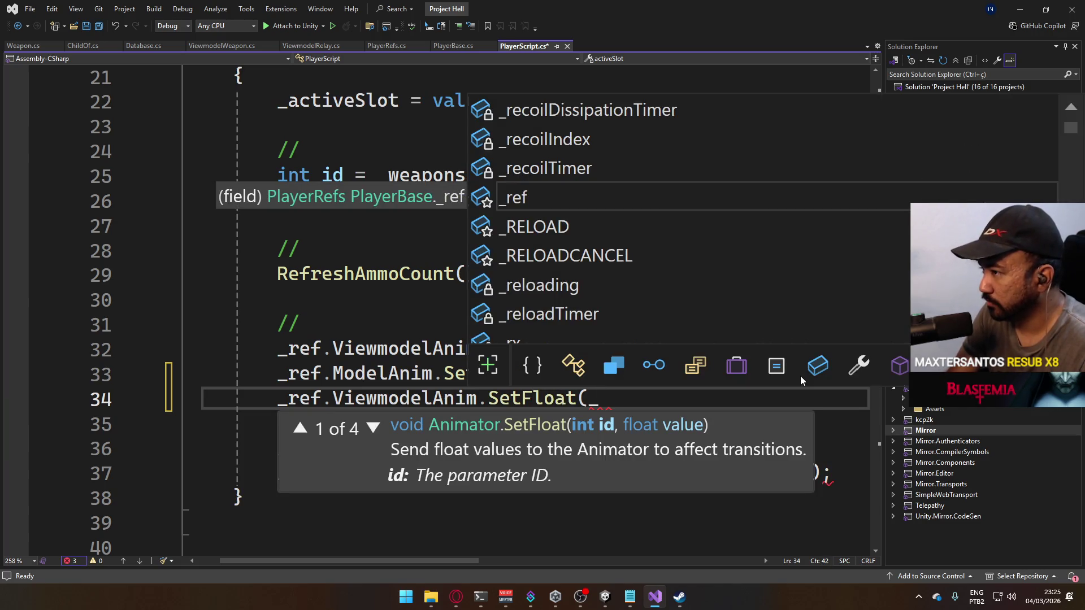
pyautogui.press('Tab')
# - Pass id as the value to complete SetFloat(_WEAPONID, id); and save PlayerScript
pyautogui.write(',')
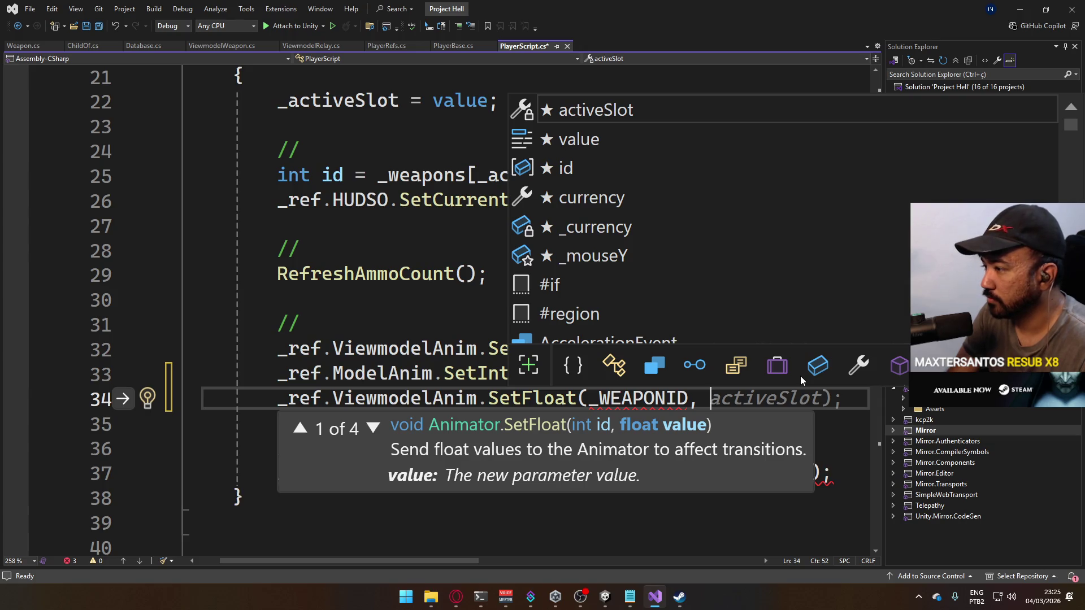
pyautogui.write(' active')
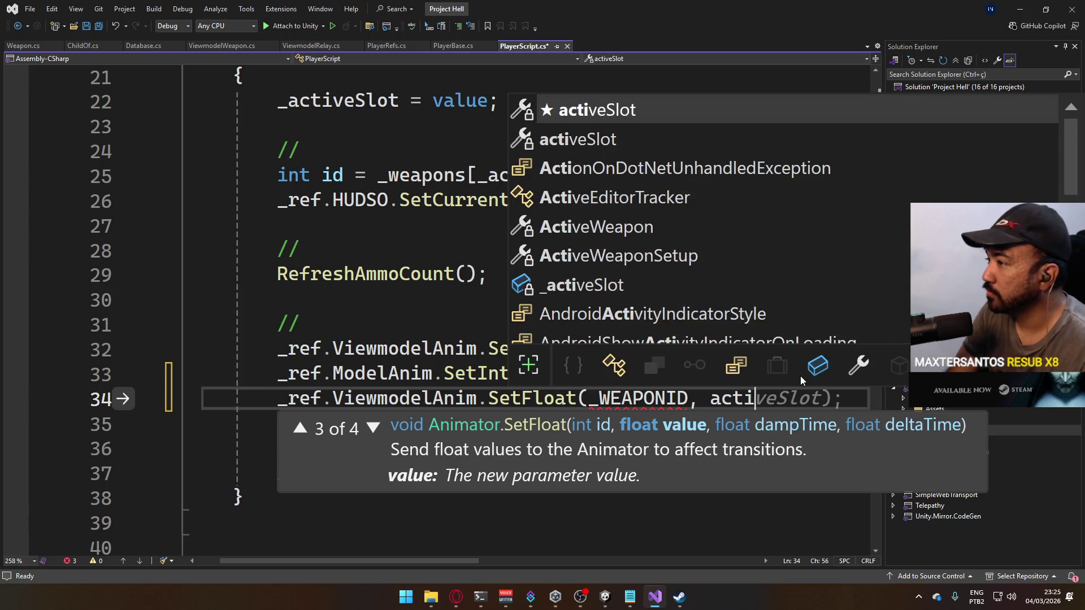
pyautogui.press('Down')
pyautogui.press('Down')
pyautogui.press('Down')
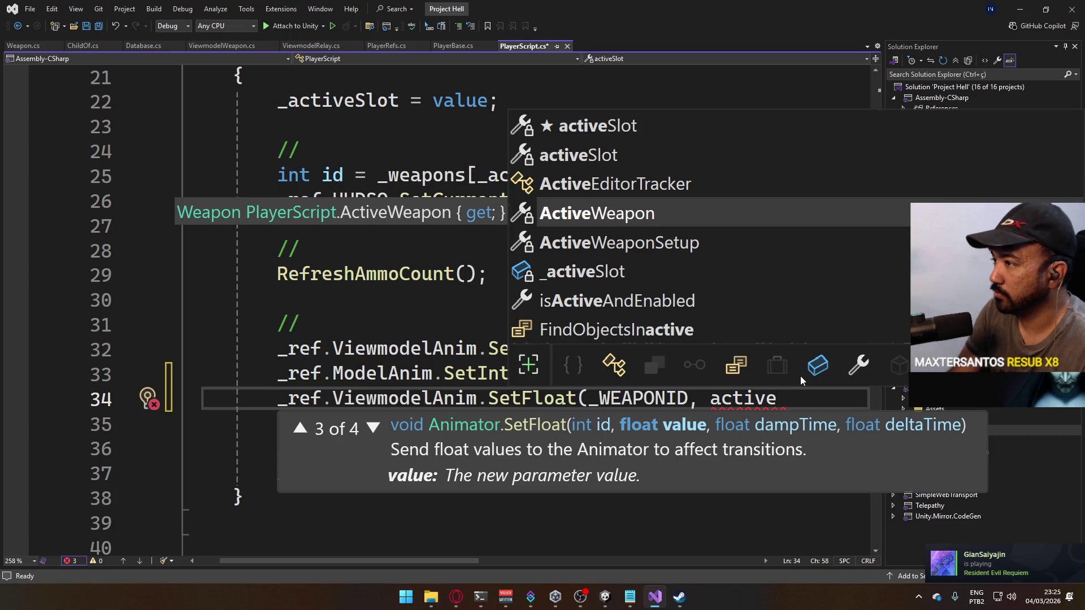
pyautogui.press('BackSpace')
pyautogui.press('BackSpace')
pyautogui.press('BackSpace')
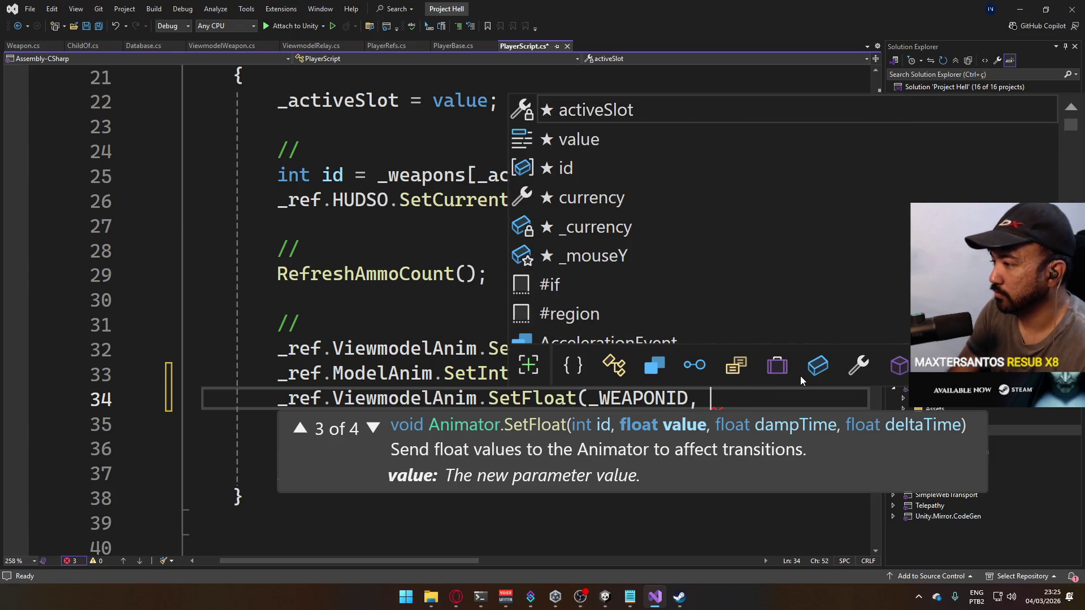
pyautogui.press('Escape')
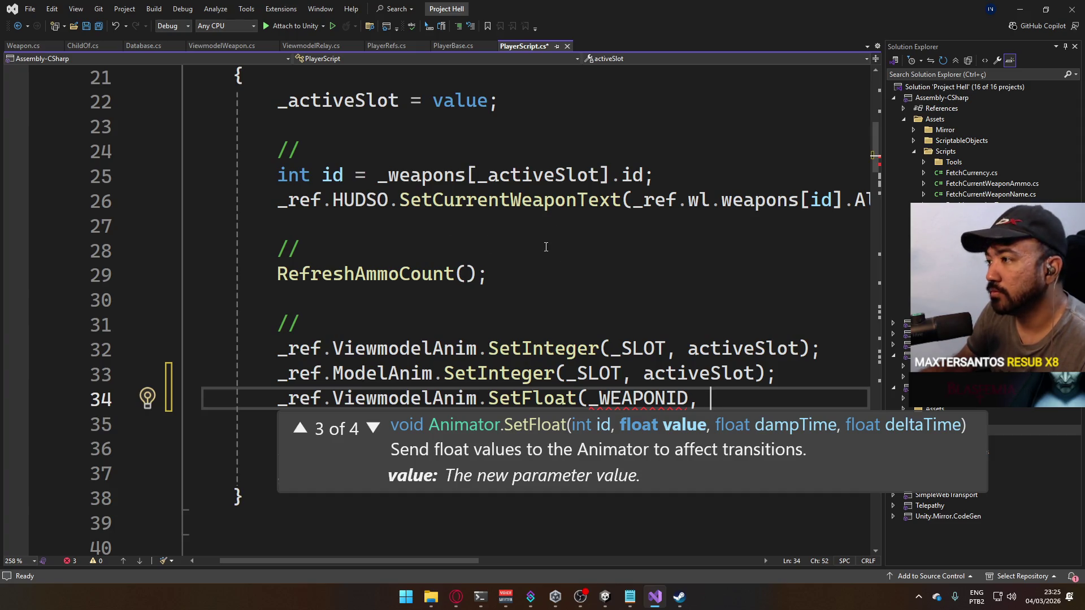
pyautogui.scroll(1, 460, 222)
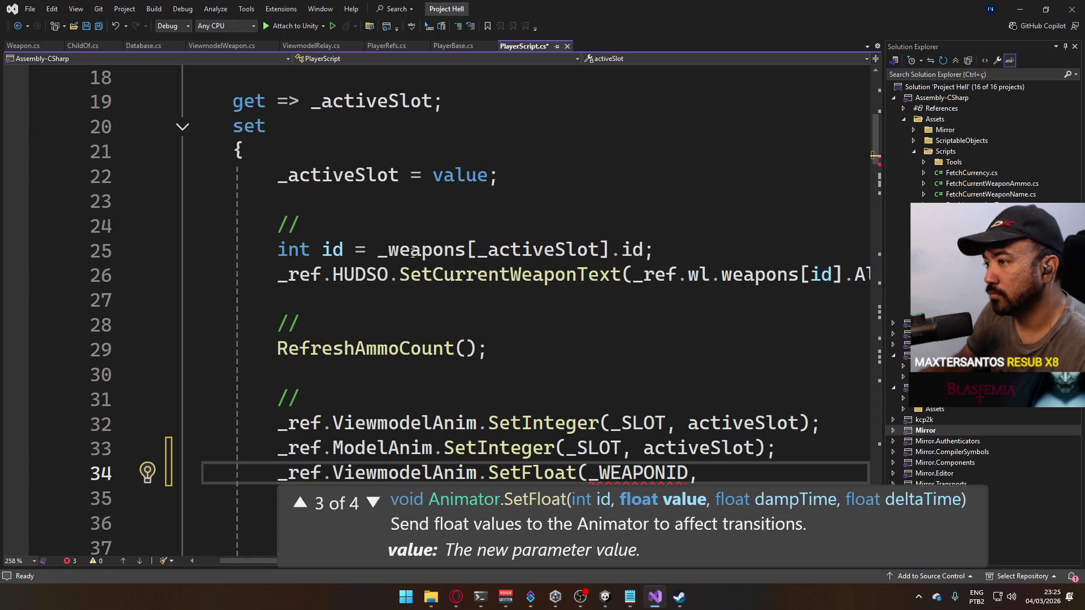
pyautogui.scroll(-1, 660, 365)
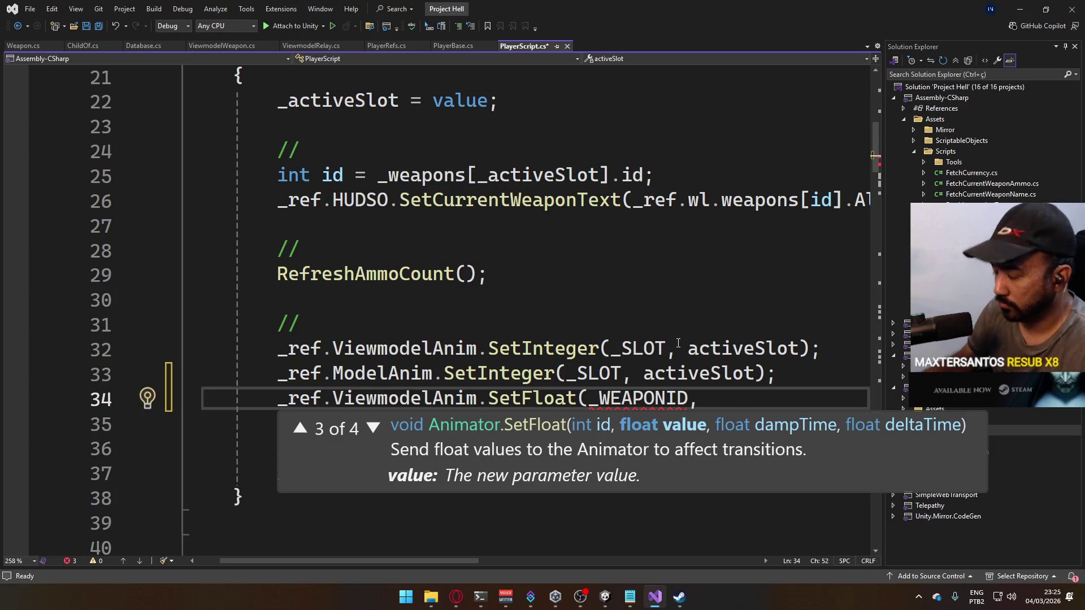
pyautogui.write('id);')
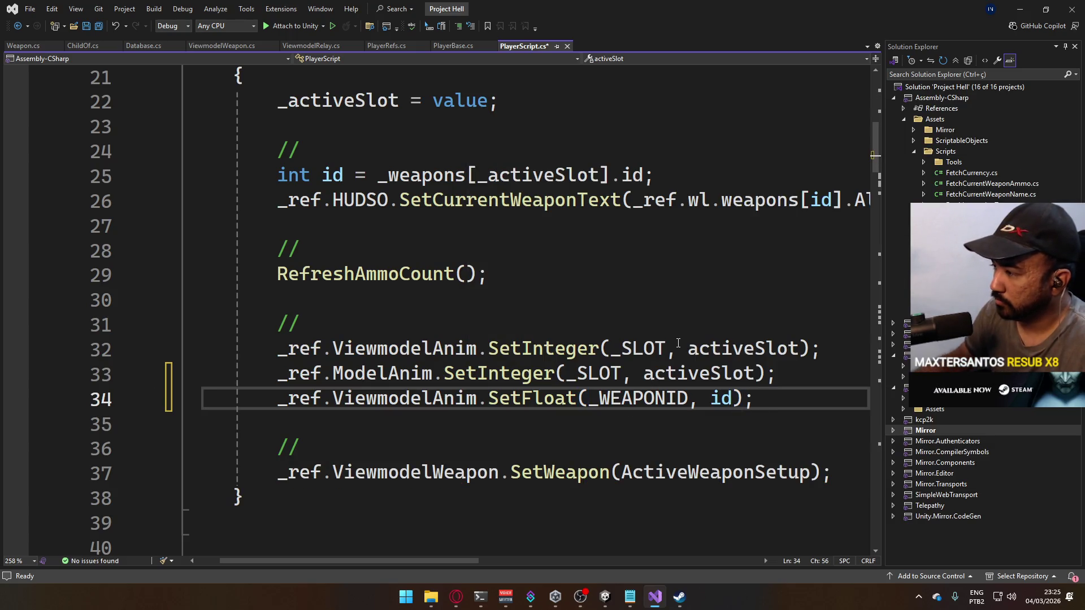
pyautogui.hotkey('ctrl', 's')
# - Move the SetFloat statement above the ModelAnim line, save, and switch back to Unity
pyautogui.moveTo(755, 399)
pyautogui.mouseDown()
pyautogui.moveTo(417, 398)
pyautogui.moveTo(284, 411)
pyautogui.mouseUp()
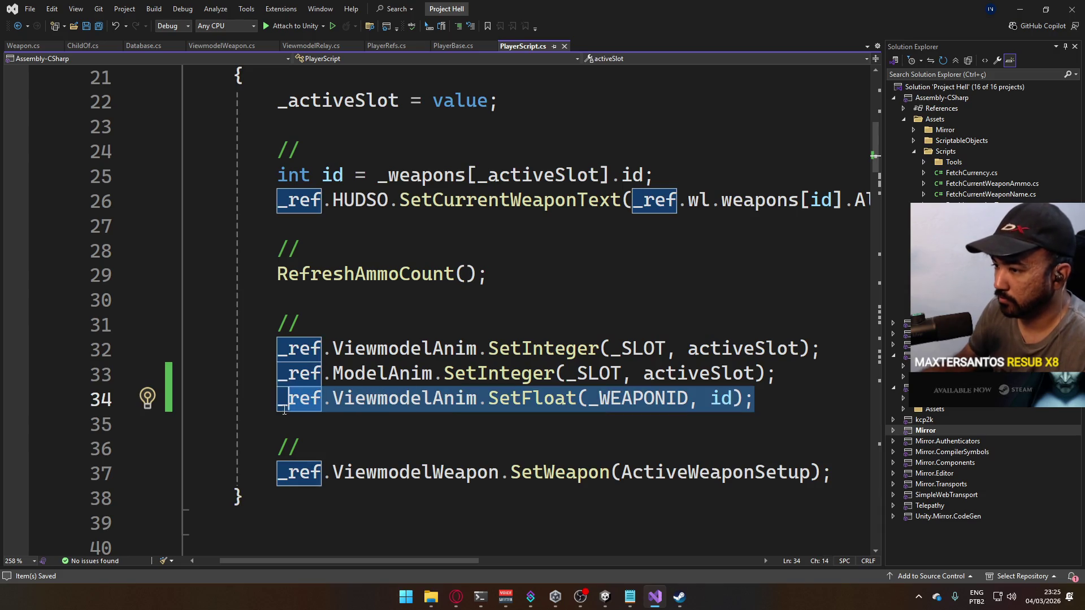
pyautogui.press('BackSpace')
pyautogui.click(776, 373)
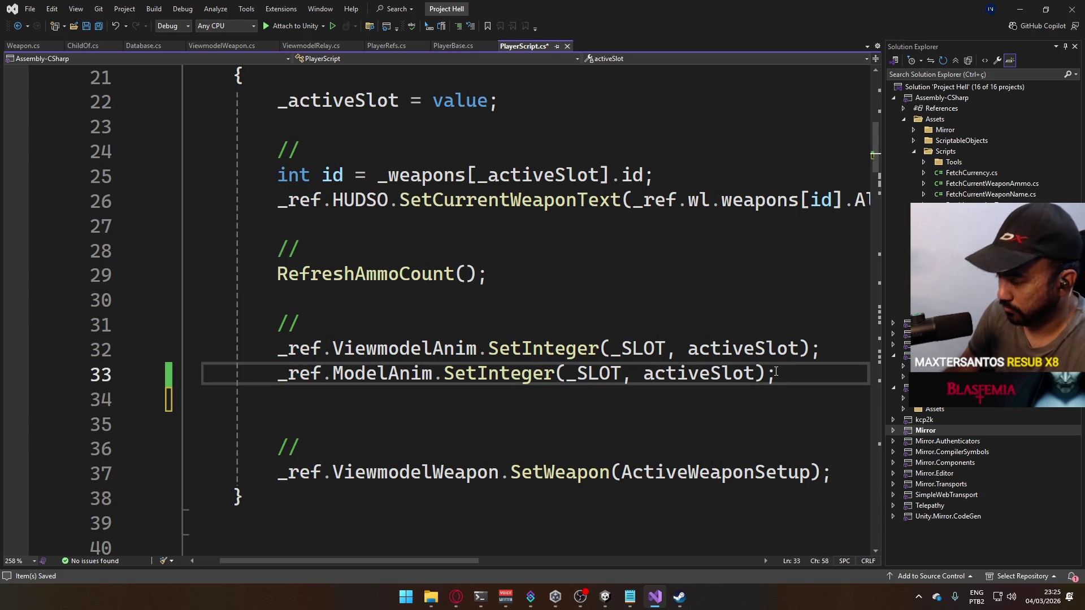
pyautogui.press('Delete')
pyautogui.press('Home')
pyautogui.press('Return')
pyautogui.press('Up')
pyautogui.write('_ref.ViewmodelAnim.SetFloat(_WEAPONID, id);')
pyautogui.hotkey('ctrl', 's')
pyautogui.hotkey('alt', 'Tab')
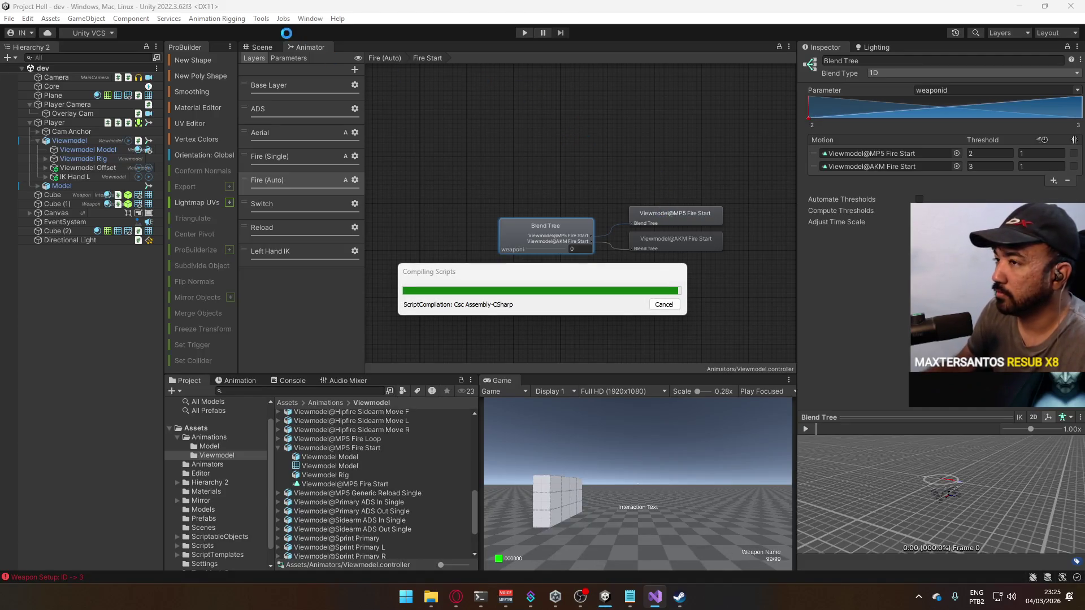
# - Enter play mode and show the Viewmodel animator's Parameters list
pyautogui.click(262, 48)
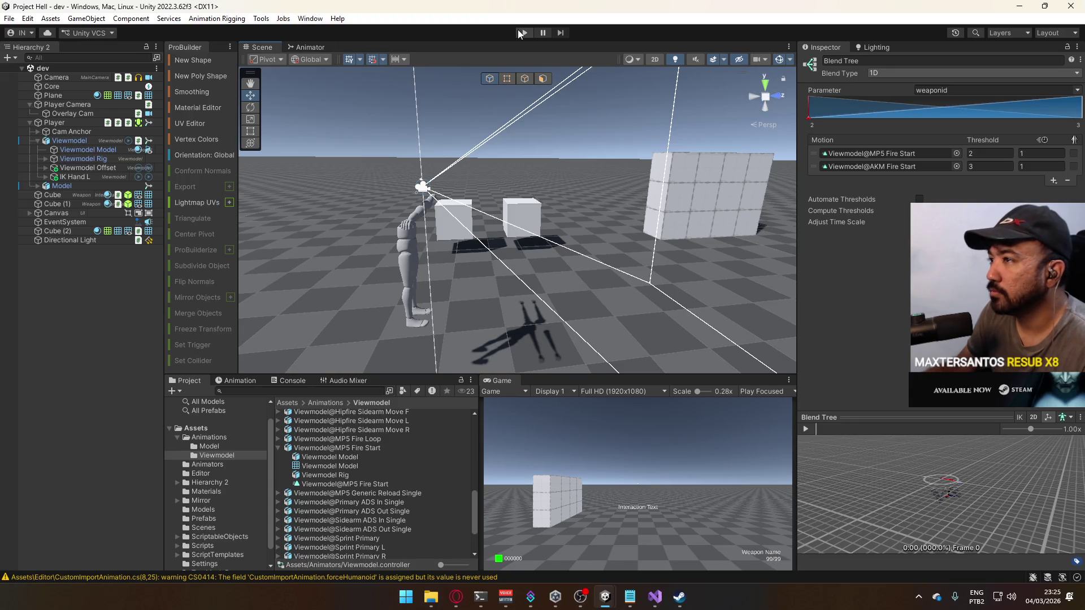
pyautogui.click(522, 33)
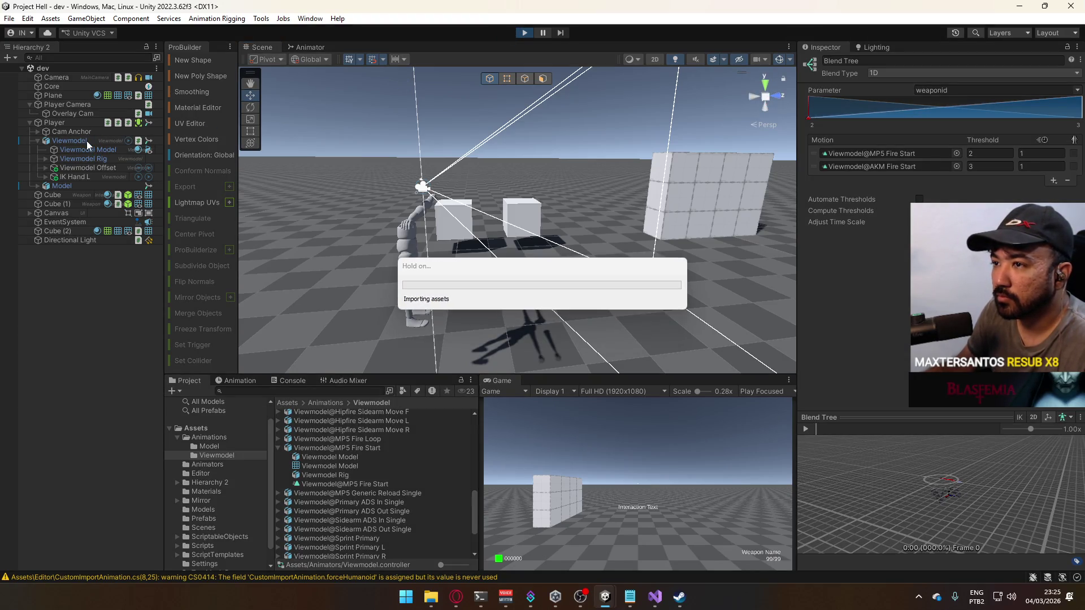
pyautogui.click(110, 140)
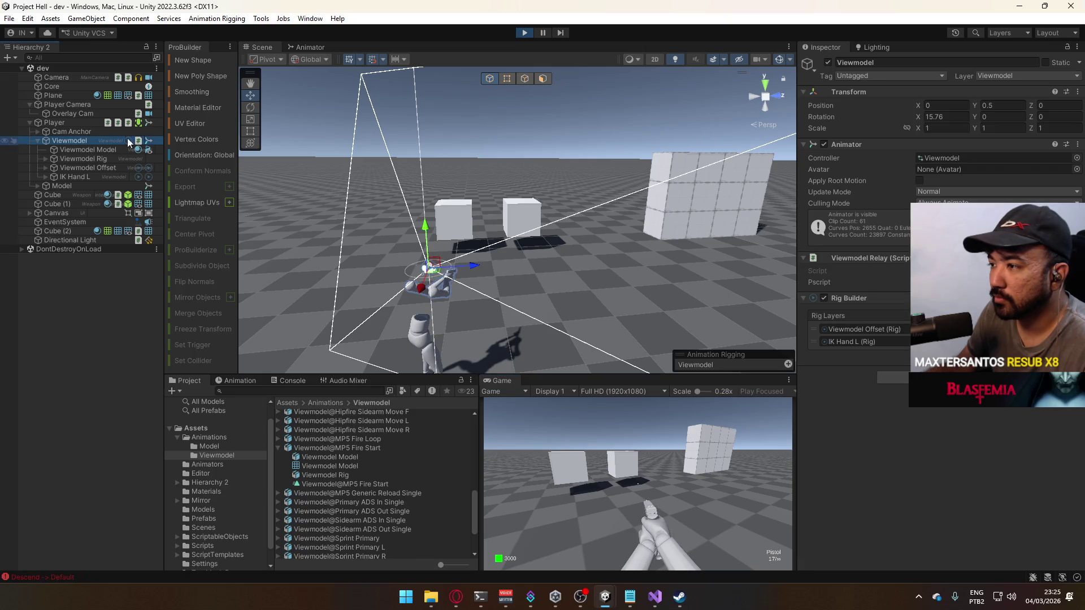
pyautogui.click(310, 47)
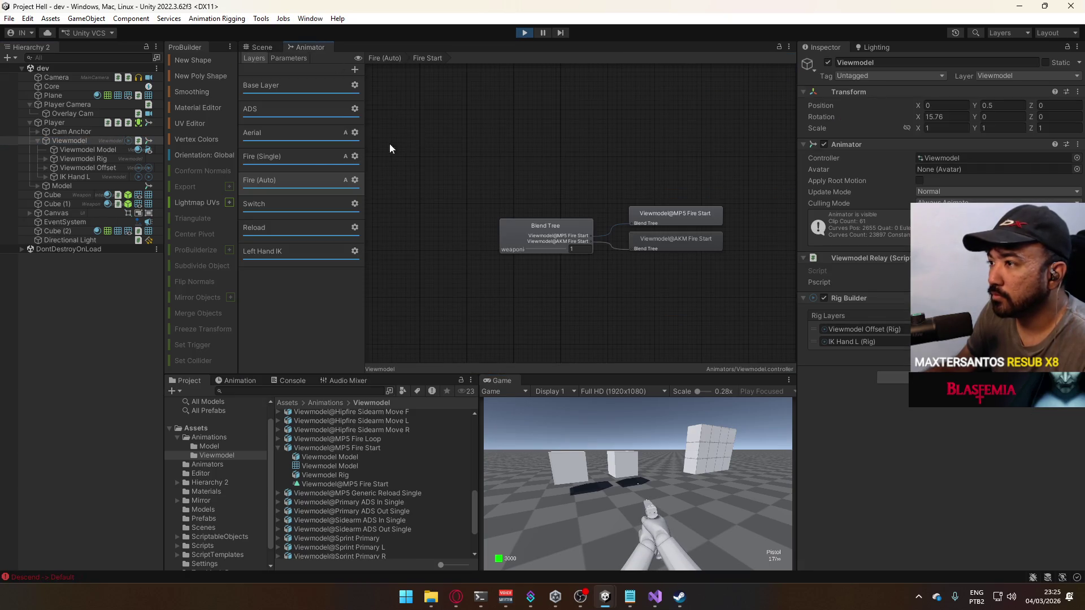
pyautogui.click(288, 58)
# - Switch to the AK with key 1 and fire it while walking forward
pyautogui.click(582, 446)
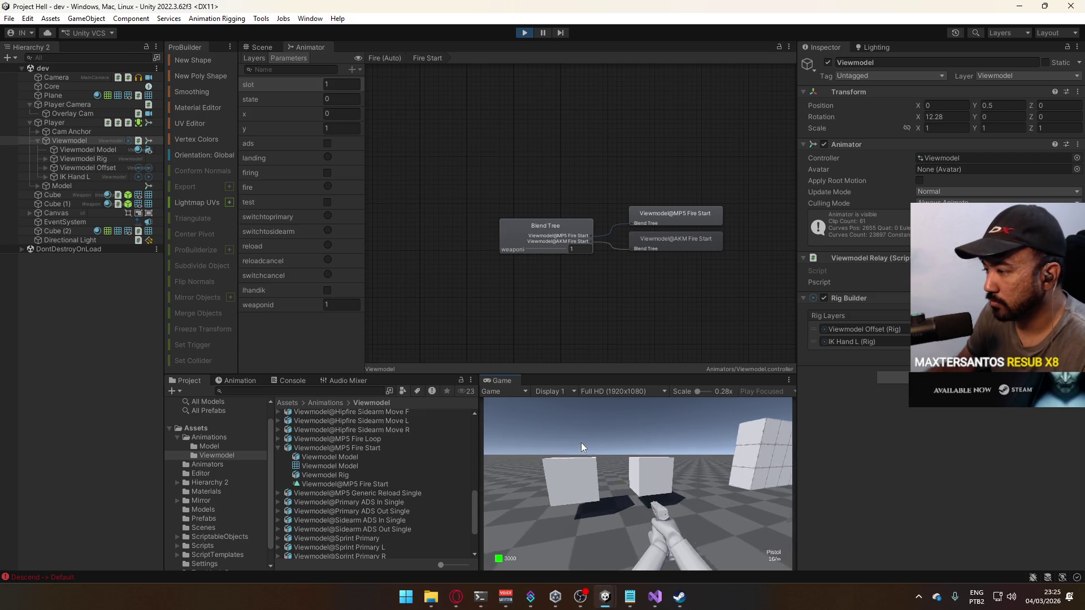
pyautogui.press('1')
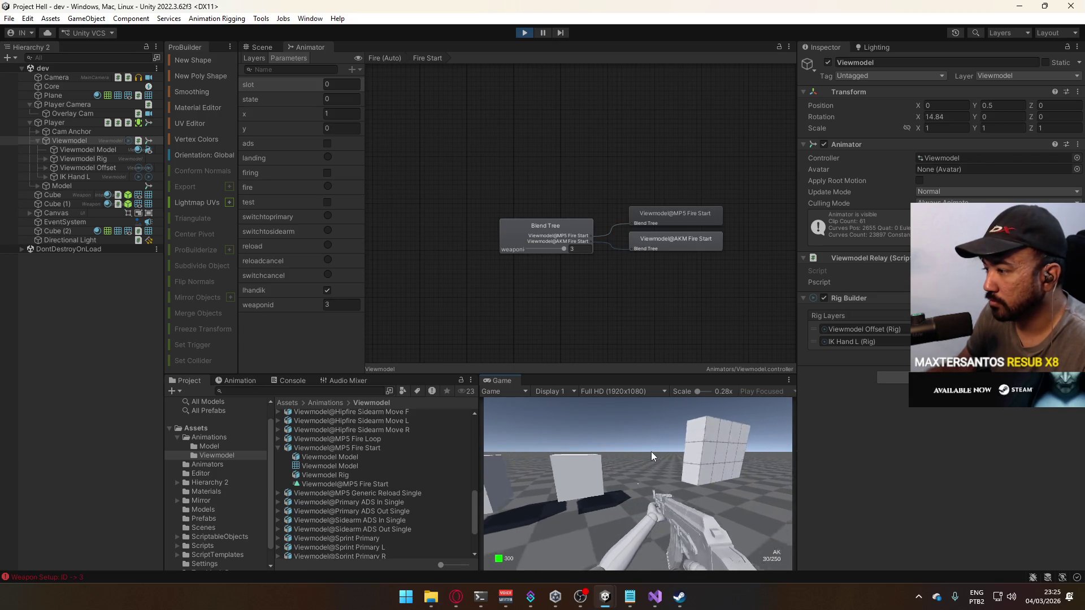
pyautogui.moveTo(650, 449)
pyautogui.mouseDown()
pyautogui.moveTo(605, 278)
pyautogui.moveTo(554, 232)
pyautogui.mouseUp()
pyautogui.moveTo(642, 441); pyautogui.dragTo(613, 447)
pyautogui.press('w')
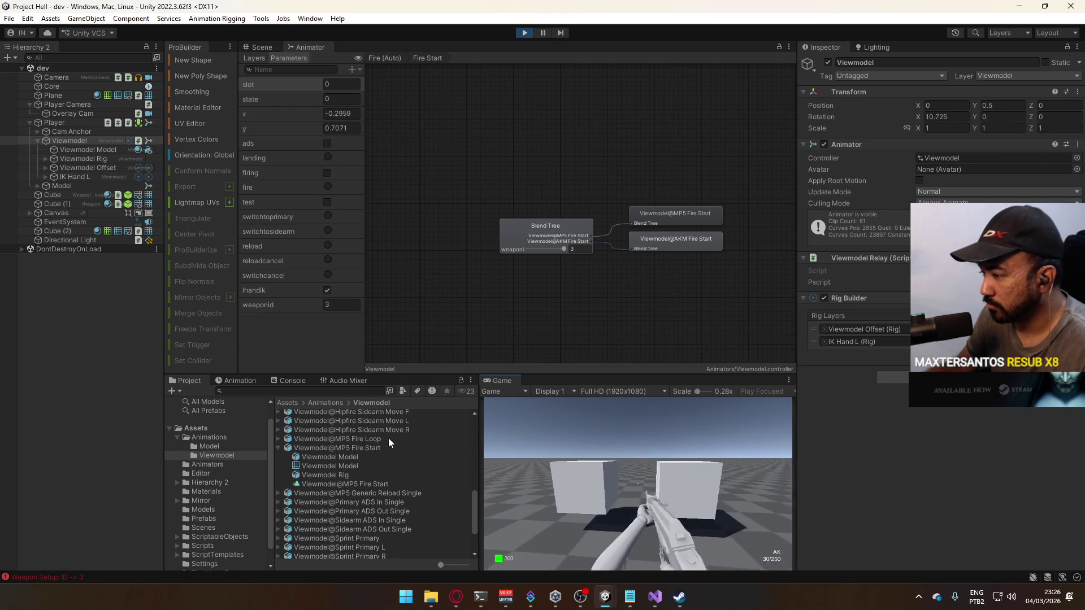
# - Switch to the SMG with 2 and fire, then back to the AK with 3, reload, and fire
pyautogui.press('2')
pyautogui.moveTo(645, 471)
pyautogui.mouseDown()
pyautogui.moveTo(601, 482)
pyautogui.moveTo(638, 462)
pyautogui.mouseUp()
pyautogui.press('w')
pyautogui.press('3')
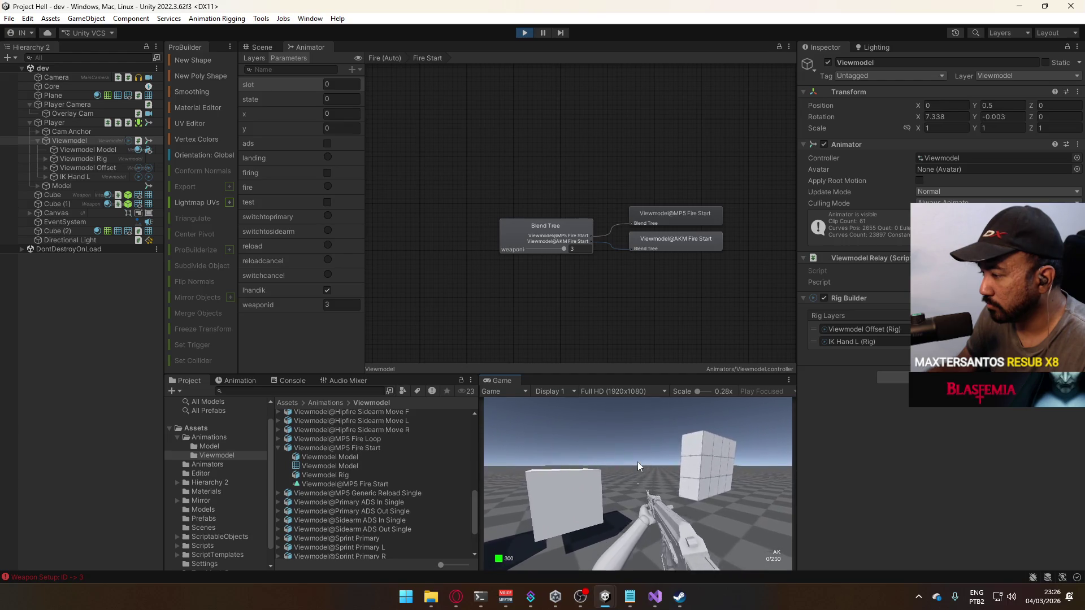
pyautogui.press('r')
pyautogui.press('w')
pyautogui.click(614, 456)
pyautogui.click(615, 456)
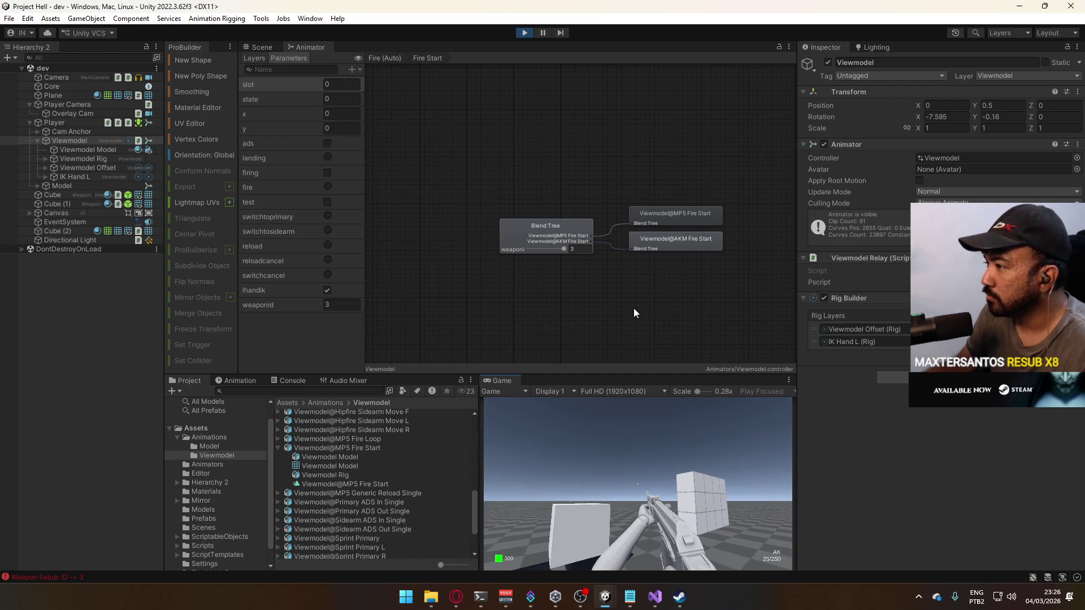
# - Inspect the AKM Fire Start motion in the fire blend tree
pyautogui.click(656, 236)
pyautogui.click(556, 229)
pyautogui.click(673, 234)
pyautogui.click(540, 231)
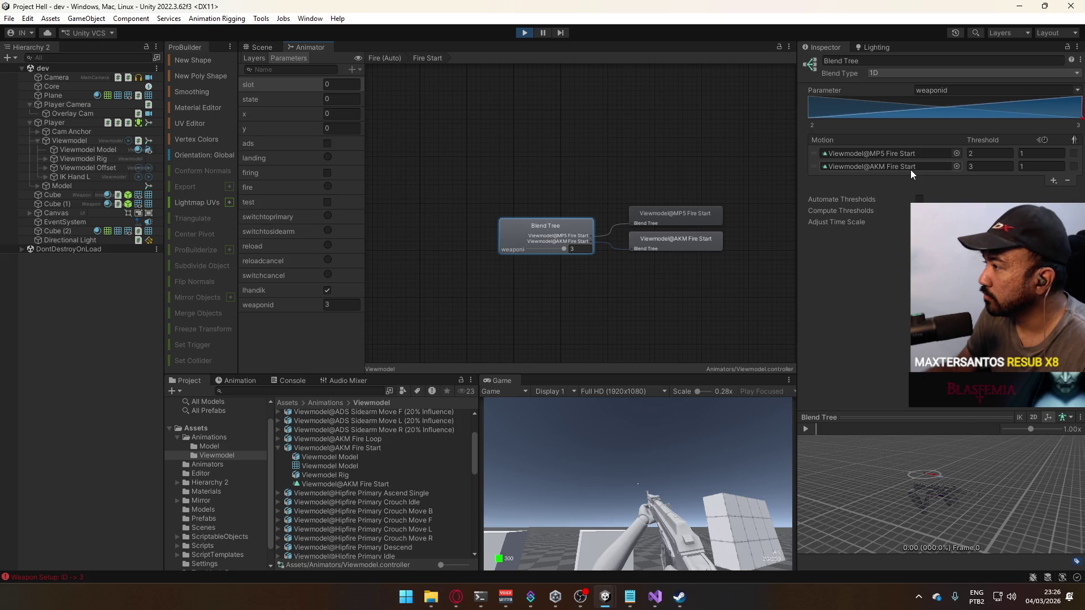
# - Open the AKM Fire Start model's import settings and play its preview, stopping at frame 84
pyautogui.click(896, 168)
pyautogui.click(358, 484)
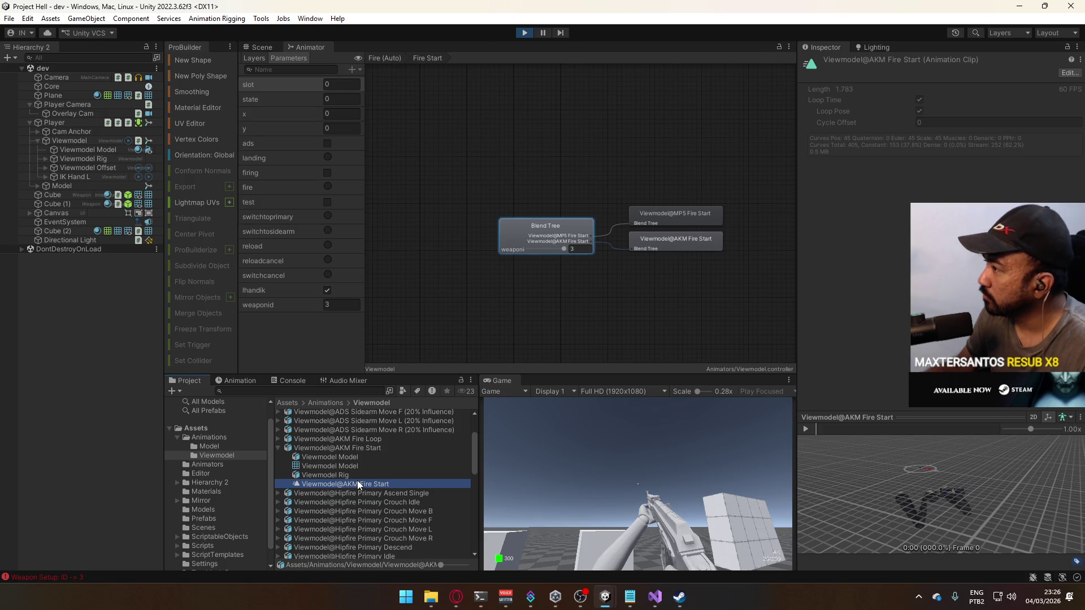
pyautogui.click(355, 448)
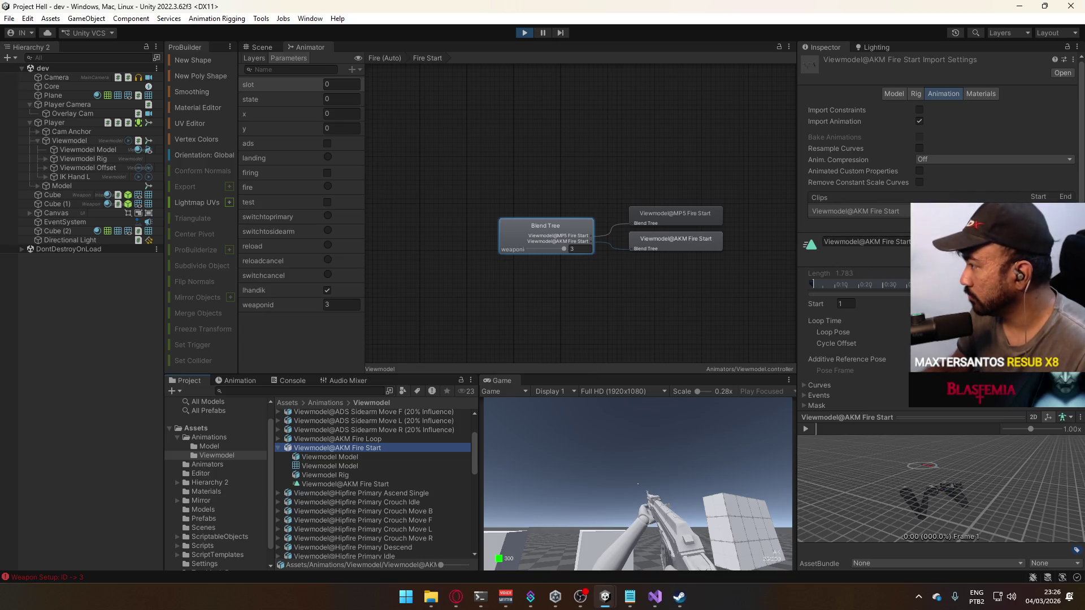
pyautogui.scroll(-3, 938, 254)
pyautogui.click(805, 429)
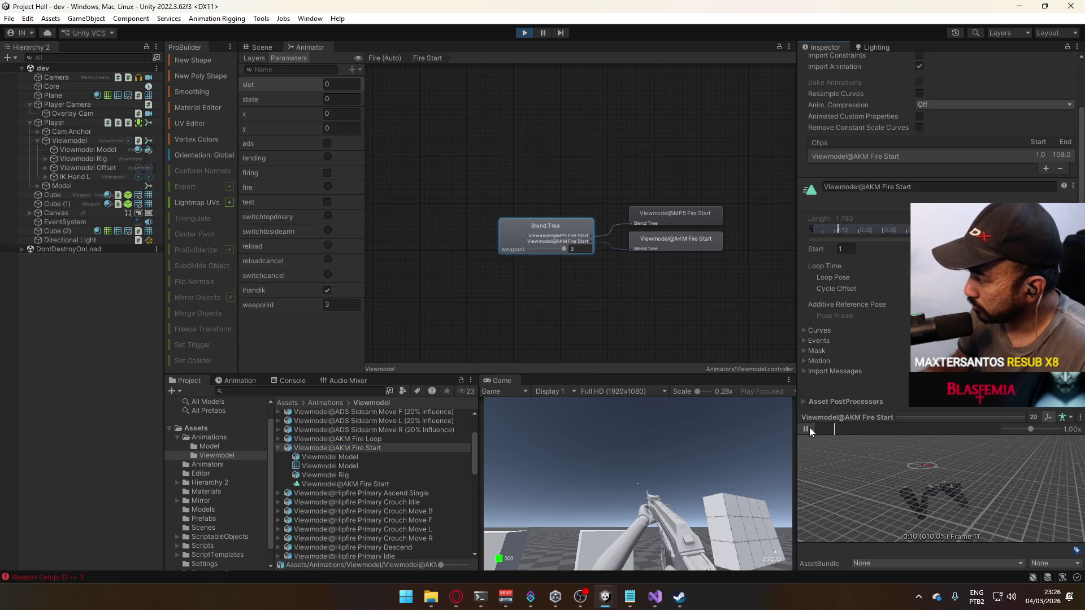
pyautogui.click(808, 427)
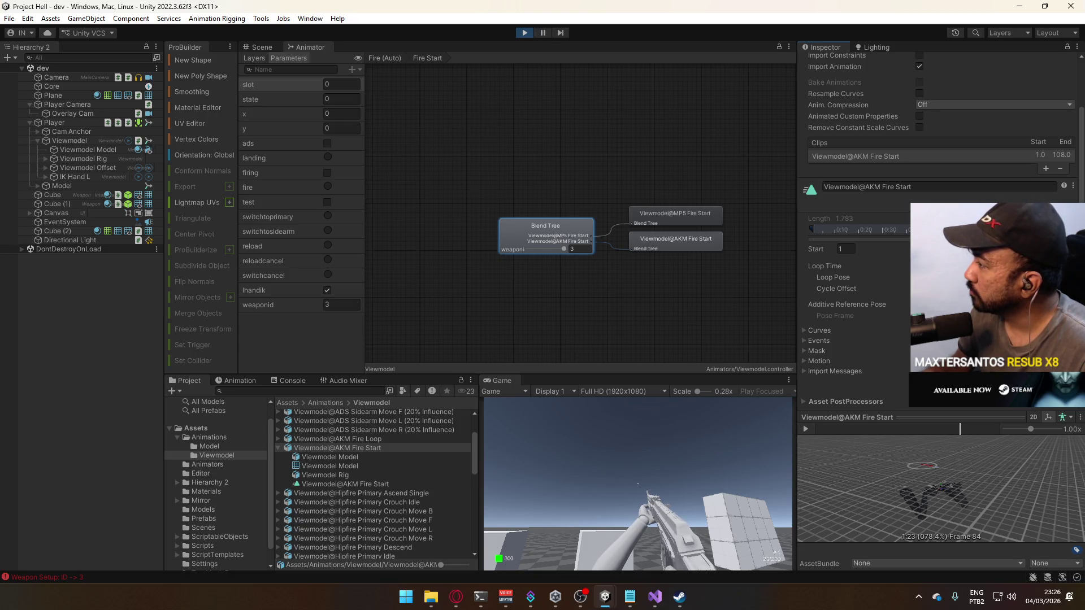
# - Go to the Assets/Animations folder and select the X17@Fire Single clip
pyautogui.scroll(-10, 340, 451)
pyautogui.scroll(3, 277, 442)
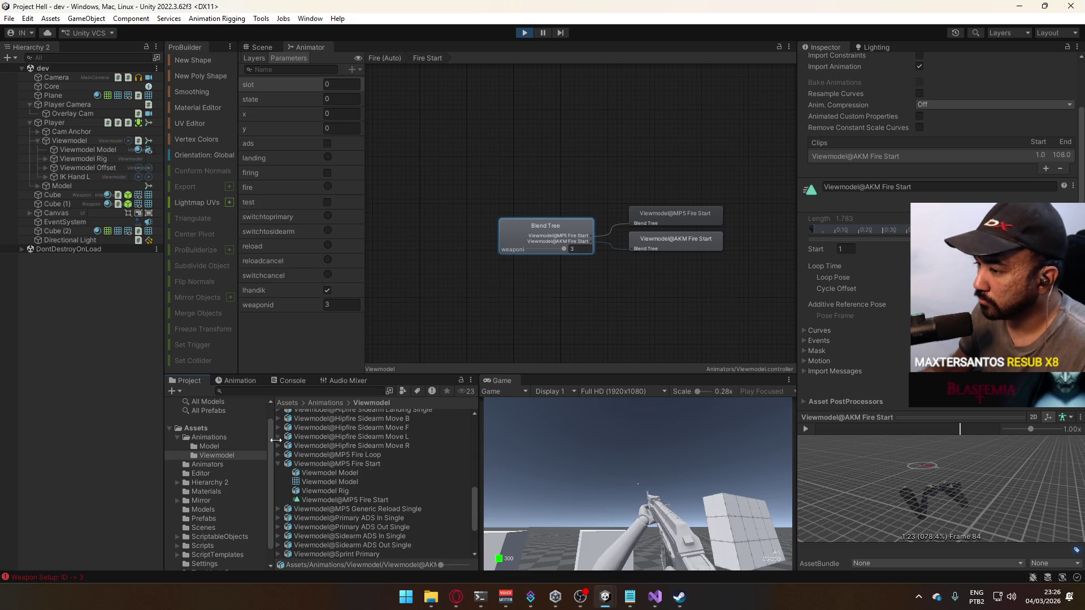
pyautogui.click(217, 446)
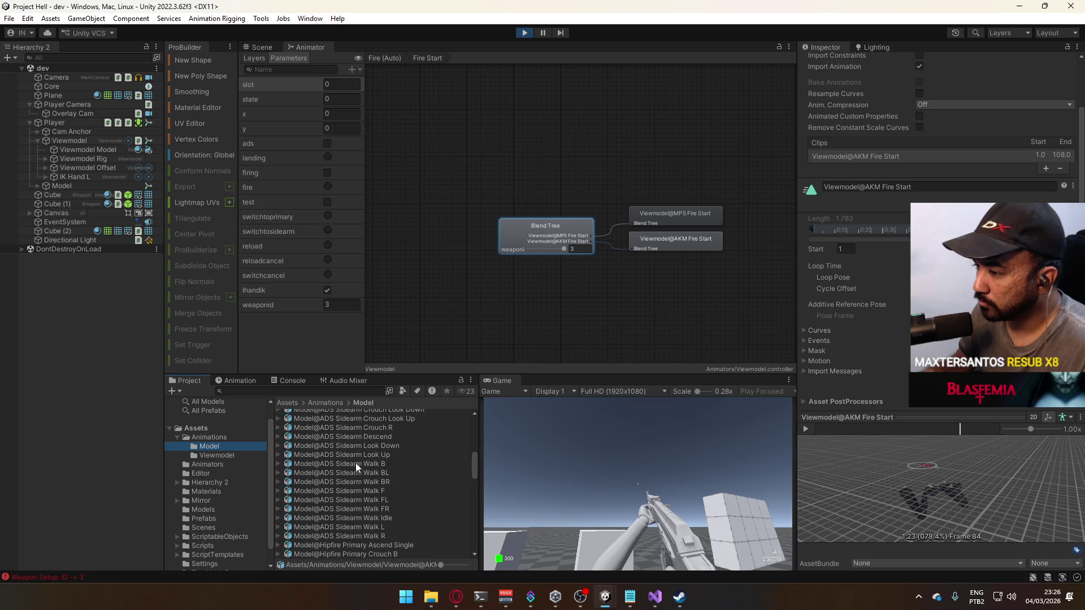
pyautogui.click(214, 438)
pyautogui.click(333, 441)
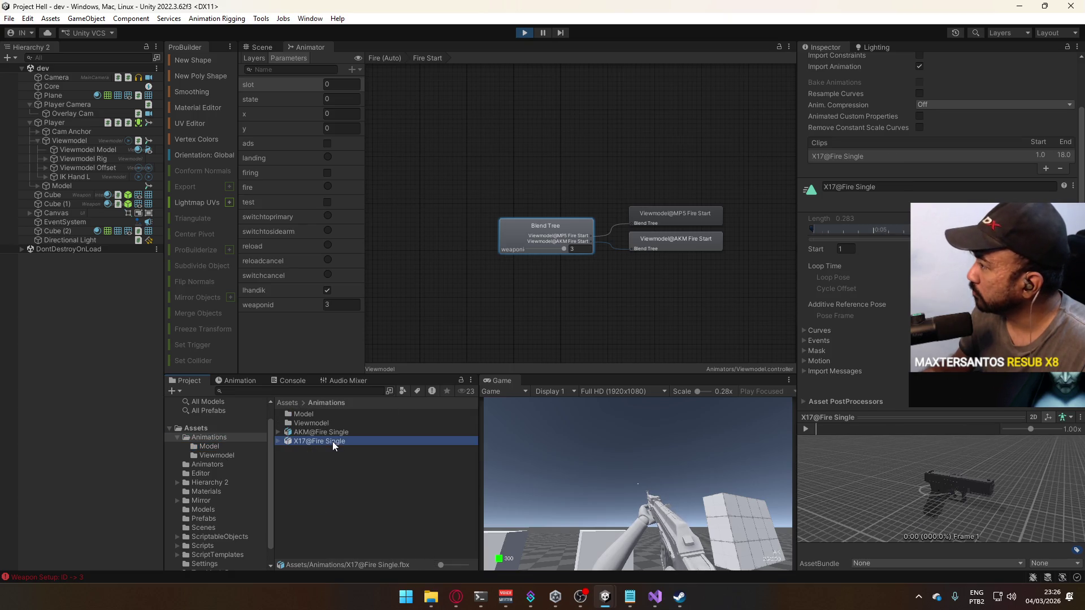
# - Select the AKM@Fire Single clip, then fire the AK in-game, including aimed-down-sights shots
pyautogui.click(340, 432)
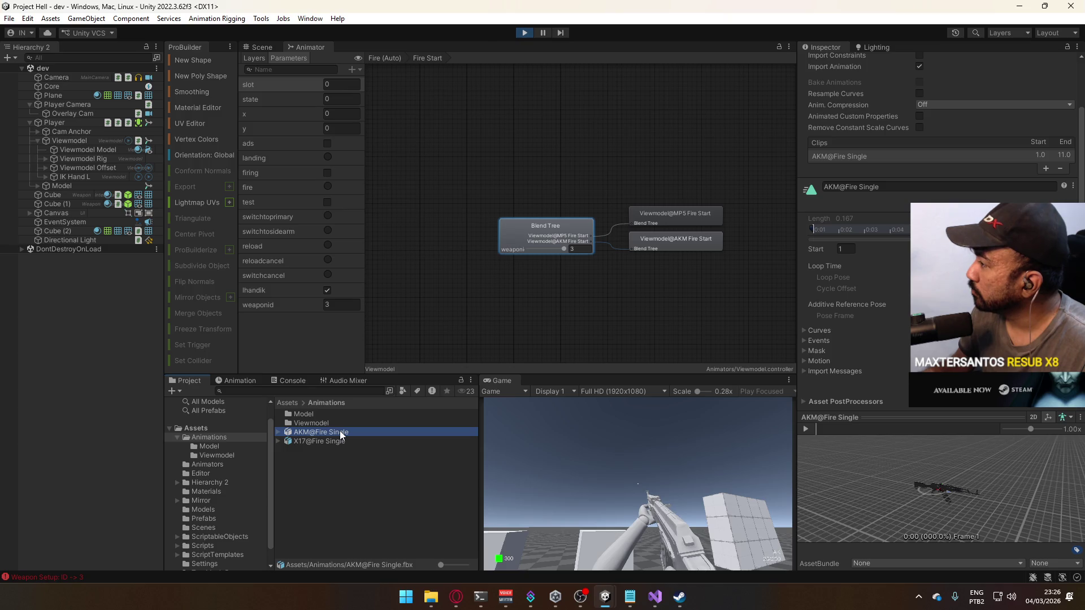
pyautogui.click(673, 462)
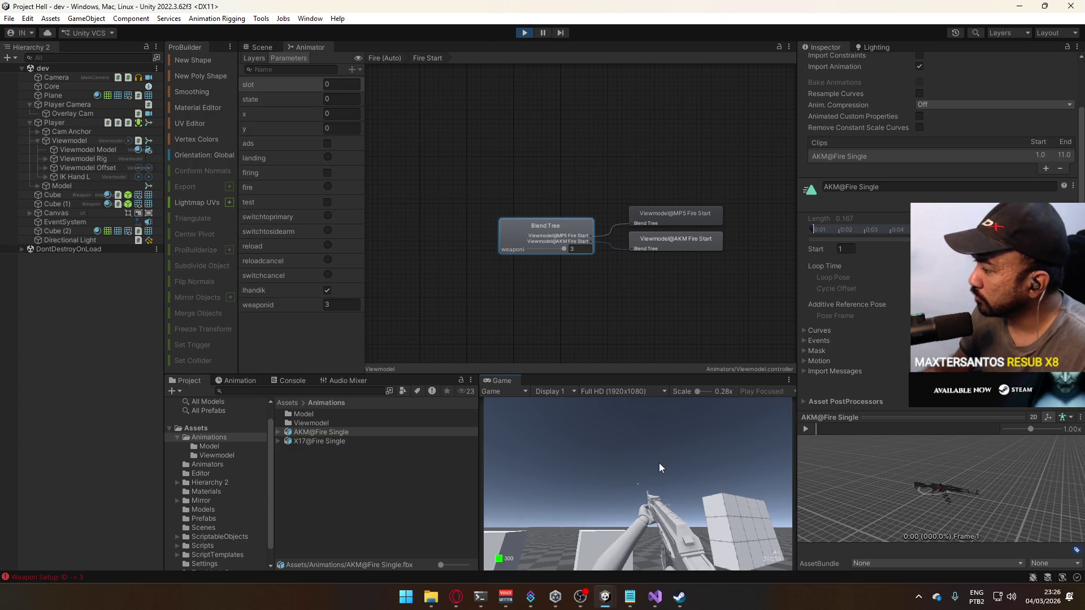
pyautogui.click(659, 463)
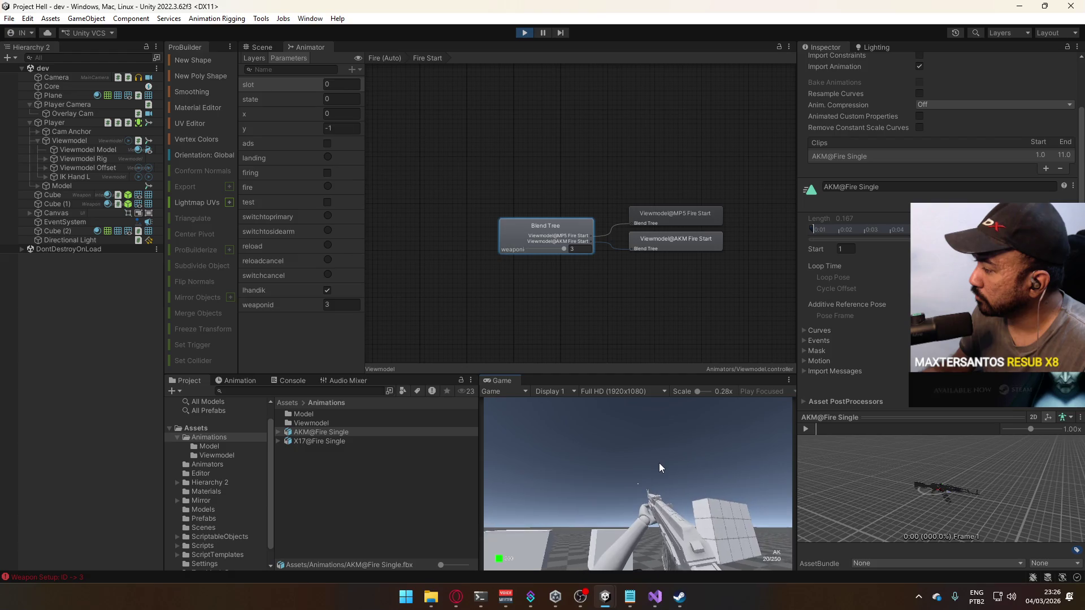
pyautogui.rightClick(659, 462)
pyautogui.click(659, 463)
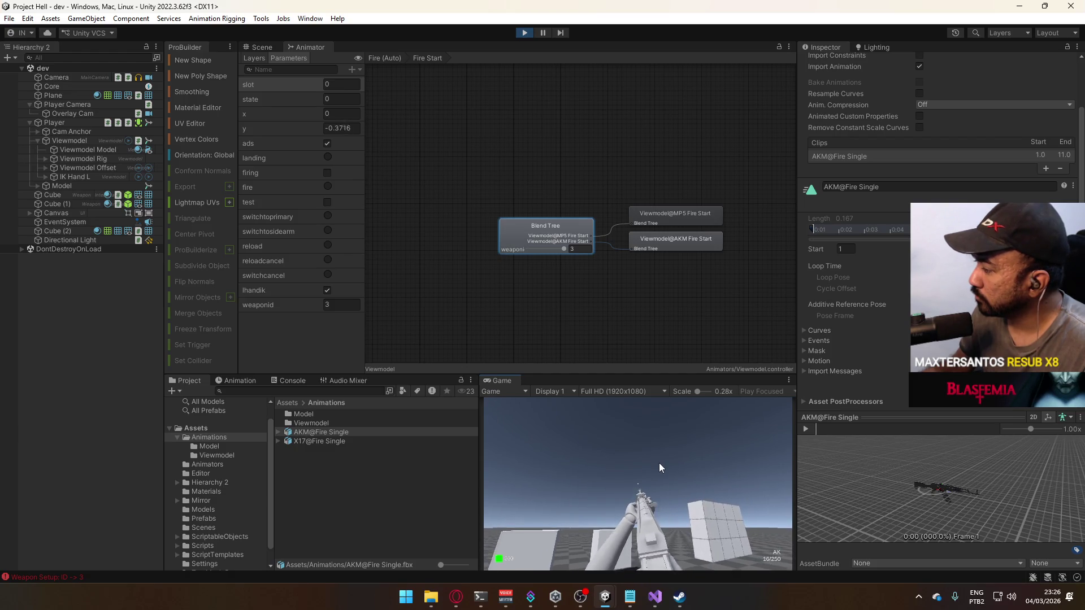
pyautogui.click(659, 463)
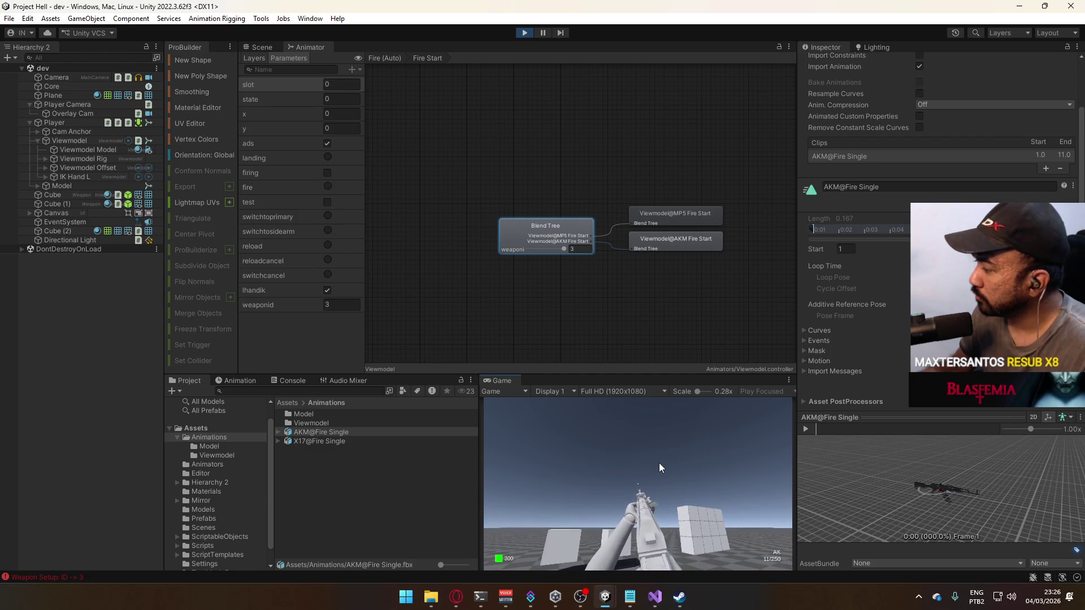
pyautogui.click(659, 463)
pyautogui.click(659, 463)
pyautogui.click(659, 463)
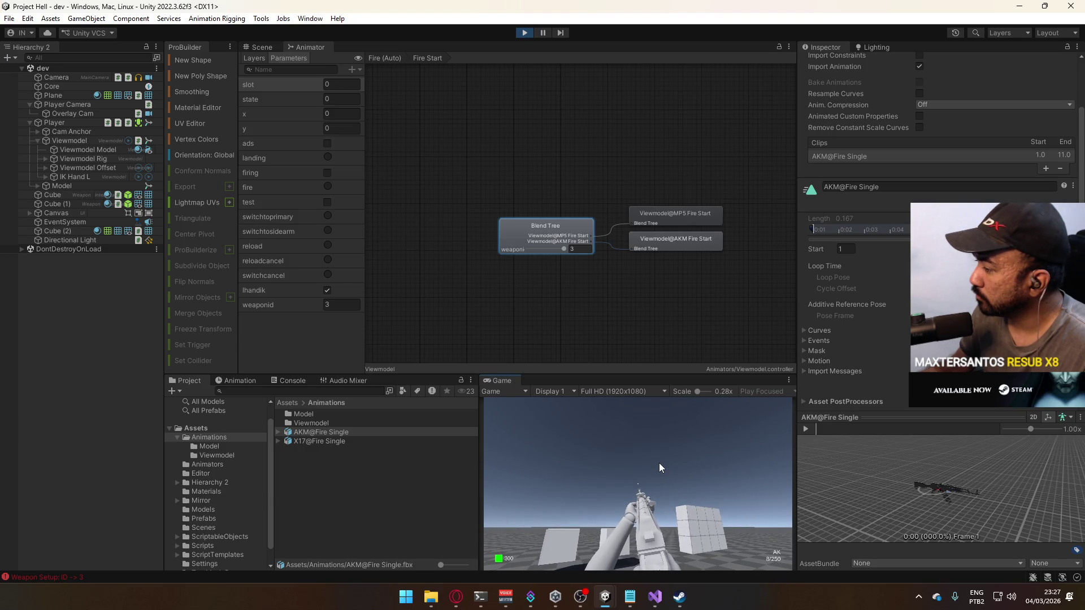
pyautogui.rightClick(659, 463)
# - Hip-fire the AK, reload, and keep firing to check recoil
pyautogui.click(659, 462)
pyautogui.click(659, 463)
pyautogui.click(659, 463)
pyautogui.click(659, 463)
pyautogui.press('r')
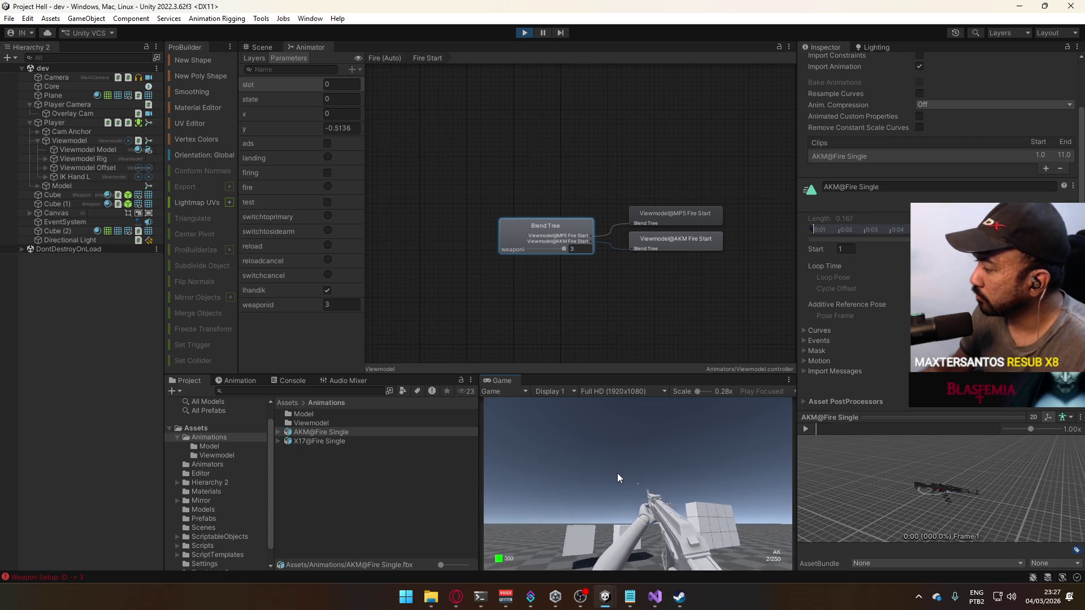
pyautogui.click(618, 499)
pyautogui.click(619, 496)
pyautogui.click(620, 496)
pyautogui.click(602, 468)
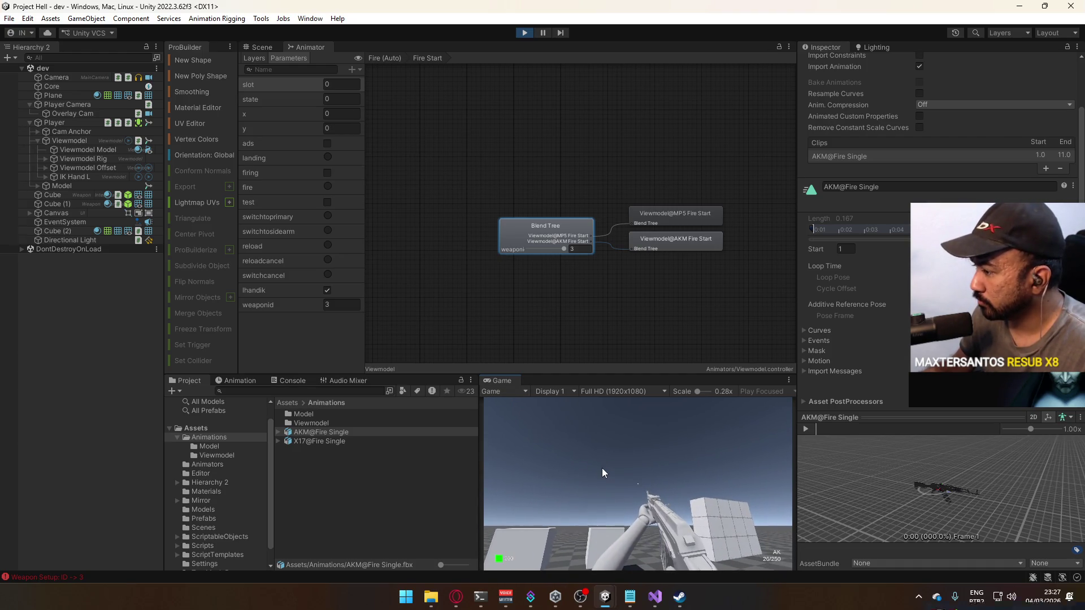
pyautogui.click(602, 468)
pyautogui.click(602, 468)
pyautogui.click(602, 468)
pyautogui.click(602, 468)
pyautogui.click(608, 469)
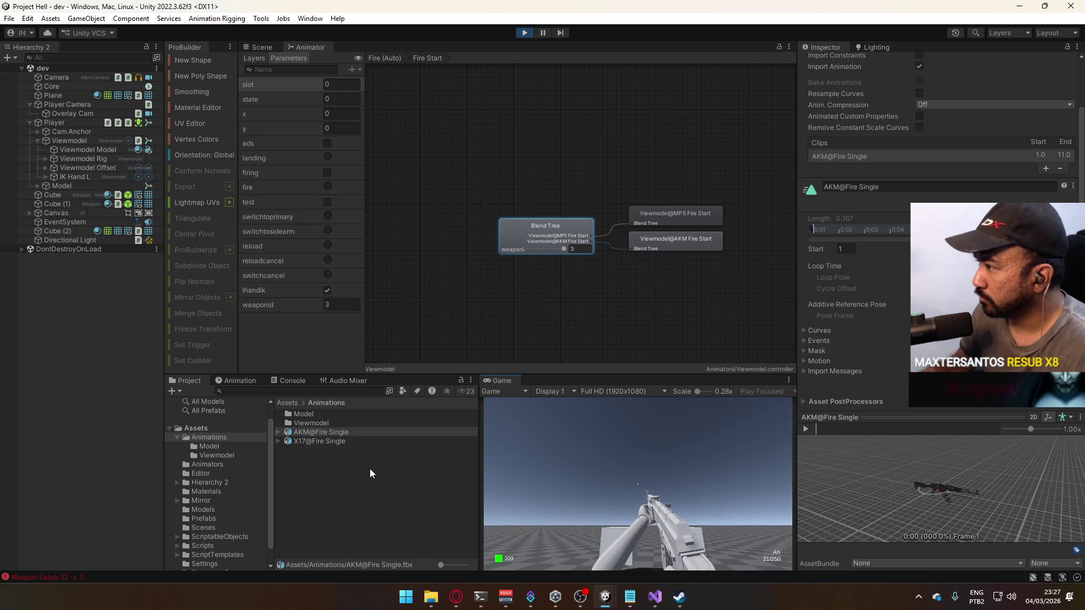
# - Check the browser's music tab, then stop play mode
pyautogui.click(456, 597)
pyautogui.click(310, 7)
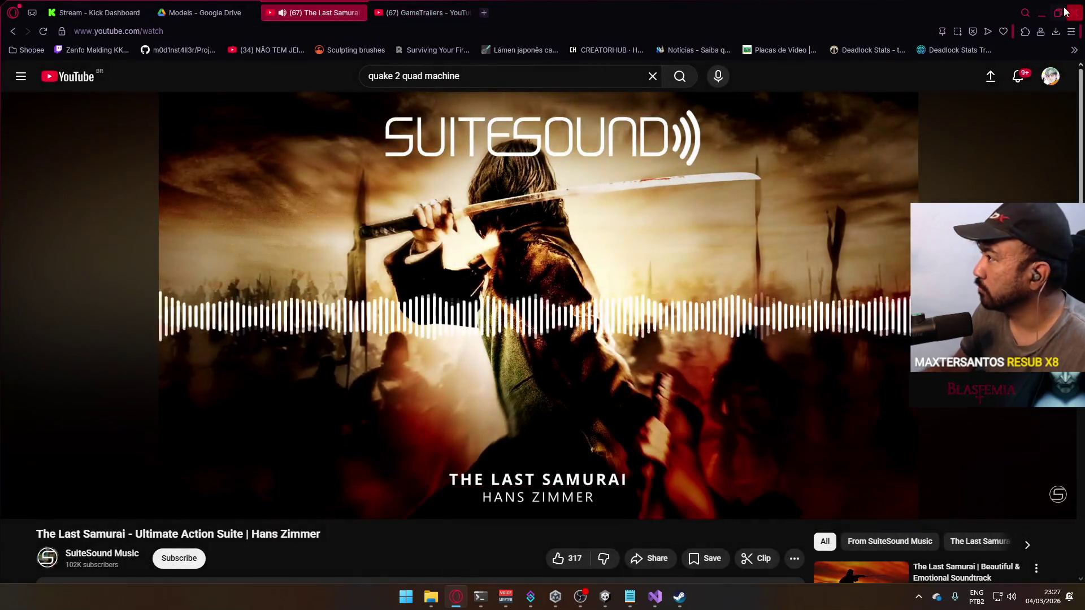
pyautogui.click(1041, 12)
pyautogui.click(524, 33)
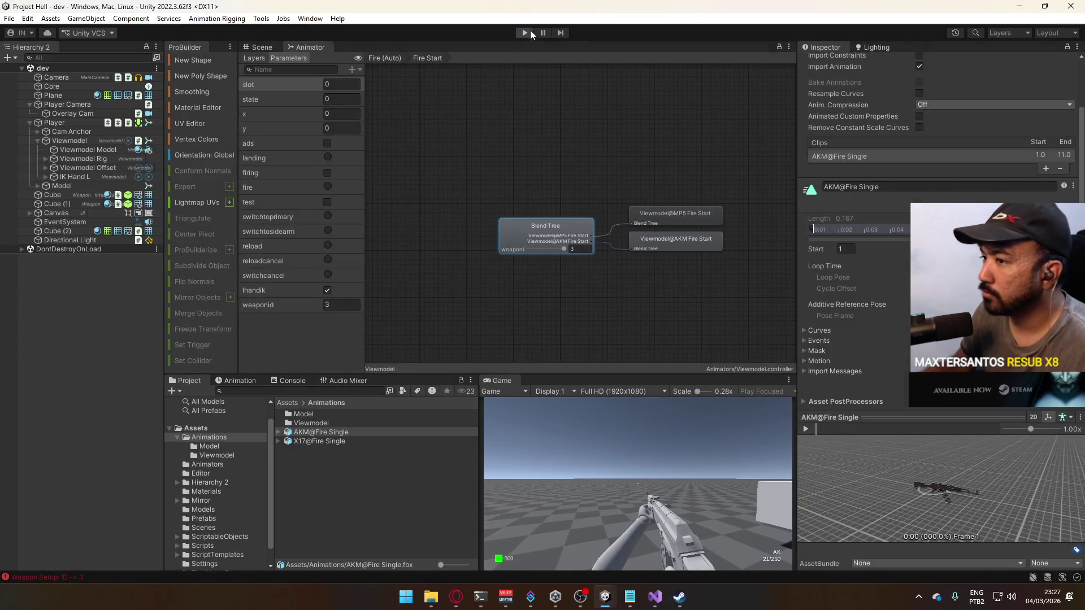
# - In ScriptableObjects > Weapons, set Weapon AK's Fire Rate from 650 to 600 and press Play
pyautogui.scroll(-1, 228, 538)
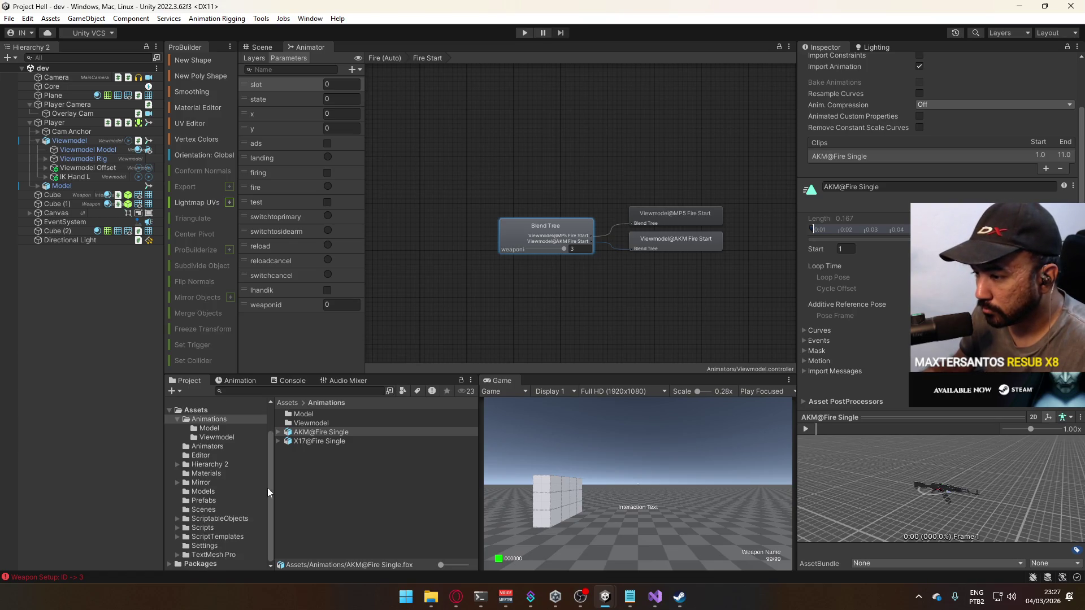
pyautogui.click(177, 419)
pyautogui.click(208, 517)
pyautogui.click(212, 527)
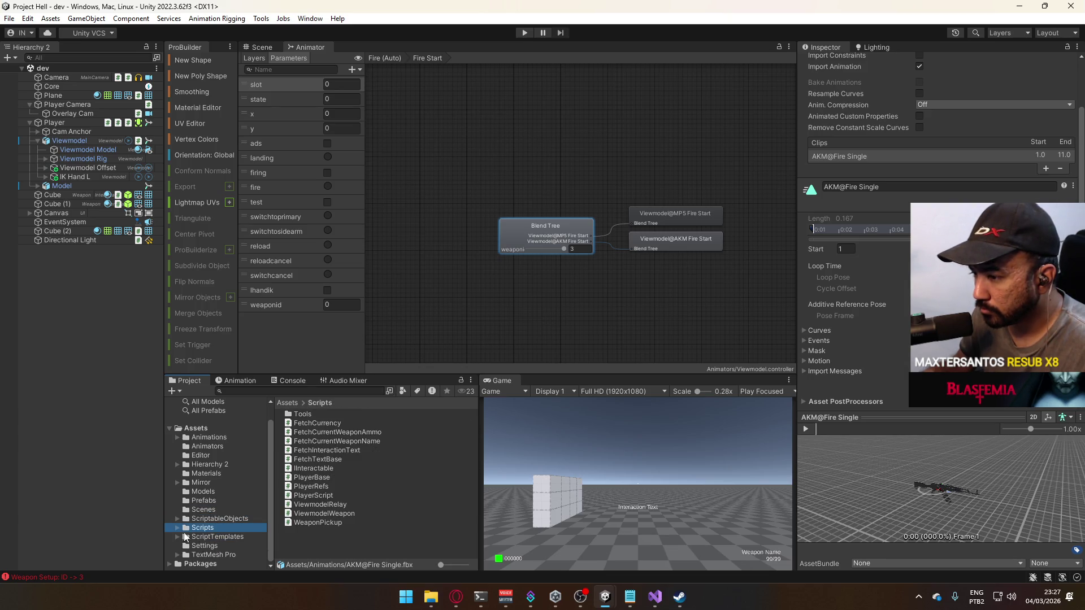
pyautogui.click(211, 518)
pyautogui.doubleClick(330, 424)
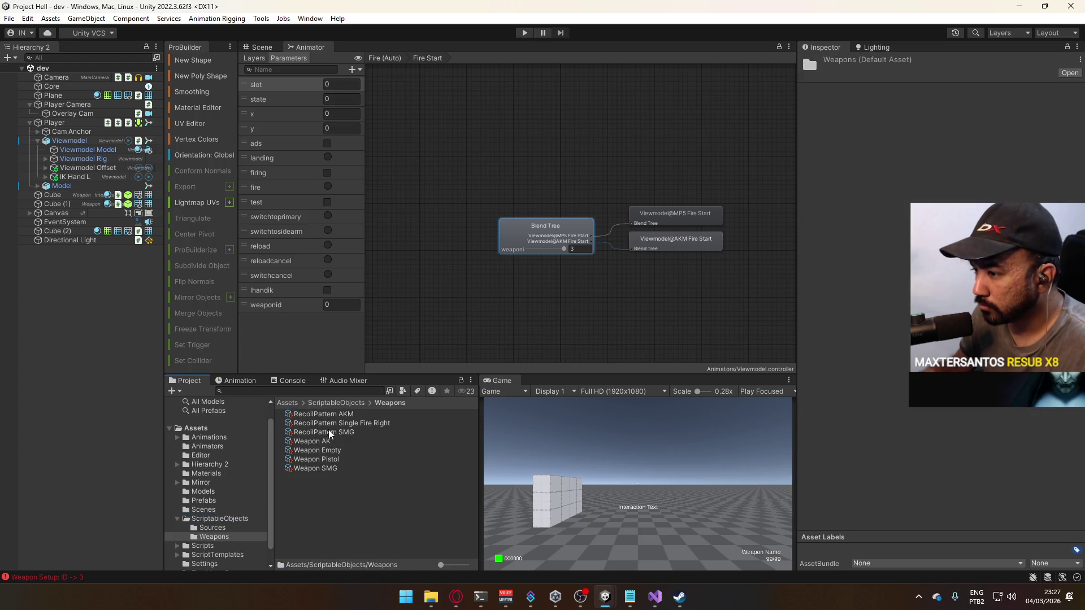
pyautogui.click(325, 442)
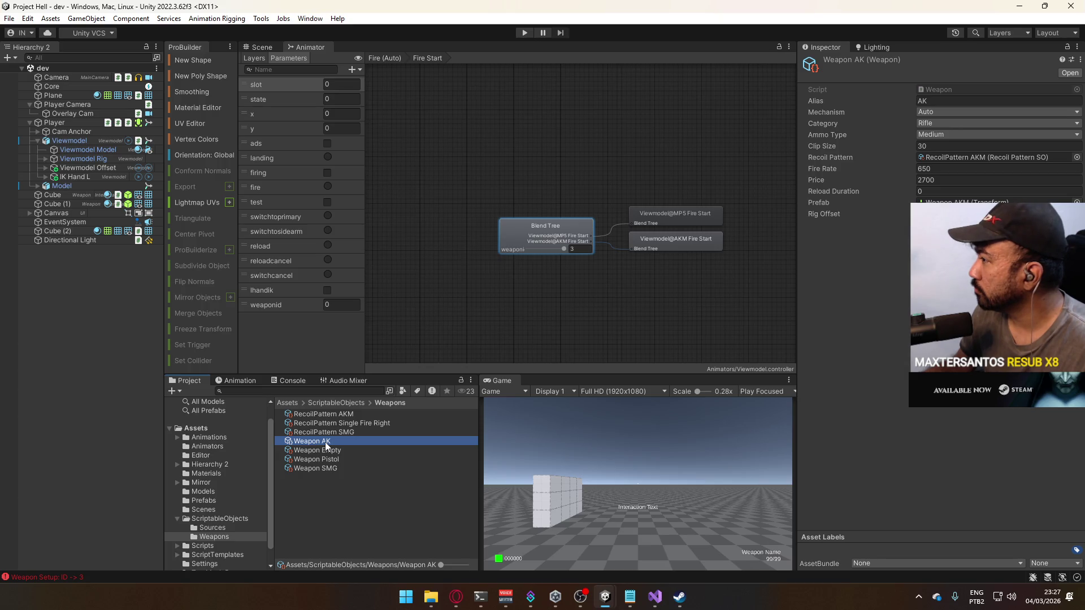
pyautogui.click(955, 168)
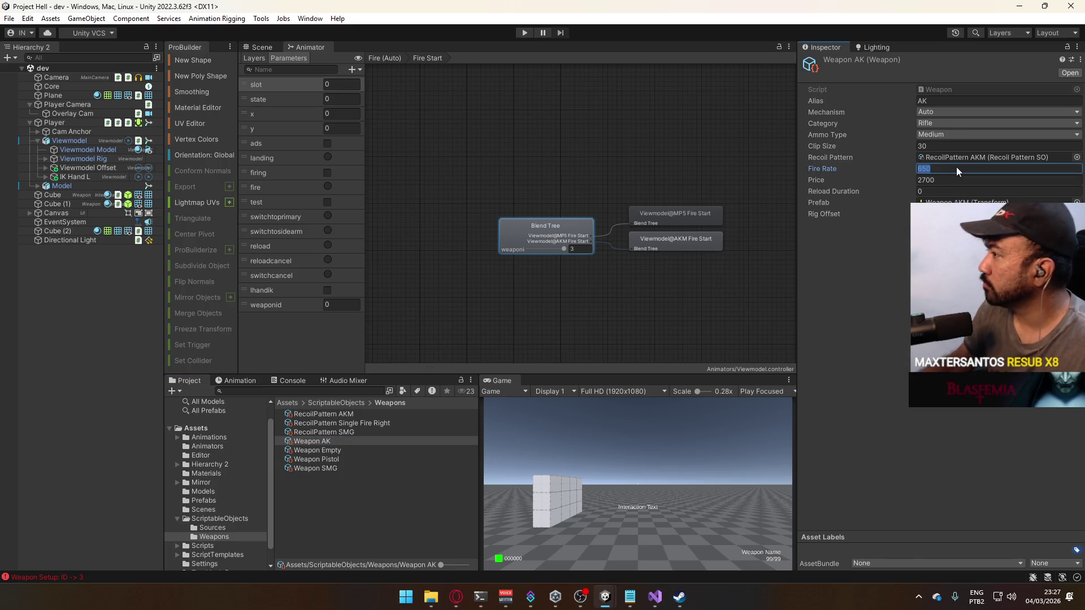
pyautogui.write('600')
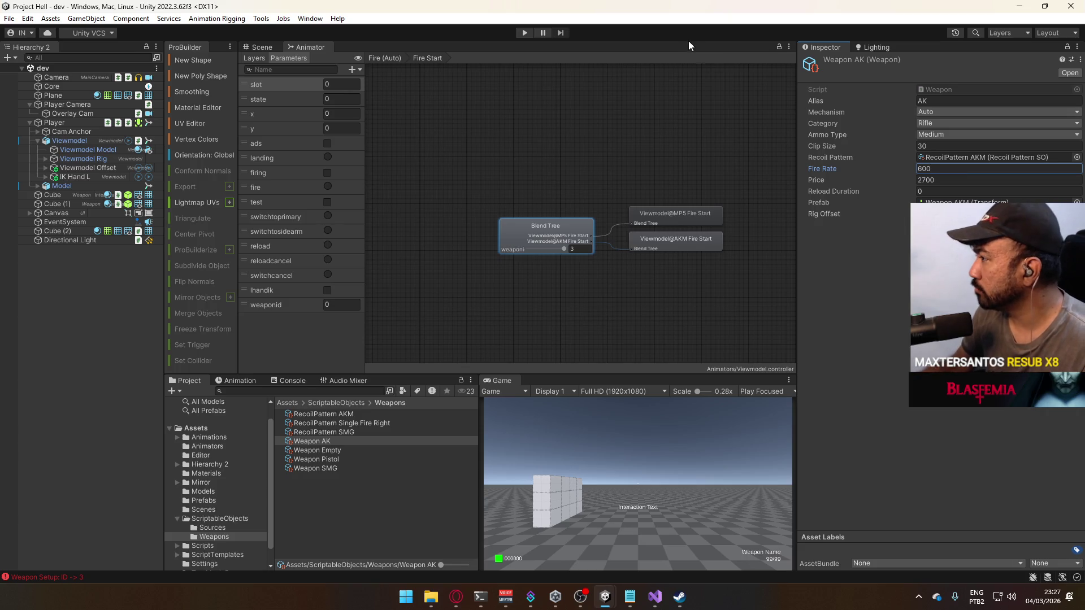
pyautogui.click(524, 32)
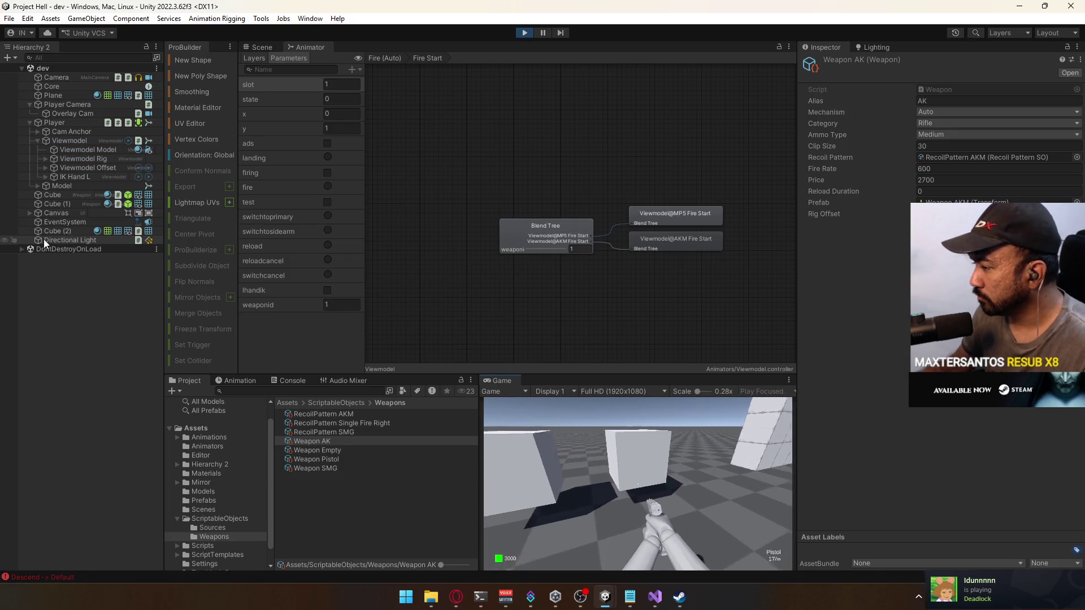
# - Switch to the AK and fire several bursts at the new 600 fire rate
pyautogui.press('1')
pyautogui.press('super')
pyautogui.press('super')
pyautogui.moveTo(686, 462); pyautogui.dragTo(681, 466)
pyautogui.click(681, 467)
pyautogui.click(681, 466)
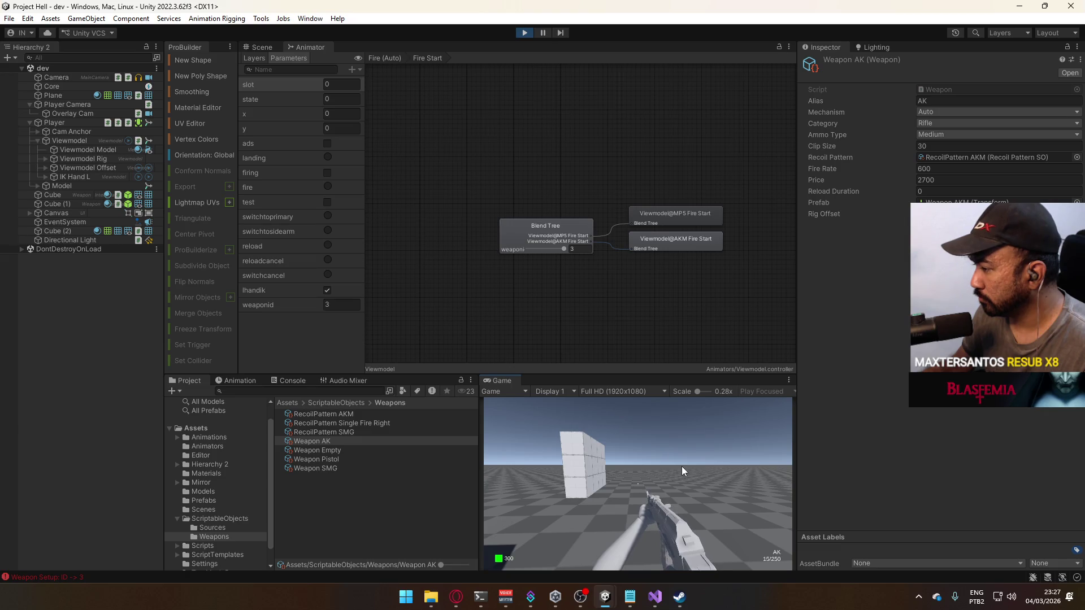
pyautogui.moveTo(682, 466); pyautogui.dragTo(640, 475)
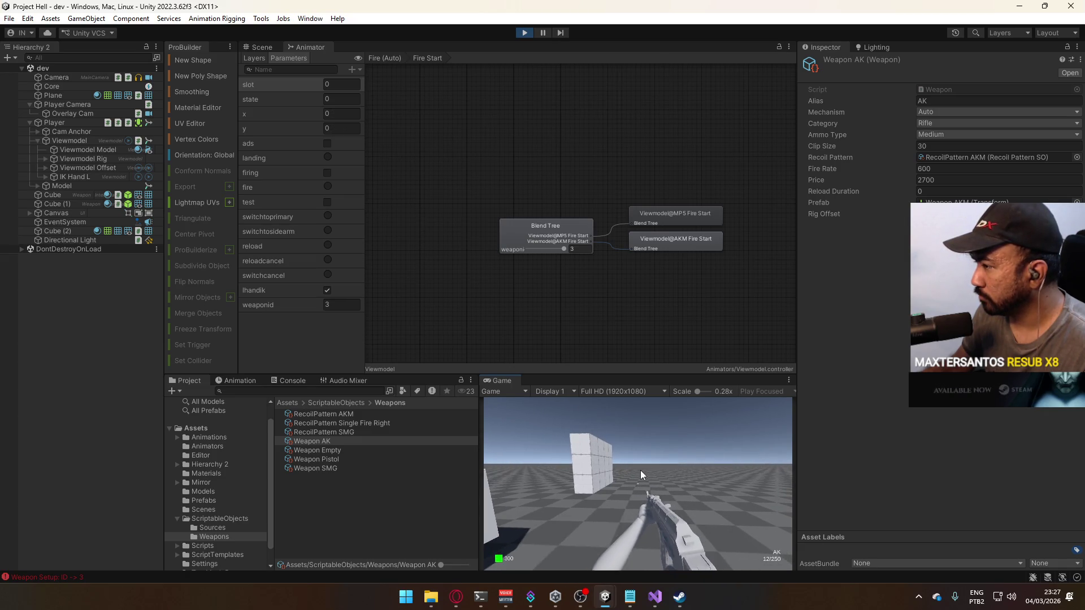
pyautogui.press('super')
# - Inspect the blend tree's AKM and MP5 Fire Start motions, then locate the AKM Fire Start clip in the Project window
pyautogui.click(531, 228)
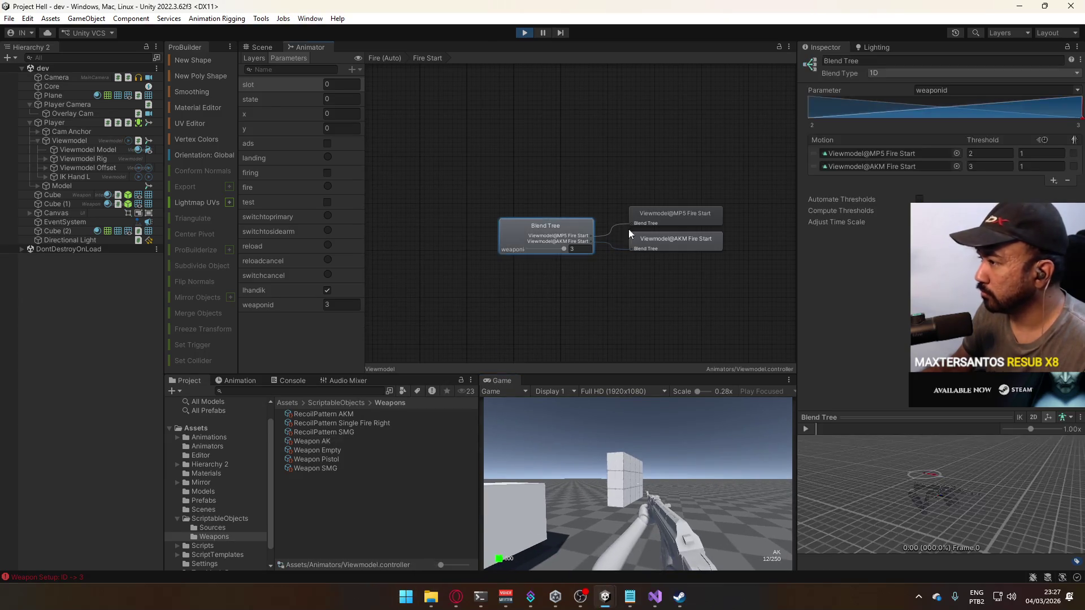
pyautogui.click(666, 239)
pyautogui.click(561, 229)
pyautogui.click(683, 215)
pyautogui.click(675, 236)
pyautogui.click(584, 233)
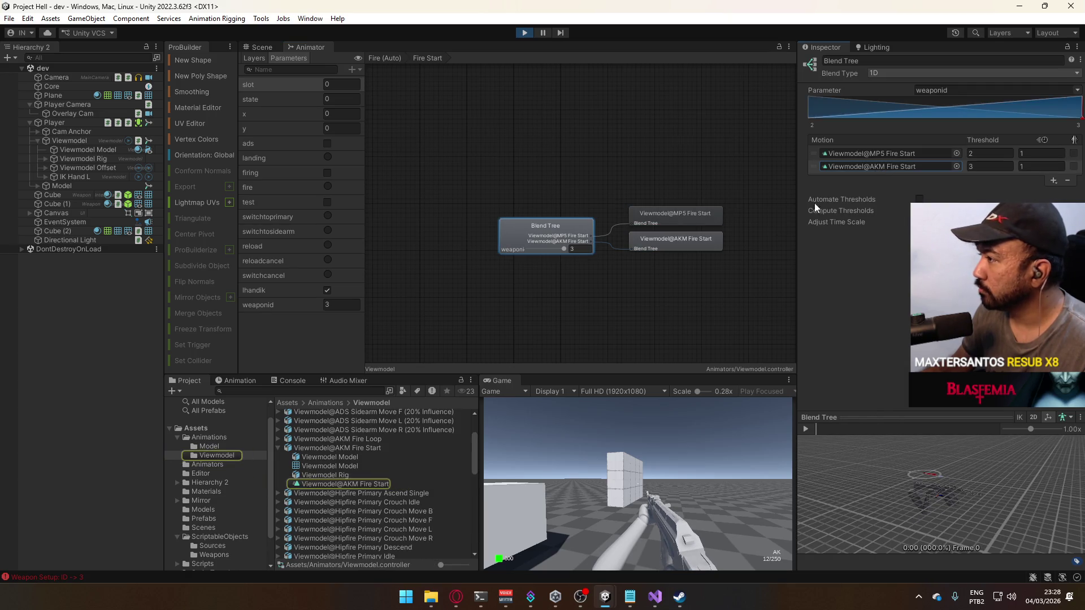
pyautogui.click(365, 484)
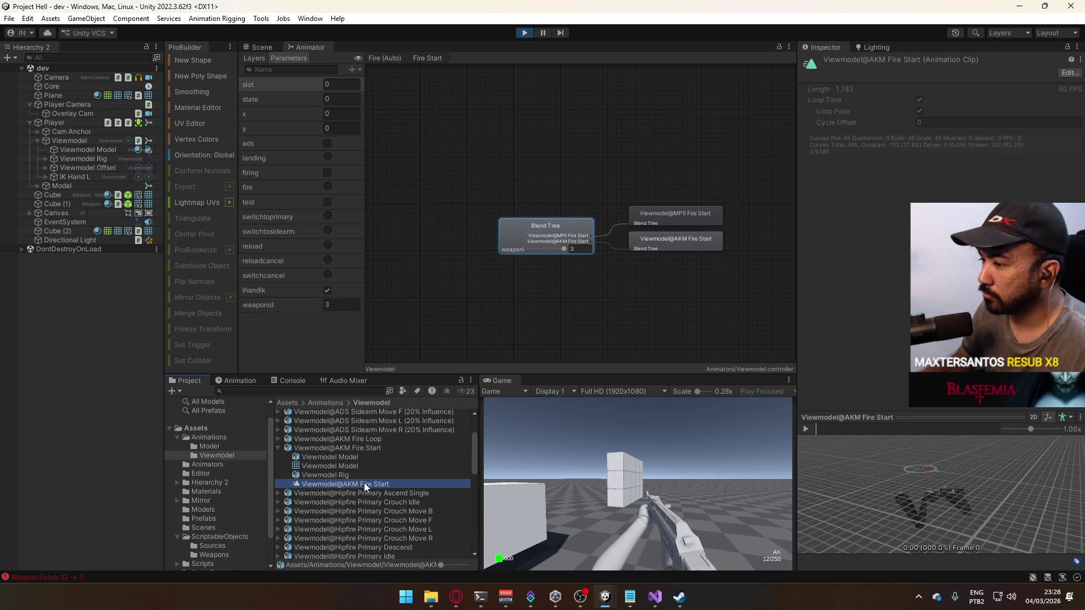
# - Abandon a first rename of the AKM Fire Start file and stop the running game
pyautogui.click(354, 449)
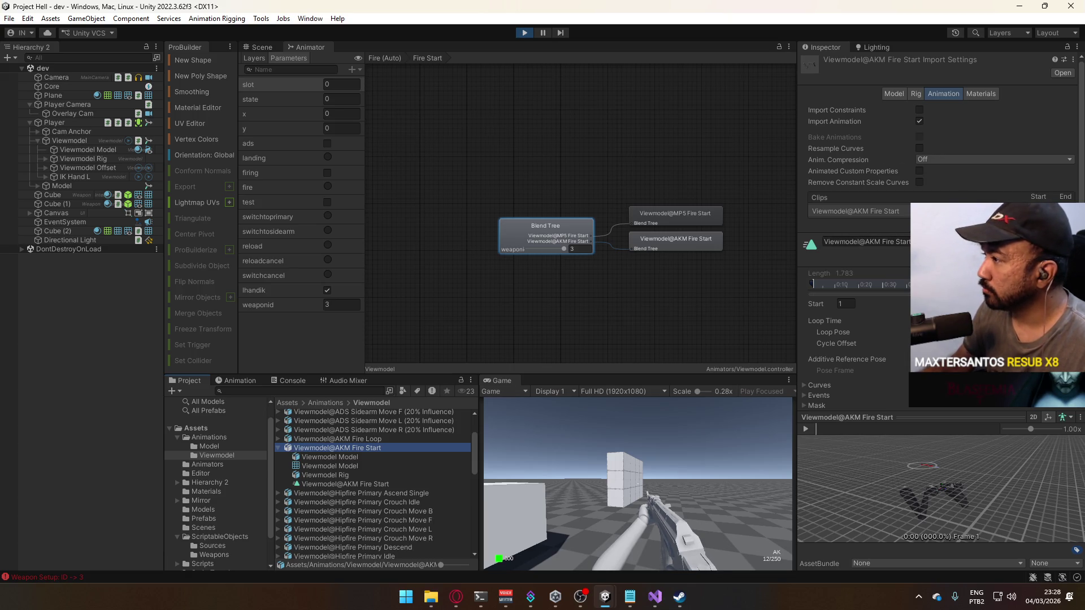
pyautogui.click(357, 448)
pyautogui.press('BackSpace')
pyautogui.press('Escape')
pyautogui.click(524, 32)
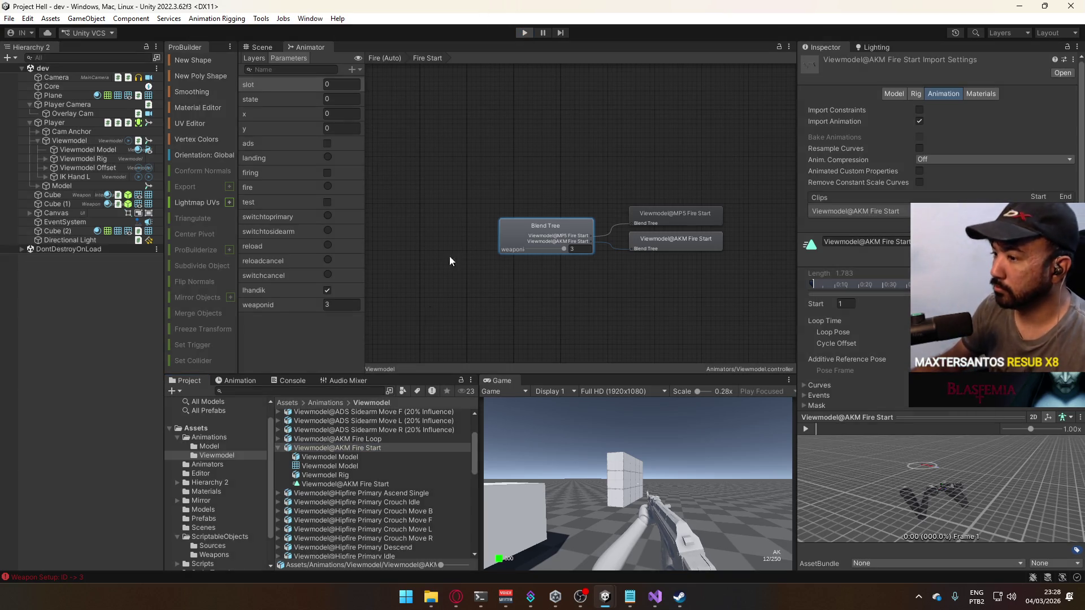
# - Rename the file to Viewmodel@AKM Fire Start Single and reimport it
pyautogui.click(372, 449)
pyautogui.press('End')
pyautogui.write('Single')
pyautogui.press('Return')
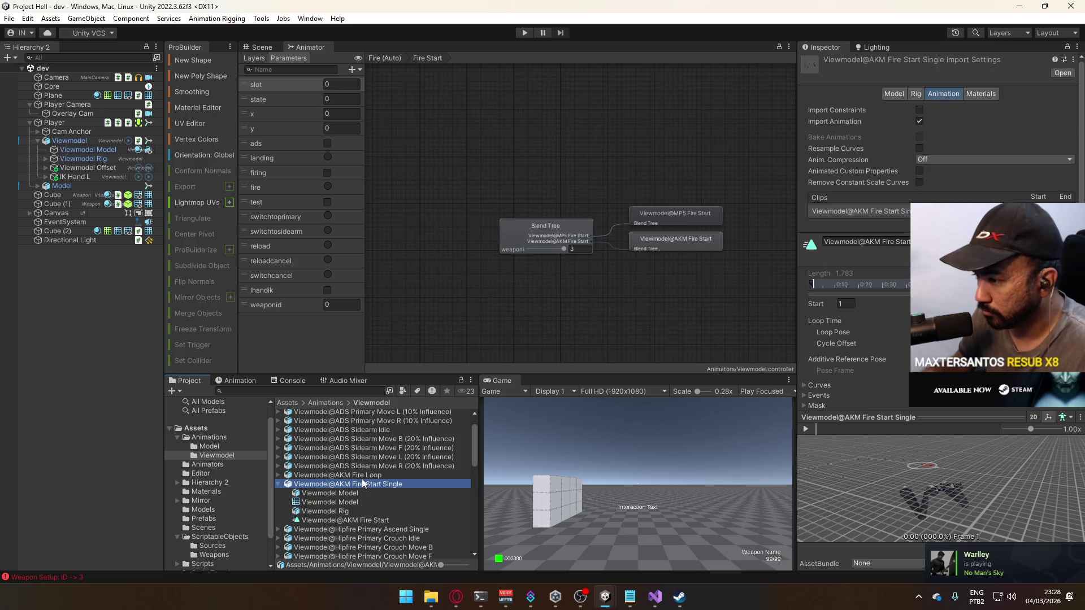
pyautogui.rightClick(361, 481)
pyautogui.click(452, 378)
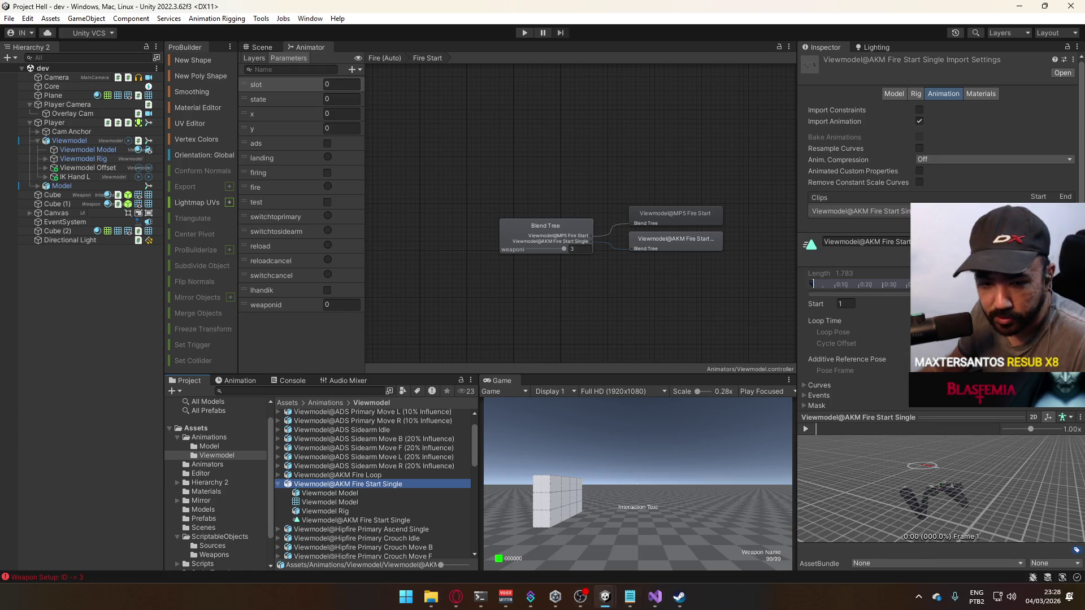
pyautogui.click(918, 596)
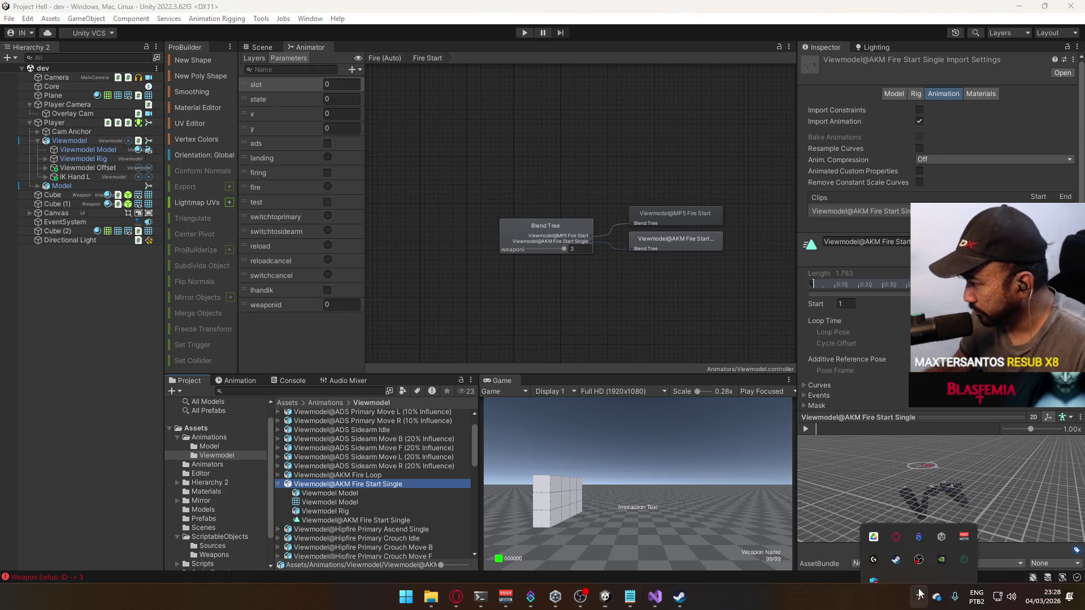
# - Disconnect from the Discord voice channel, switch to another server, and close Discord
pyautogui.click(868, 527)
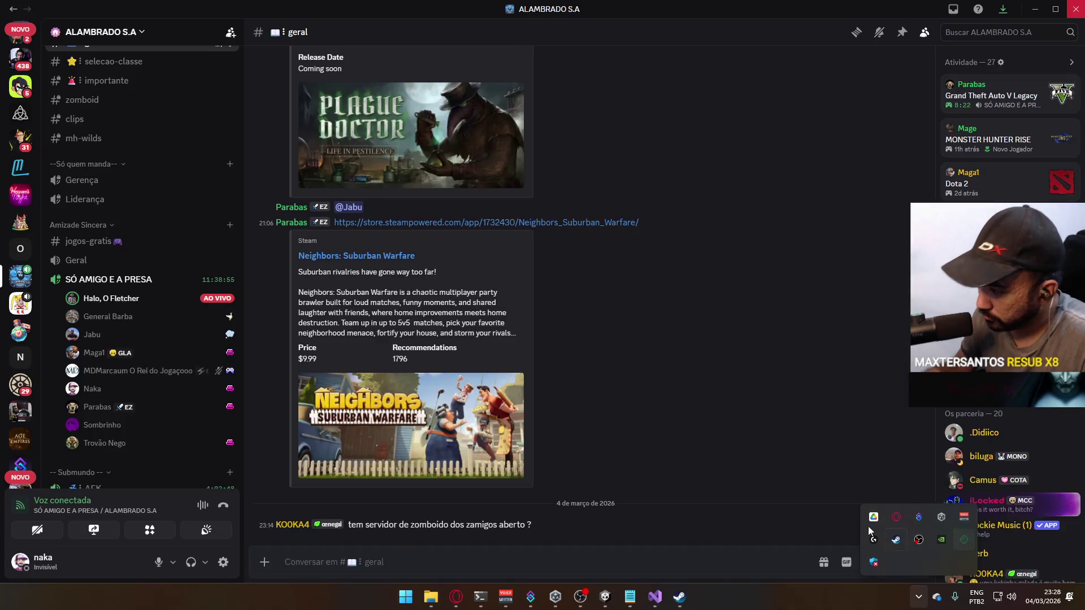
pyautogui.click(223, 505)
pyautogui.moveTo(125, 308)
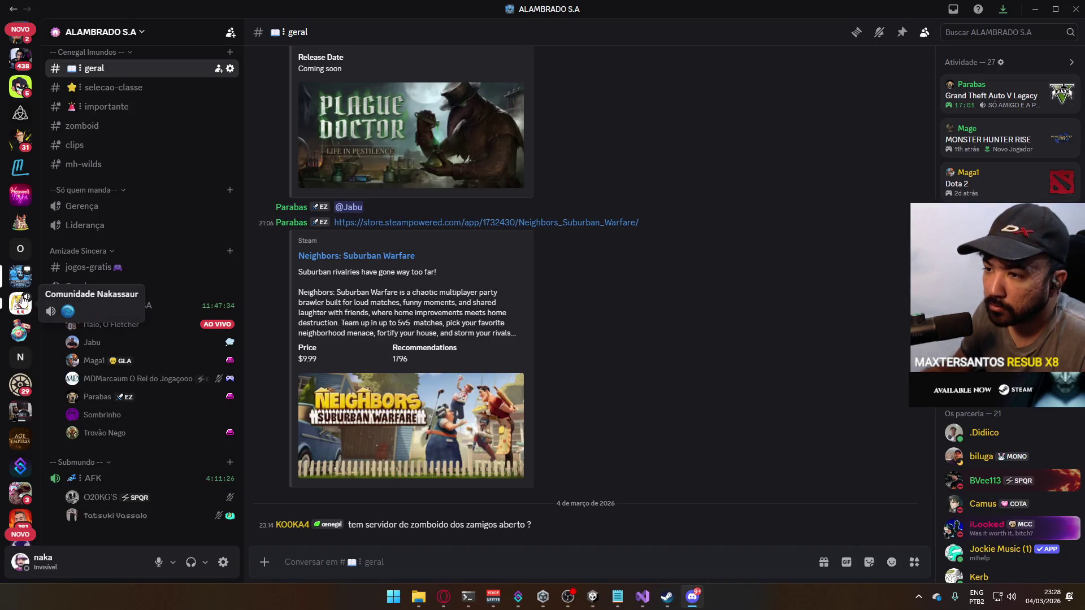
pyautogui.click(20, 303)
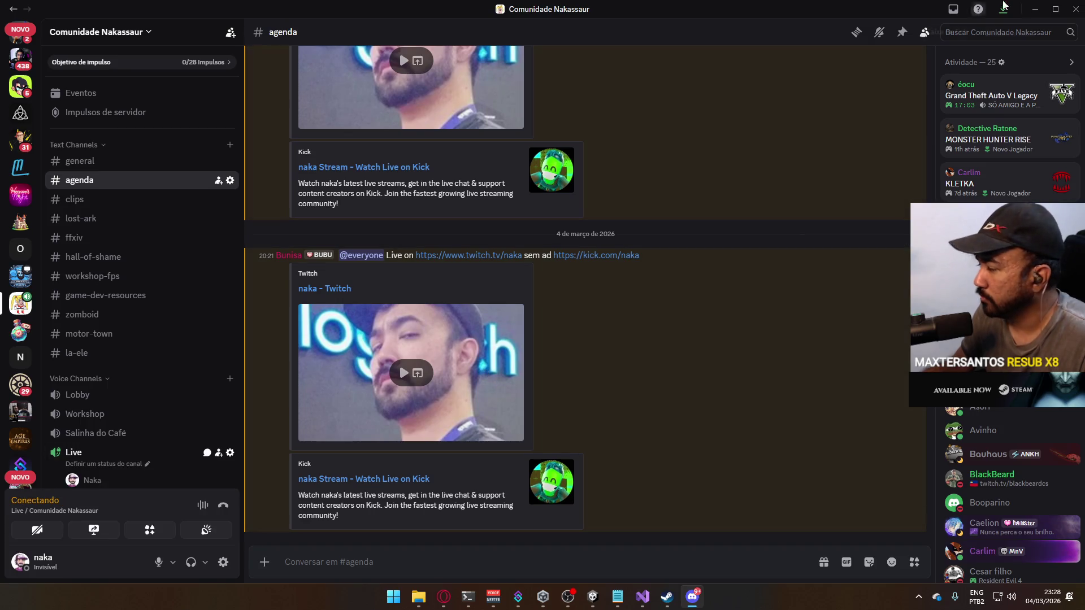
pyautogui.click(1075, 9)
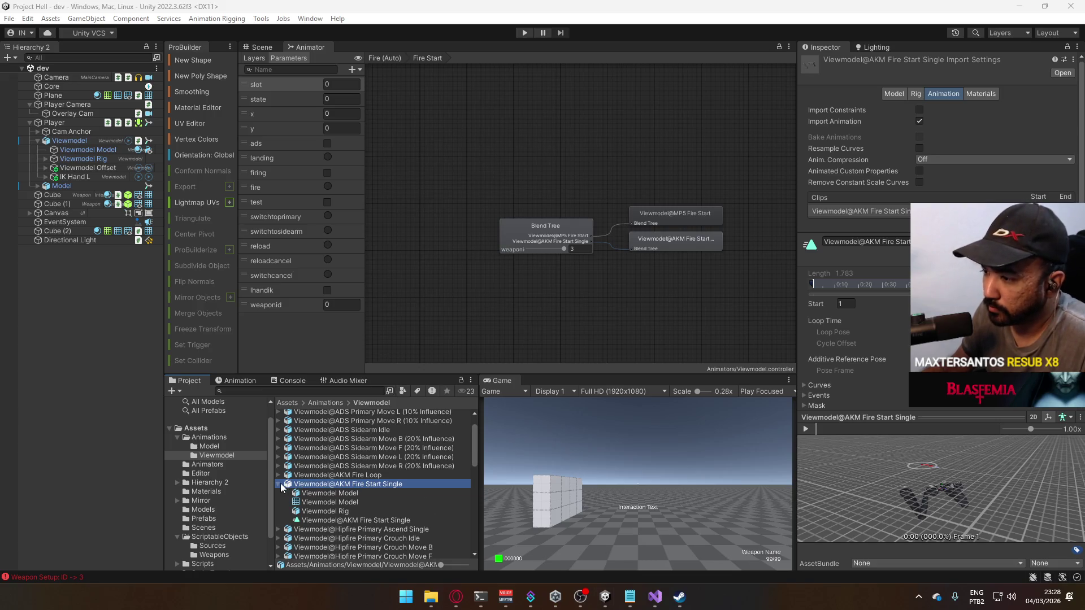
# - Rename the MP5 Fire Start file to Viewmodel@MP5 Fire Start Single and reimport it
pyautogui.scroll(-5, 439, 486)
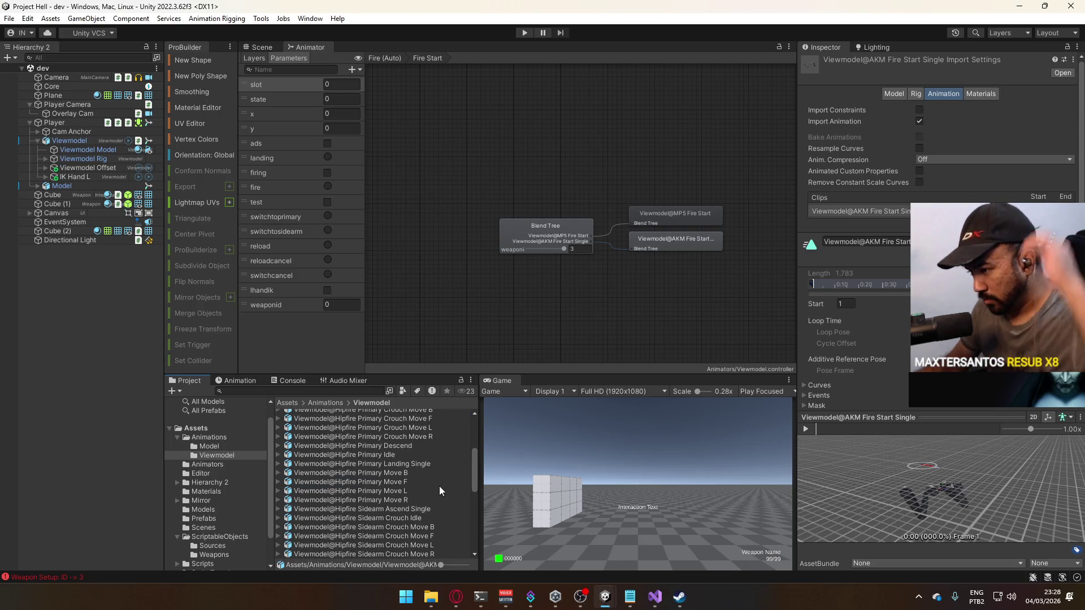
pyautogui.scroll(-4, 439, 486)
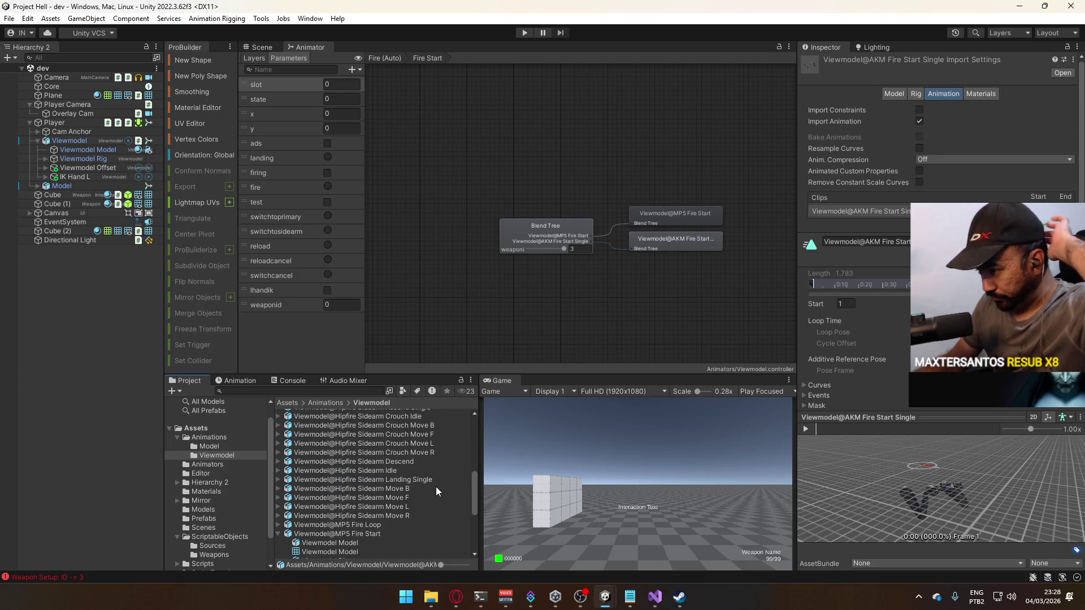
pyautogui.click(395, 532)
pyautogui.click(386, 534)
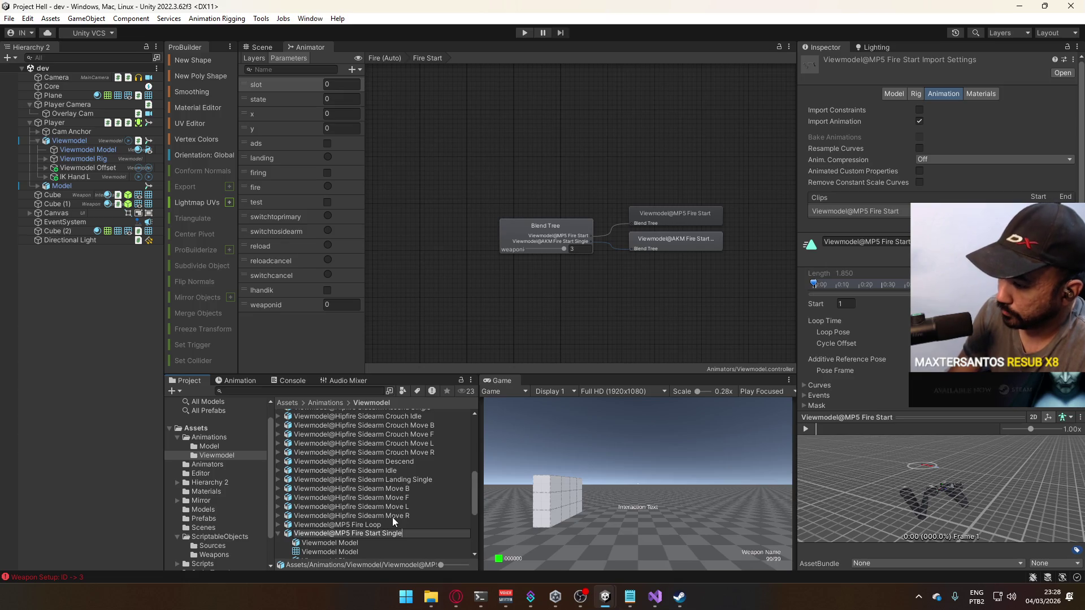
pyautogui.write('e')
pyautogui.press('Return')
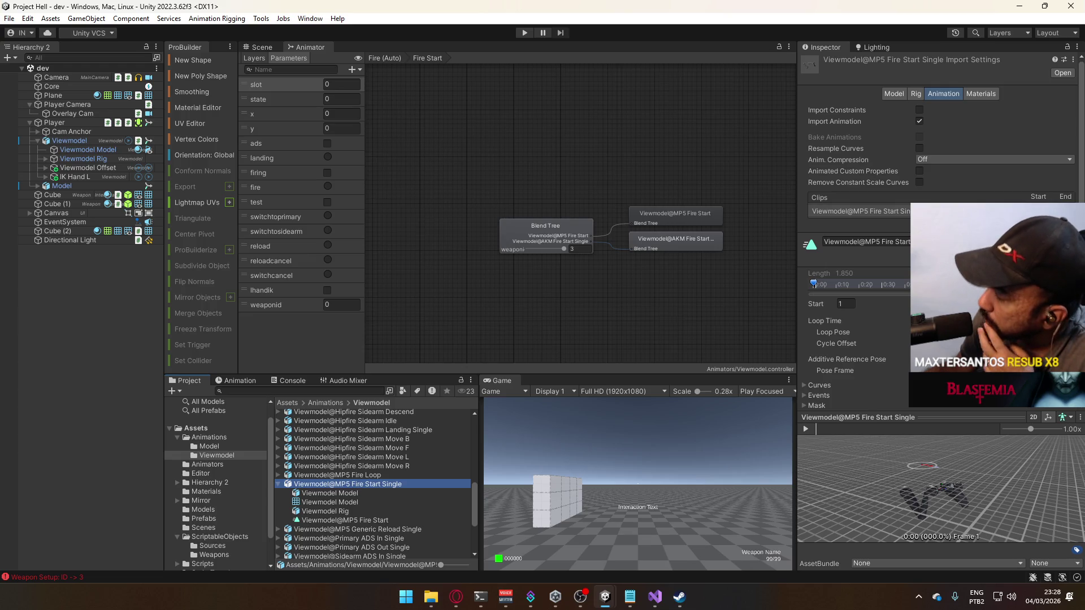
pyautogui.rightClick(380, 487)
pyautogui.click(443, 368)
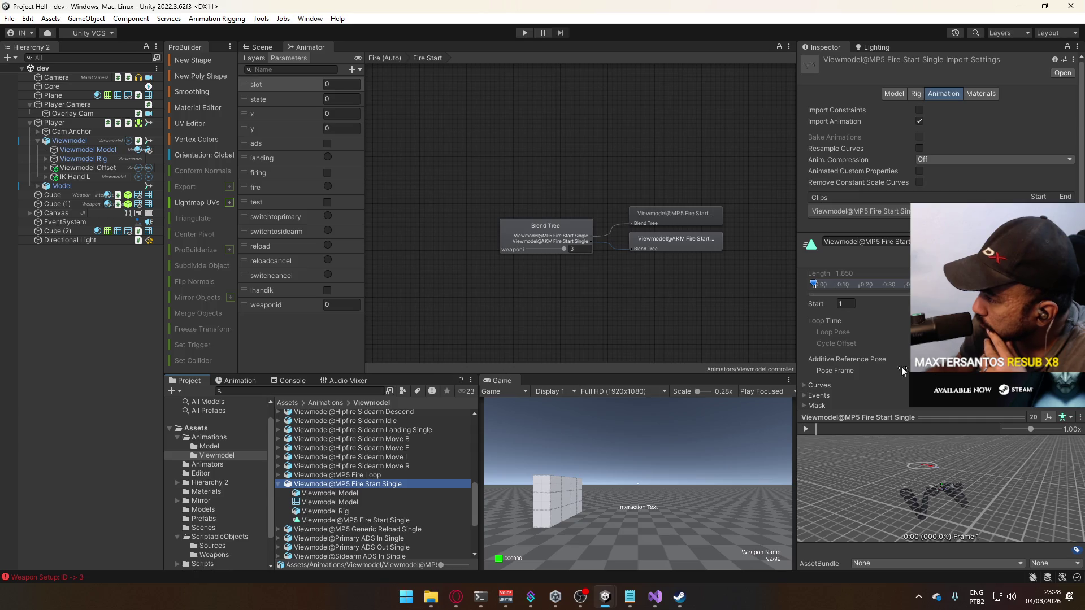
# - Show the level's Scene view and start Play mode to test the rig
pyautogui.scroll(-2, 876, 372)
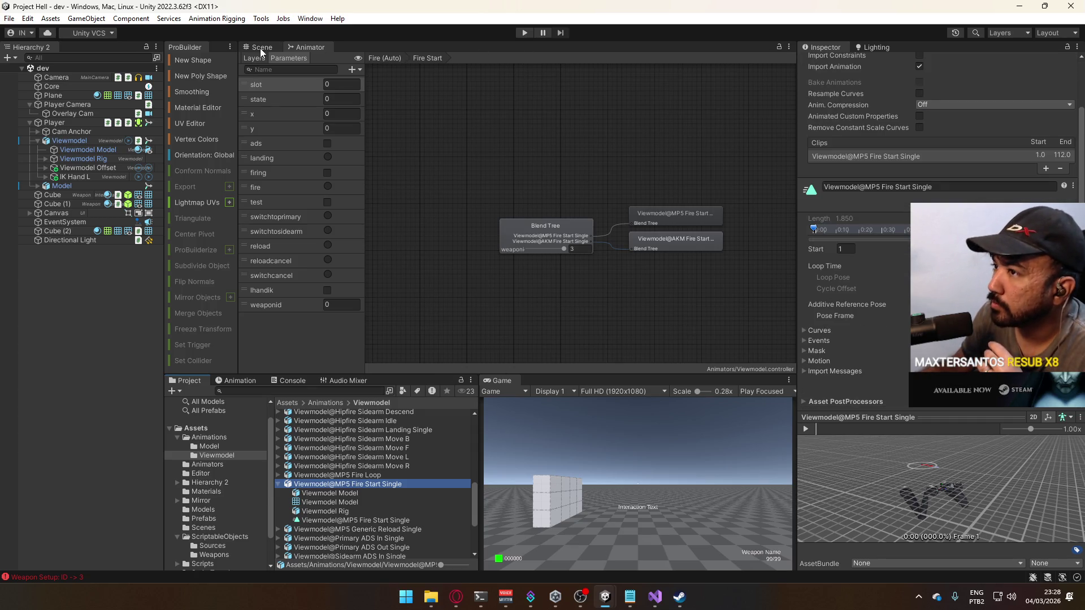
pyautogui.click(260, 49)
pyautogui.click(524, 32)
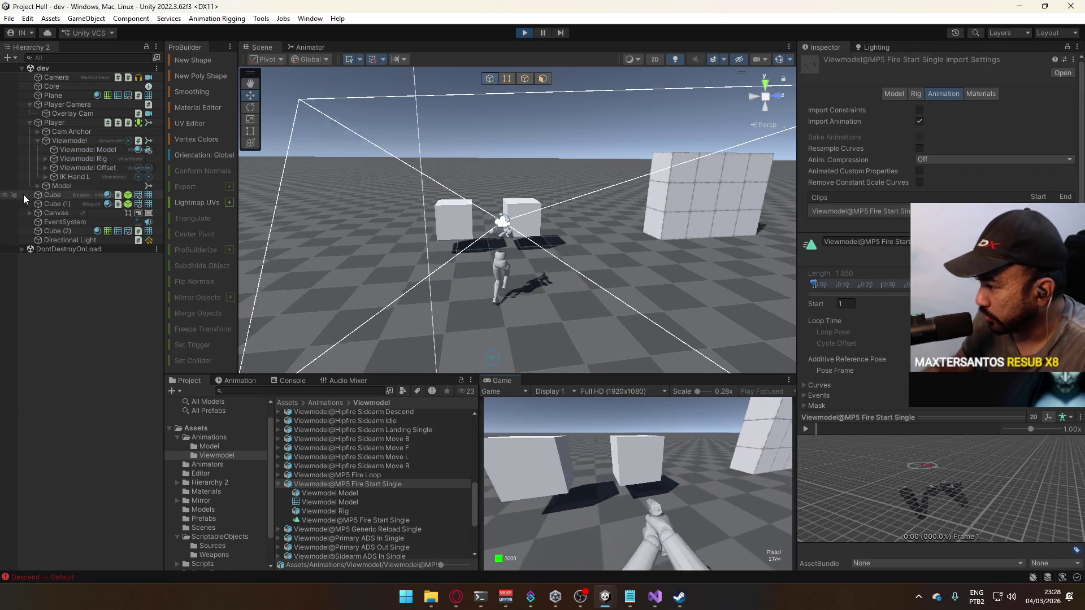
# - Fire the AK a couple of times in the running game
pyautogui.press('super')
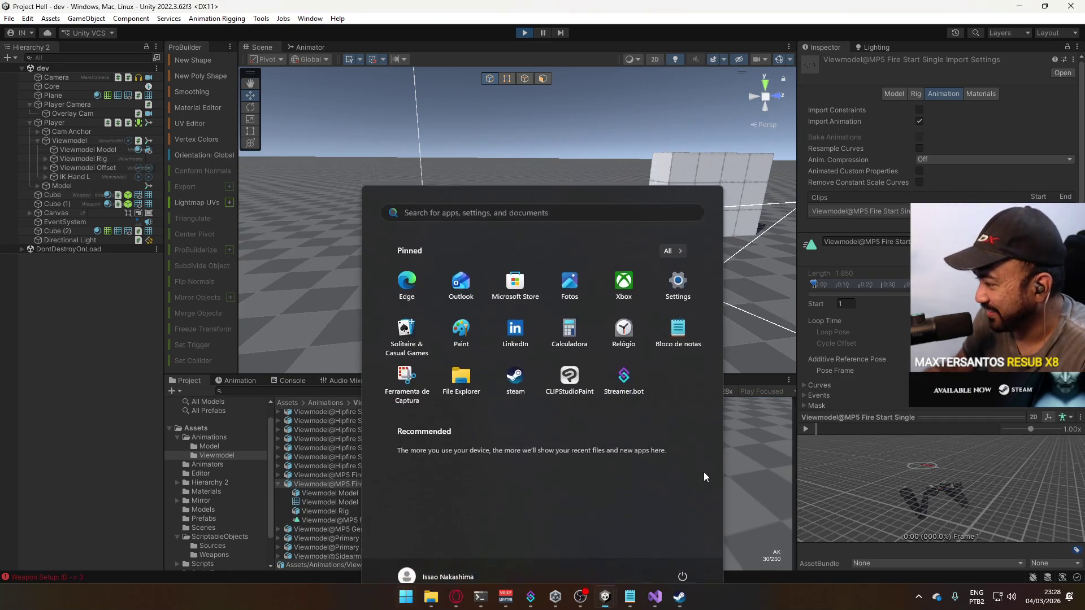
pyautogui.press('super')
pyautogui.click(704, 475)
pyautogui.click(679, 469)
pyautogui.press('super')
pyautogui.press('super')
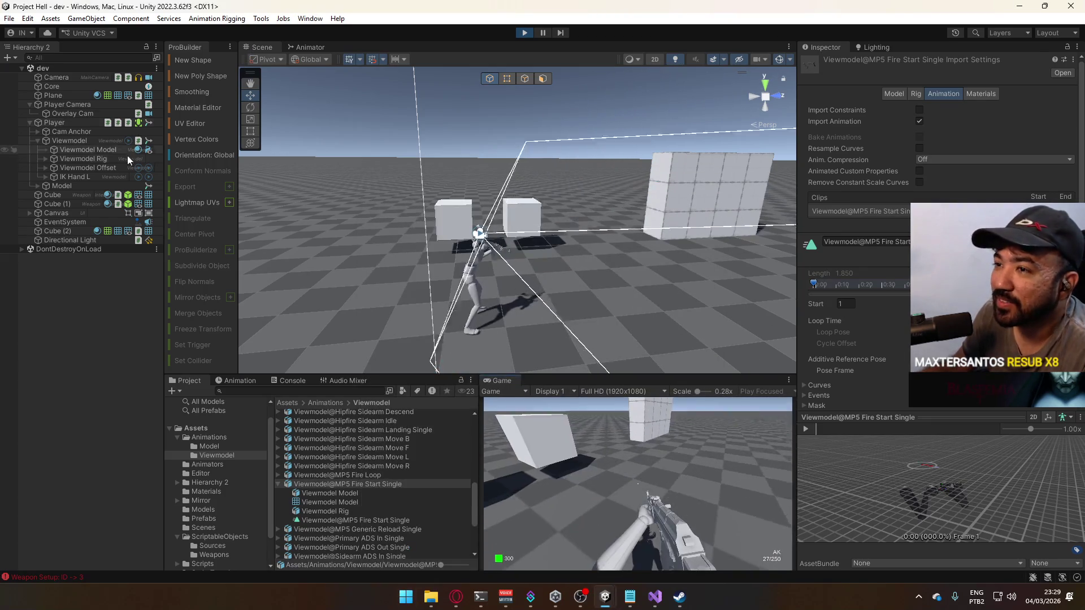
# - Show the Viewmodel animator's Fire (Auto) layer and fire to watch Fire Start play
pyautogui.click(67, 143)
pyautogui.click(314, 47)
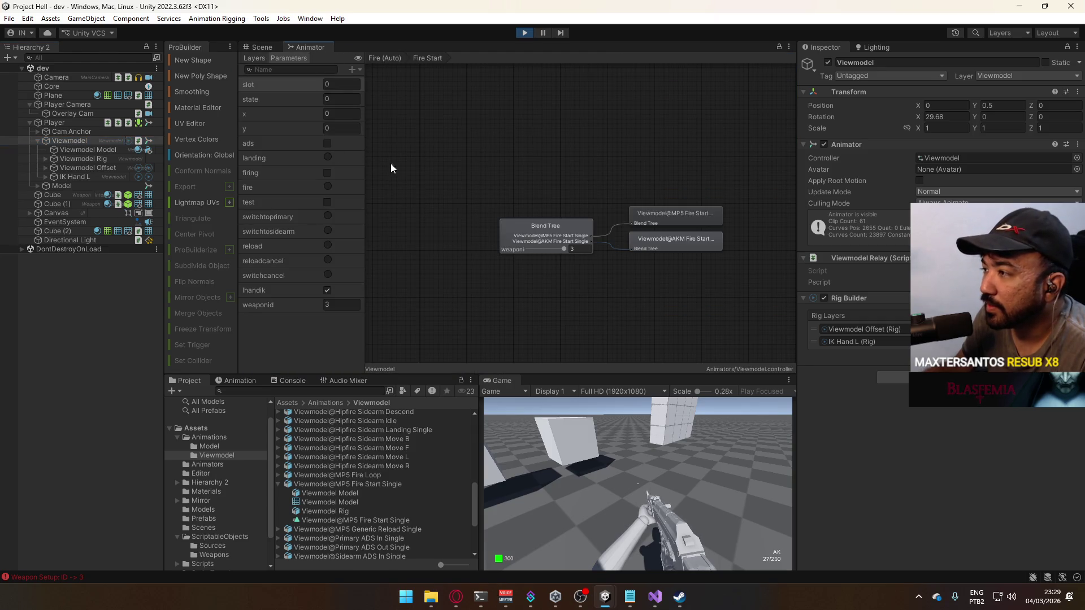
pyautogui.click(456, 166)
pyautogui.click(700, 465)
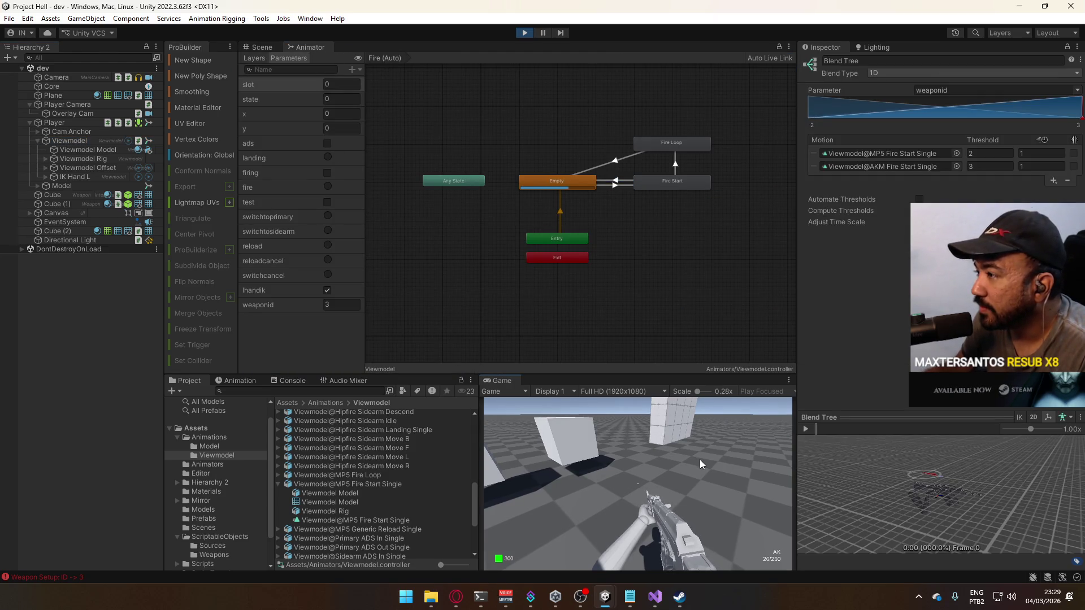
pyautogui.click(699, 464)
pyautogui.click(700, 461)
pyautogui.click(699, 464)
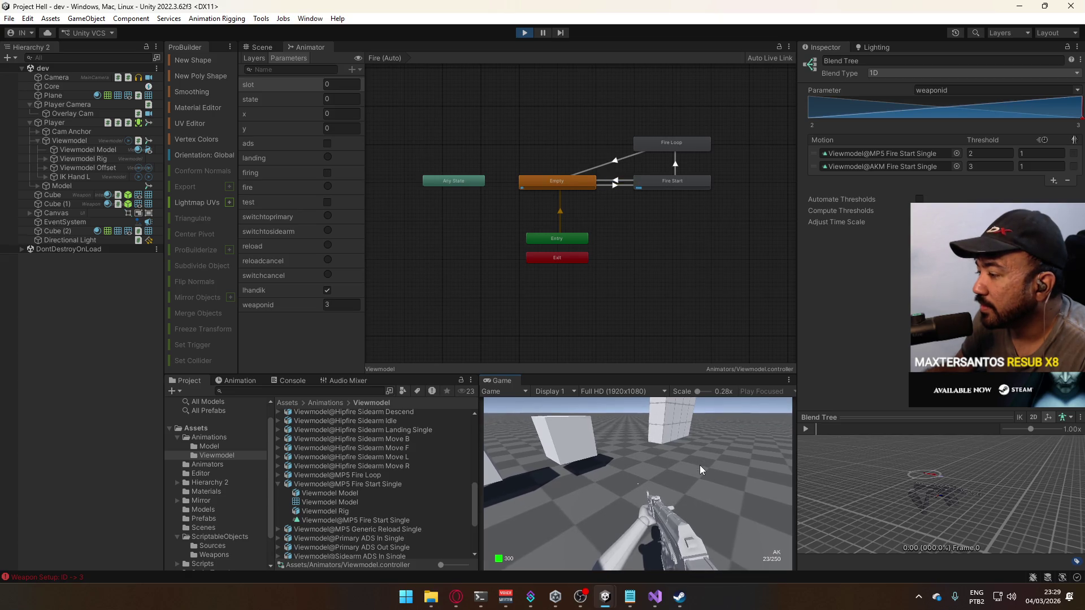
pyautogui.click(700, 466)
pyautogui.press('super')
# - Inspect the Fire Start to Empty transition while firing the AK repeatedly
pyautogui.click(620, 180)
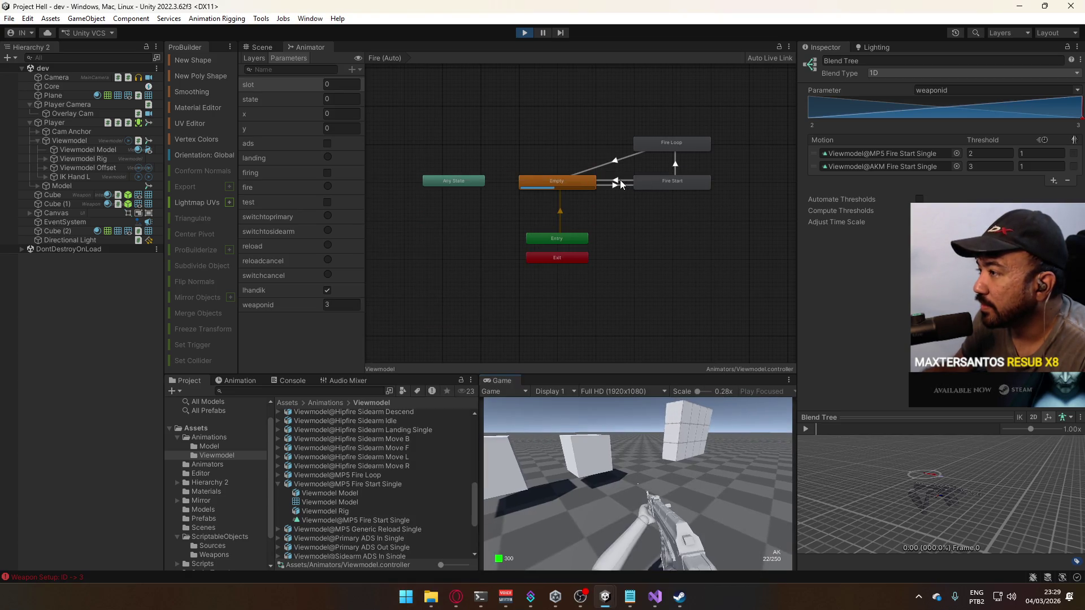
pyautogui.click(619, 179)
pyautogui.click(674, 466)
pyautogui.click(673, 465)
pyautogui.click(673, 466)
pyautogui.click(673, 466)
pyautogui.click(675, 466)
pyautogui.click(700, 449)
pyautogui.click(699, 451)
pyautogui.click(699, 452)
pyautogui.click(700, 452)
pyautogui.click(699, 452)
pyautogui.click(700, 452)
pyautogui.click(700, 452)
pyautogui.click(684, 454)
# - Switch to the Pistol and back, empty the AK's magazine, reload, and fire again
pyautogui.press('2')
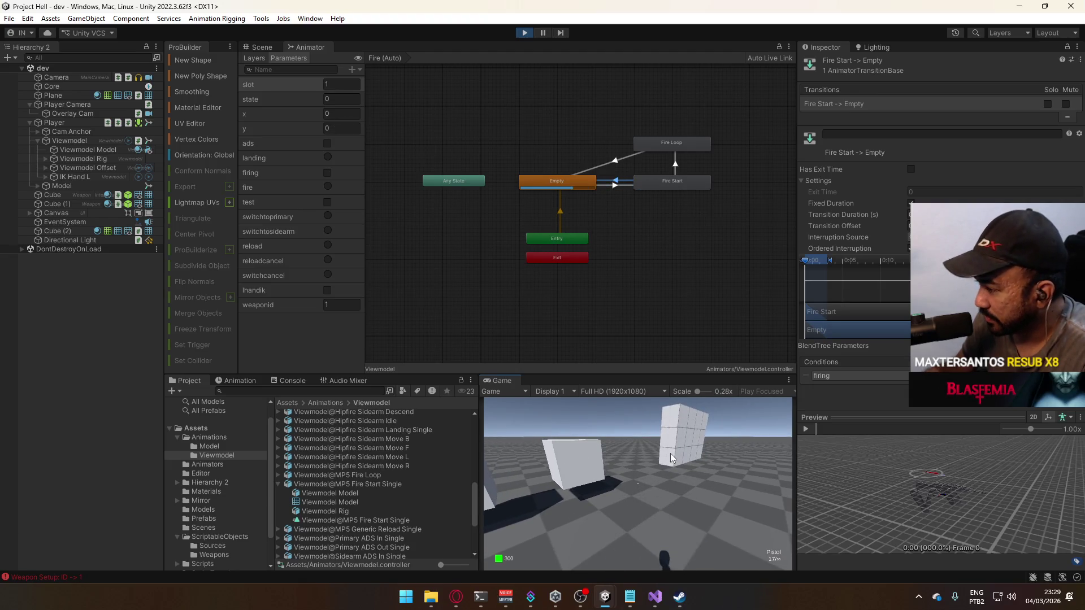
pyautogui.press('1')
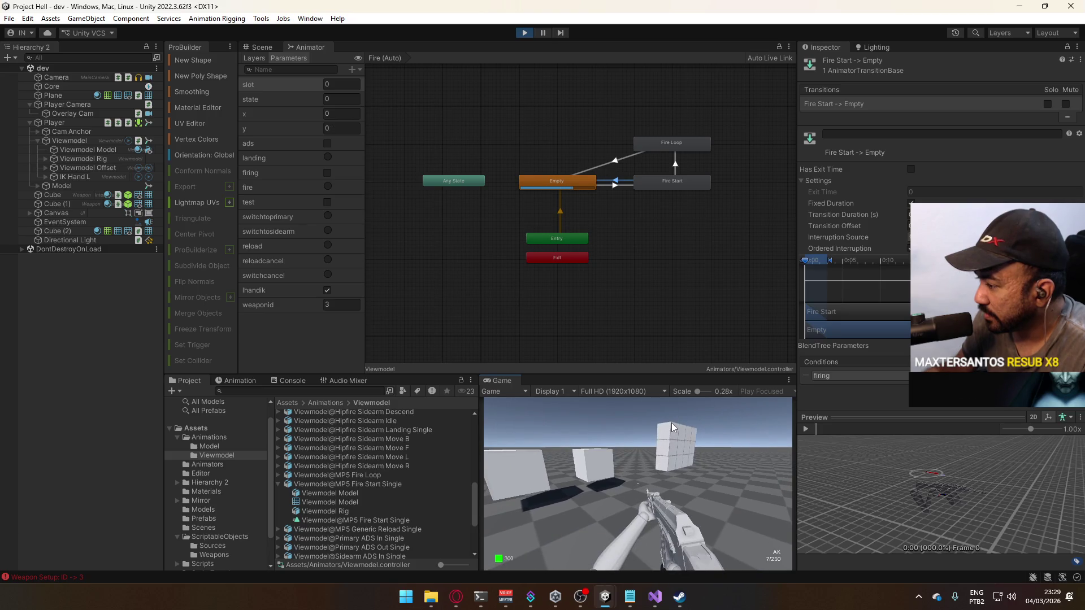
pyautogui.click(671, 423)
pyautogui.click(671, 423)
pyautogui.click(671, 423)
pyautogui.click(671, 422)
pyautogui.press('r')
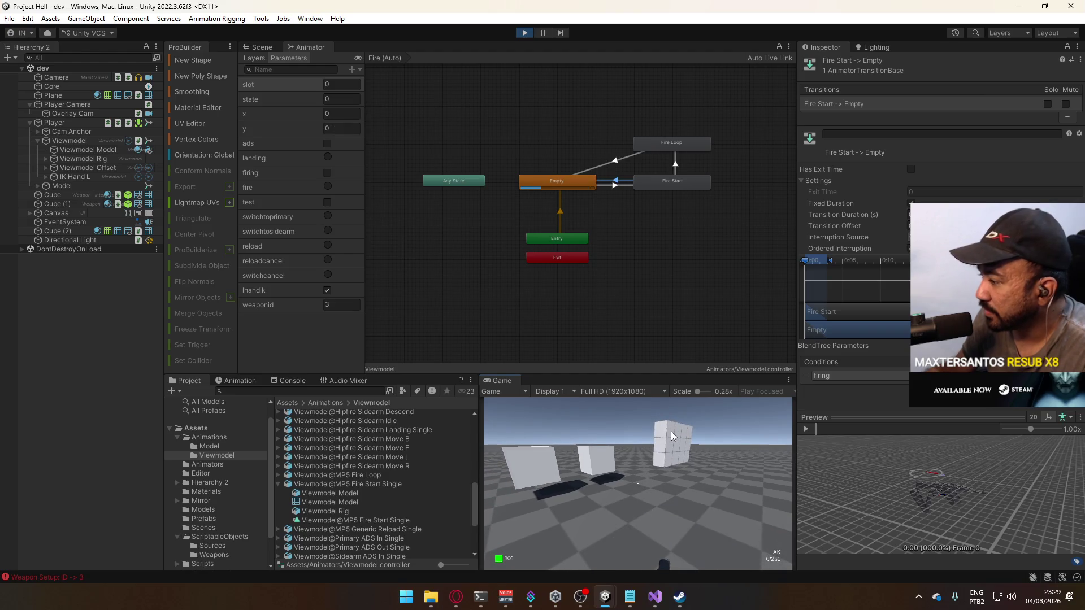
pyautogui.click(673, 420)
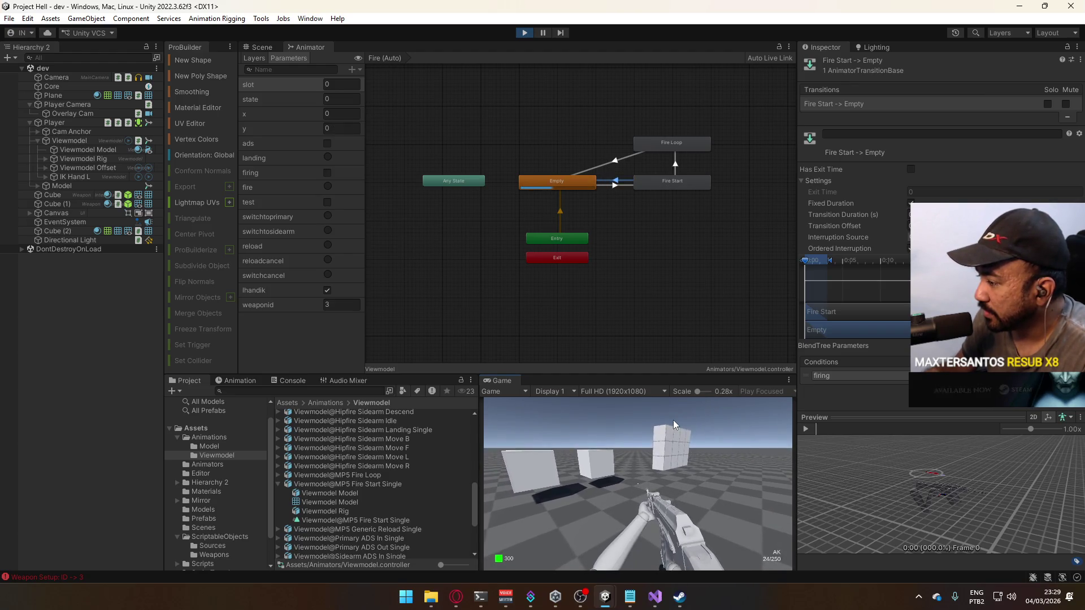
# - Aim down sights and fire while moving, then stop the game
pyautogui.rightClick(673, 420)
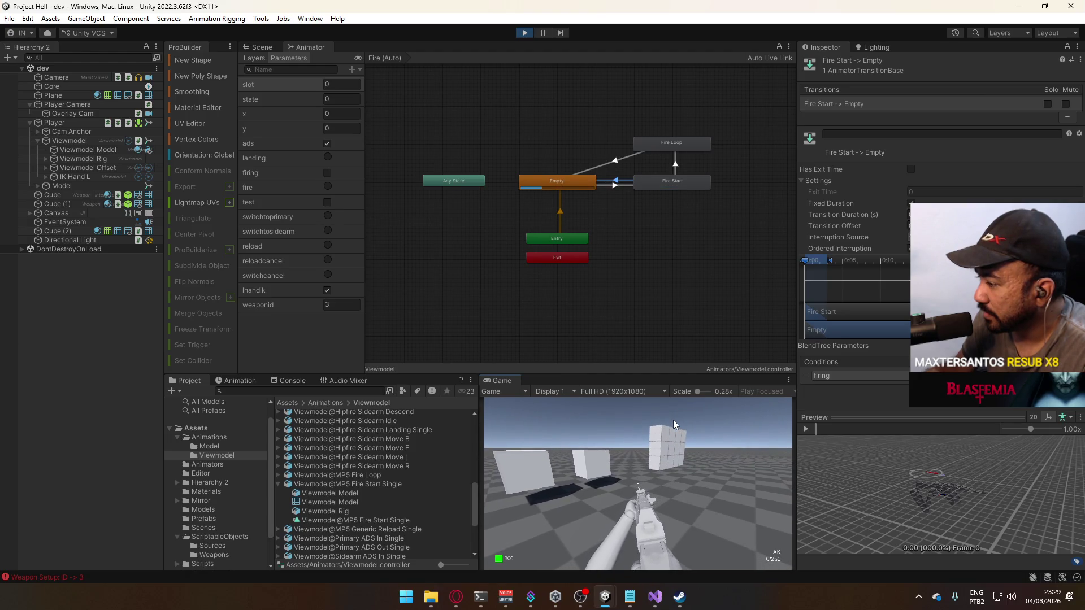
pyautogui.press('super')
pyautogui.press('super')
pyautogui.rightClick(684, 459)
pyautogui.click(683, 459)
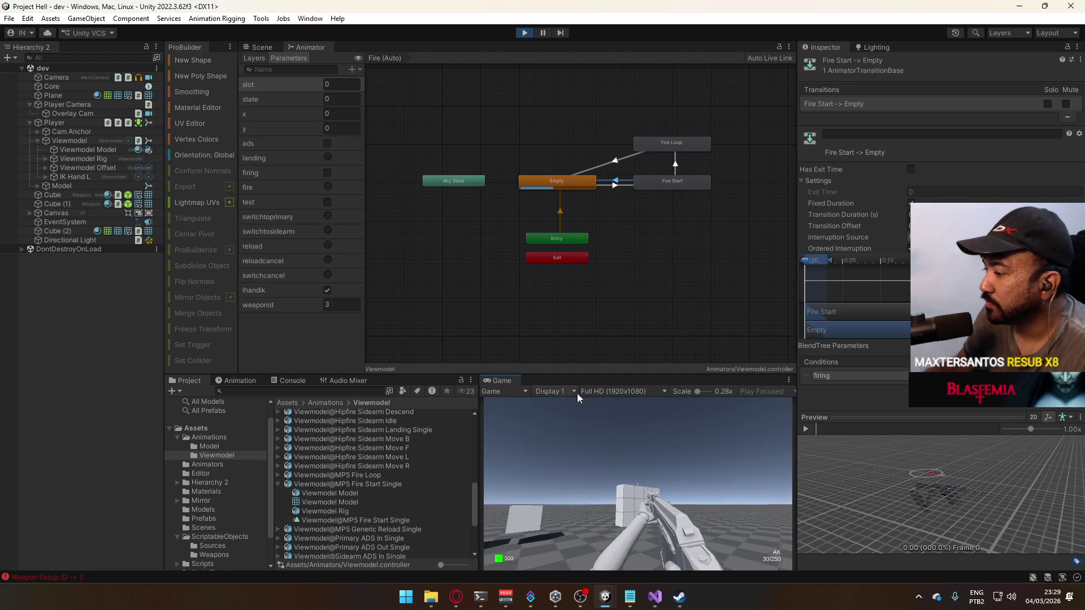
pyautogui.click(606, 463)
pyautogui.moveTo(605, 462); pyautogui.dragTo(606, 462)
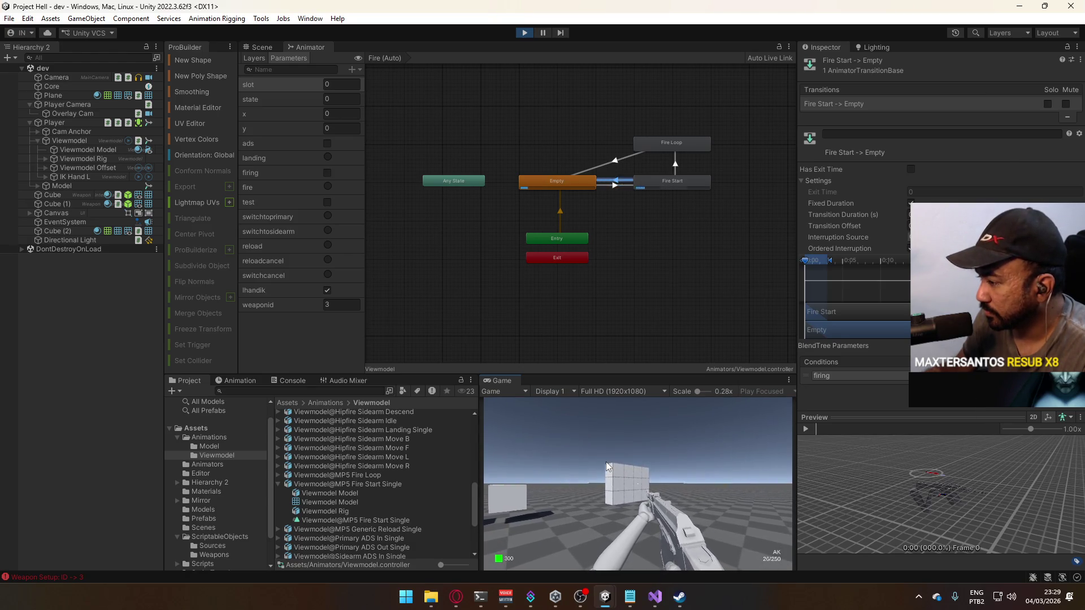
pyautogui.click(606, 463)
pyautogui.press('s')
pyautogui.press('a')
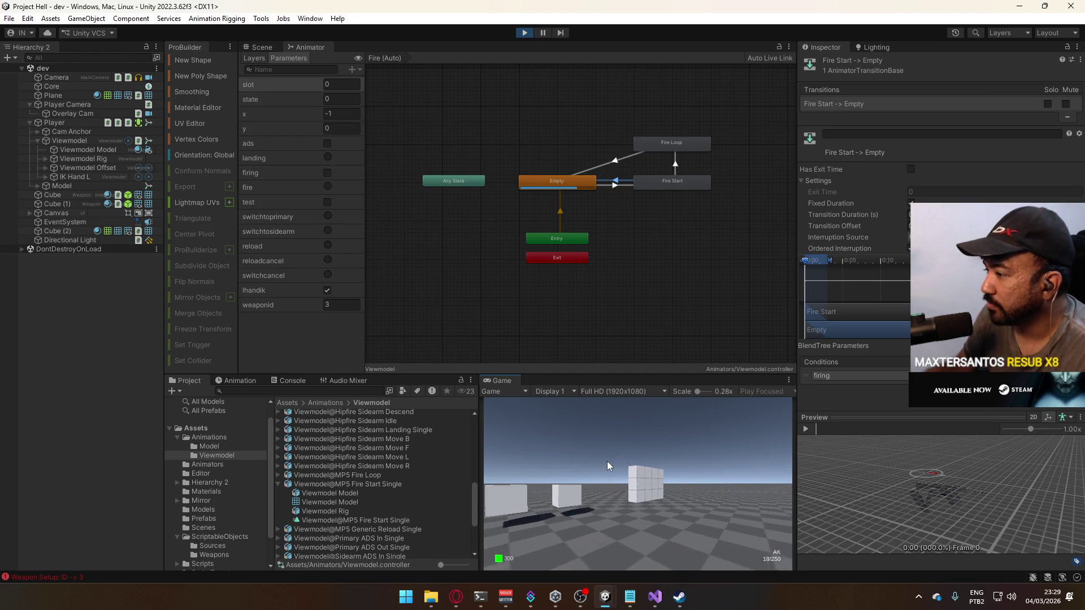
pyautogui.hotkey('ctrl', 'p')
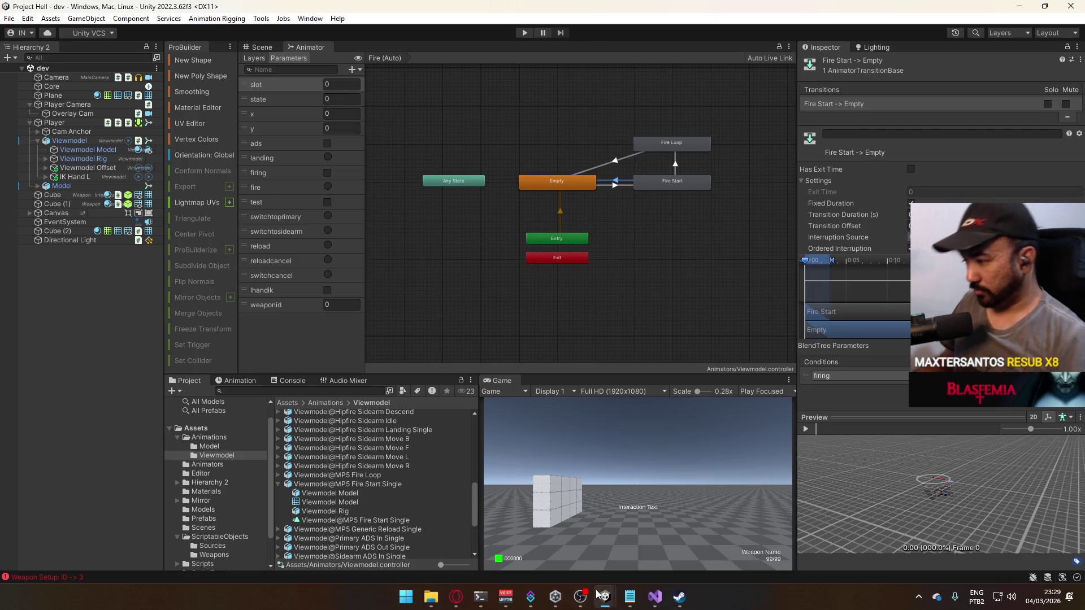
pyautogui.moveTo(605, 597)
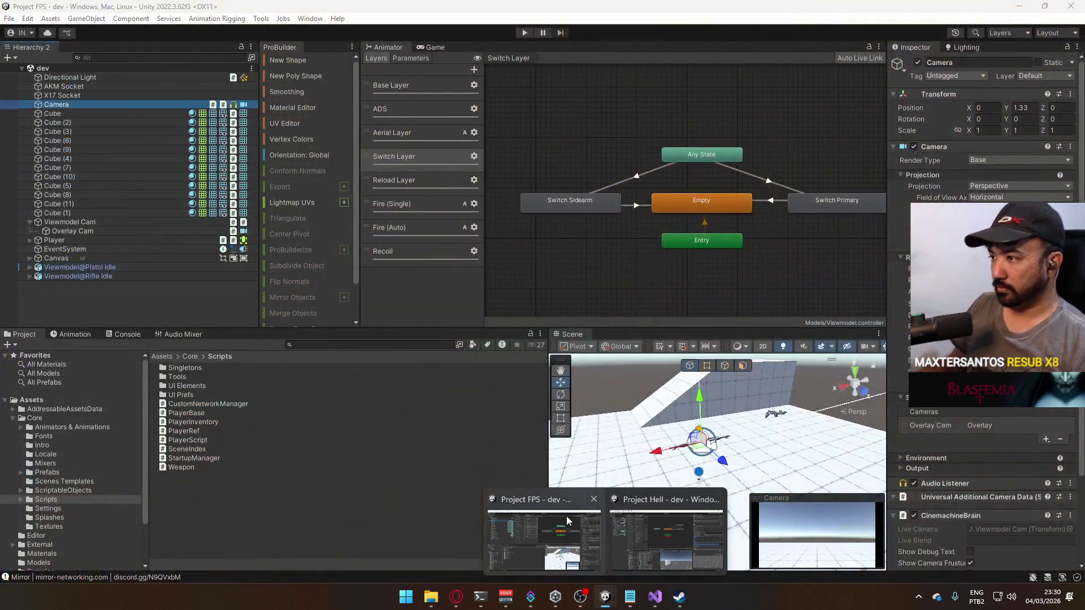
# - Bring the Project FPS editor forward and expand Player and Victor FP in the hierarchy
pyautogui.click(566, 516)
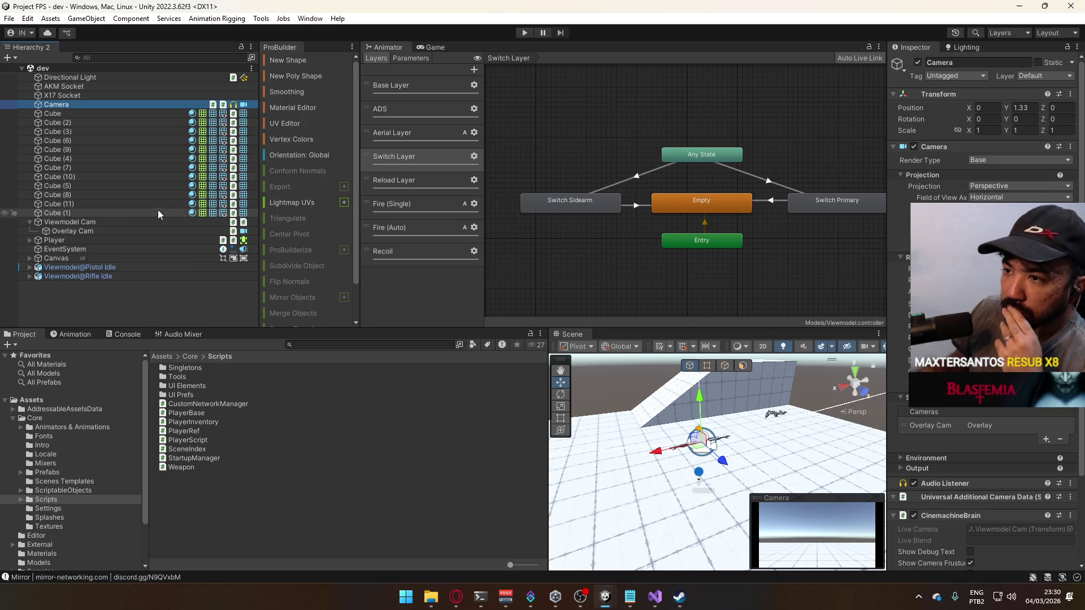
pyautogui.click(30, 241)
pyautogui.click(38, 249)
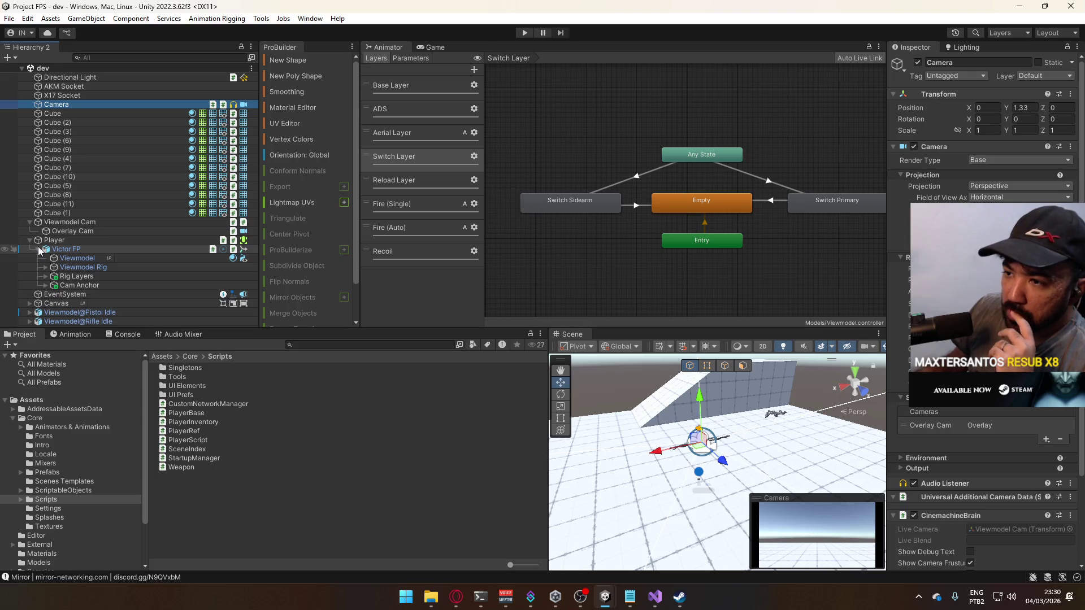
pyautogui.click(45, 277)
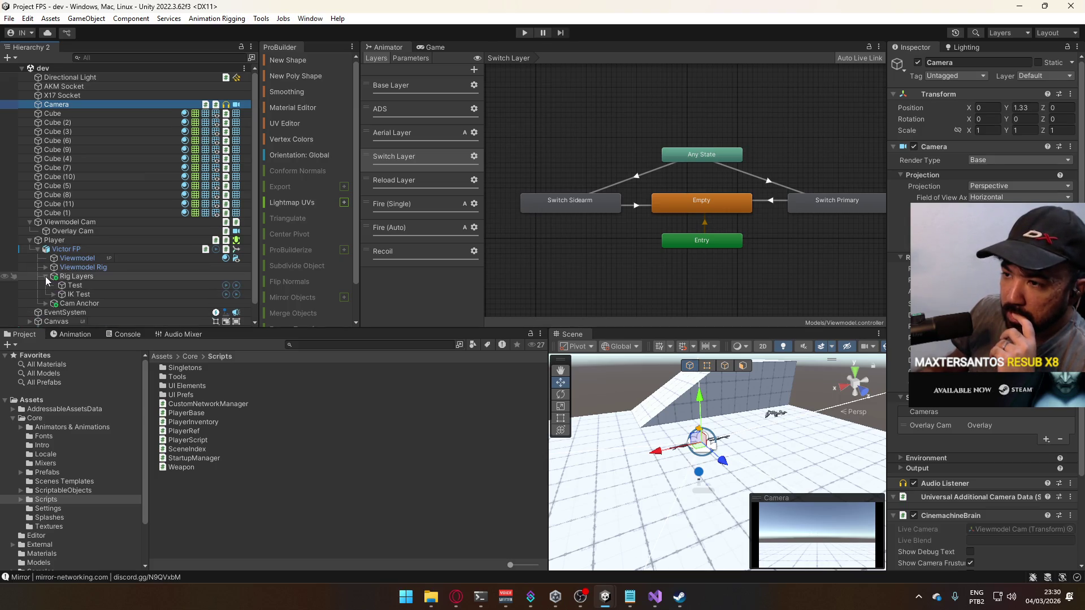
pyautogui.click(46, 276)
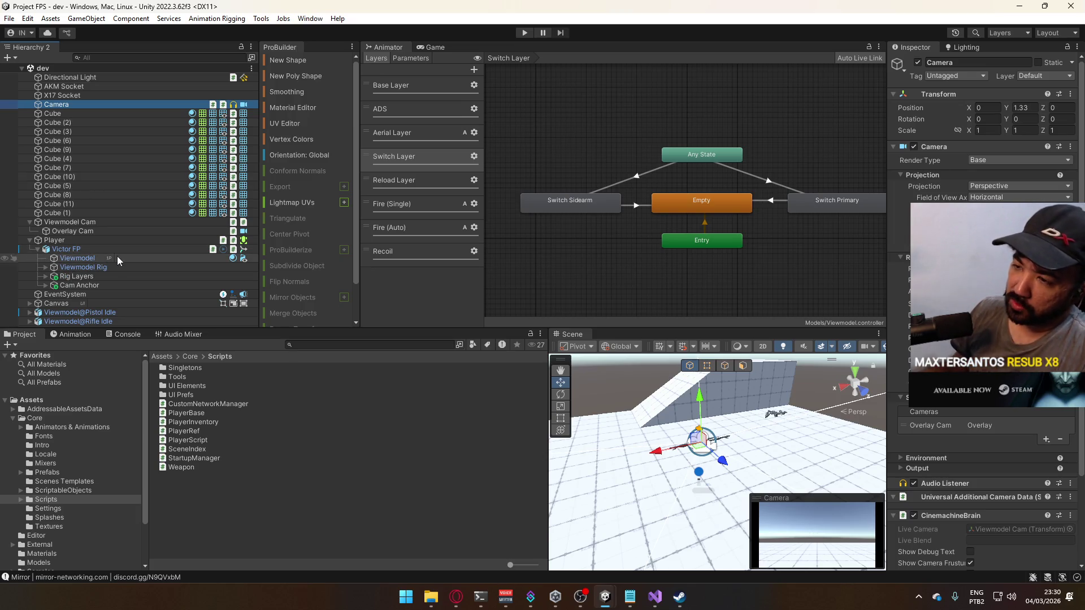
# - Inspect the Viewmodel Cam, Overlay Cam and main Camera objects
pyautogui.click(59, 224)
pyautogui.click(59, 230)
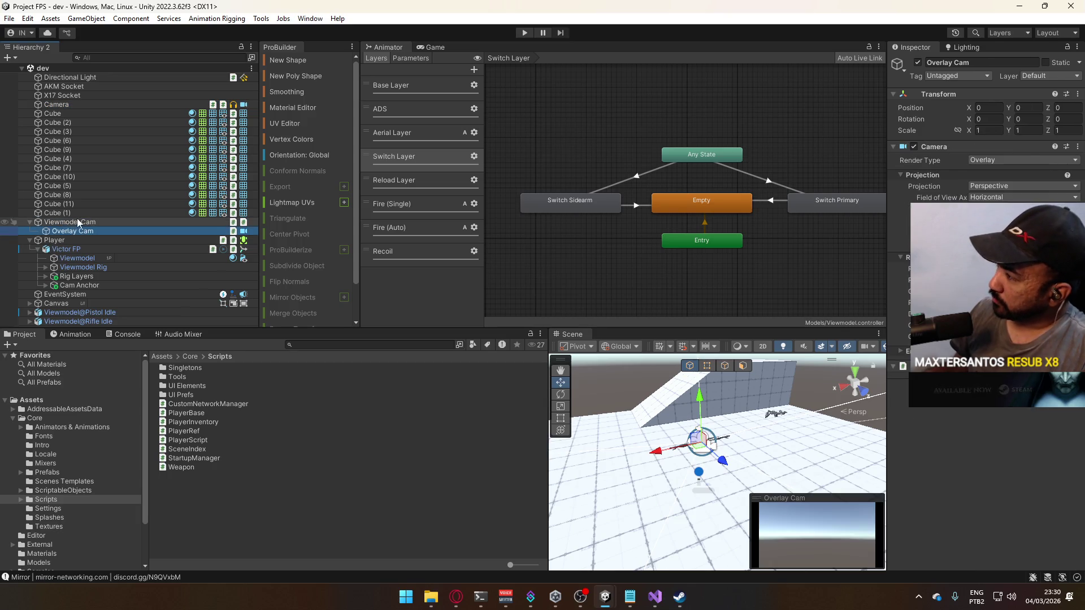
pyautogui.click(79, 223)
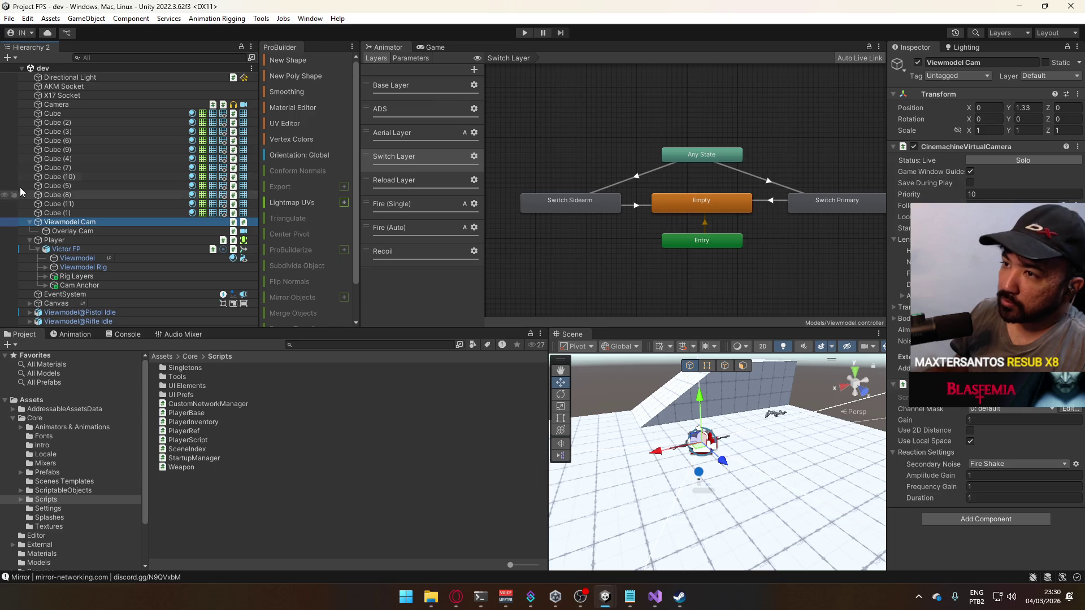
pyautogui.click(63, 106)
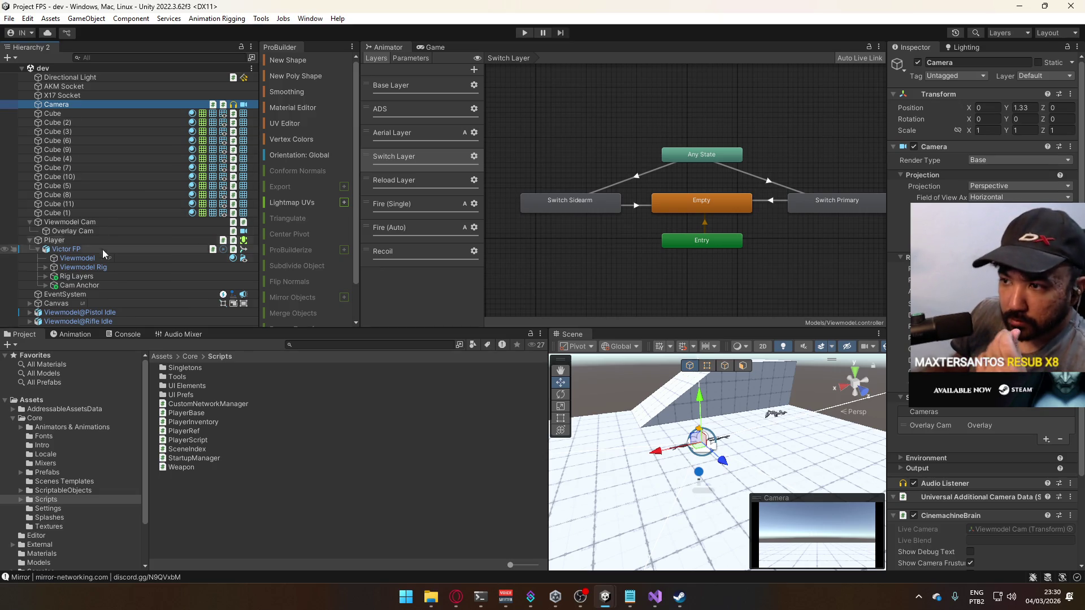
# - Check Viewmodel Rig, then expand Cam Anchor and inspect the Recoil Anchor transform
pyautogui.click(50, 267)
pyautogui.click(46, 268)
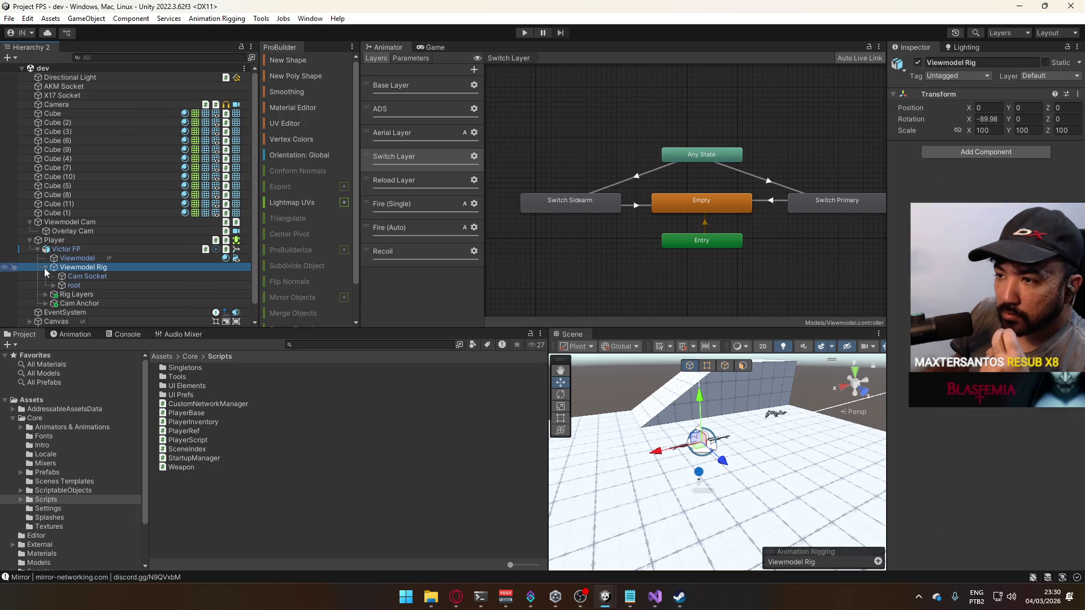
pyautogui.click(45, 268)
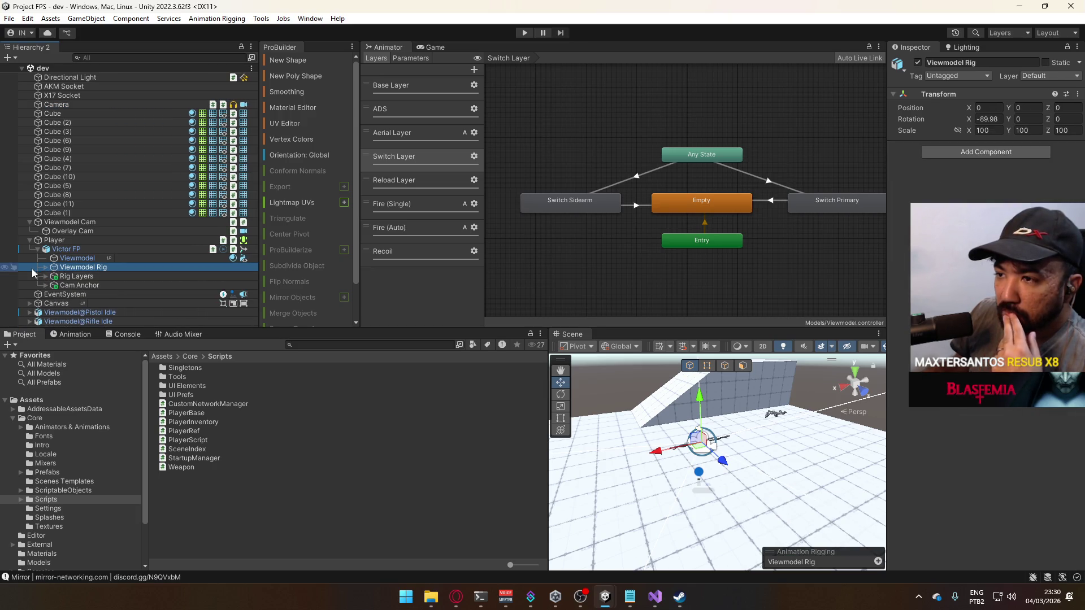
pyautogui.click(37, 249)
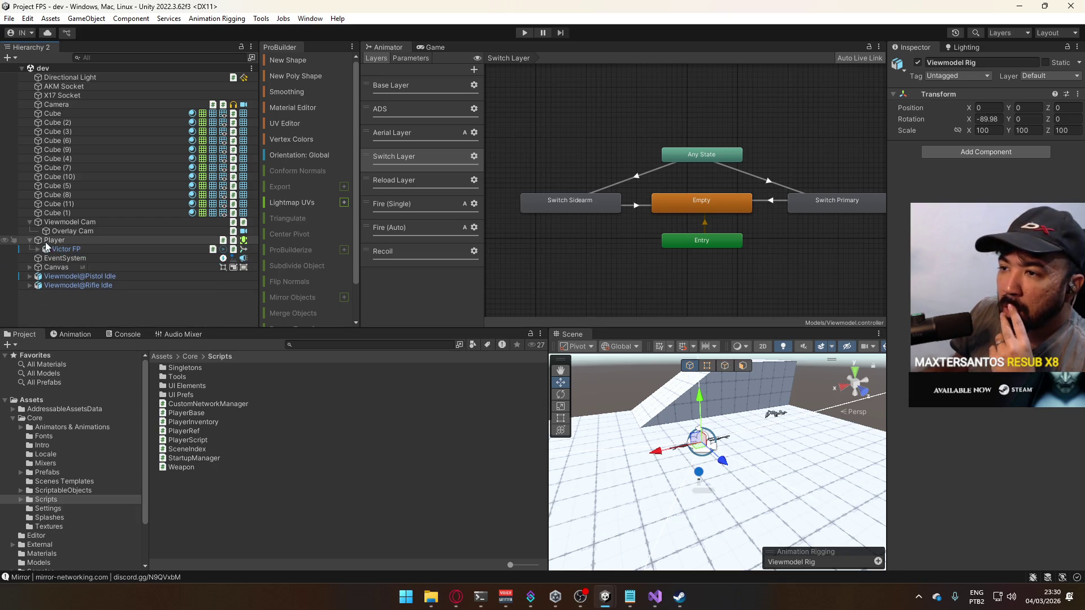
pyautogui.click(37, 249)
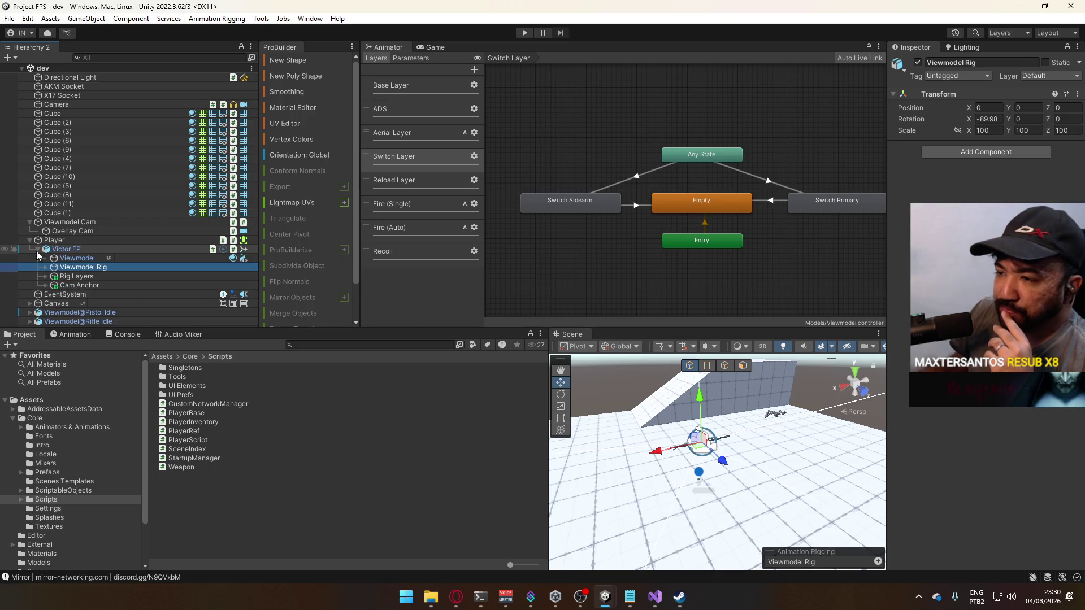
pyautogui.click(45, 285)
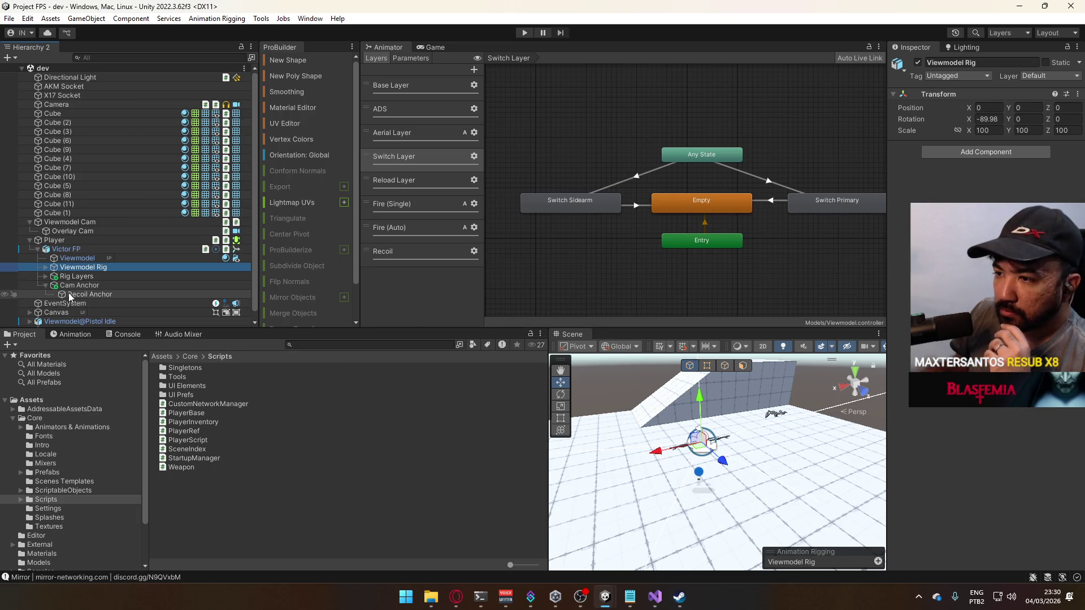
pyautogui.click(68, 293)
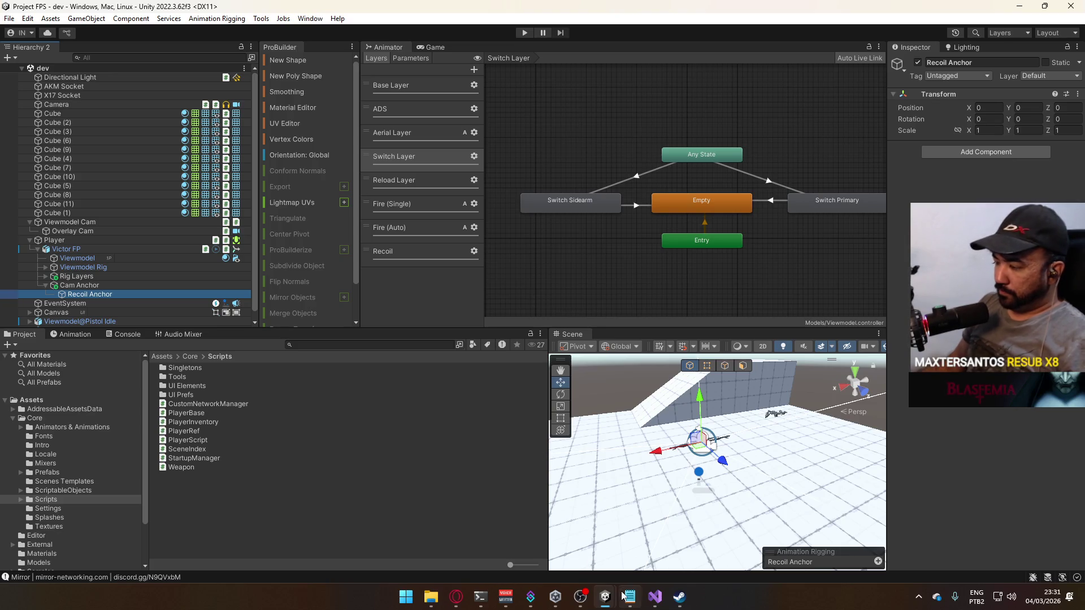
# - Minimize the Project FPS editor window
pyautogui.moveTo(605, 596)
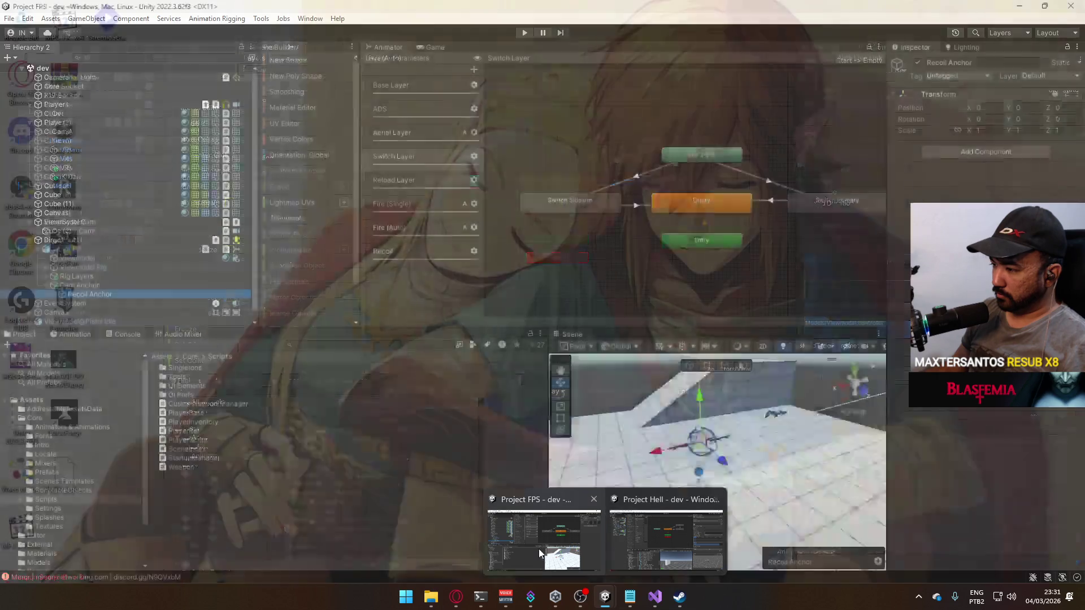
pyautogui.click(539, 551)
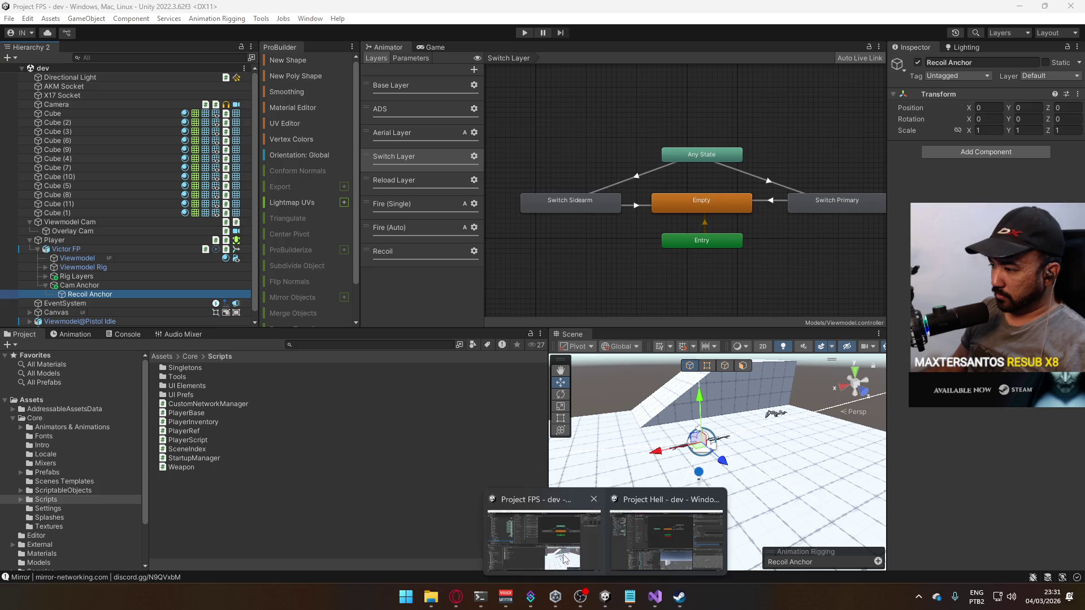
pyautogui.click(1017, 7)
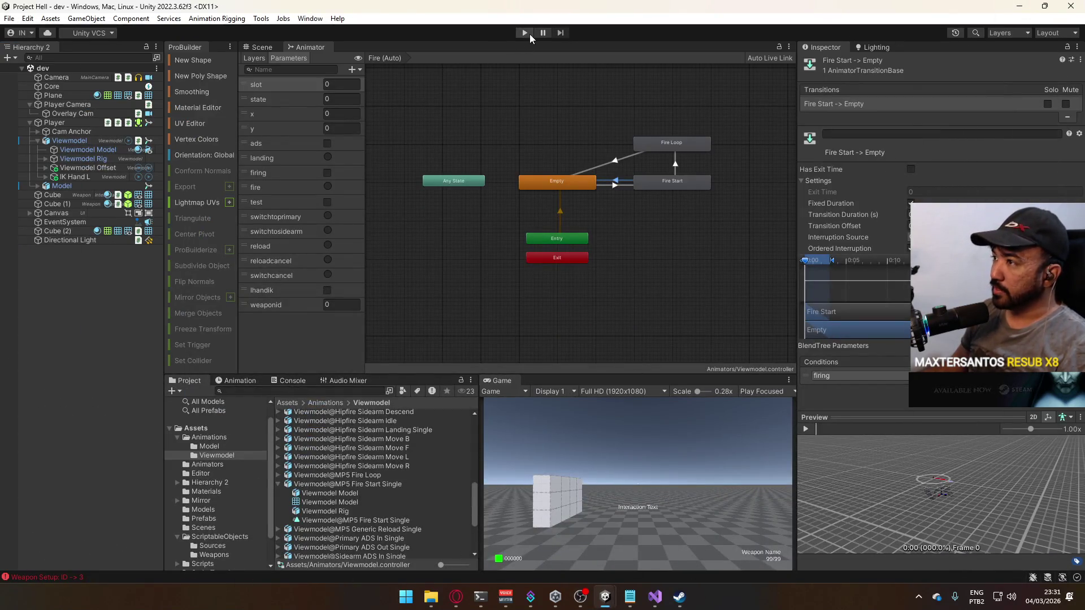
# - Show the Scene view, start Play mode, and maximize the Game view
pyautogui.click(260, 47)
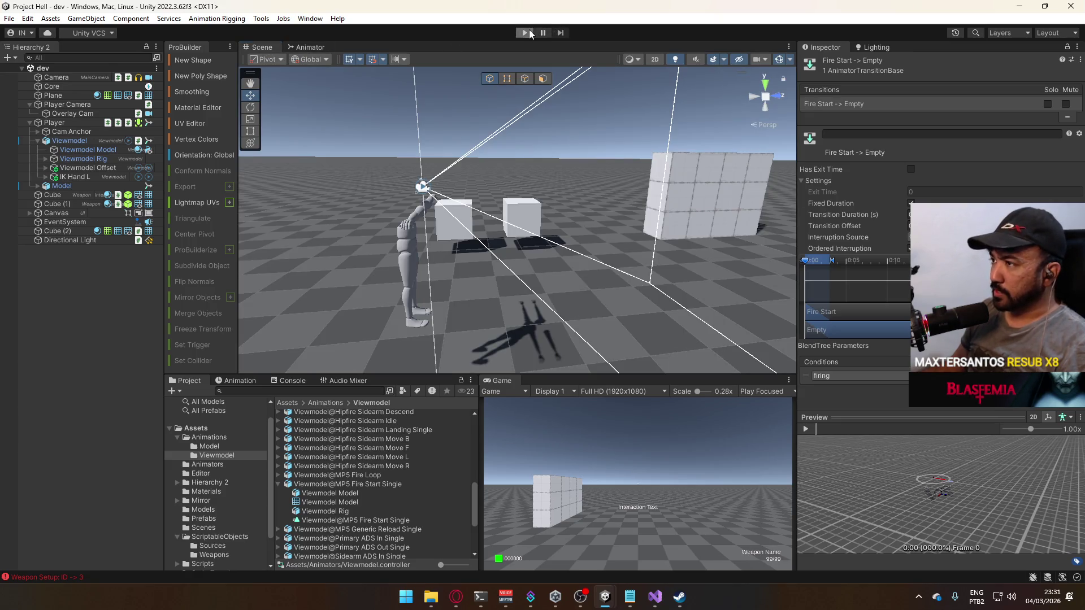
pyautogui.click(528, 34)
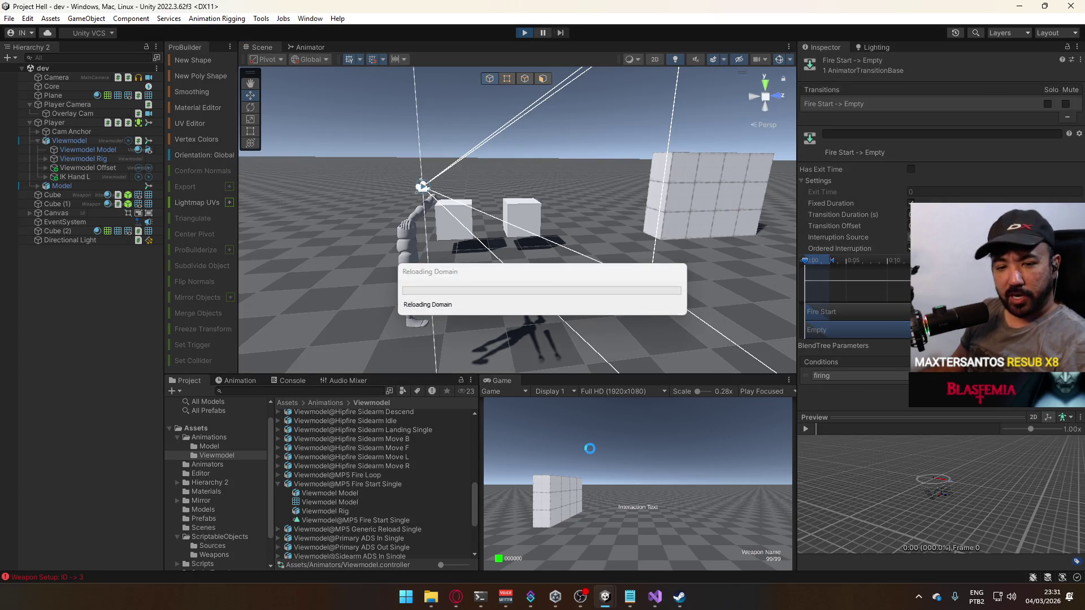
pyautogui.rightClick(507, 379)
pyautogui.click(543, 416)
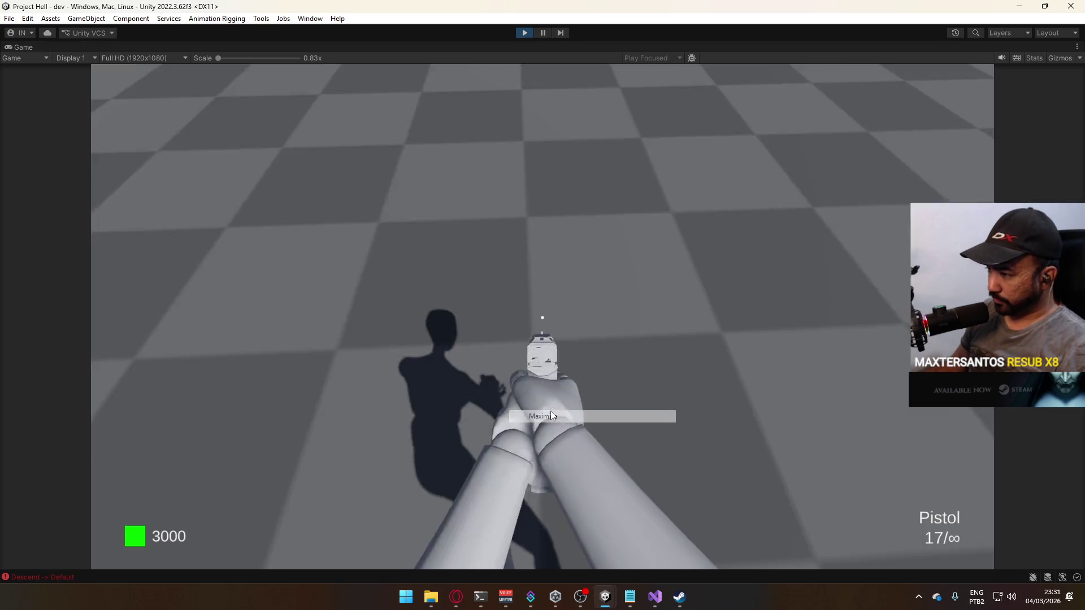
pyautogui.press('super')
pyautogui.click(803, 395)
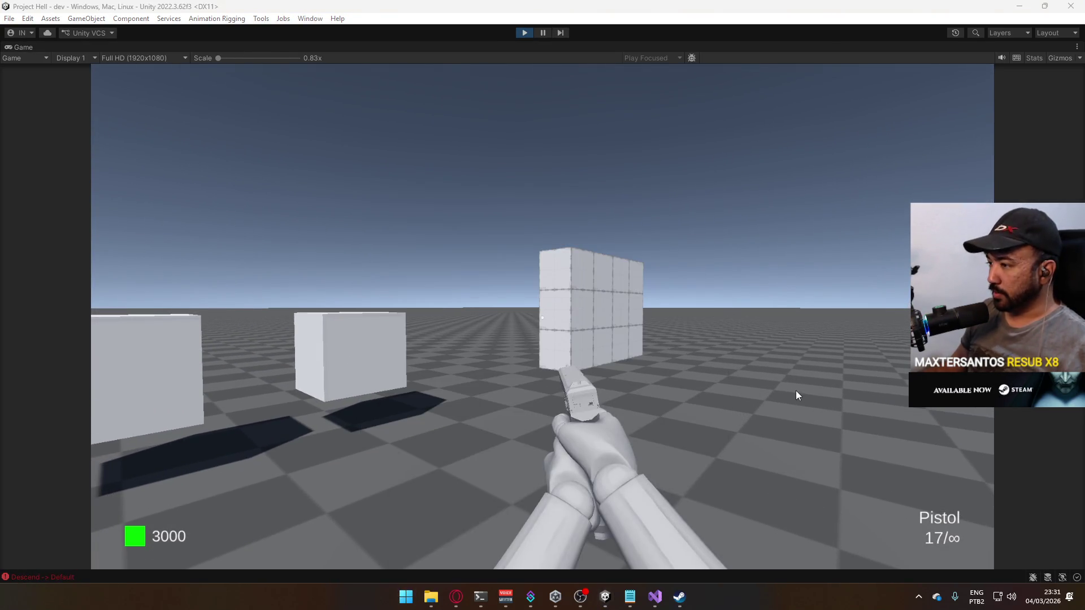
# - Fire the pistol repeatedly, then reload it
pyautogui.click(761, 365)
pyautogui.click(760, 365)
pyautogui.click(761, 369)
pyautogui.click(761, 370)
pyautogui.click(761, 366)
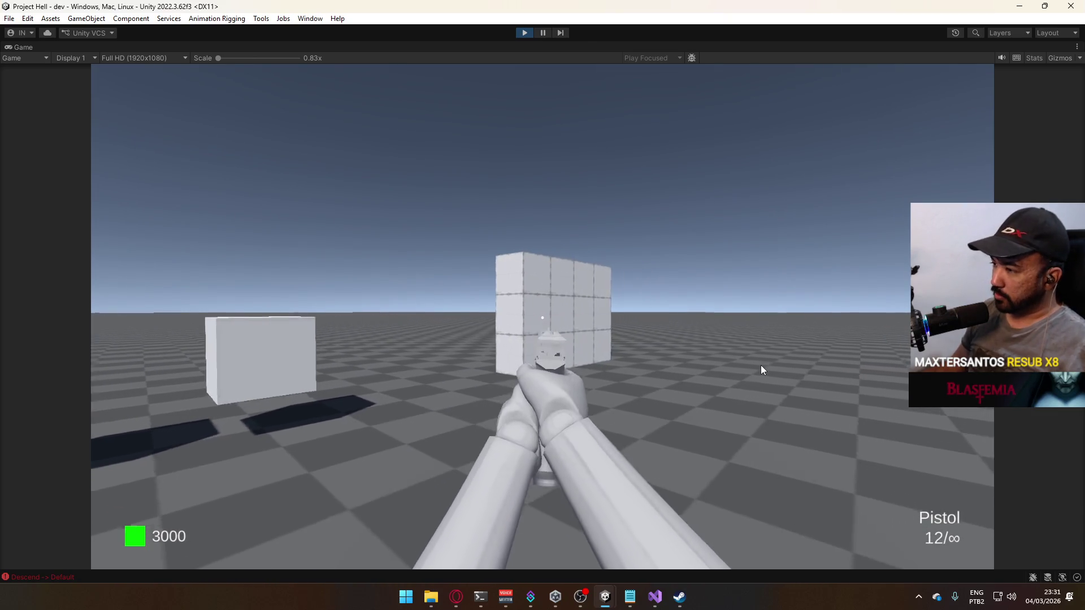
pyautogui.click(678, 370)
pyautogui.click(678, 370)
pyautogui.click(677, 370)
pyautogui.click(677, 369)
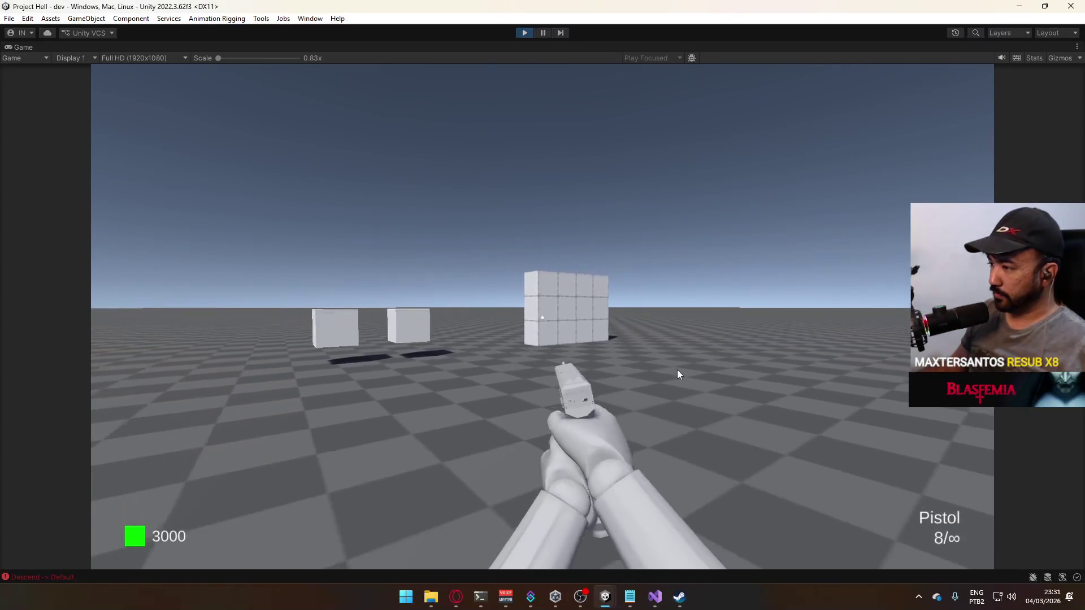
pyautogui.press('r')
# - Walk to the cubes, buy the AK, and back away
pyautogui.press('w')
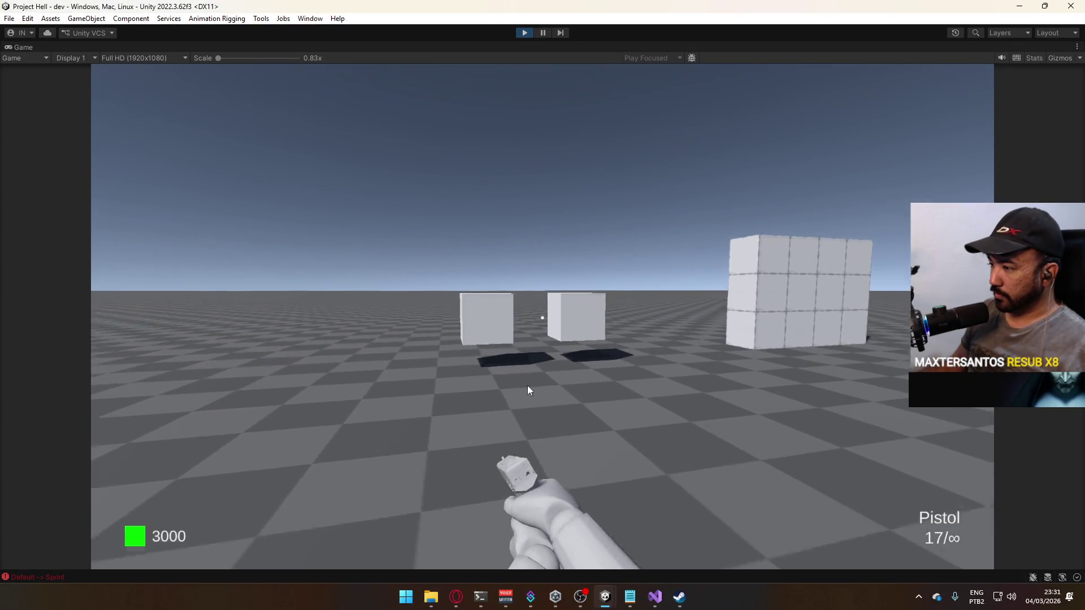
pyautogui.press('w')
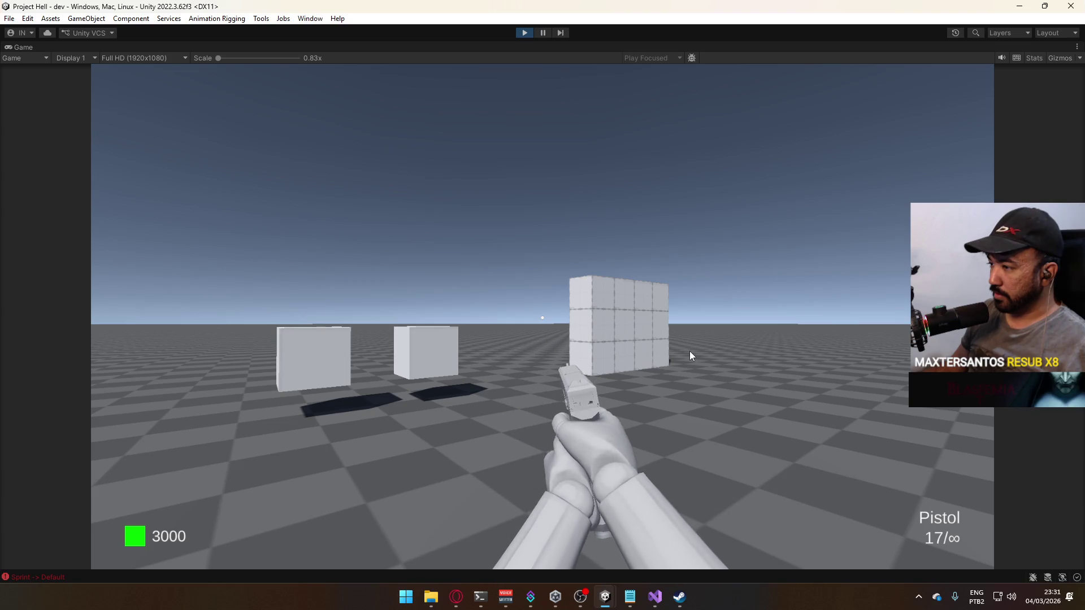
pyautogui.press('w')
pyautogui.press('w')
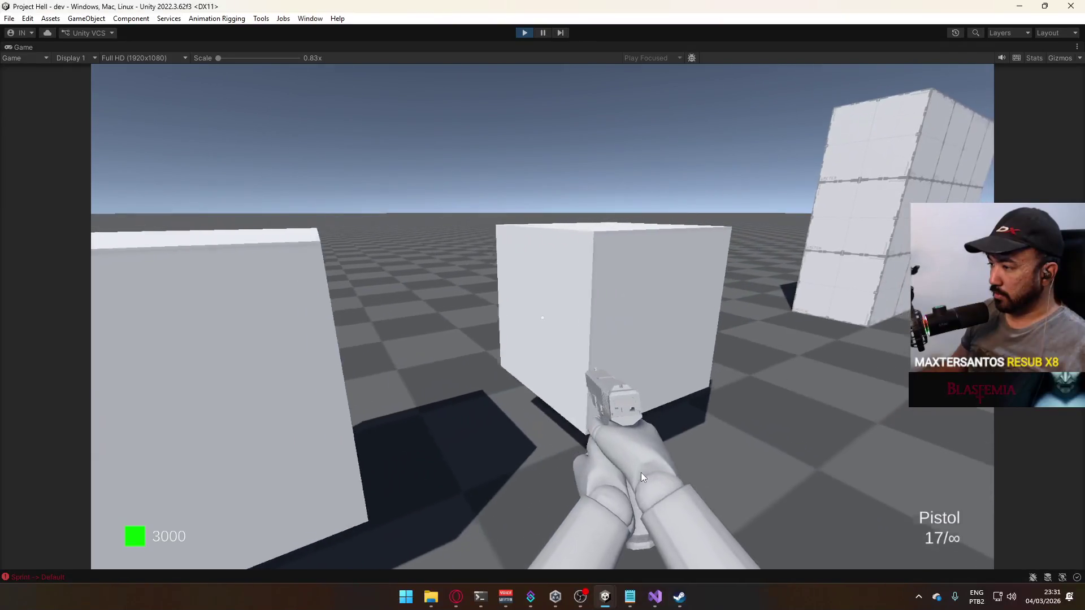
pyautogui.press('e')
pyautogui.press('s')
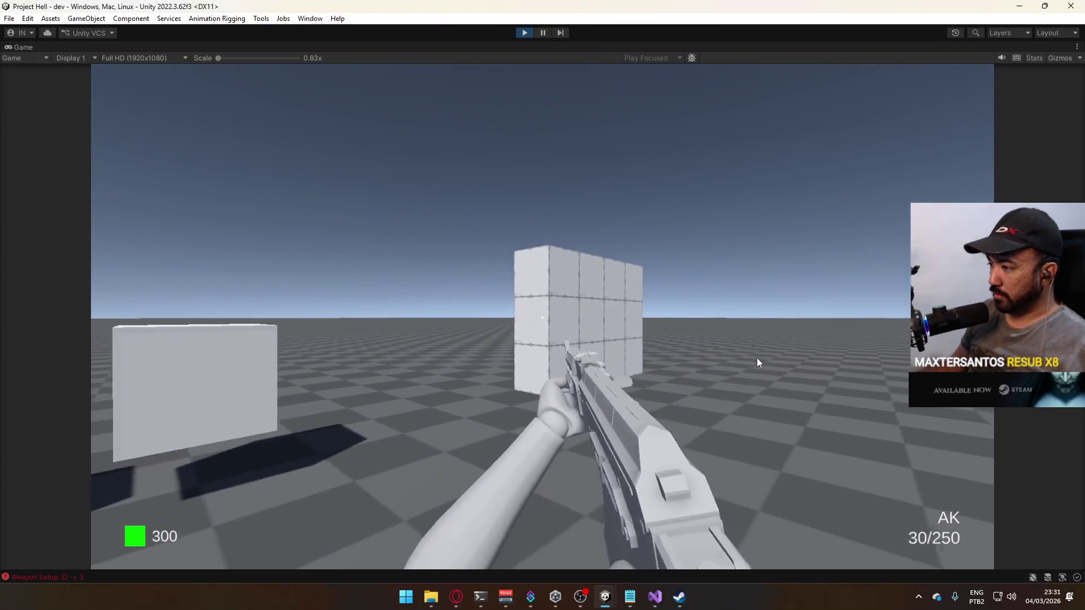
# - Fire the AK to empty, keep firing after the reload, then restore the normal Game view layout
pyautogui.click(739, 357)
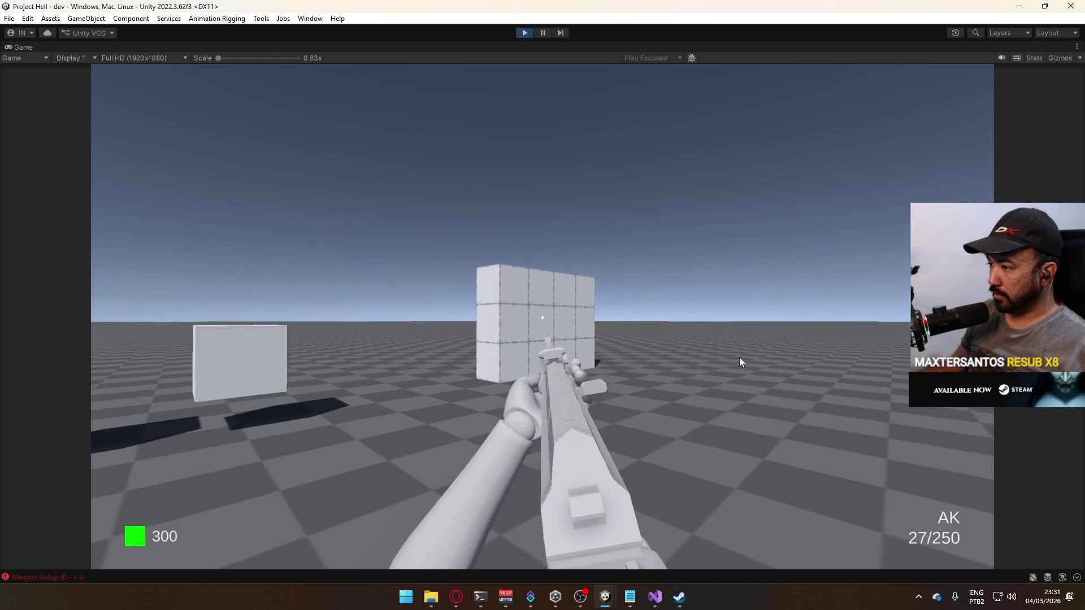
pyautogui.click(738, 357)
pyautogui.click(738, 357)
pyautogui.click(738, 357)
pyautogui.click(738, 357)
pyautogui.click(738, 357)
pyautogui.click(738, 357)
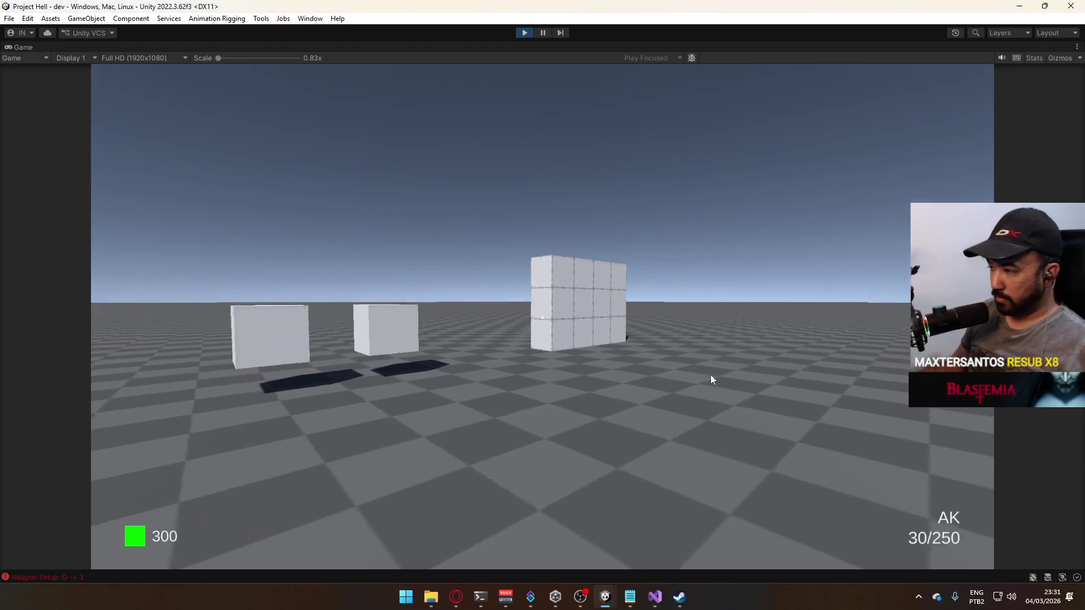
pyautogui.click(828, 373)
pyautogui.click(829, 362)
pyautogui.moveTo(823, 369); pyautogui.dragTo(797, 416)
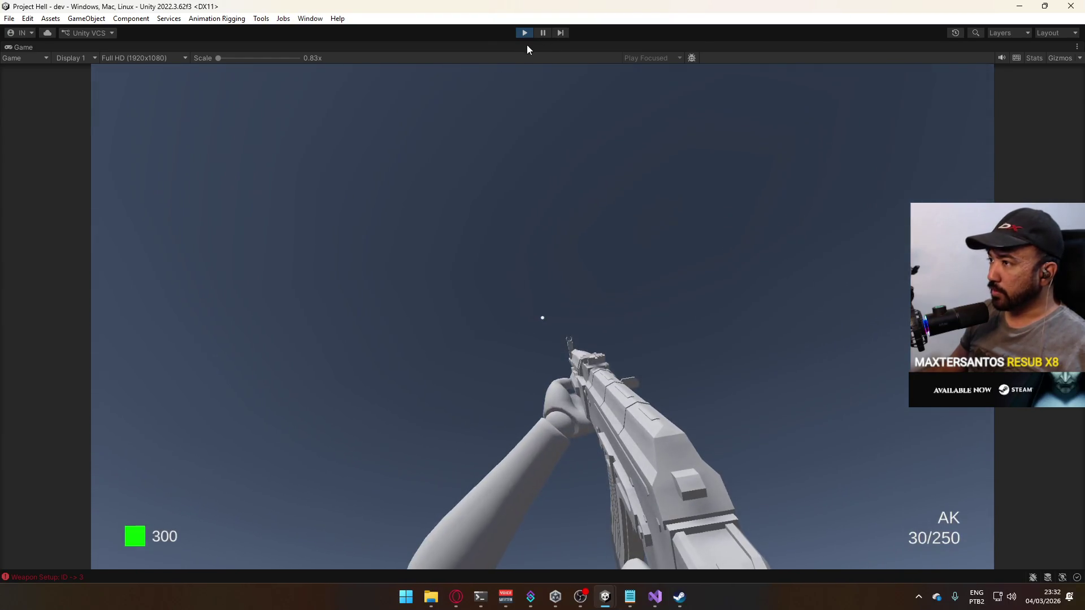
pyautogui.rightClick(527, 45)
pyautogui.click(563, 83)
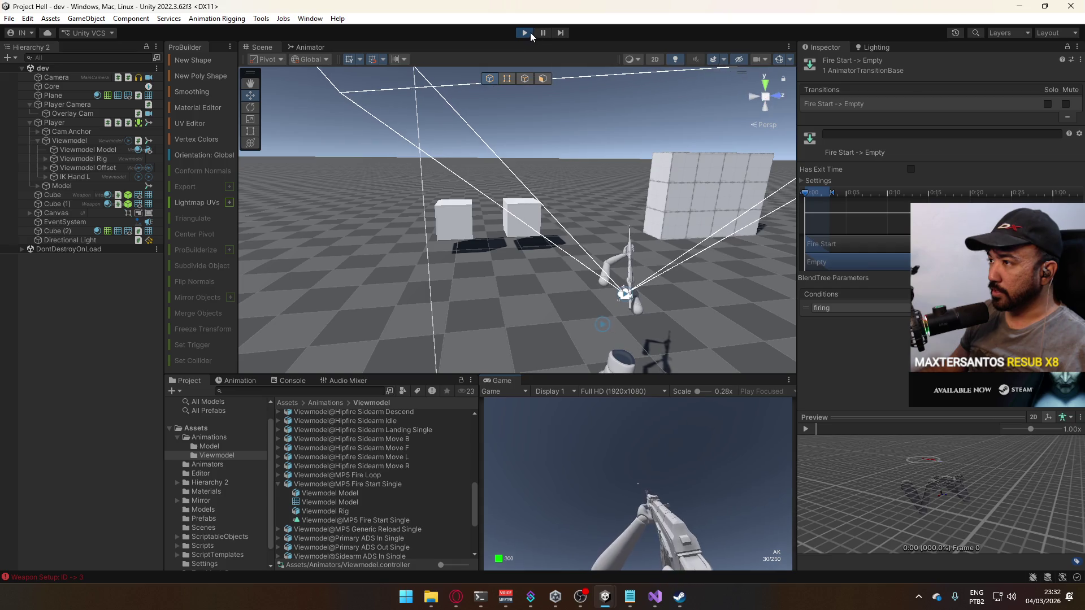
# - Stop play mode, open ScriptableObjects > Weapons and follow Weapon AK's Recoil Pattern
pyautogui.hotkey('ctrl', 'p')
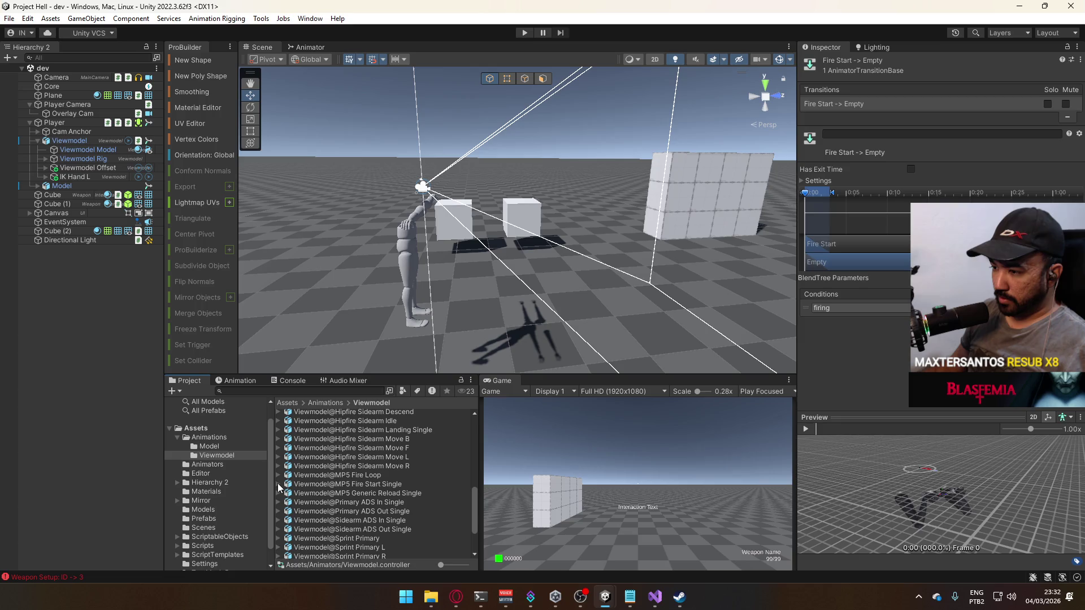
pyautogui.click(240, 537)
pyautogui.scroll(-1, 235, 535)
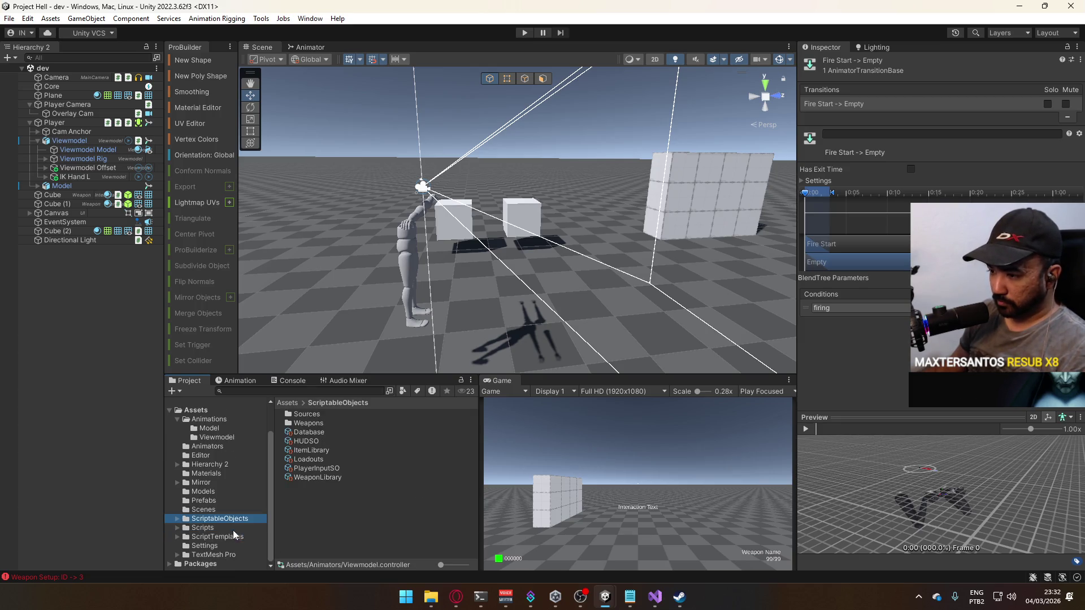
pyautogui.doubleClick(330, 419)
pyautogui.click(331, 440)
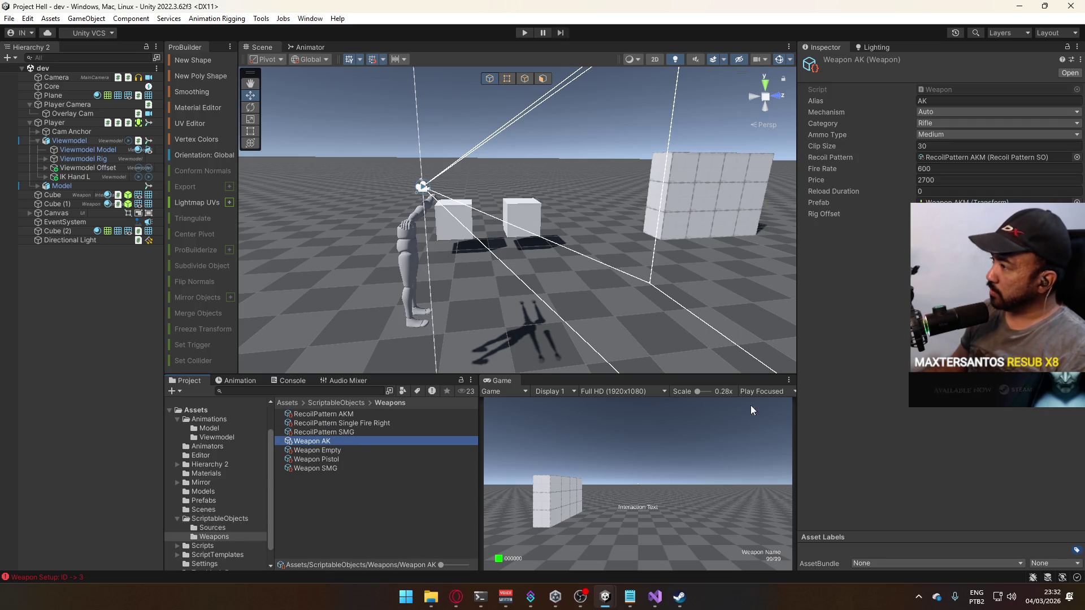
pyautogui.click(997, 159)
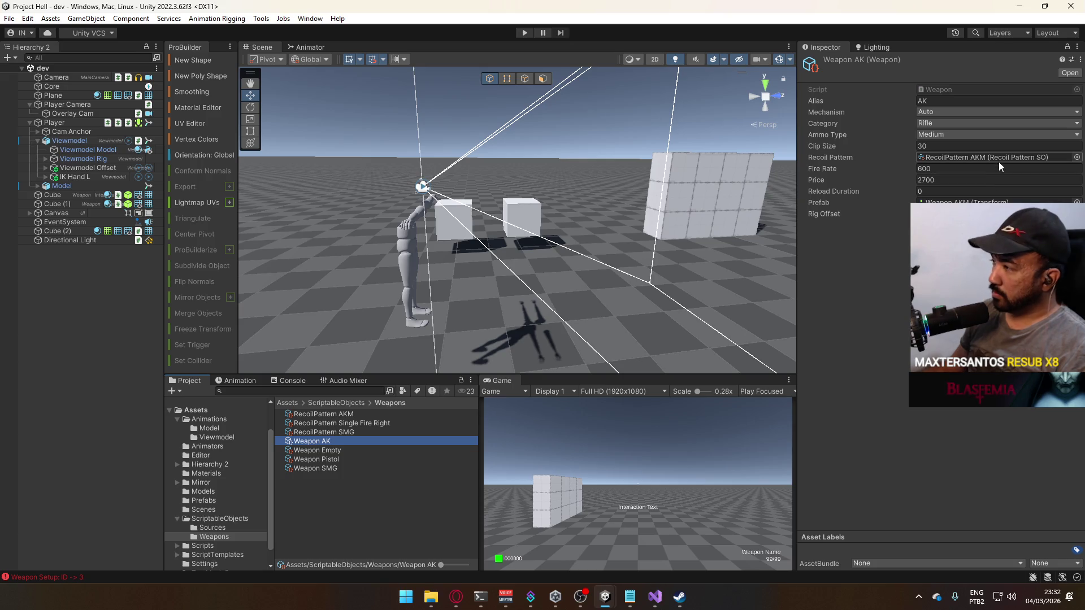
# - Expand the RecoilPattern AKM values and compare them against the SMG recoil pattern
pyautogui.click(344, 415)
pyautogui.click(811, 100)
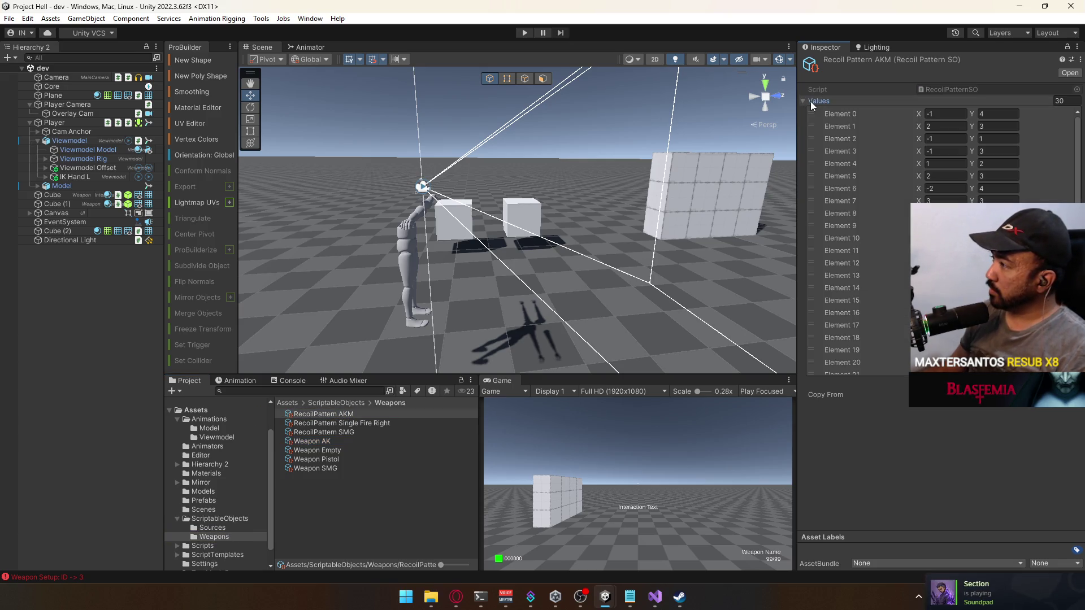
pyautogui.click(353, 432)
pyautogui.click(360, 416)
pyautogui.click(352, 433)
pyautogui.click(352, 416)
pyautogui.click(352, 429)
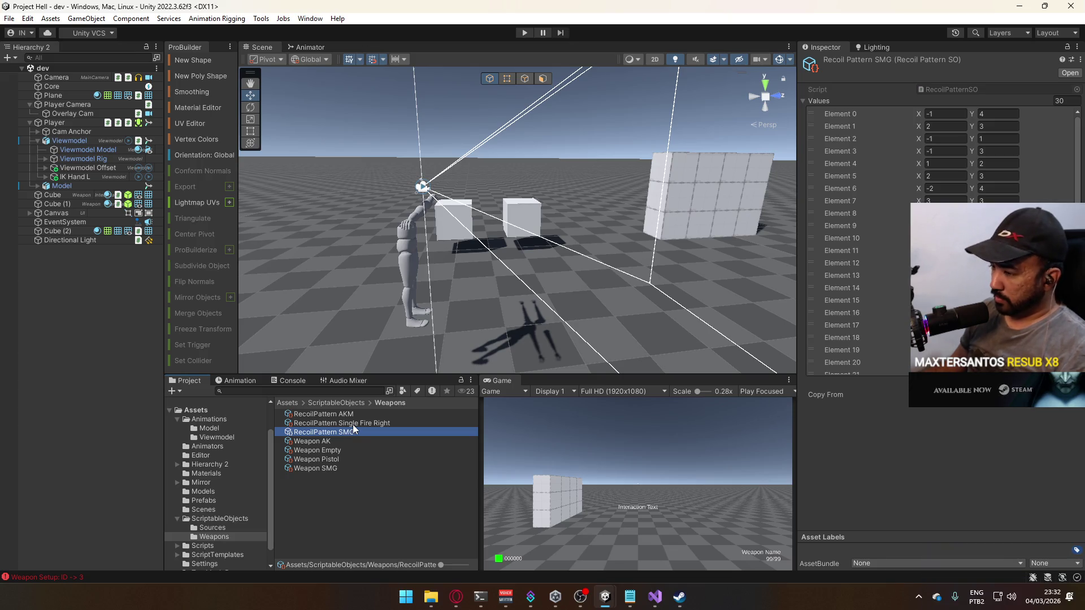
# - Review the Single Fire Right pattern, return to AKM, then clear the selection
pyautogui.click(352, 425)
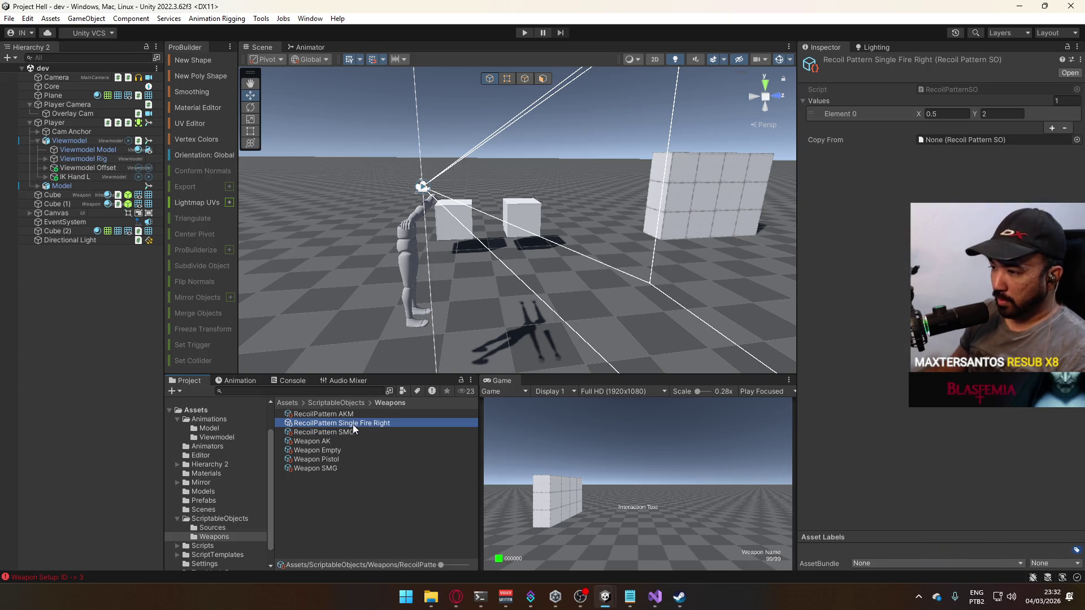
pyautogui.click(358, 416)
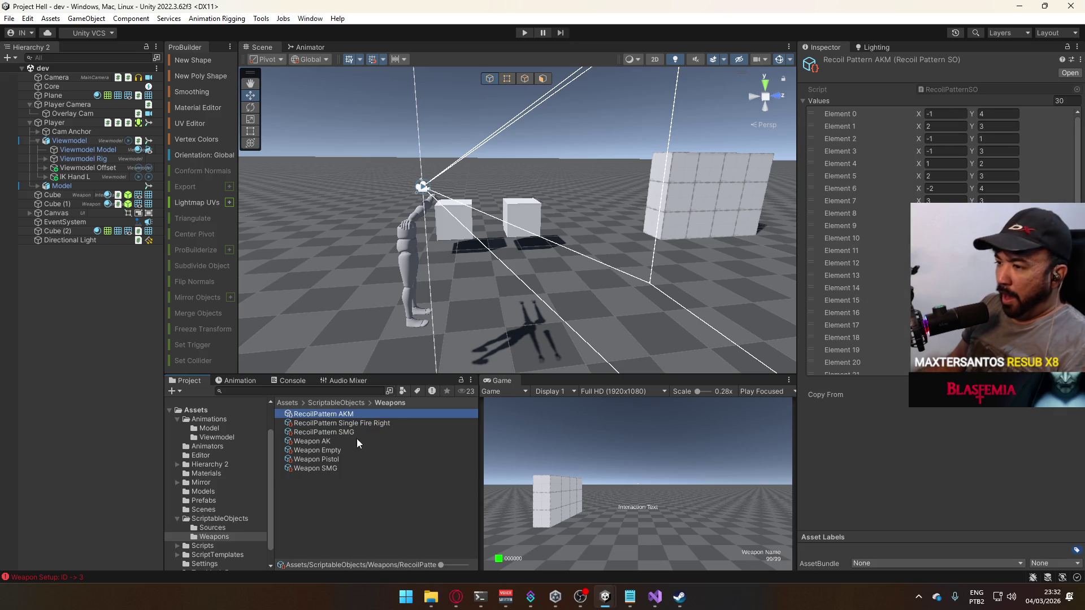
pyautogui.click(401, 529)
pyautogui.moveTo(463, 226); pyautogui.dragTo(548, 248)
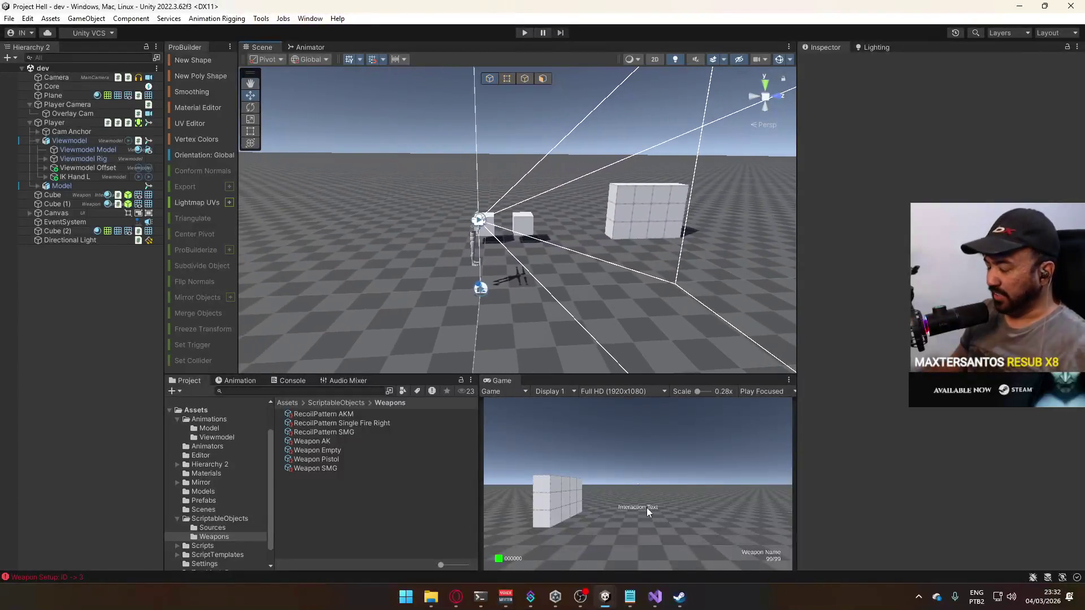
# - Open Player Viewmodel Generic.blend from the Explorer Project Hell Models window in the system tray
pyautogui.click(918, 597)
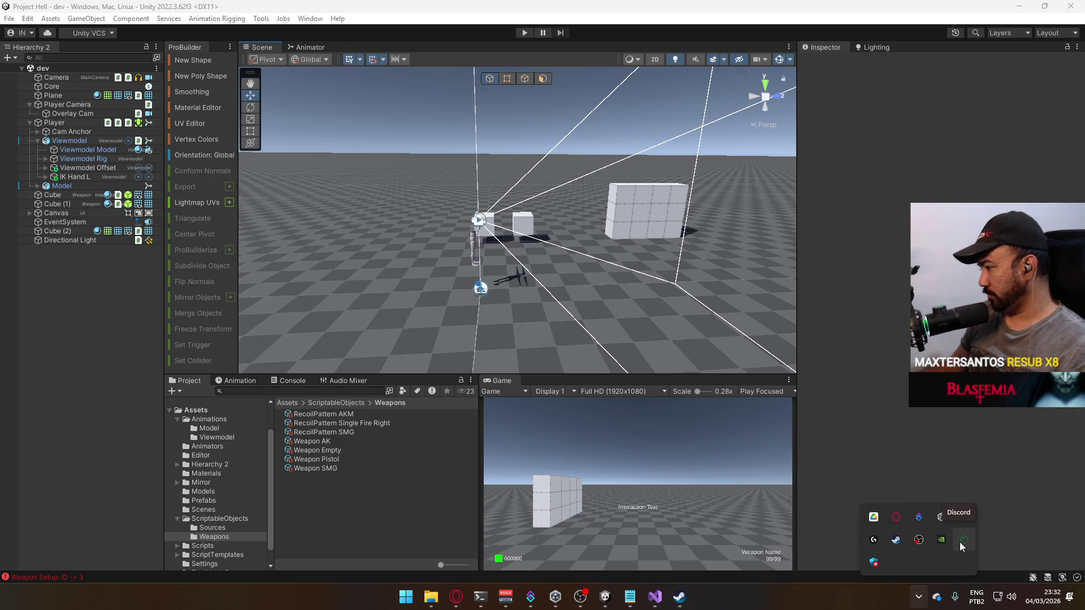
pyautogui.click(431, 597)
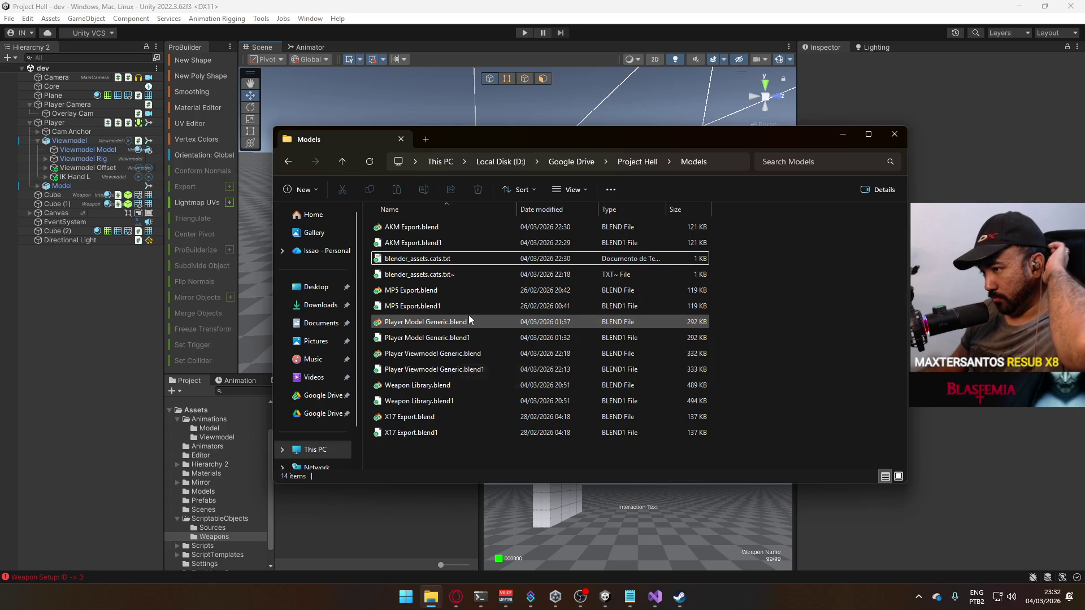
pyautogui.doubleClick(461, 354)
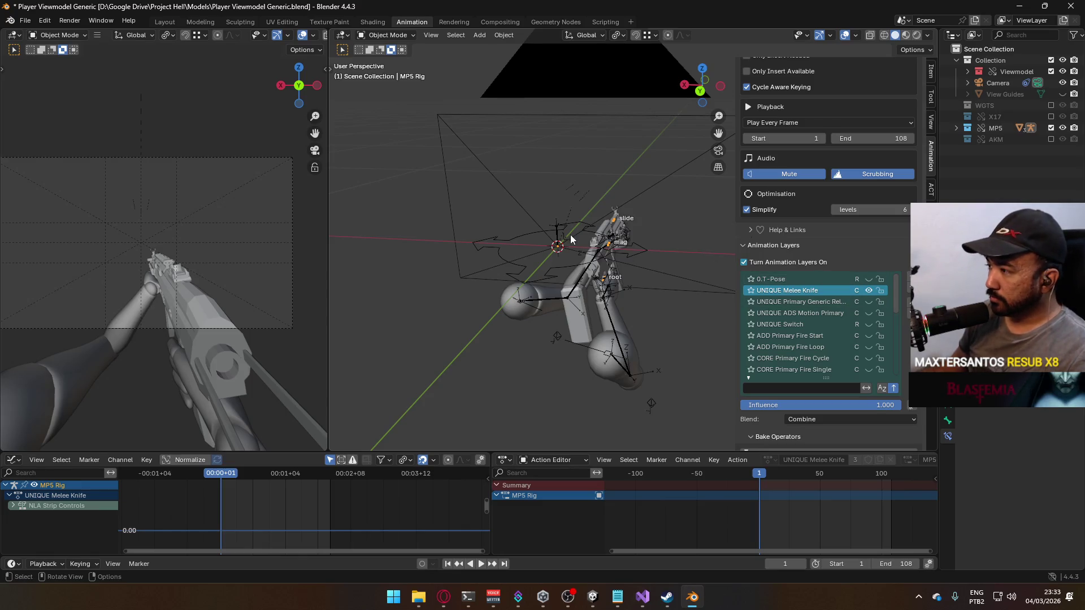
# - Put the Viewmodel Rig into Pose Mode and select the HandIK.L bone
pyautogui.scroll(2, 573, 307)
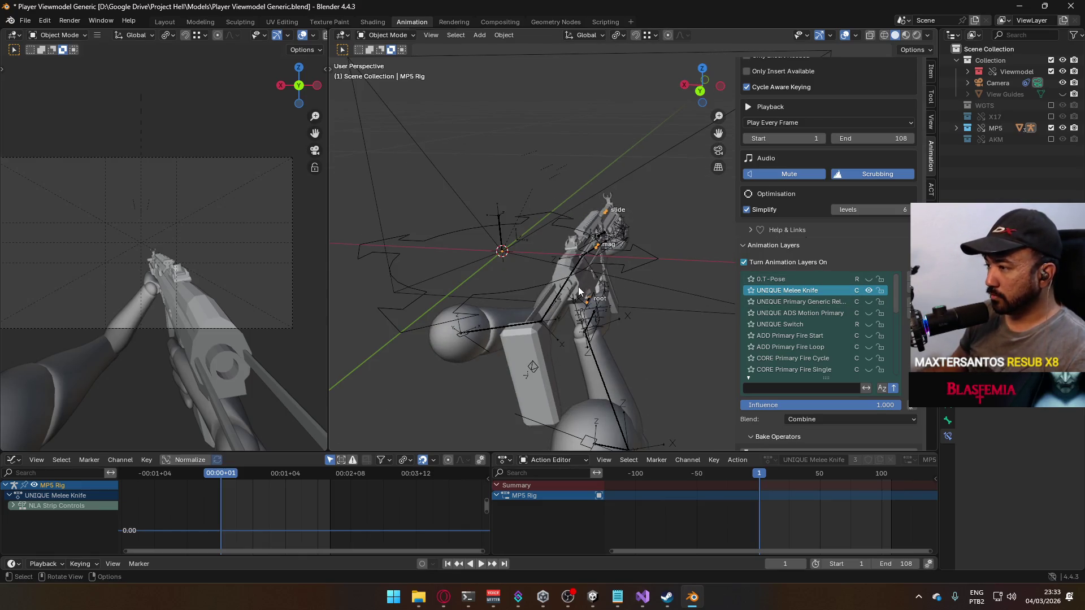
pyautogui.click(621, 256)
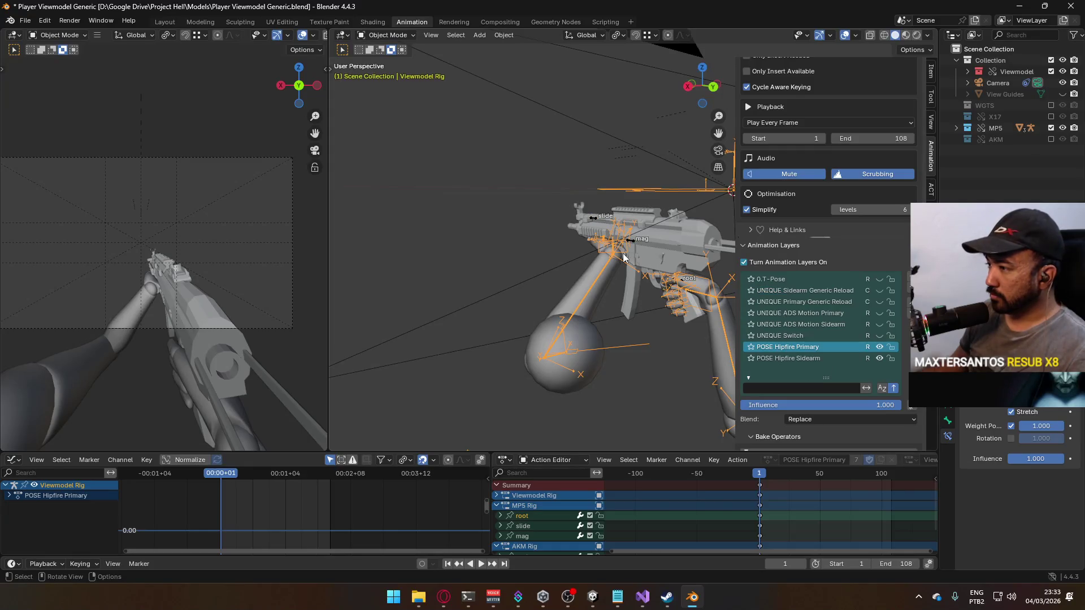
pyautogui.moveTo(940, 368); pyautogui.dragTo(819, 369)
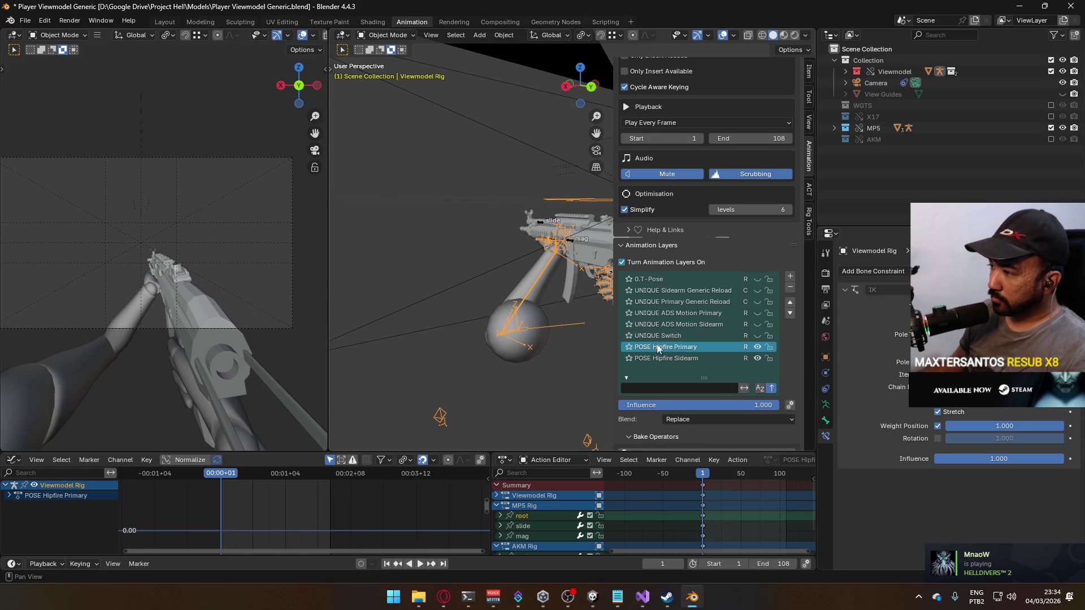
pyautogui.click(386, 35)
pyautogui.click(390, 72)
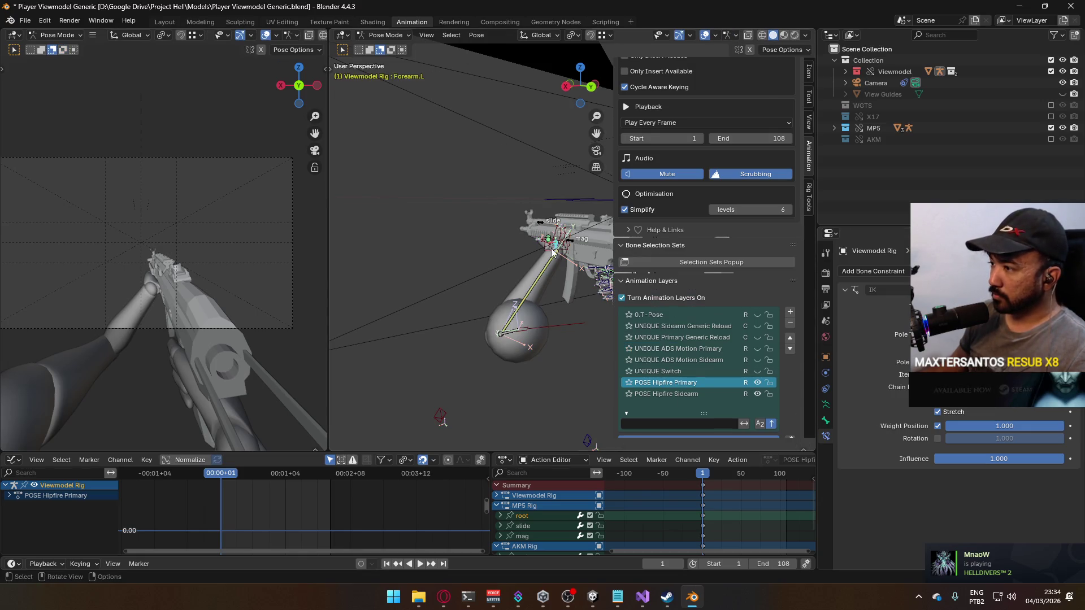
pyautogui.click(568, 253)
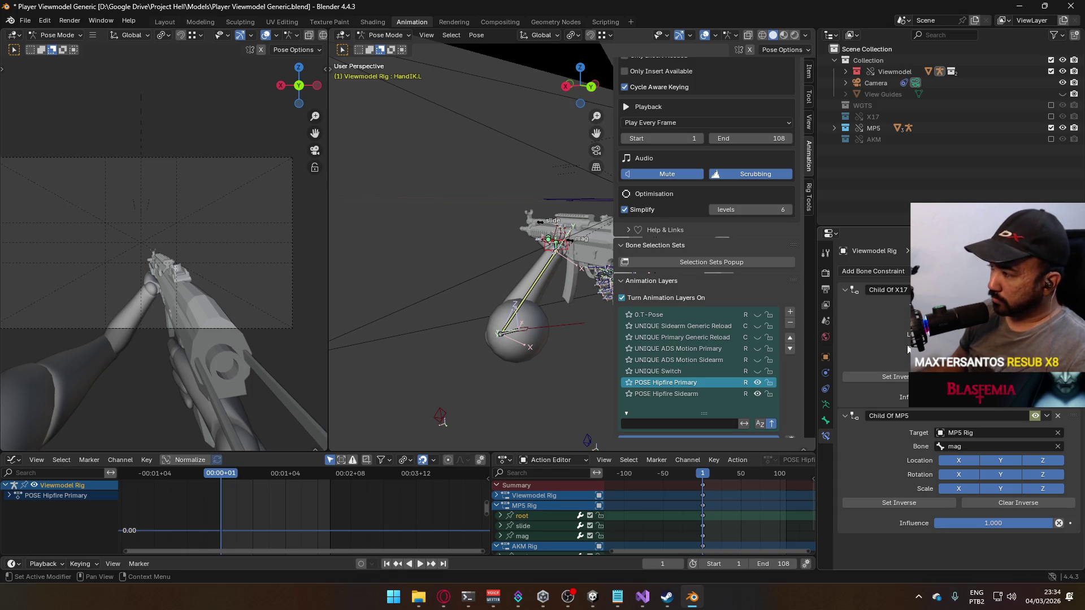
# - Preview the animation, enable auto-keying and switch off HandIK.L's Child Of MP5 constraint
pyautogui.press('space')
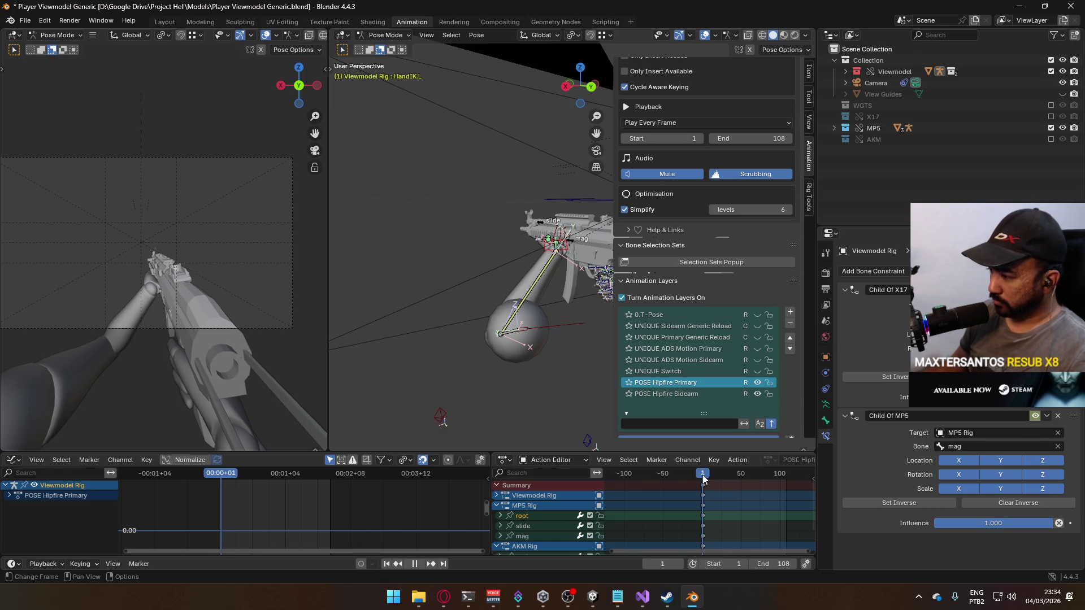
pyautogui.press('space')
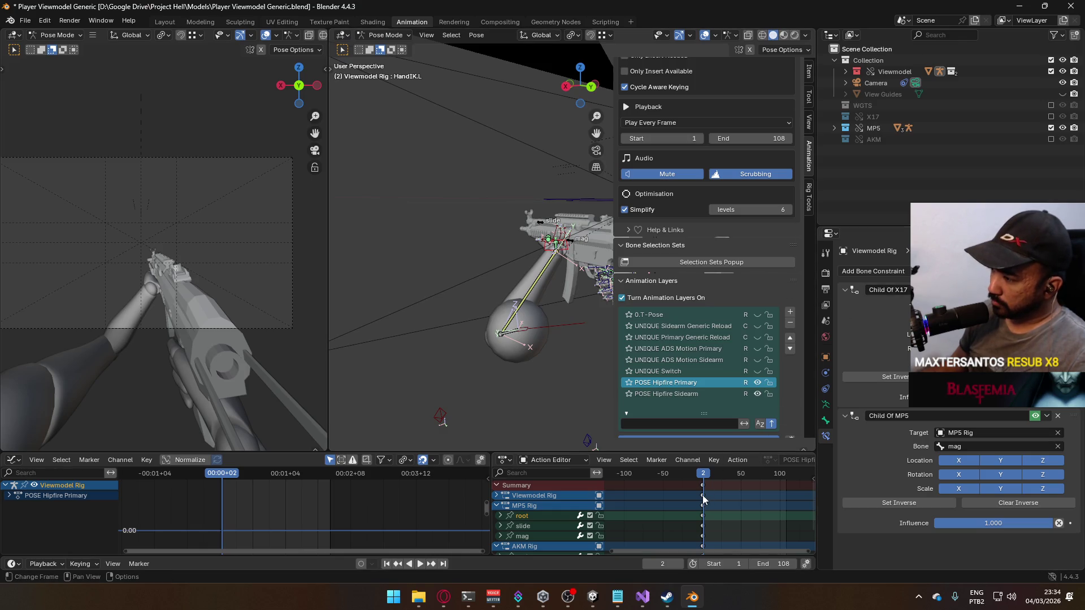
pyautogui.click(361, 564)
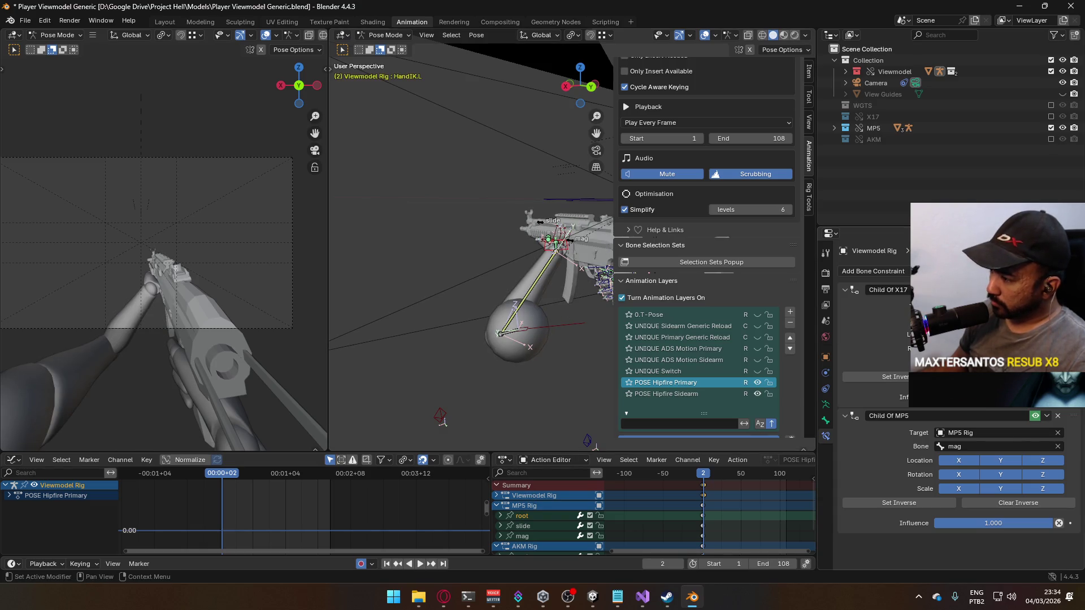
pyautogui.click(1035, 415)
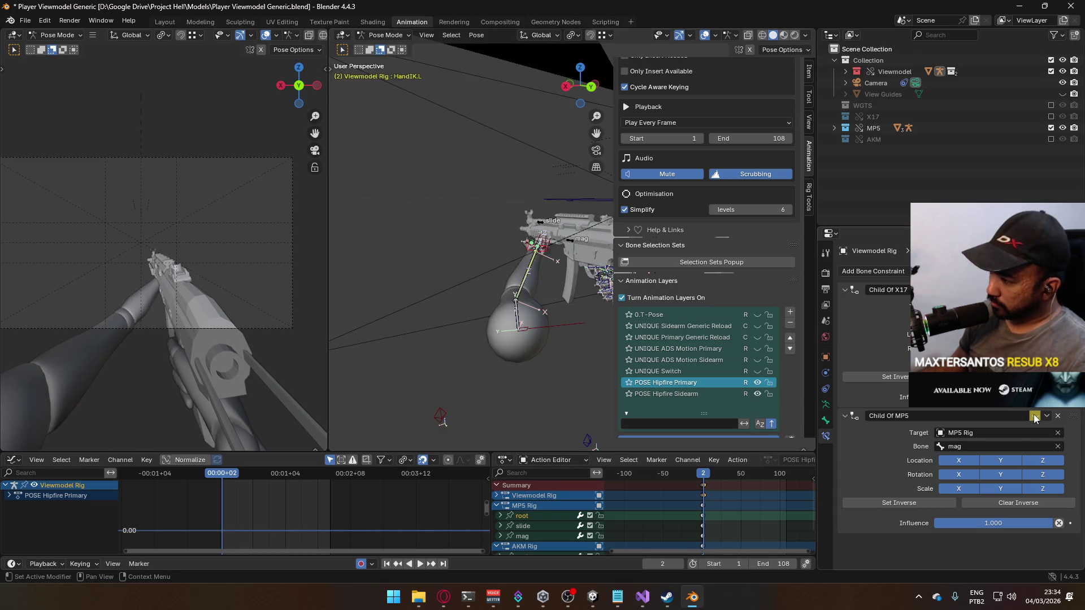
# - Scrub to frame 2 and replay the animation to check the hand switch
pyautogui.scroll(3, 554, 333)
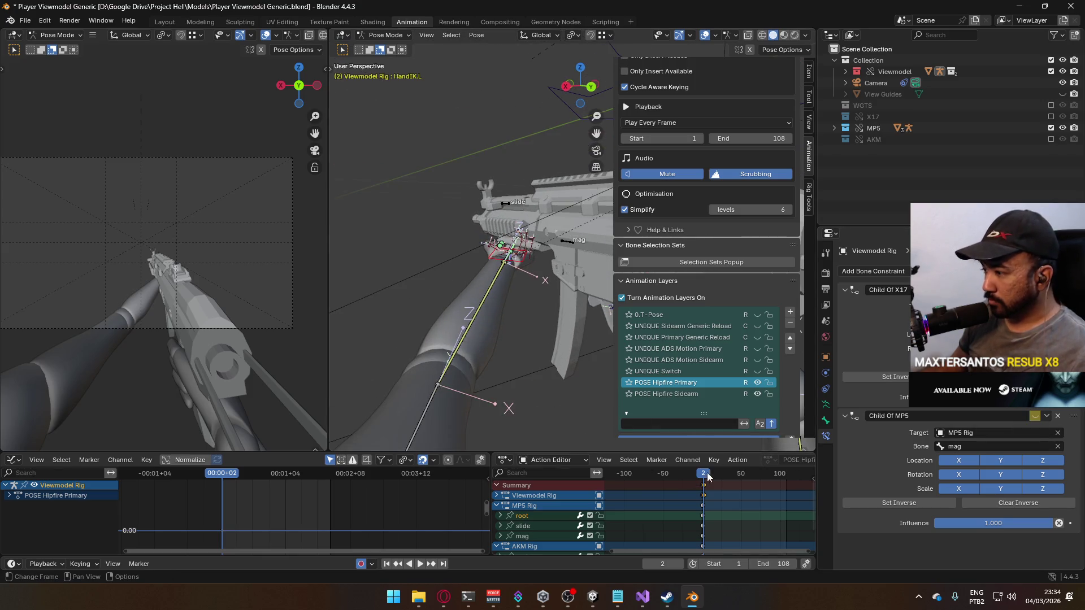
pyautogui.moveTo(709, 477); pyautogui.dragTo(703, 479)
pyautogui.scroll(3, 733, 366)
pyautogui.scroll(-3, 733, 366)
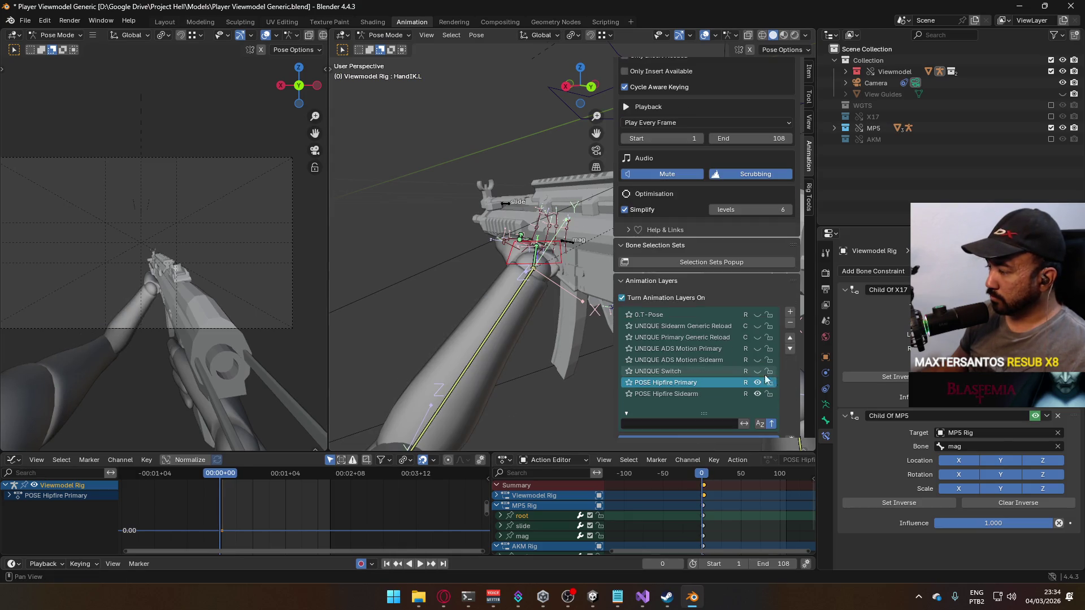
pyautogui.scroll(1, 759, 377)
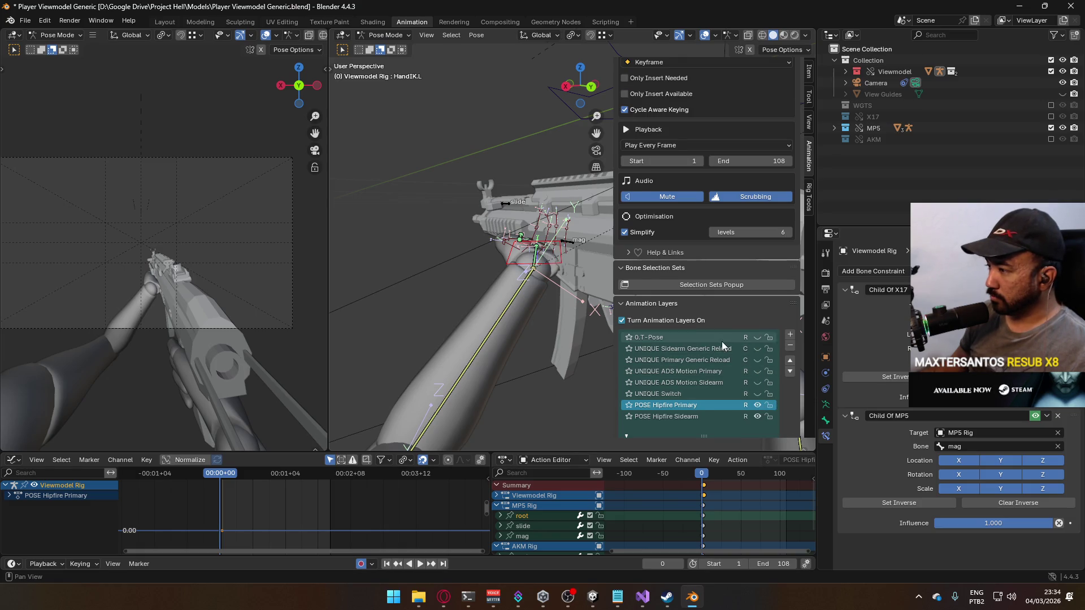
pyautogui.press('Right')
pyautogui.press('Right')
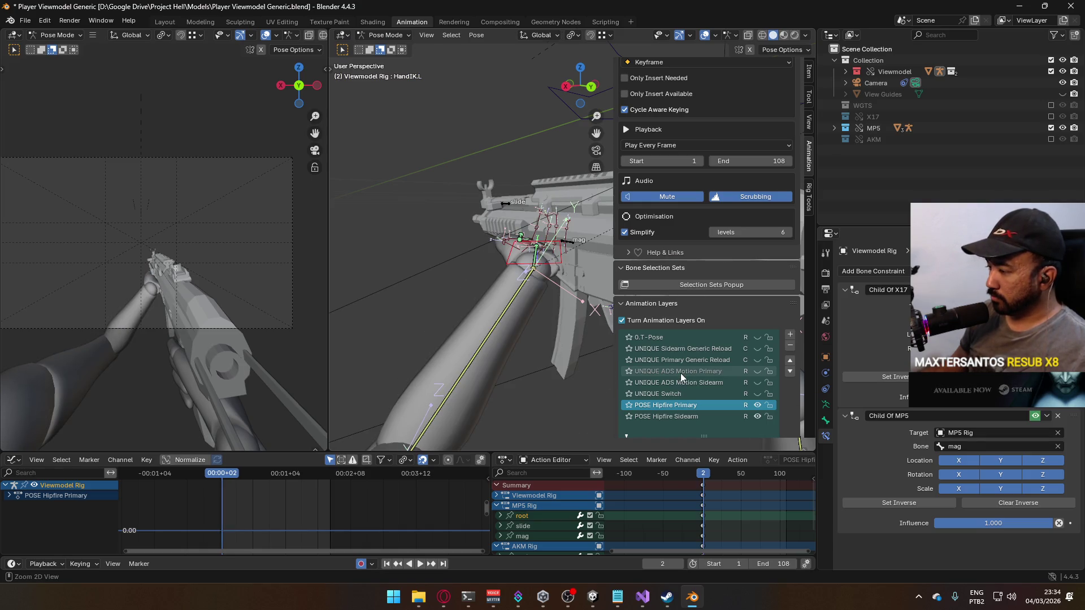
pyautogui.scroll(2, 742, 388)
pyautogui.scroll(-2, 742, 387)
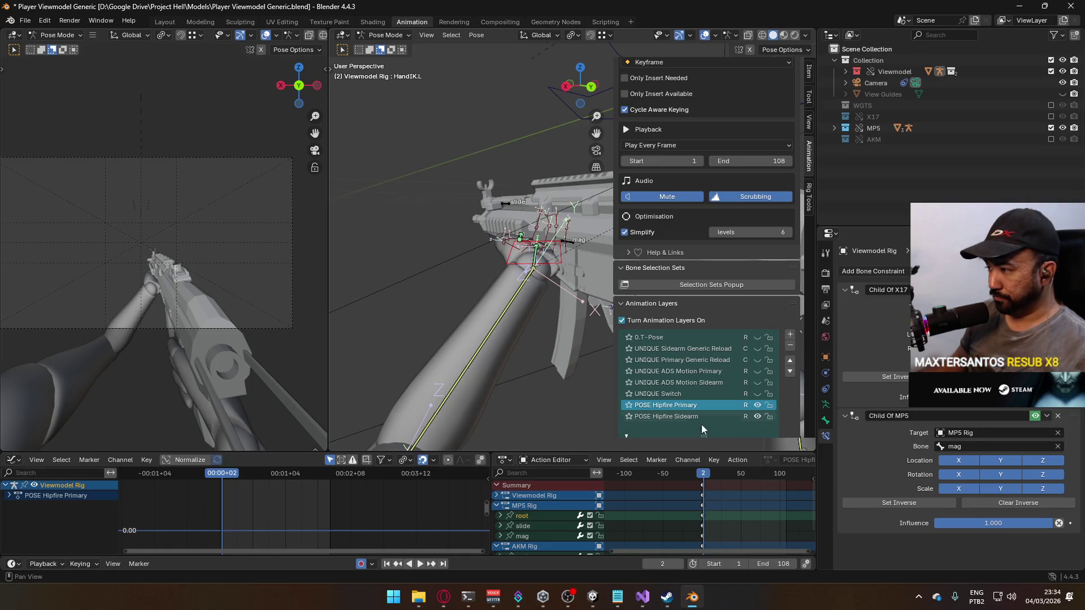
pyautogui.hotkey('shift', 'ctrl', 'space')
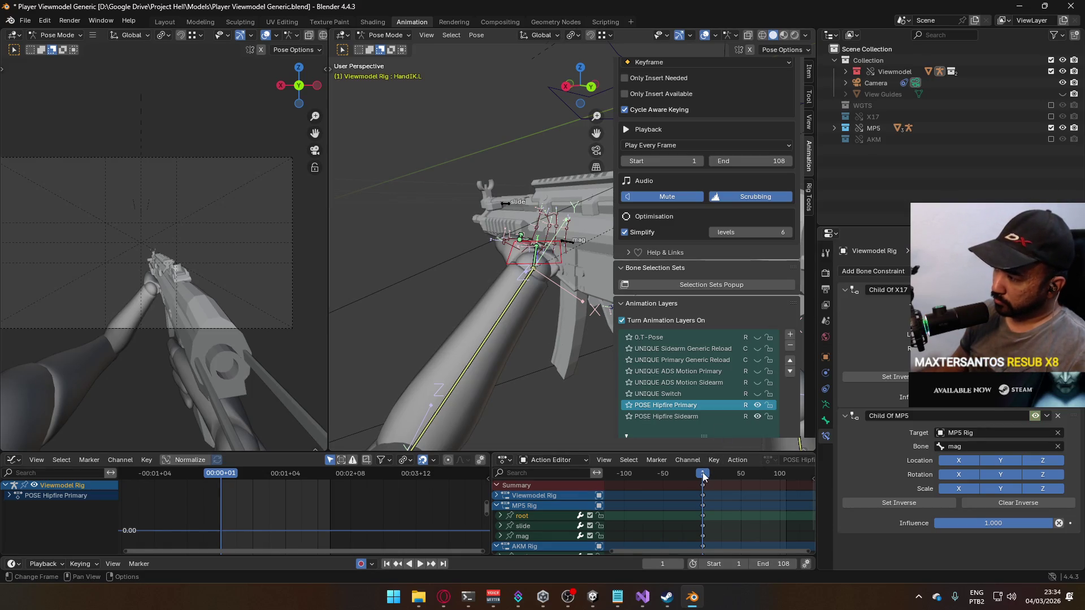
pyautogui.scroll(2, 719, 386)
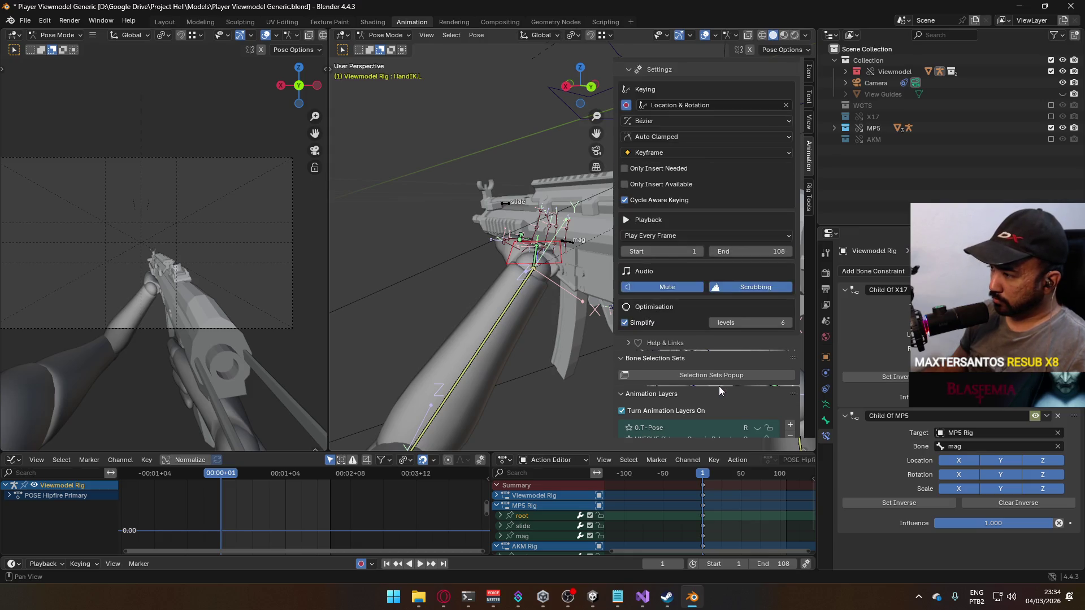
# - Return to Object Mode and make the MP5 Rig active
pyautogui.click(386, 35)
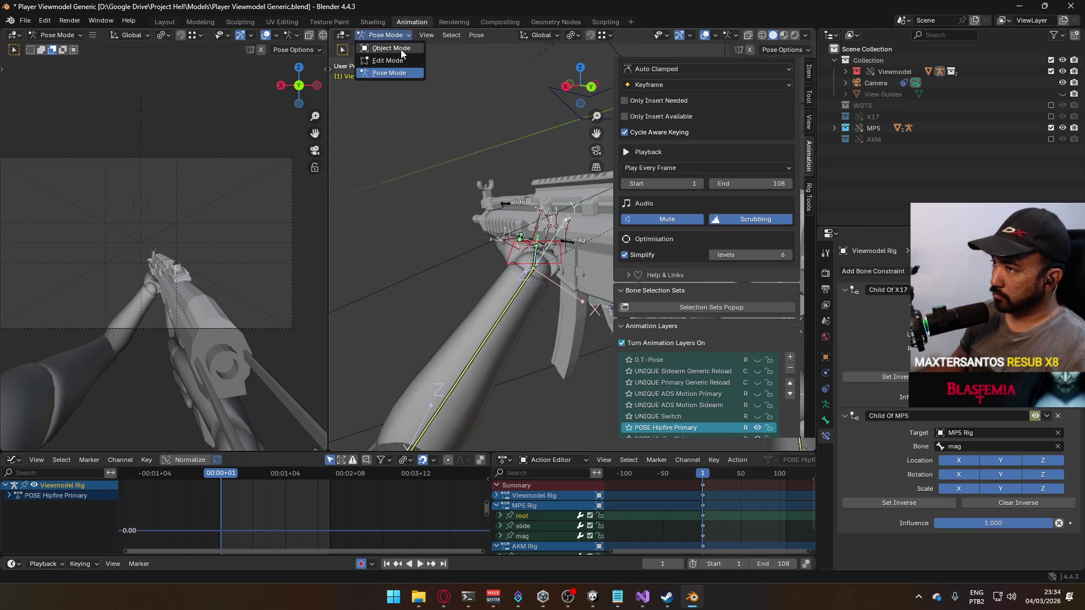
pyautogui.click(390, 46)
pyautogui.click(575, 243)
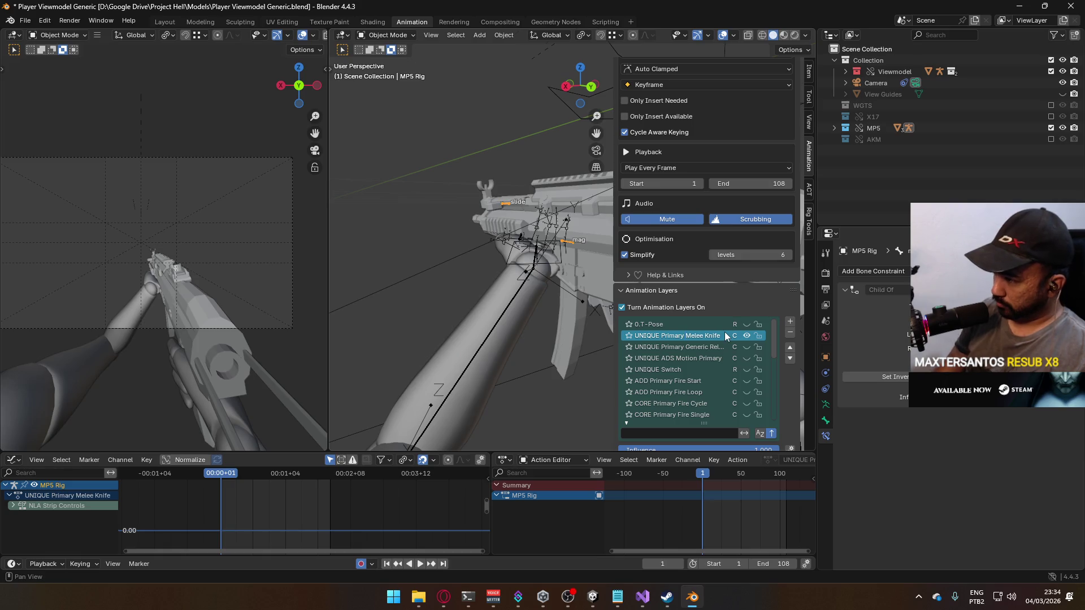
# - Add a Viewmodel Rig animation layer using UNIQUE Primary Melee Knife with a new Viewmodel Rig slot
pyautogui.click(555, 262)
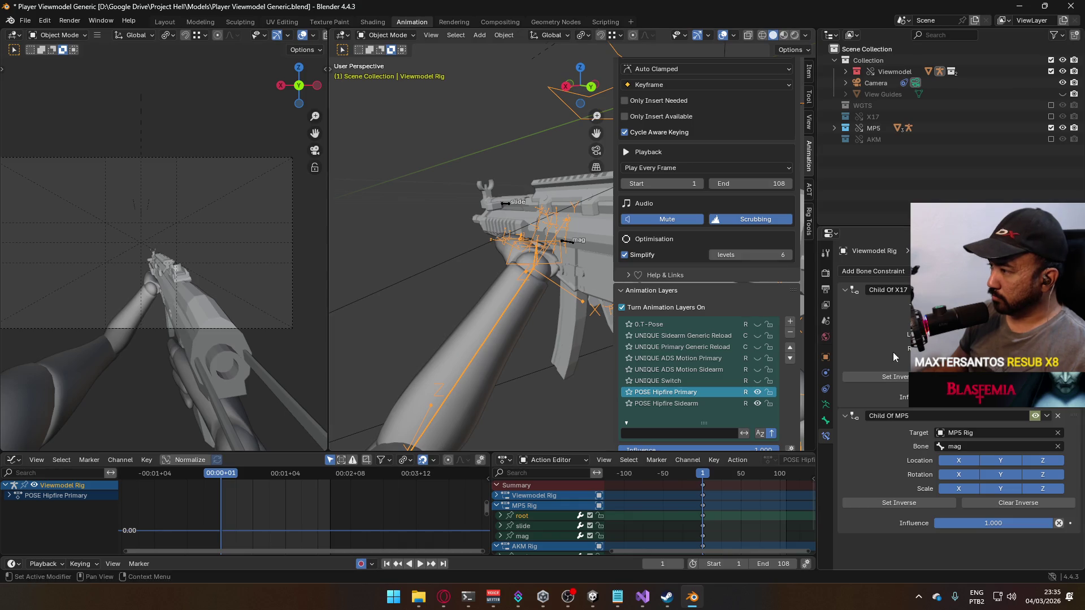
pyautogui.click(790, 323)
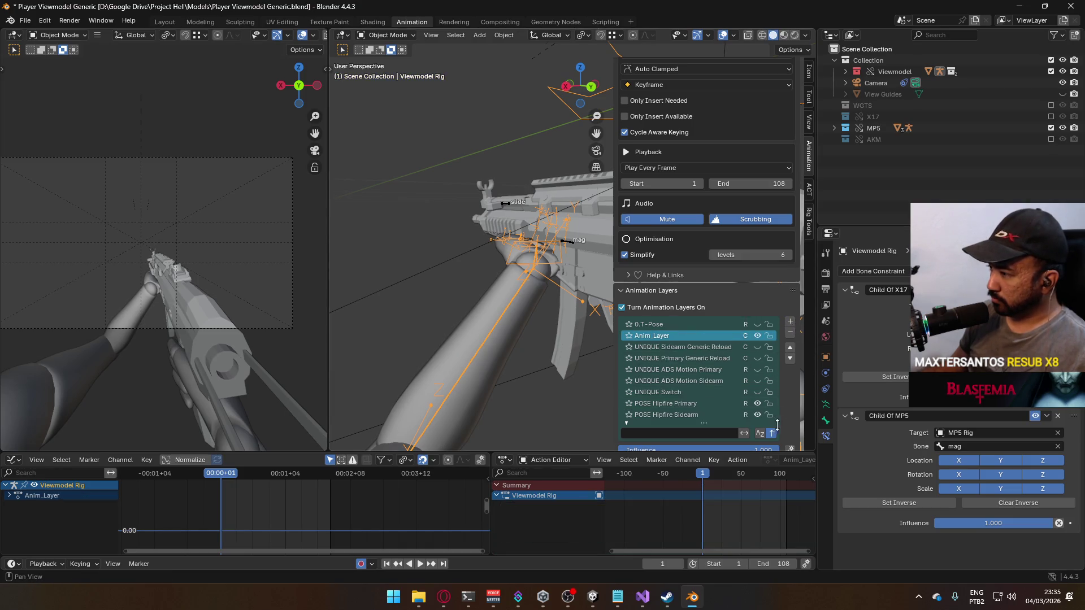
pyautogui.scroll(-8, 749, 416)
pyautogui.click(686, 394)
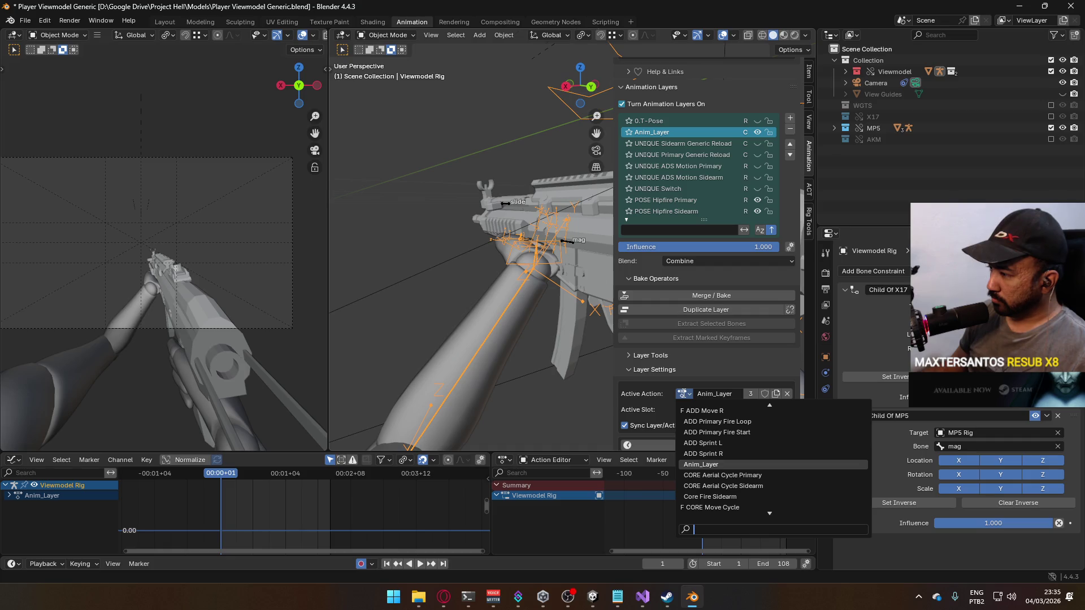
pyautogui.write('melee')
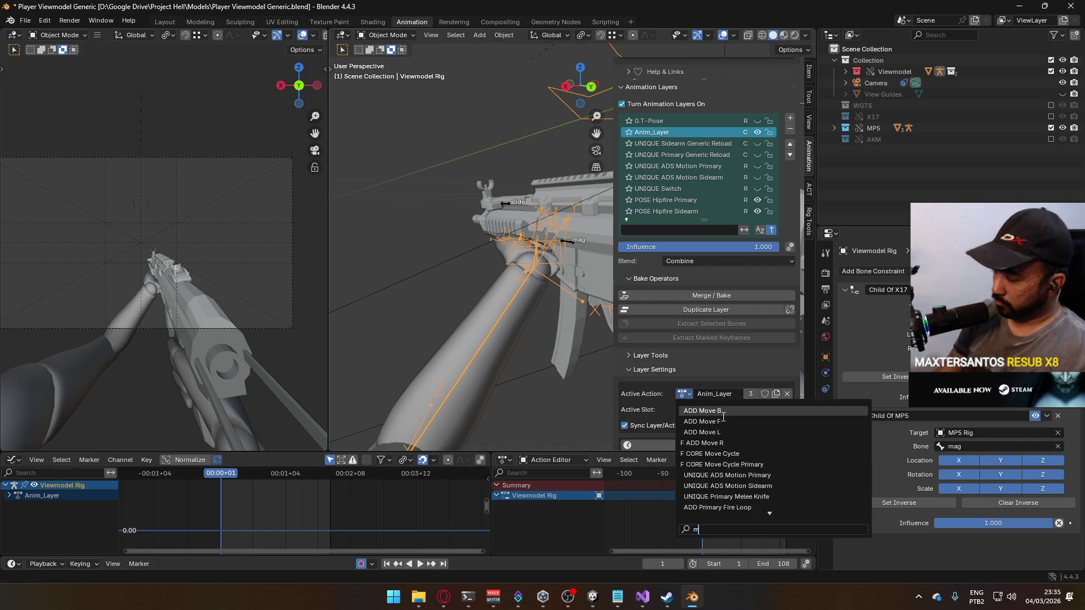
pyautogui.click(720, 416)
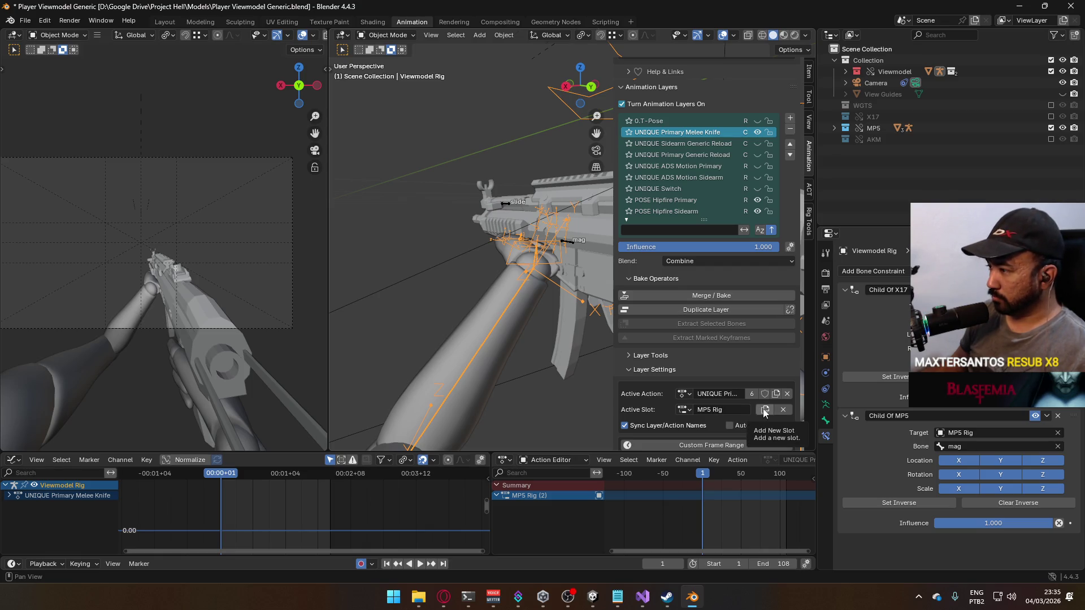
pyautogui.click(765, 410)
# - Reorder the MP5 Rig and Viewmodel Rig channels with Channel > Move, then reenter Pose Mode
pyautogui.rightClick(530, 507)
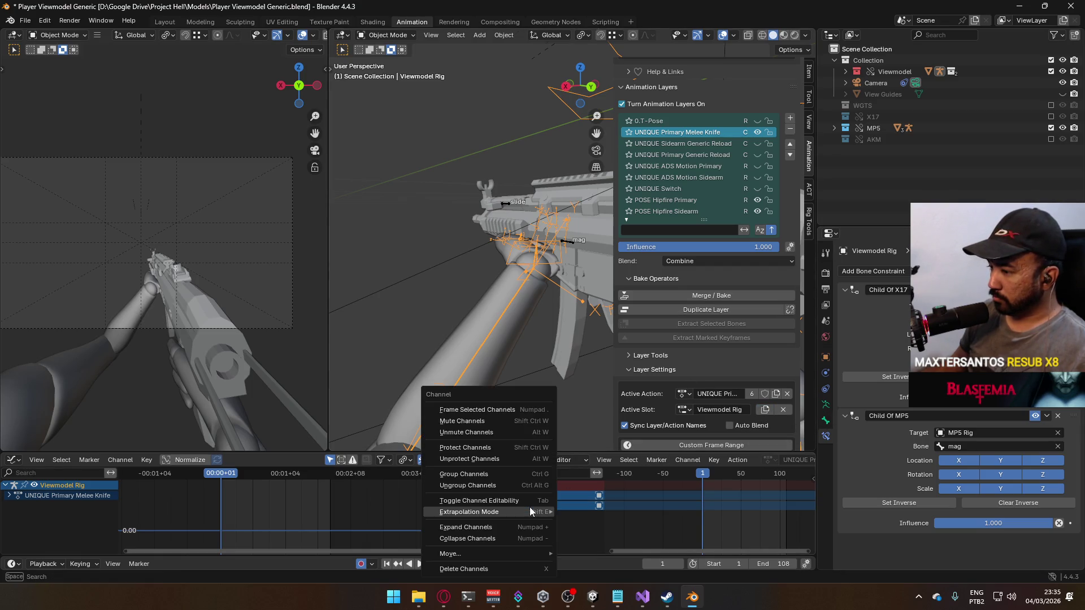
pyautogui.moveTo(521, 553)
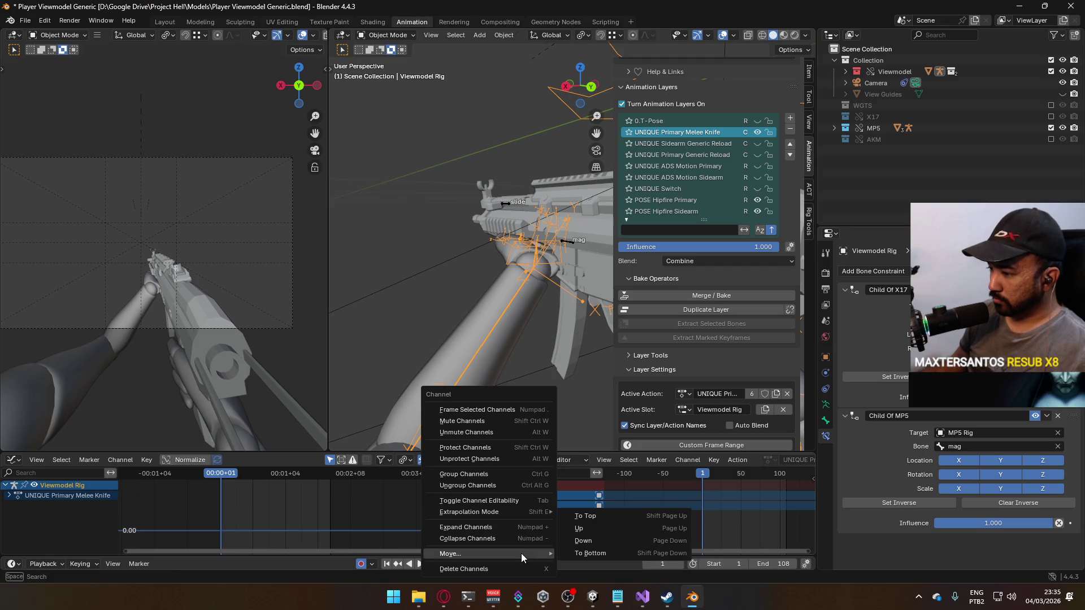
pyautogui.click(600, 526)
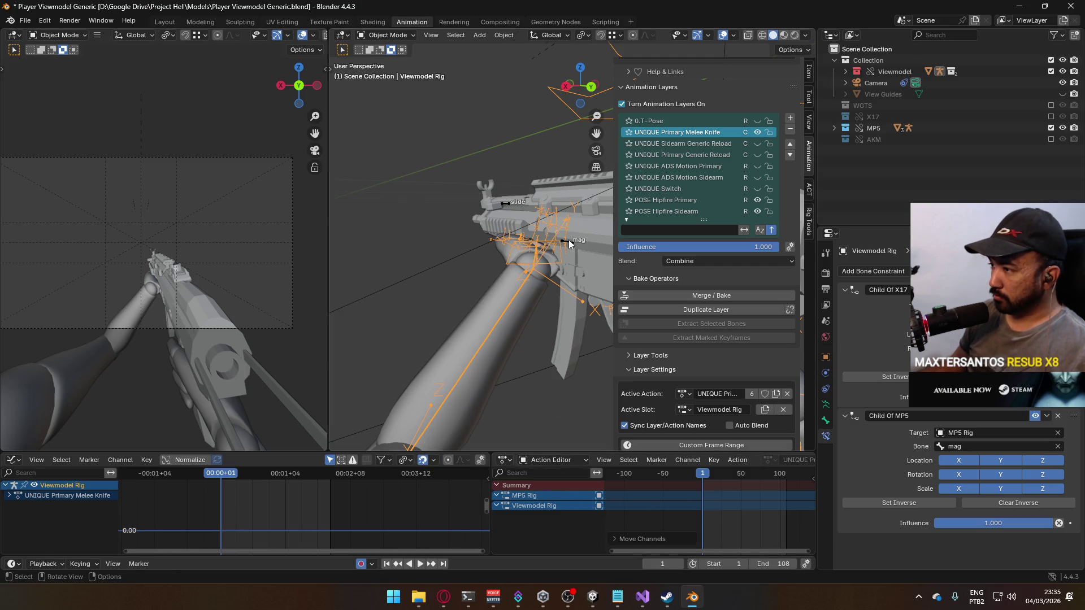
pyautogui.click(387, 35)
pyautogui.click(384, 73)
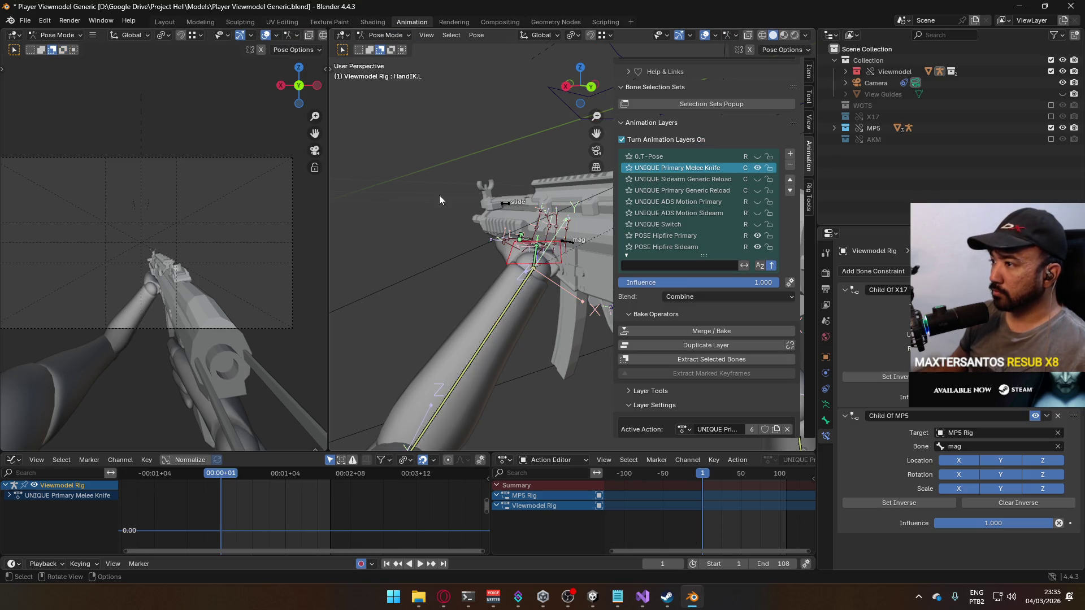
# - Key Location & Rotation on the hand and elbow IK bones at frame 1, then key the Child Of MP5 toggle
pyautogui.scroll(-3, 576, 257)
pyautogui.moveTo(576, 257)
pyautogui.mouseDown()
pyautogui.moveTo(471, 225)
pyautogui.moveTo(513, 243)
pyautogui.mouseUp()
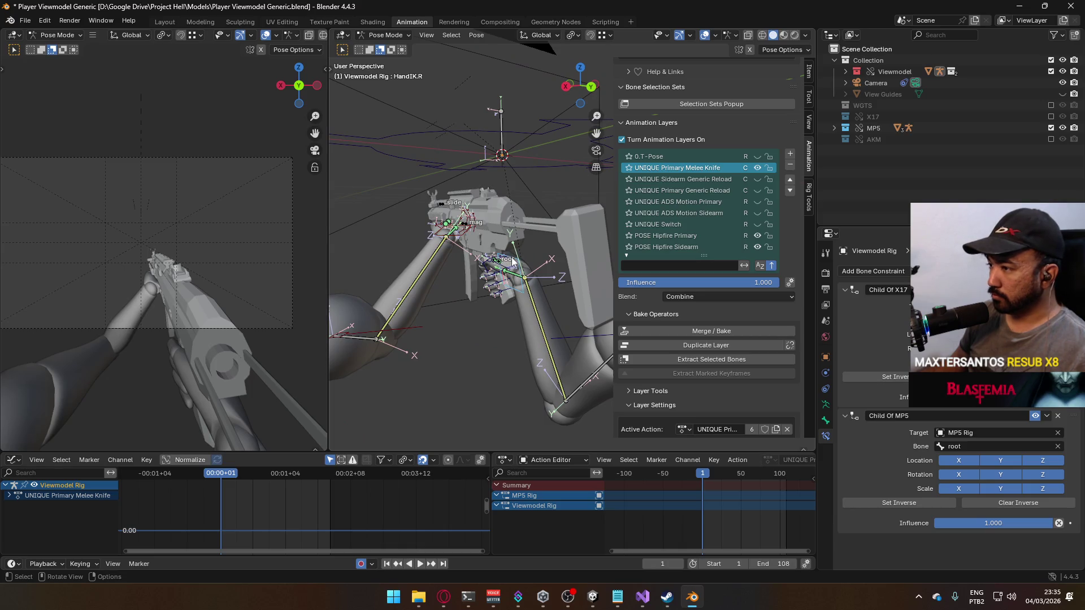
pyautogui.moveTo(478, 250); pyautogui.dragTo(480, 286)
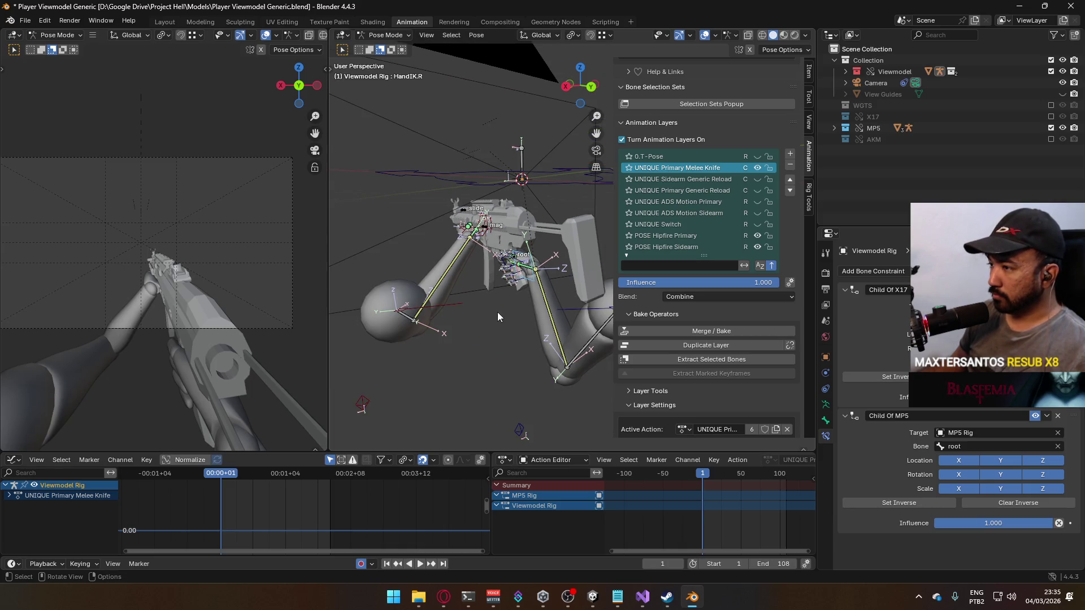
pyautogui.hotkey('ctrl', 'z')
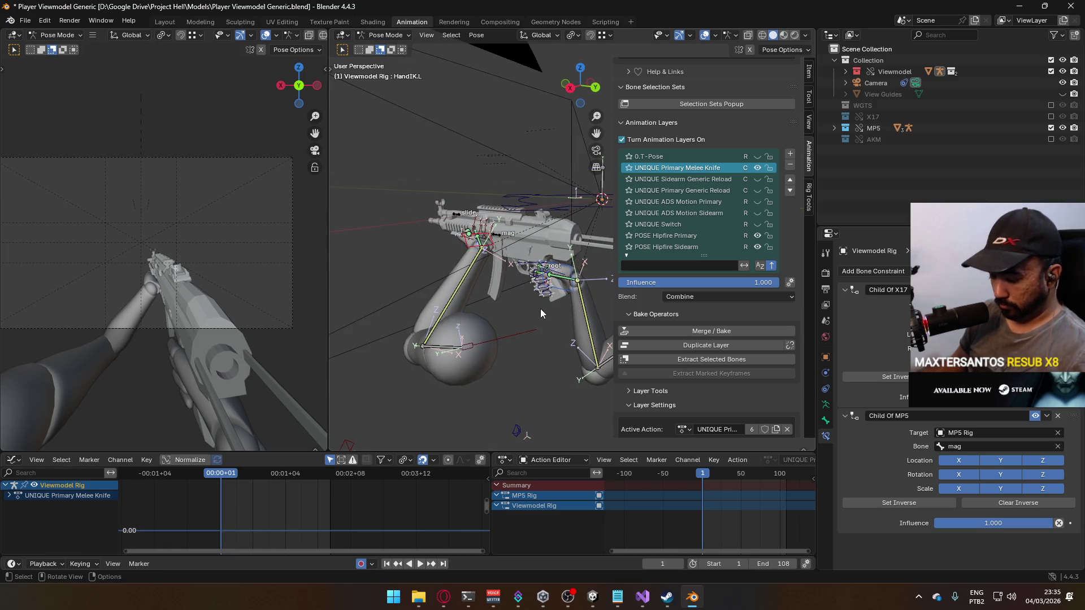
pyautogui.scroll(-5, 510, 337)
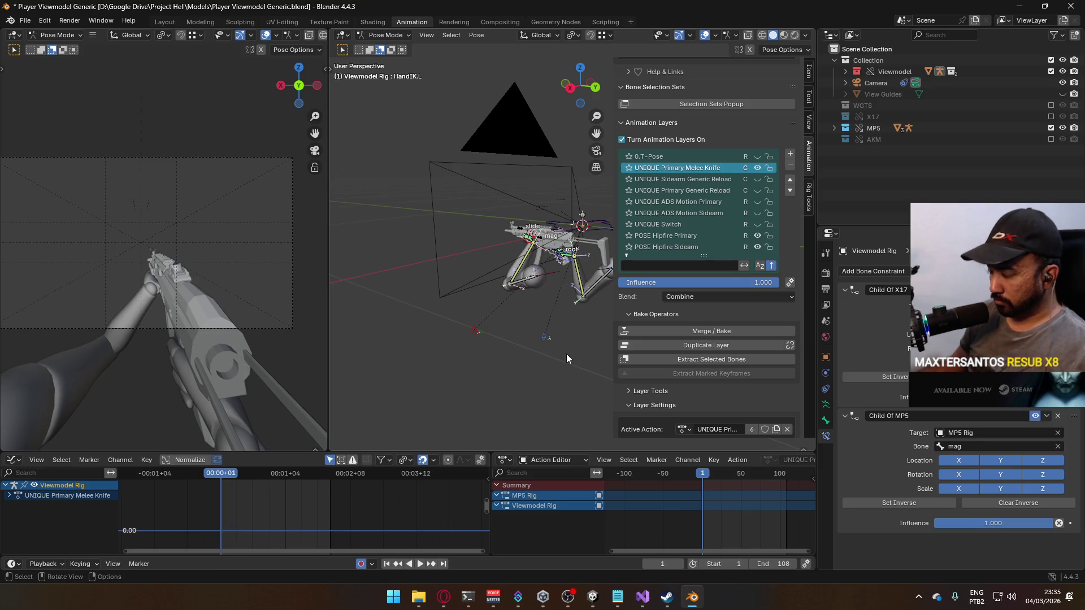
pyautogui.press('i')
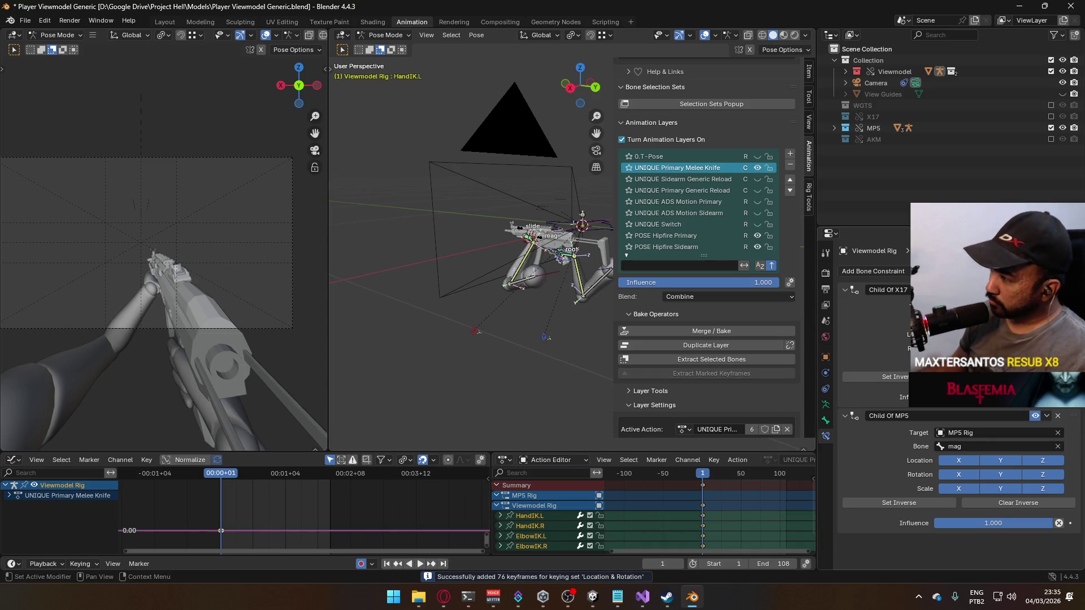
pyautogui.rightClick(995, 446)
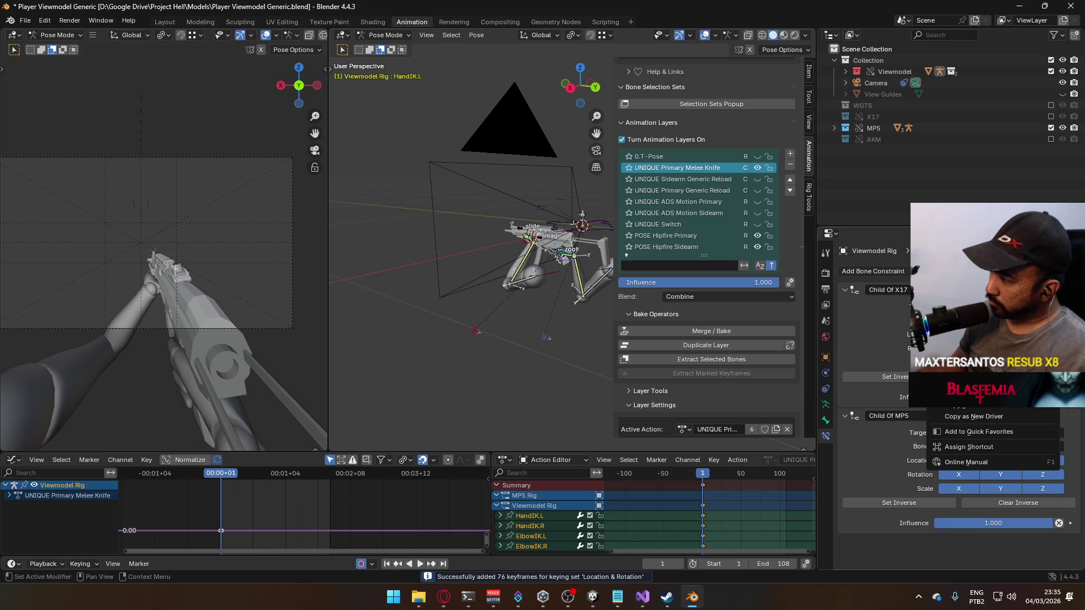
pyautogui.rightClick(1035, 414)
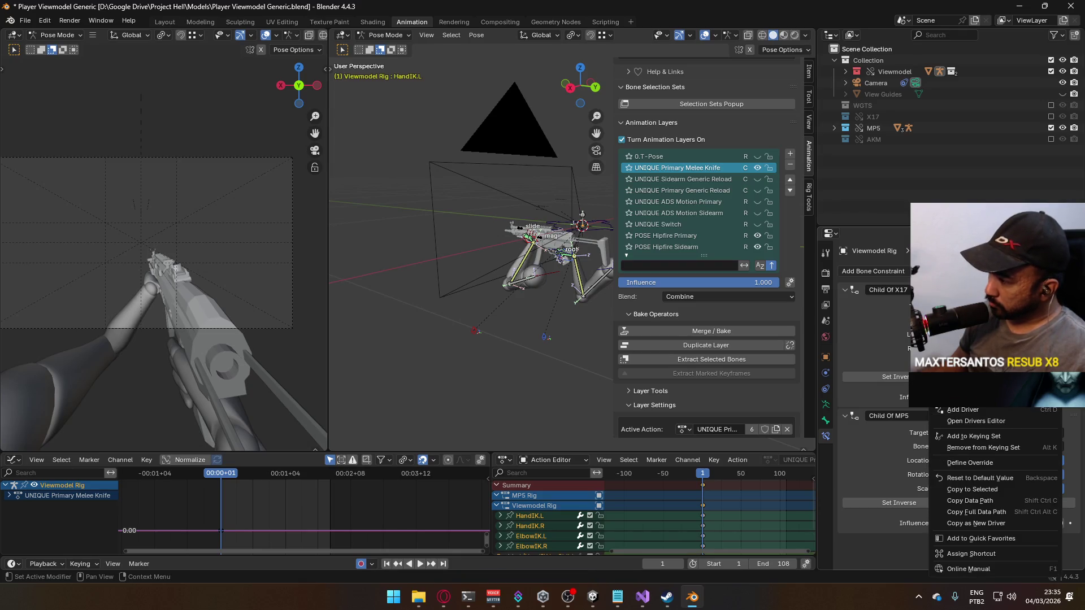
# - At frame 2, disable HandIK.L's Child Of MP5 constraint and insert a keyframe on it
pyautogui.click(703, 479)
pyautogui.rightClick(1032, 418)
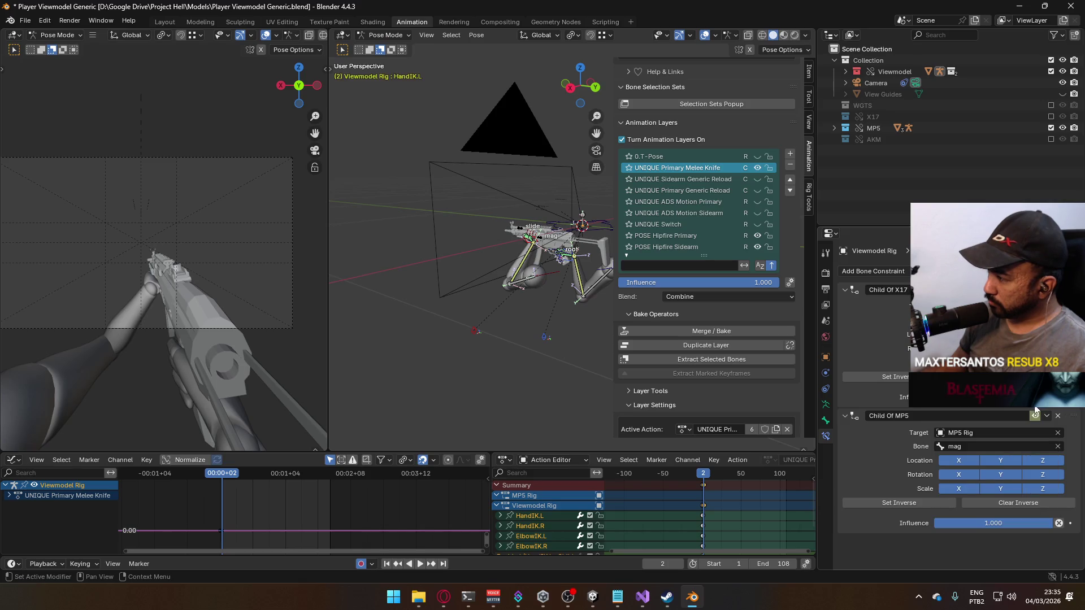
pyautogui.click(1035, 415)
pyautogui.rightClick(1034, 415)
pyautogui.click(994, 411)
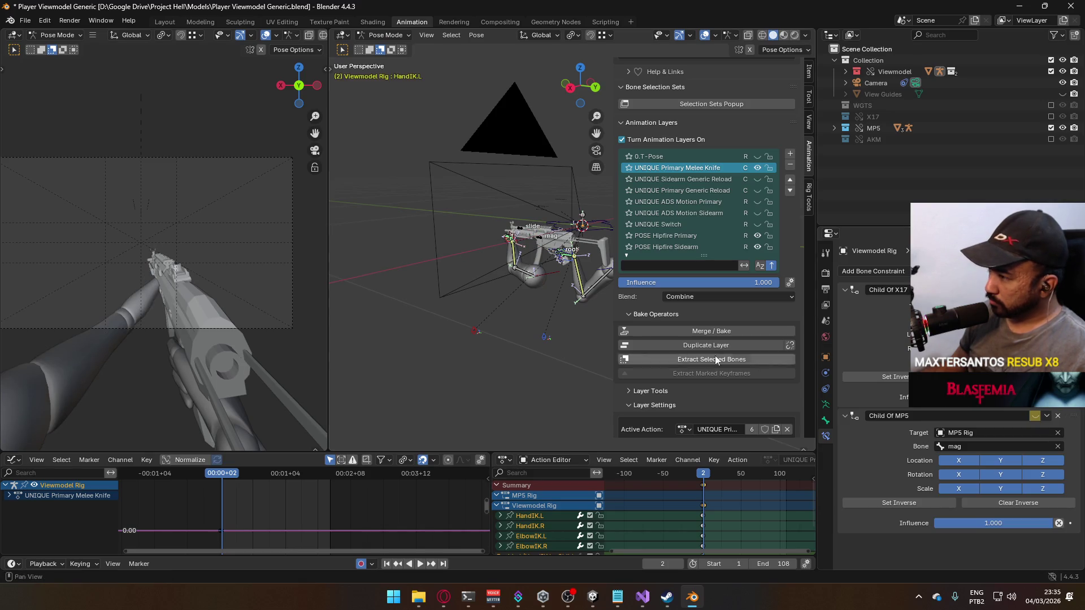
# - Select the HandIK.L channel and copy its world coordinates at frame -1
pyautogui.scroll(5, 429, 236)
pyautogui.click(529, 516)
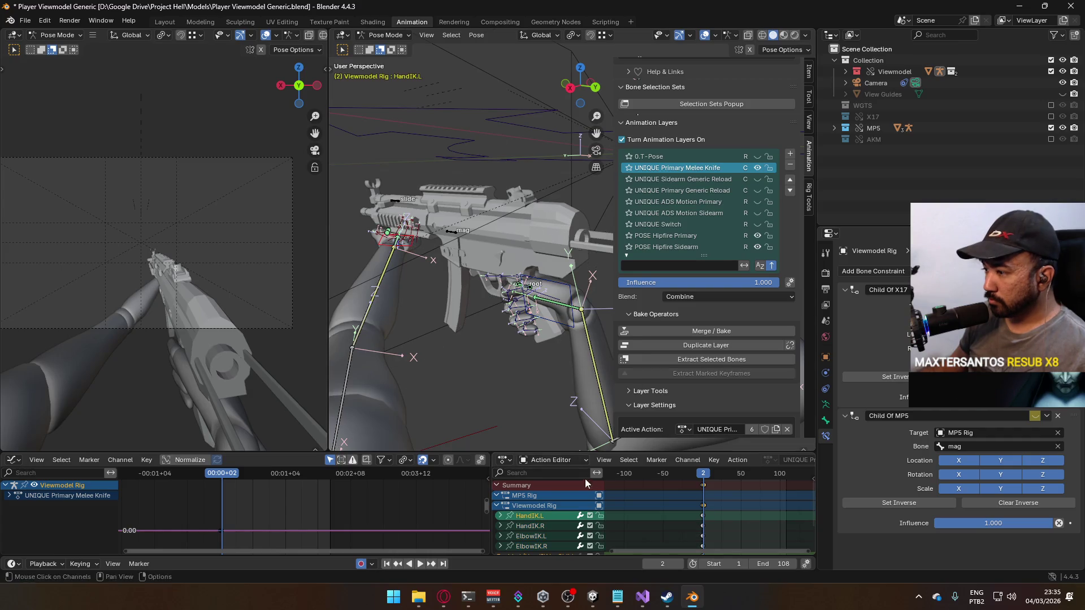
pyautogui.click(703, 481)
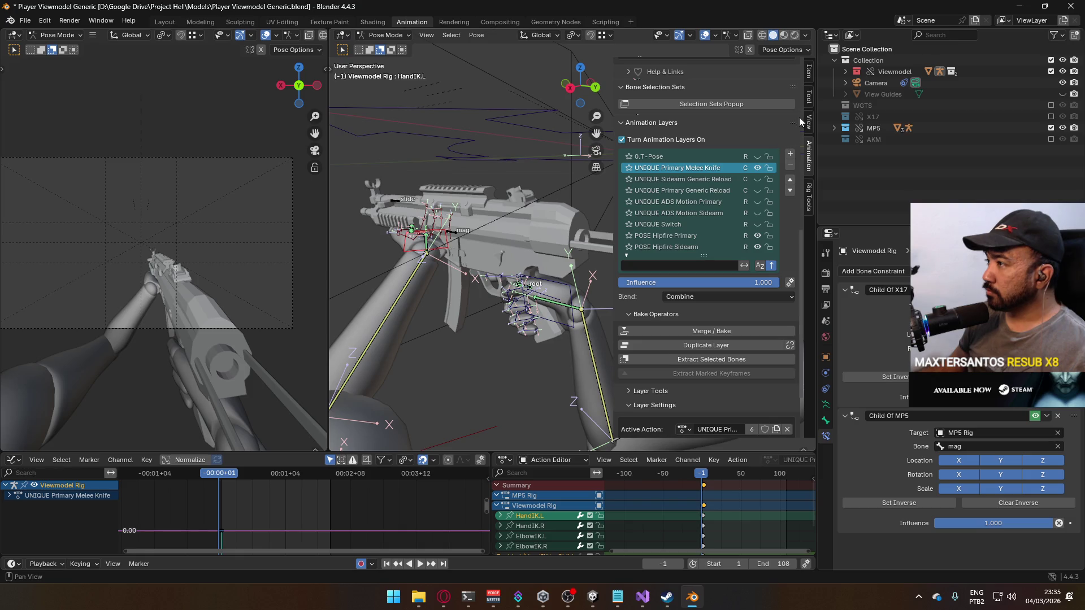
pyautogui.scroll(10, 780, 141)
pyautogui.scroll(7, 763, 155)
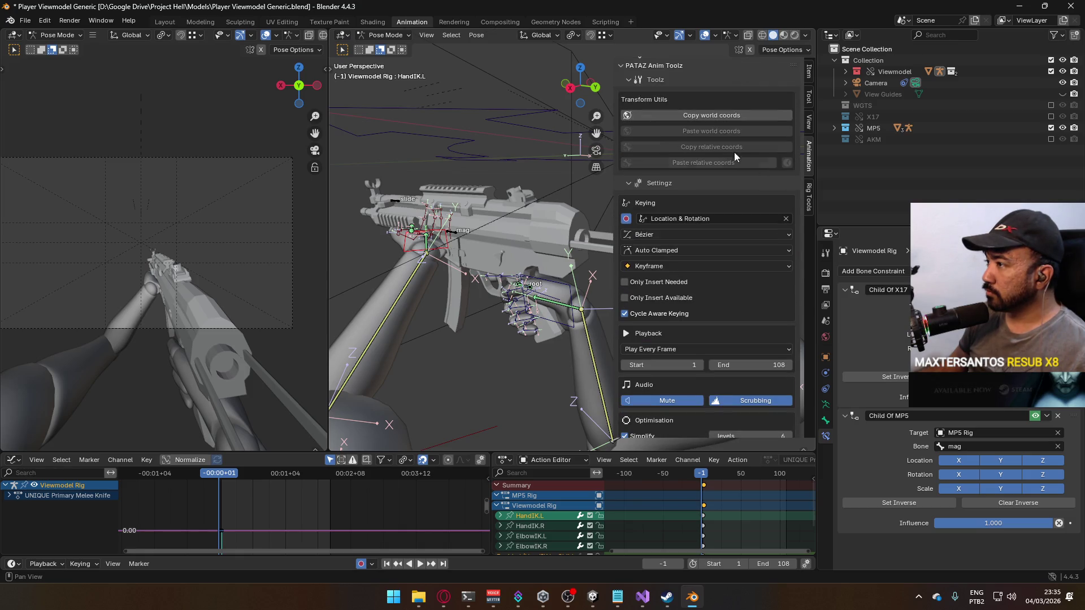
pyautogui.click(729, 117)
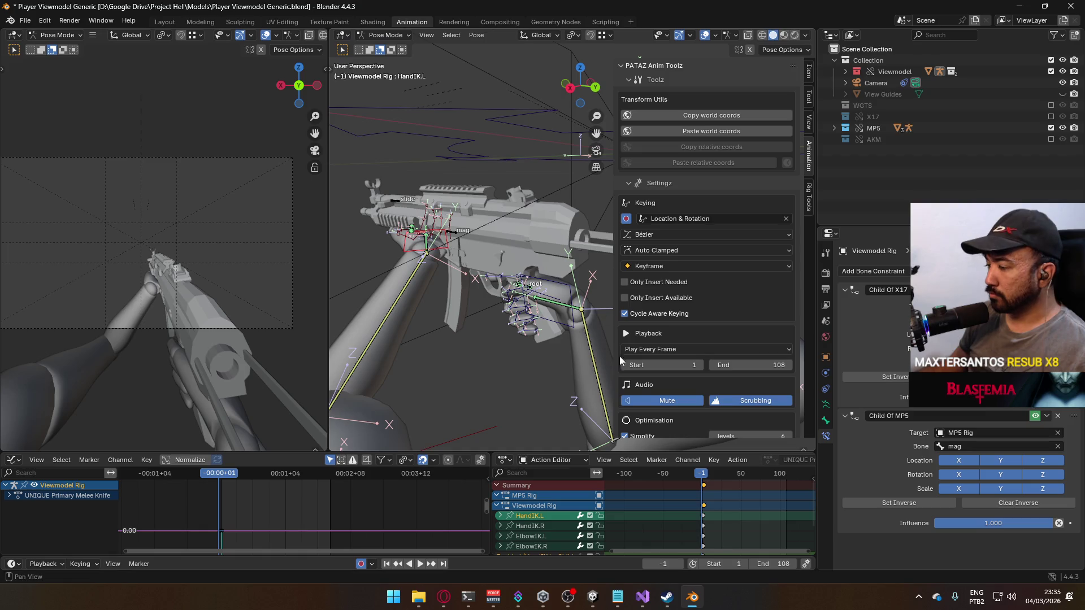
# - Step to frame 2 and paste the saved world position onto HandIK.L
pyautogui.click(704, 475)
pyautogui.moveTo(703, 475); pyautogui.dragTo(704, 475)
pyautogui.press('Right')
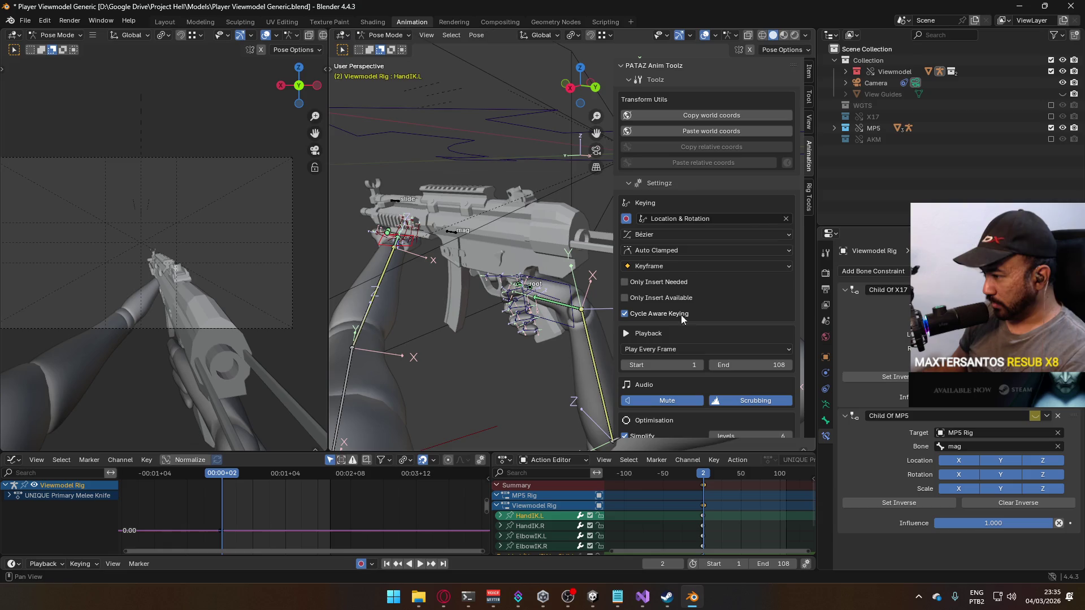
pyautogui.click(751, 132)
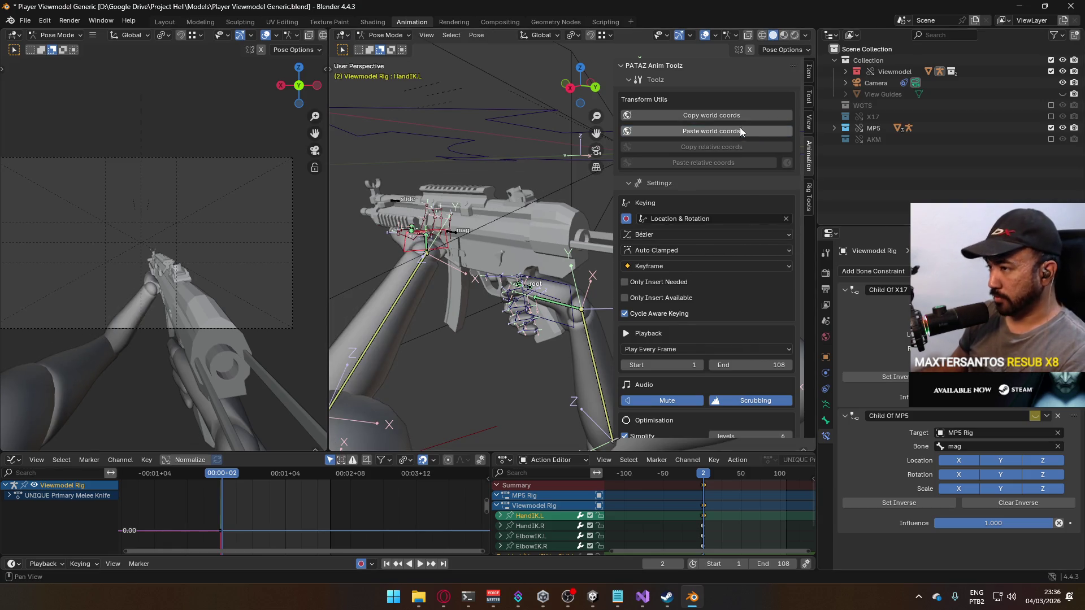
# - Scrub between frames -1 and 2 to compare the hand position, framing all objects
pyautogui.moveTo(704, 478); pyautogui.dragTo(701, 477)
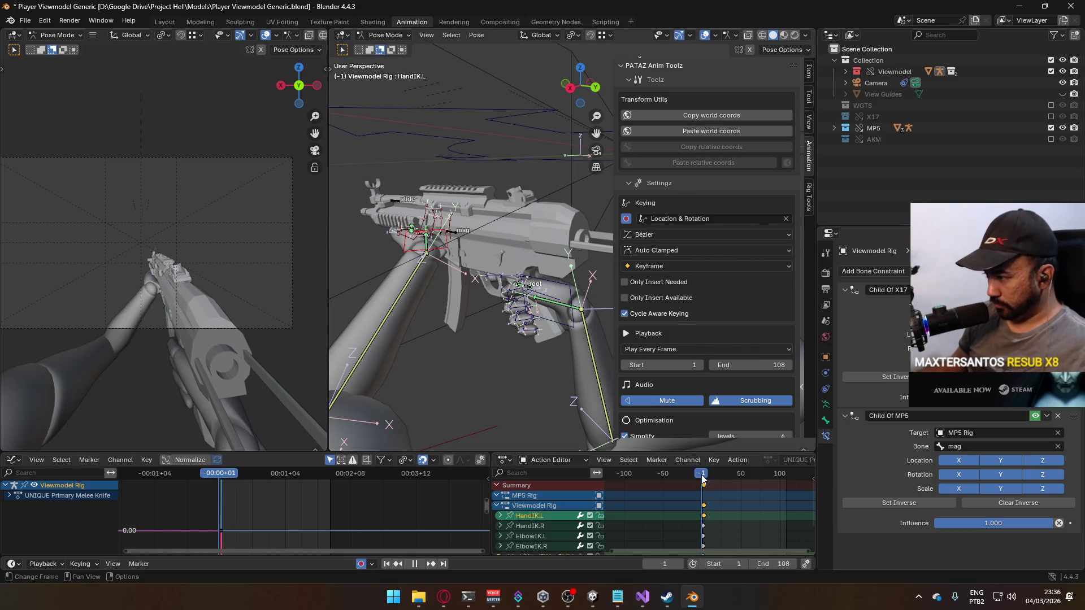
pyautogui.scroll(6, 709, 492)
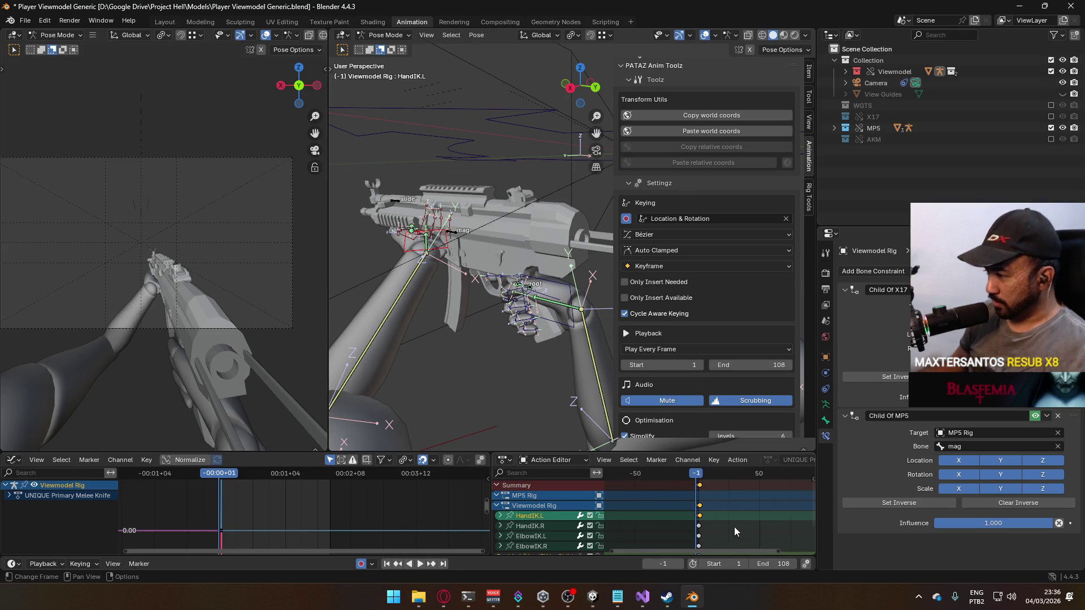
pyautogui.click(687, 475)
pyautogui.moveTo(686, 474); pyautogui.dragTo(694, 476)
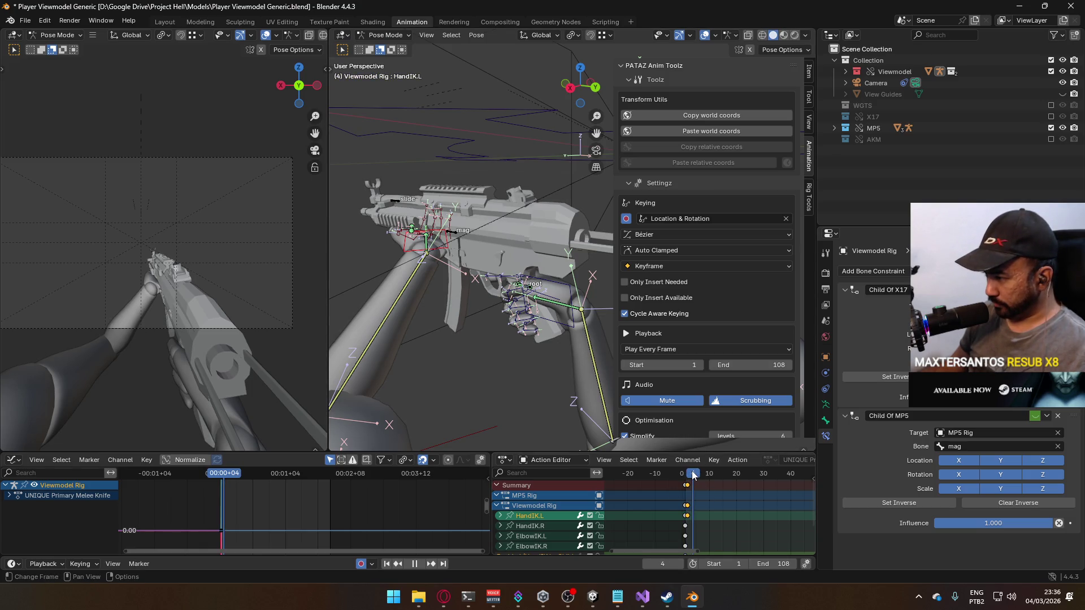
pyautogui.rightClick(429, 231)
pyautogui.press('Home')
pyautogui.moveTo(557, 282)
pyautogui.mouseDown()
pyautogui.moveTo(517, 271)
pyautogui.moveTo(570, 292)
pyautogui.moveTo(586, 284)
pyautogui.mouseUp()
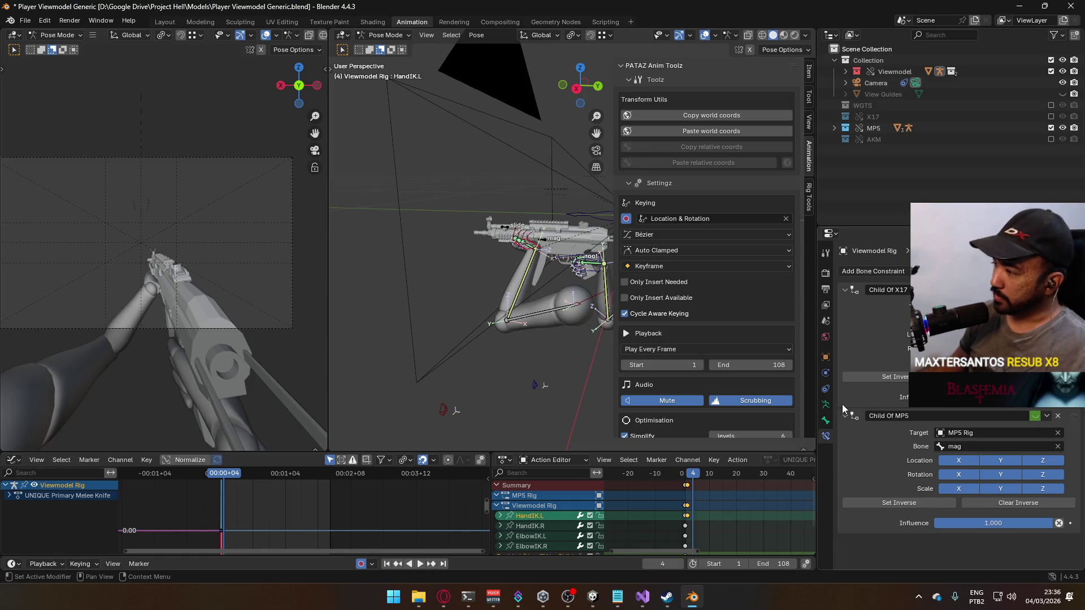
# - Show the Armature Data properties and inspect the MP5 Rig in Object Mode
pyautogui.click(826, 404)
pyautogui.moveTo(525, 261); pyautogui.dragTo(551, 258)
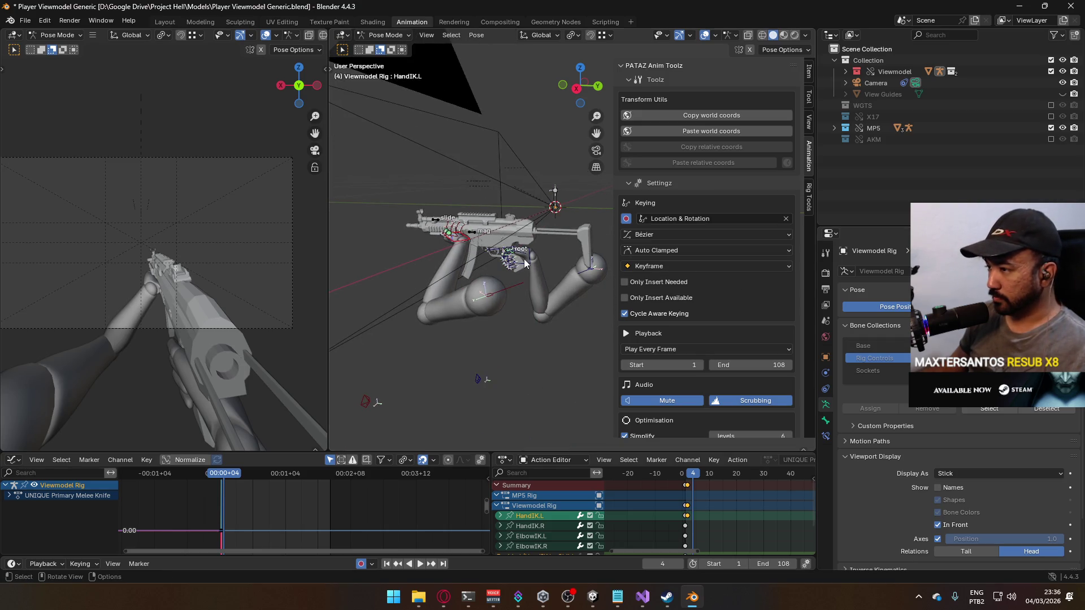
pyautogui.click(386, 35)
pyautogui.click(379, 48)
pyautogui.click(475, 234)
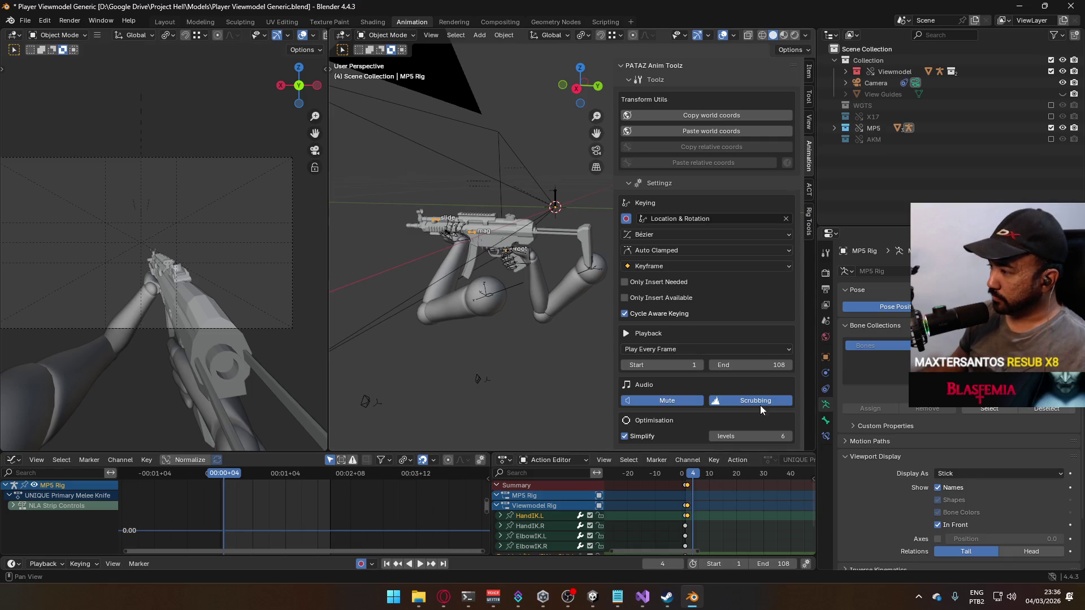
pyautogui.scroll(-6, 762, 396)
pyautogui.scroll(1, 758, 382)
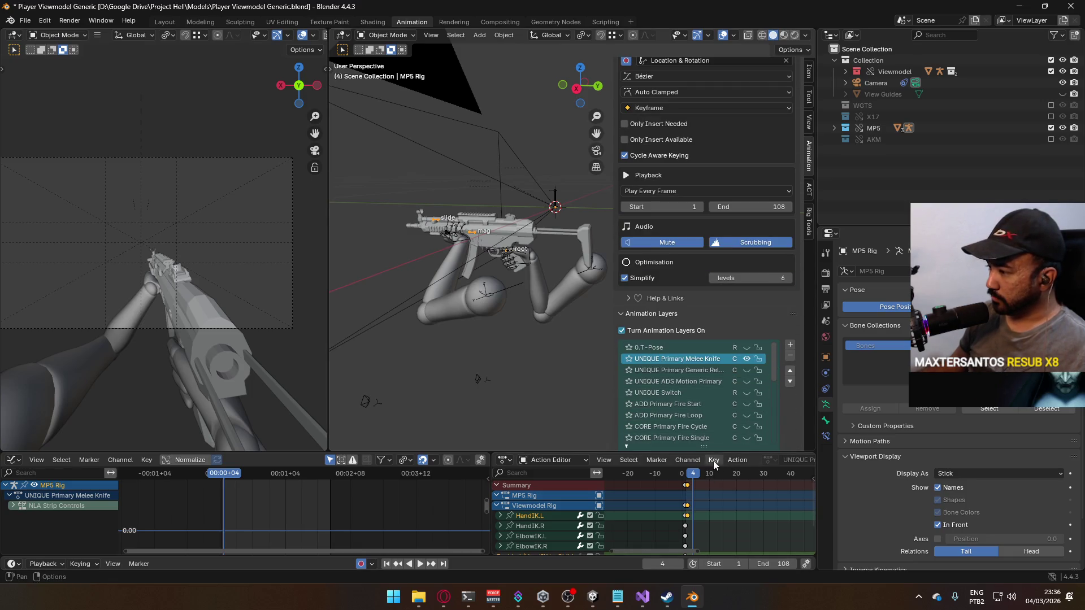
pyautogui.moveTo(694, 475); pyautogui.dragTo(687, 479)
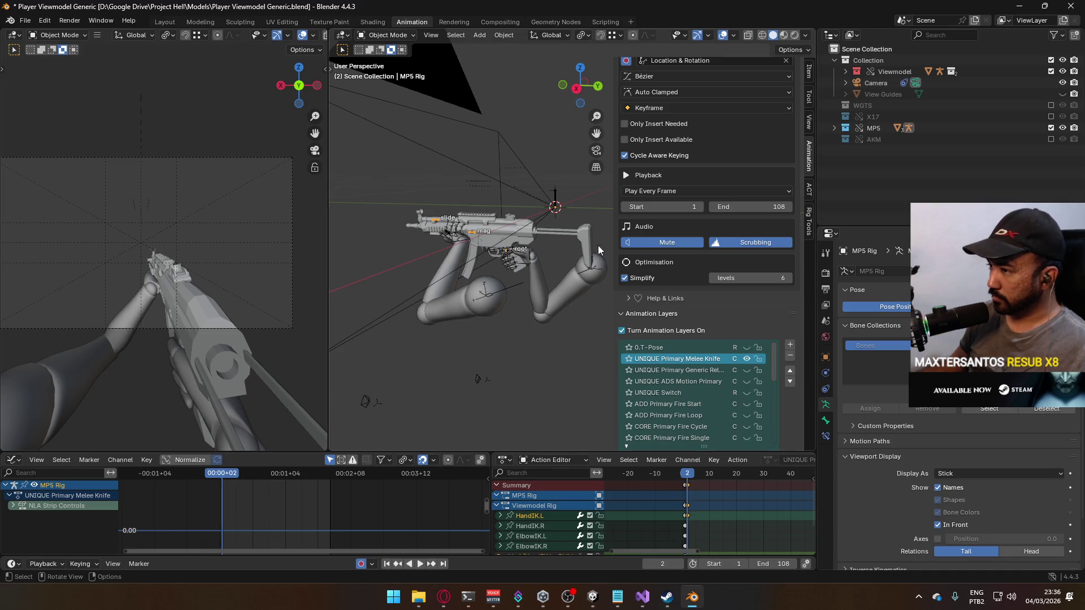
# - Reenter Pose Mode on the Viewmodel Rig, view from the front and scrub to frame 10
pyautogui.keyDown('shift'); pyautogui.click(498, 294); pyautogui.keyUp('shift')
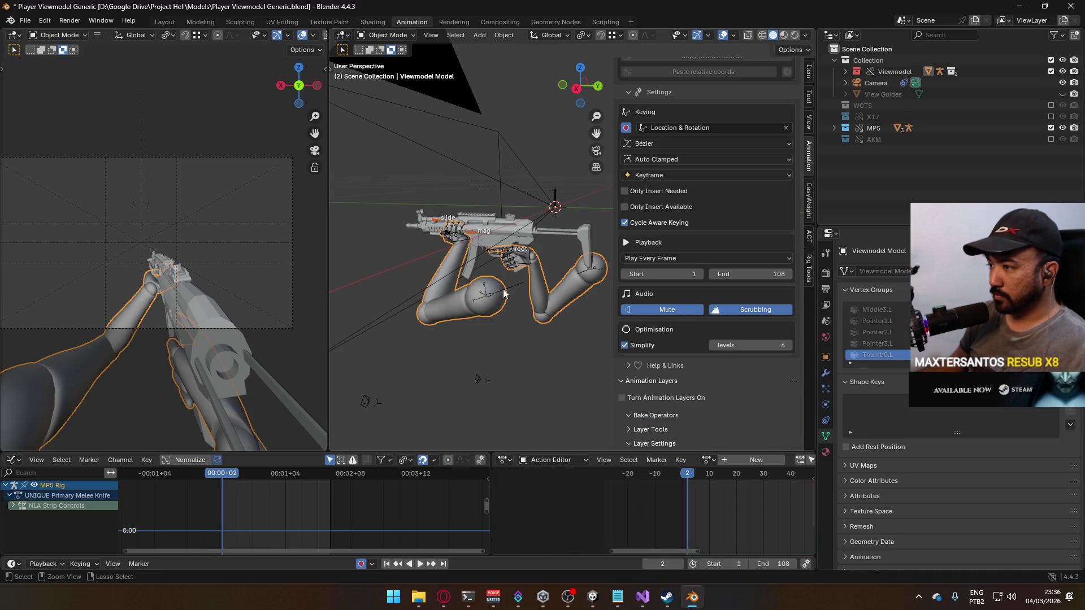
pyautogui.click(386, 35)
pyautogui.click(390, 70)
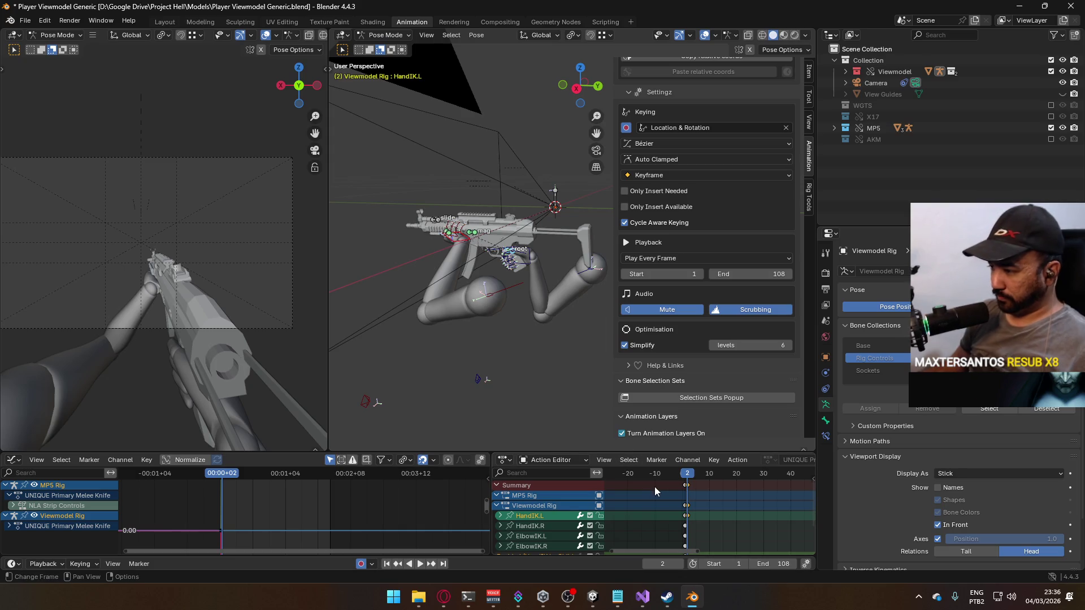
pyautogui.scroll(-3, 638, 533)
pyautogui.scroll(3, 638, 533)
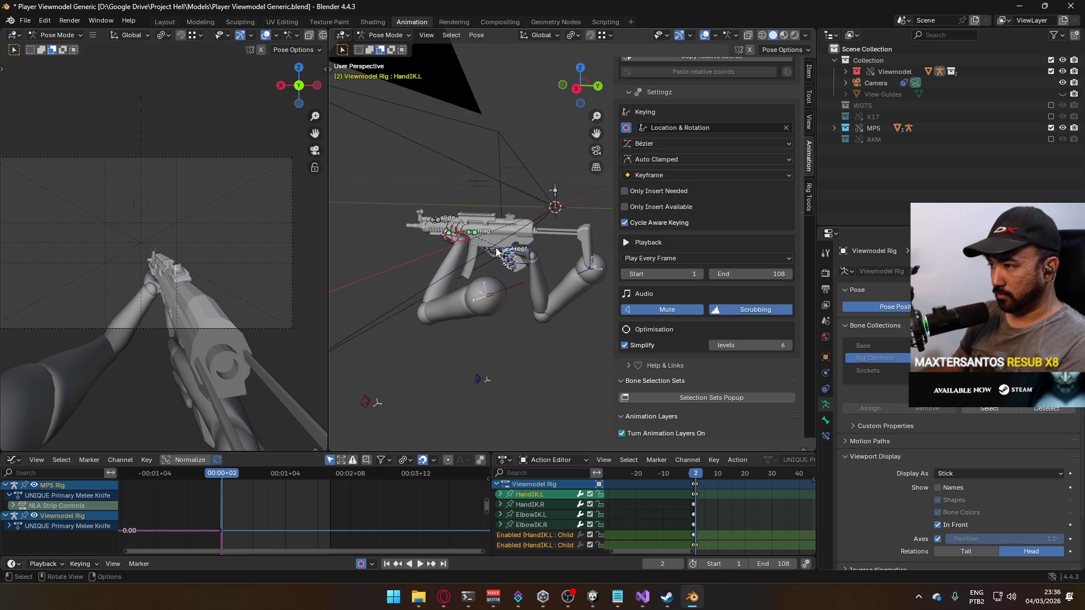
pyautogui.press('KP_1')
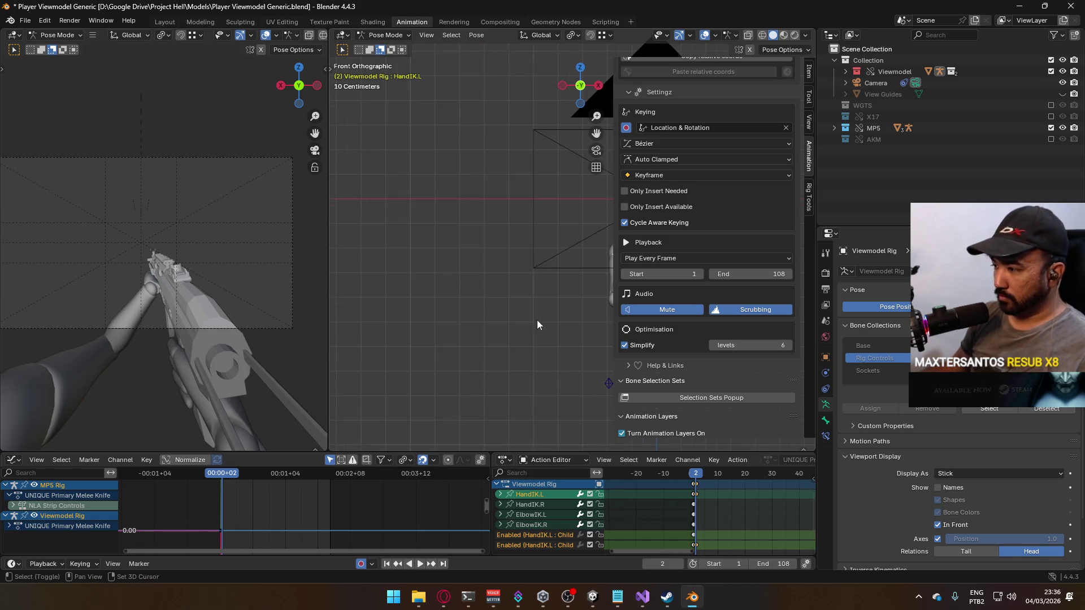
pyautogui.press('KP_Decimal')
pyautogui.moveTo(701, 474); pyautogui.dragTo(717, 482)
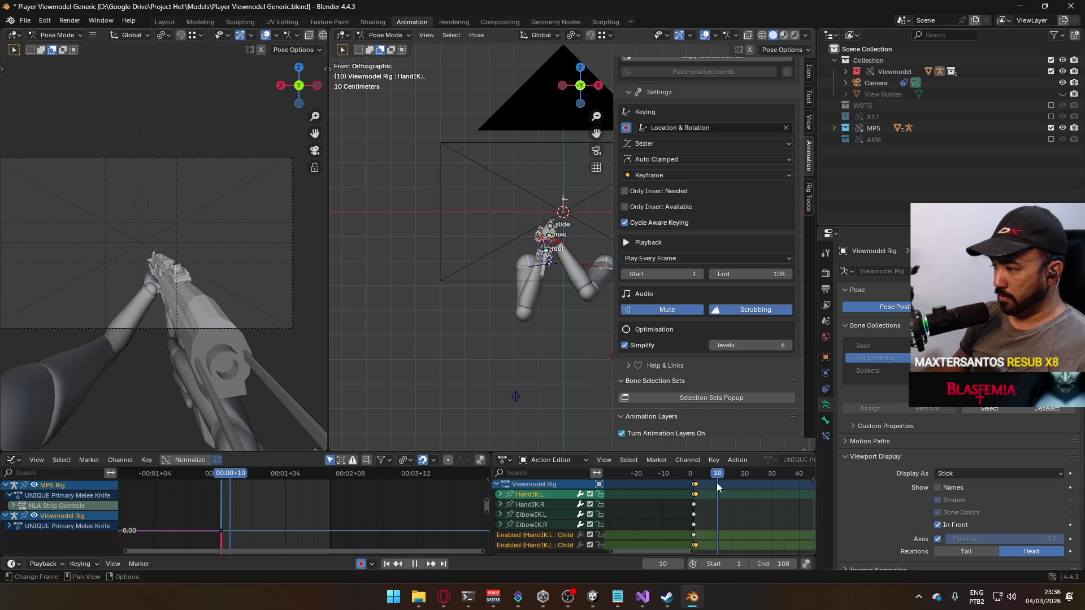
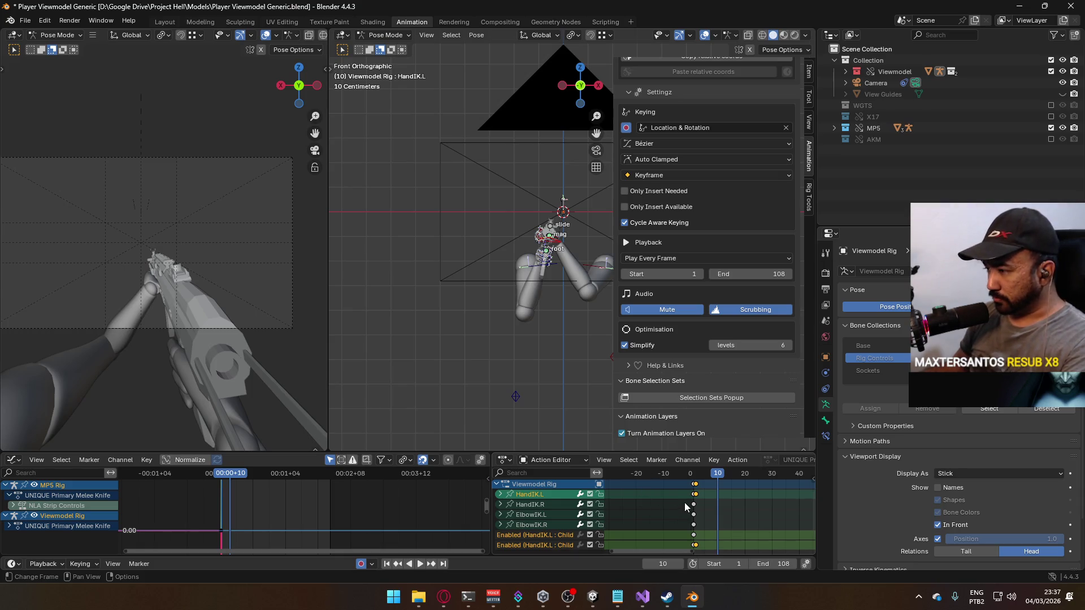
# - At frame 10, insert Location & Rotation keys (38 keyframes) on the viewmodel and MP5 rigs
pyautogui.moveTo(715, 475)
pyautogui.mouseDown()
pyautogui.moveTo(691, 477)
pyautogui.moveTo(718, 474)
pyautogui.mouseUp()
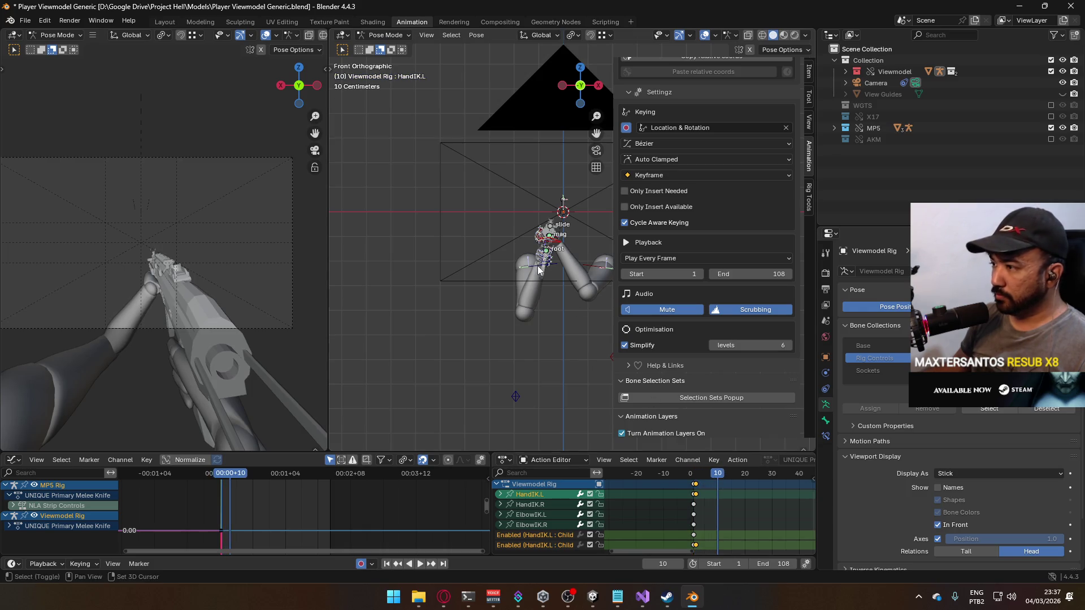
pyautogui.scroll(2, 569, 323)
pyautogui.moveTo(570, 324); pyautogui.dragTo(549, 354)
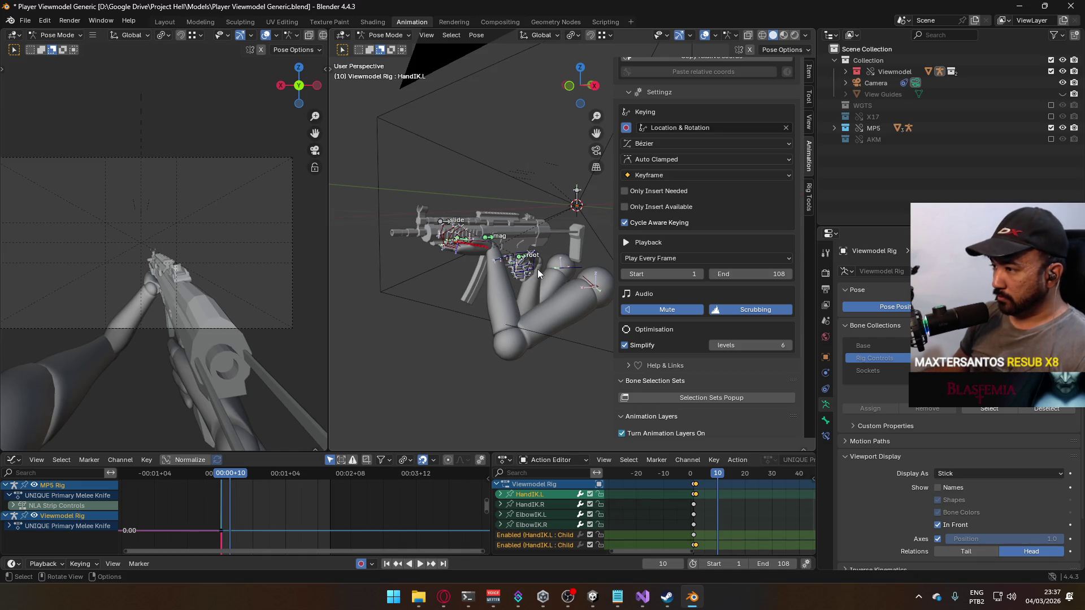
pyautogui.press('i')
pyautogui.keyDown('shift'); pyautogui.click(520, 258); pyautogui.keyUp('shift')
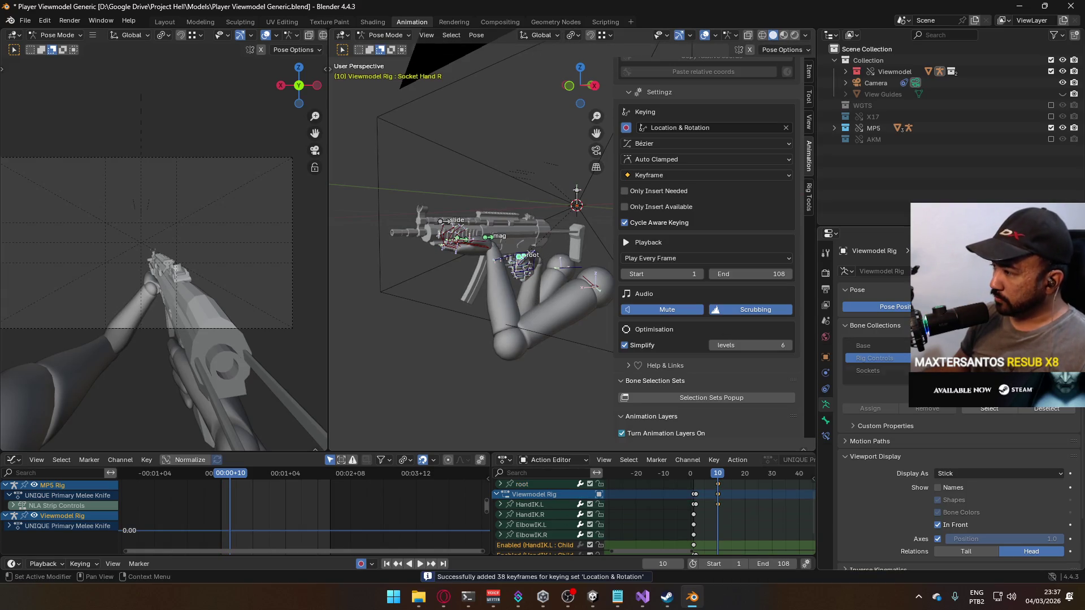
pyautogui.click(521, 257)
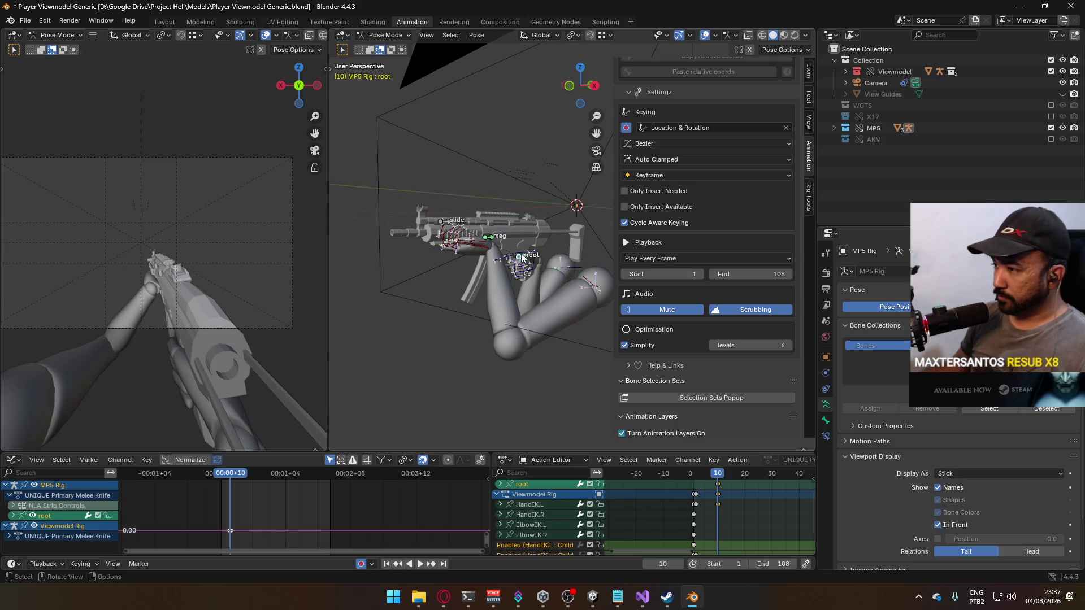
# - In right side view, move and rotate the MP5 root bone into a new position
pyautogui.press('KP_3')
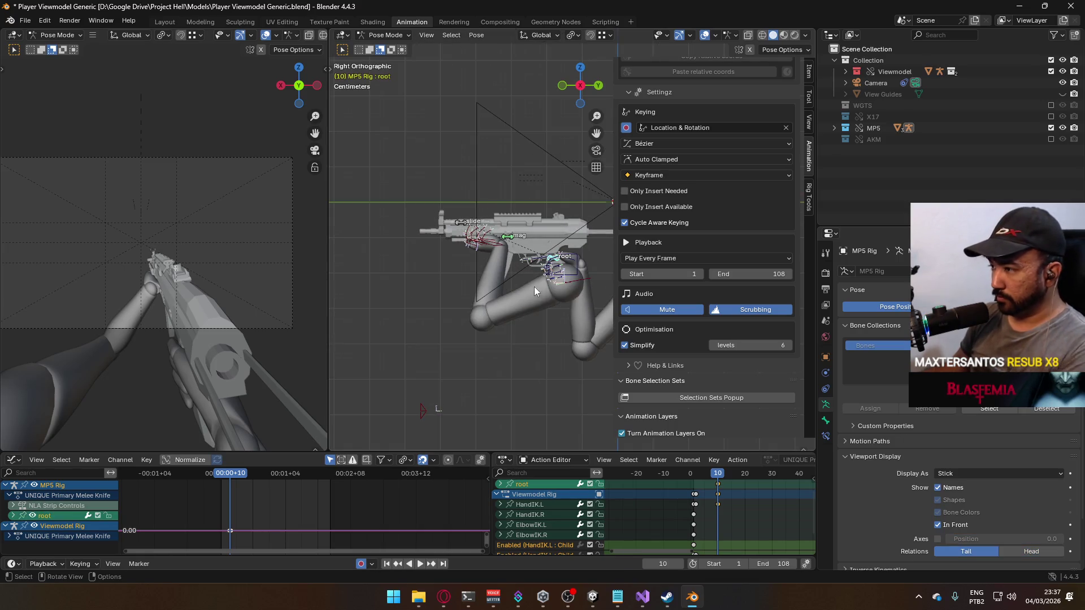
pyautogui.press('g')
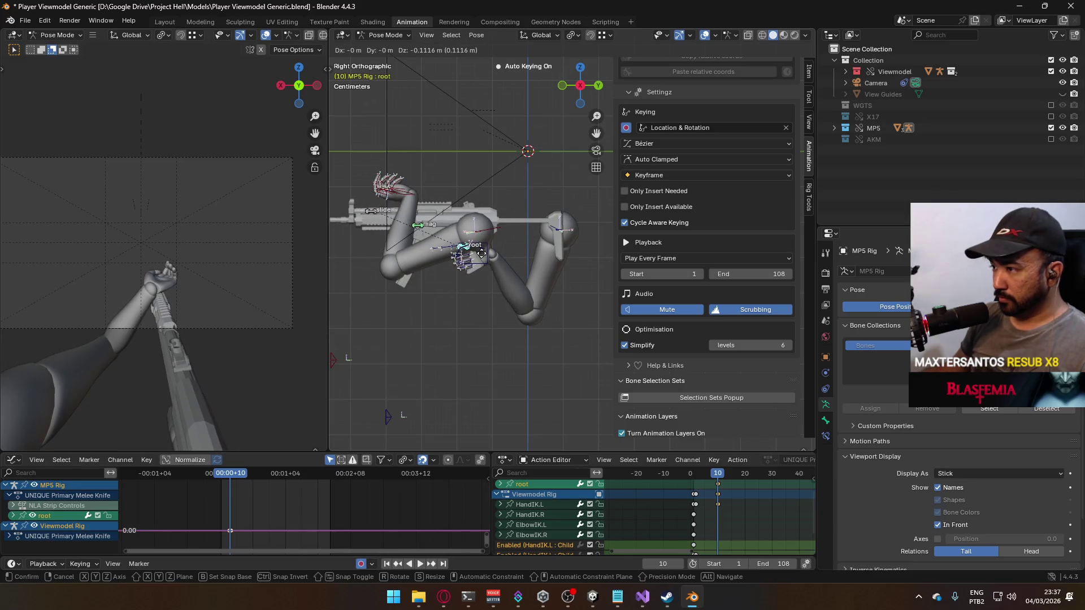
pyautogui.click(482, 254)
pyautogui.press('r')
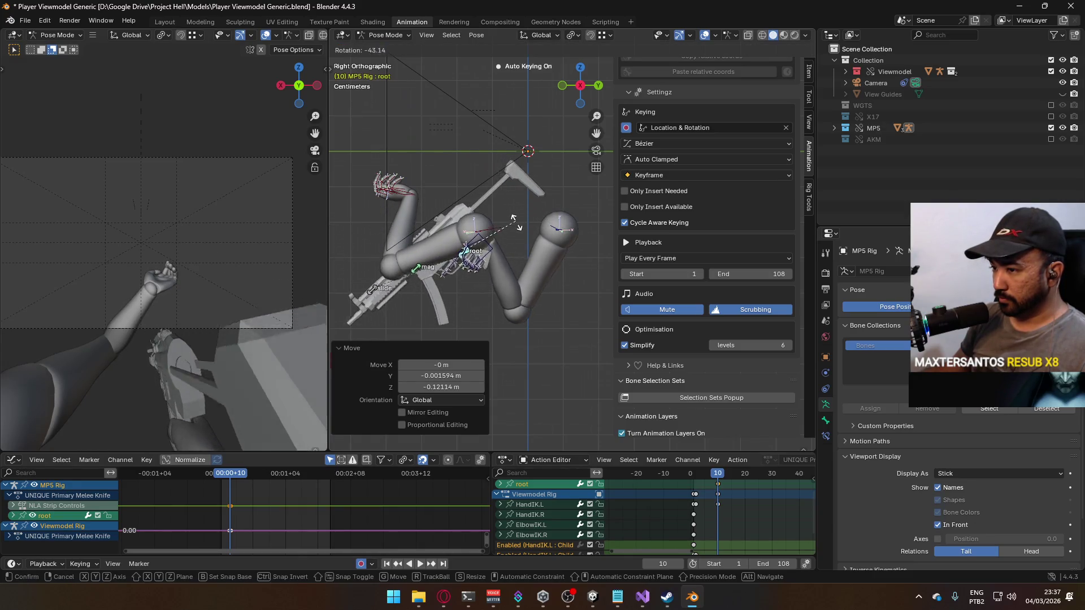
pyautogui.press('g')
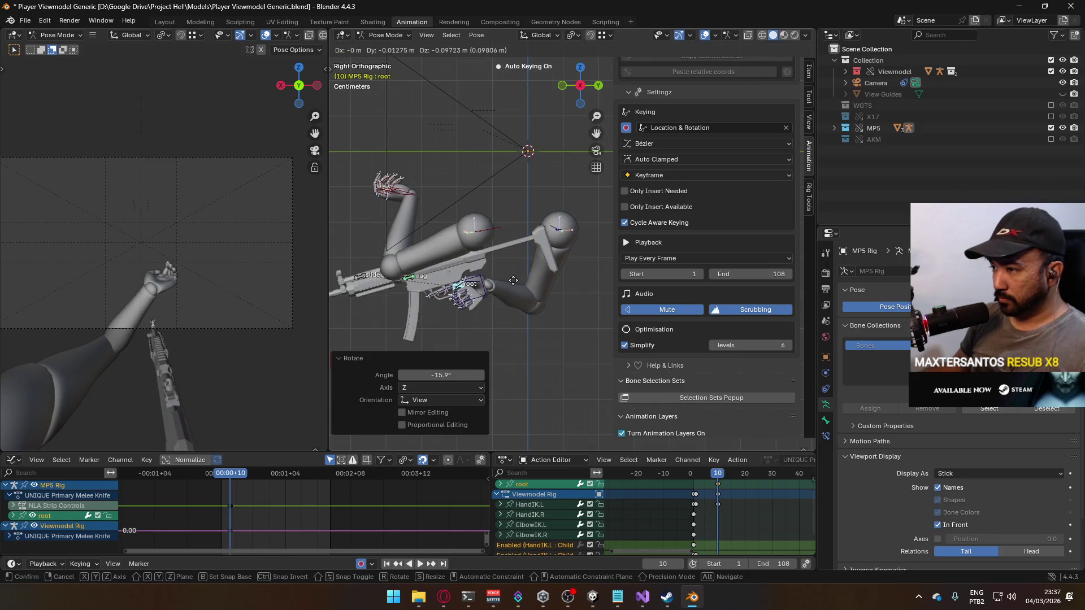
pyautogui.click(507, 261)
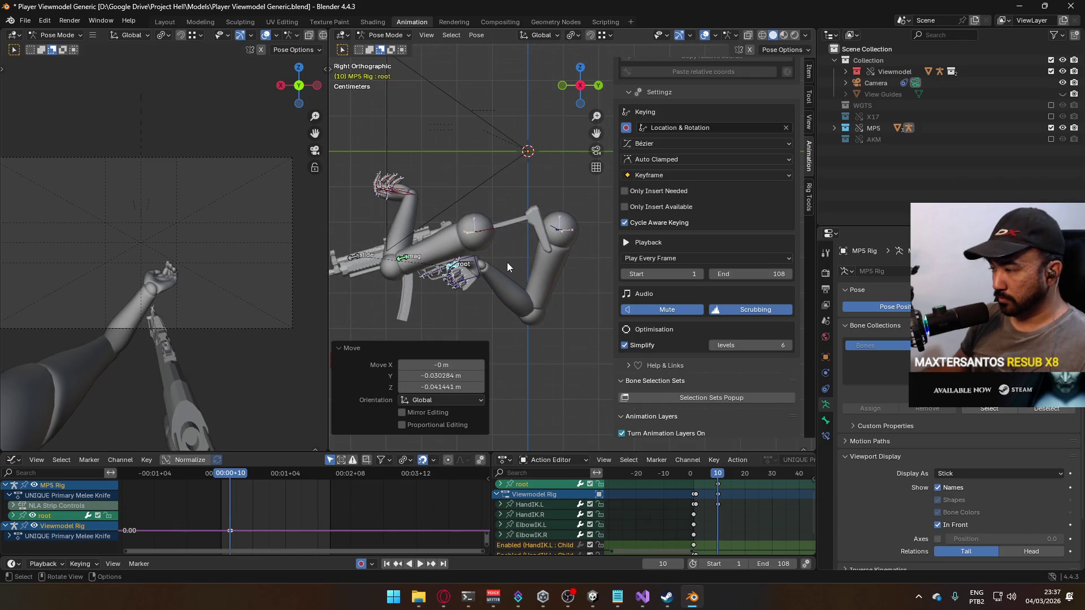
# - In front view, shift the gun root left and down, tilt it 15.1° on X, turn it on Z
pyautogui.press('KP_1')
pyautogui.press('g')
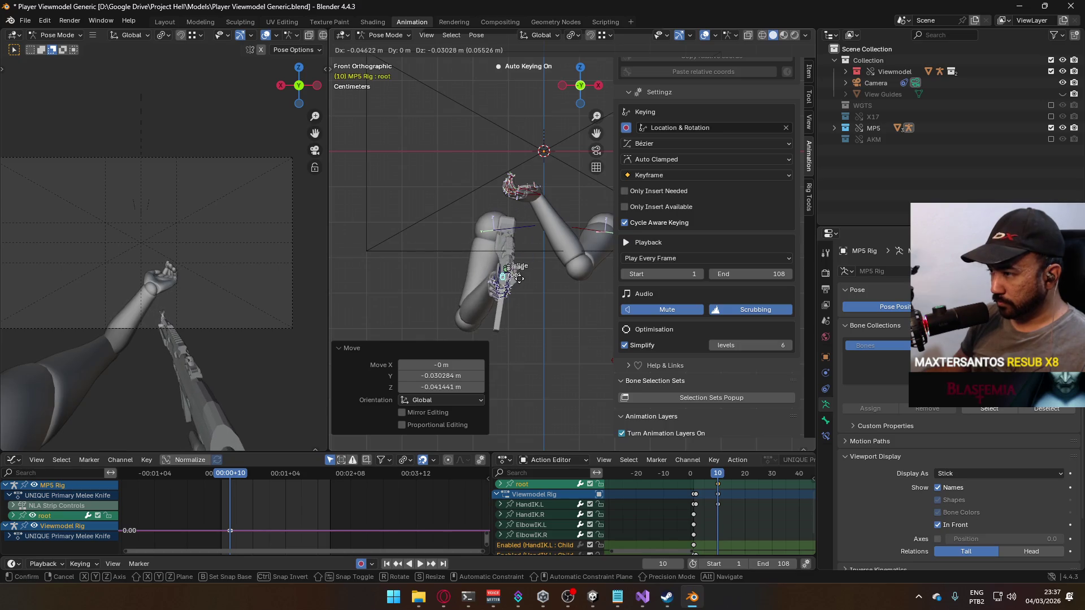
pyautogui.click(531, 277)
pyautogui.press('r')
pyautogui.press('x')
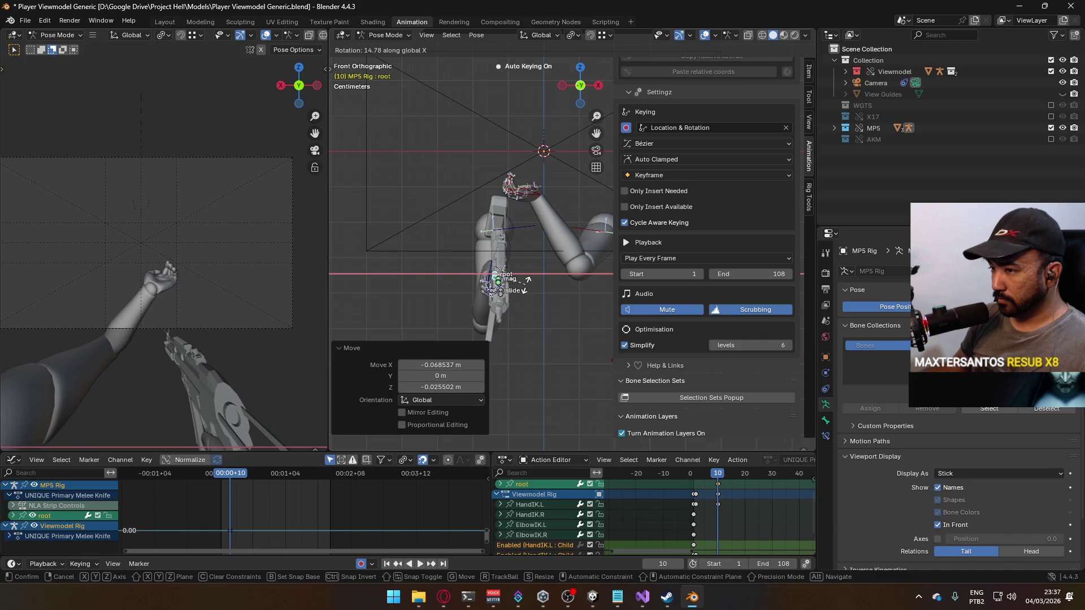
pyautogui.click(527, 284)
pyautogui.press('r')
pyautogui.press('z')
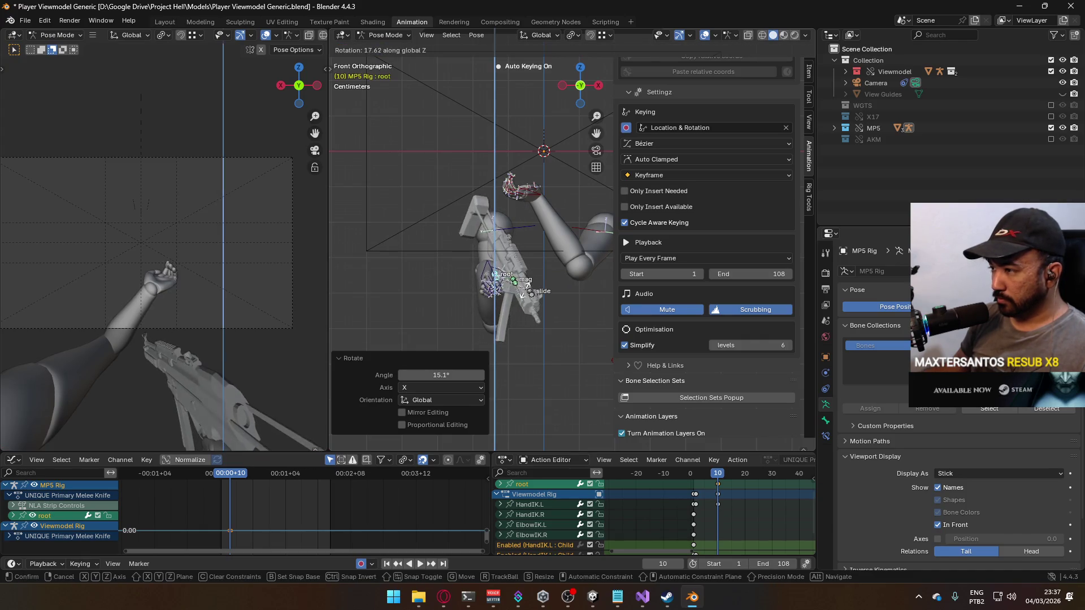
pyautogui.click(523, 291)
# - Move the ElbowIK.R target bone to a new position
pyautogui.scroll(-1, 524, 291)
pyautogui.scroll(-1, 536, 327)
pyautogui.click(518, 343)
pyautogui.press('g')
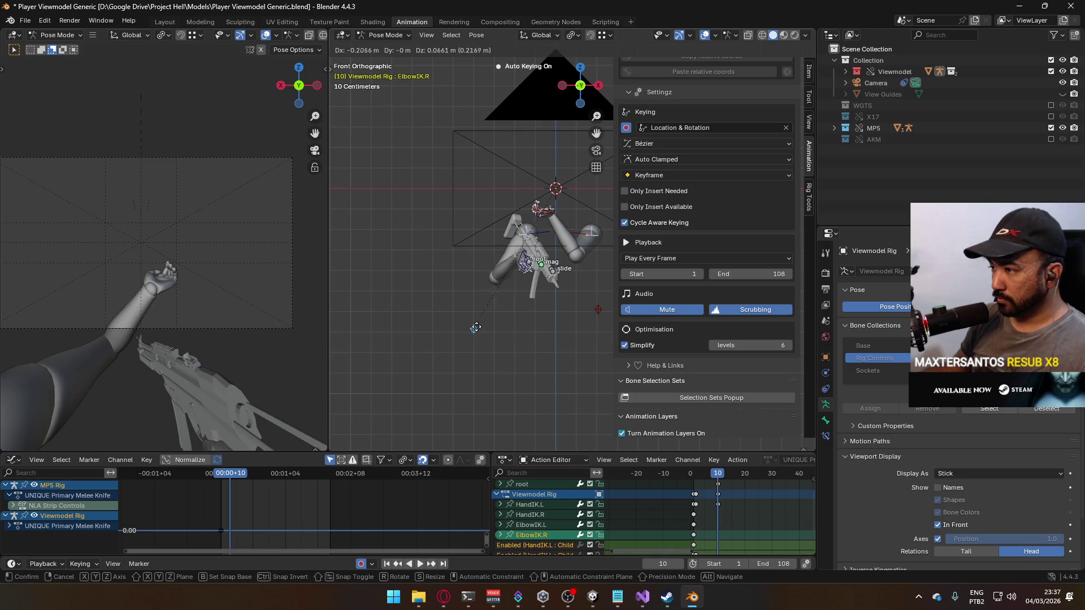
pyautogui.click(515, 273)
# - Move the MP5 root again, tilt it -10.5° on local X and turn it 28.7° on global Z
pyautogui.scroll(2, 515, 273)
pyautogui.click(516, 273)
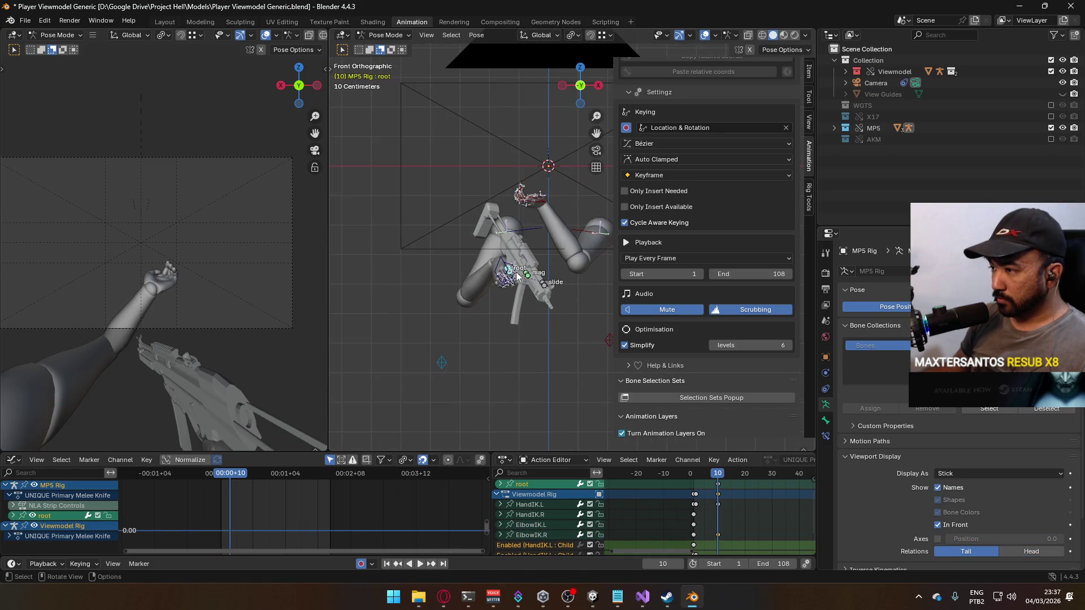
pyautogui.press('g')
pyautogui.click(527, 288)
pyautogui.press('r')
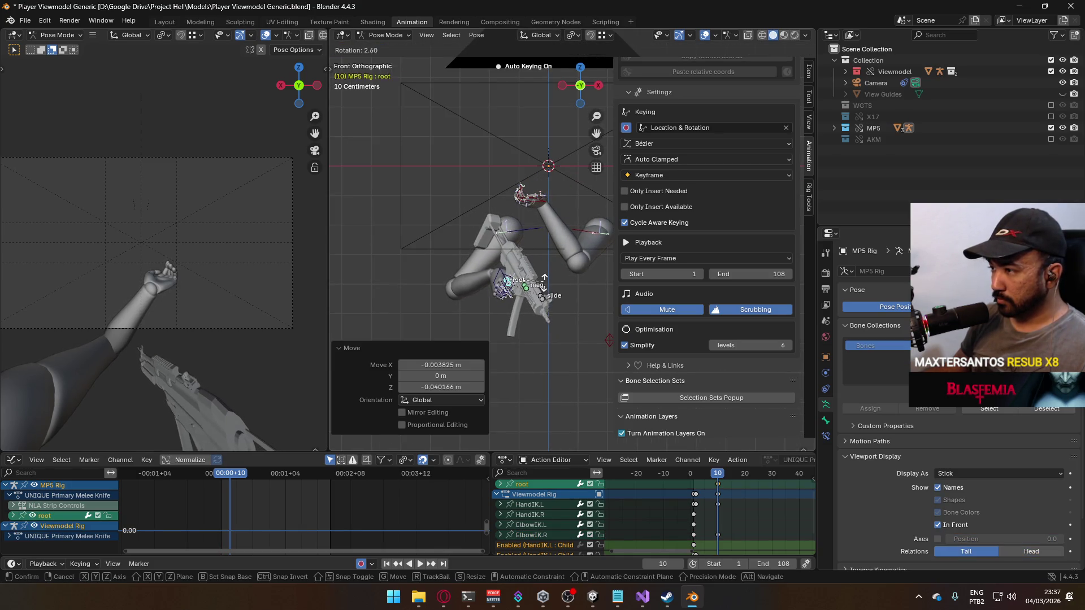
pyautogui.press('Escape')
pyautogui.press('r')
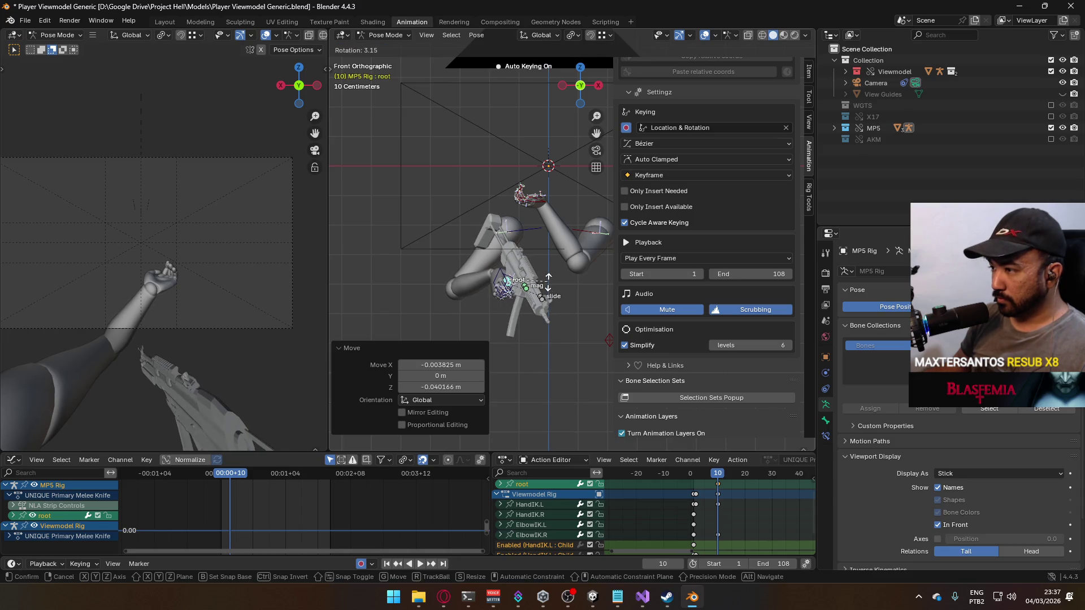
pyautogui.press('x')
pyautogui.press('x')
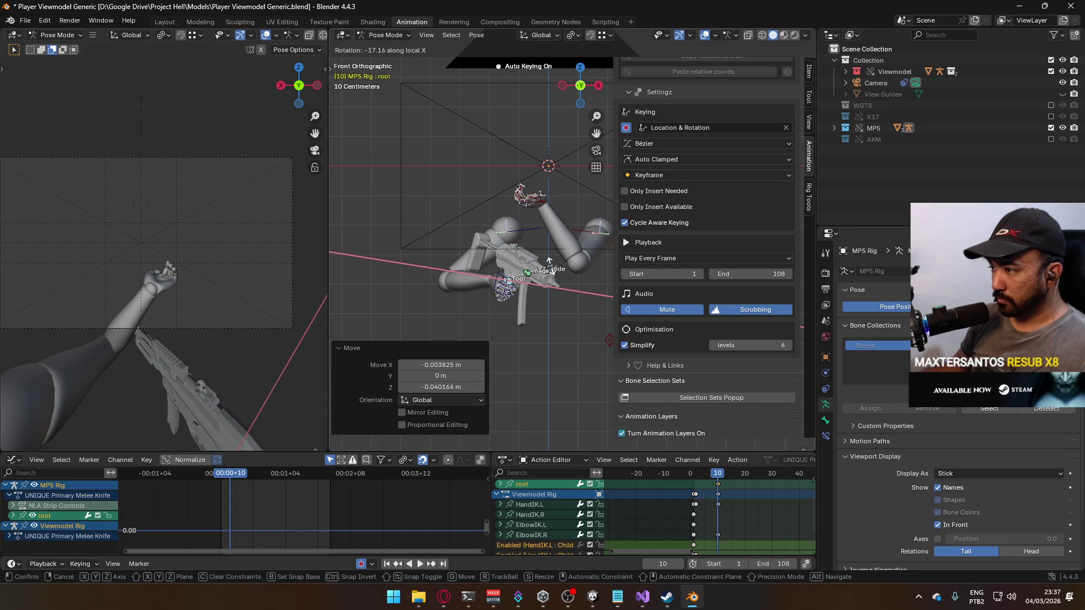
pyautogui.click(549, 265)
pyautogui.press('r')
pyautogui.press('z')
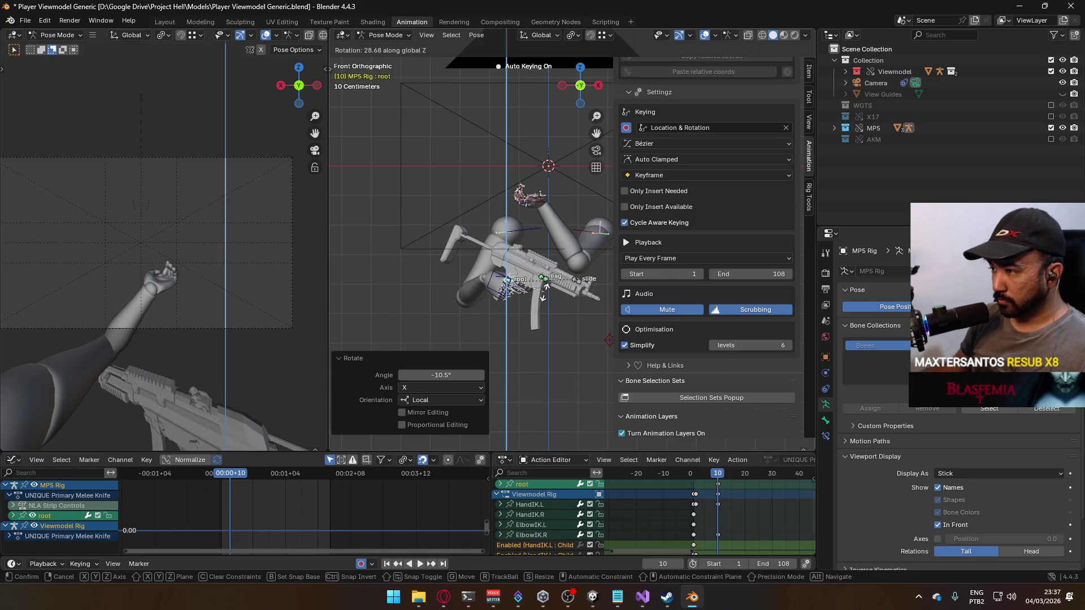
pyautogui.click(545, 288)
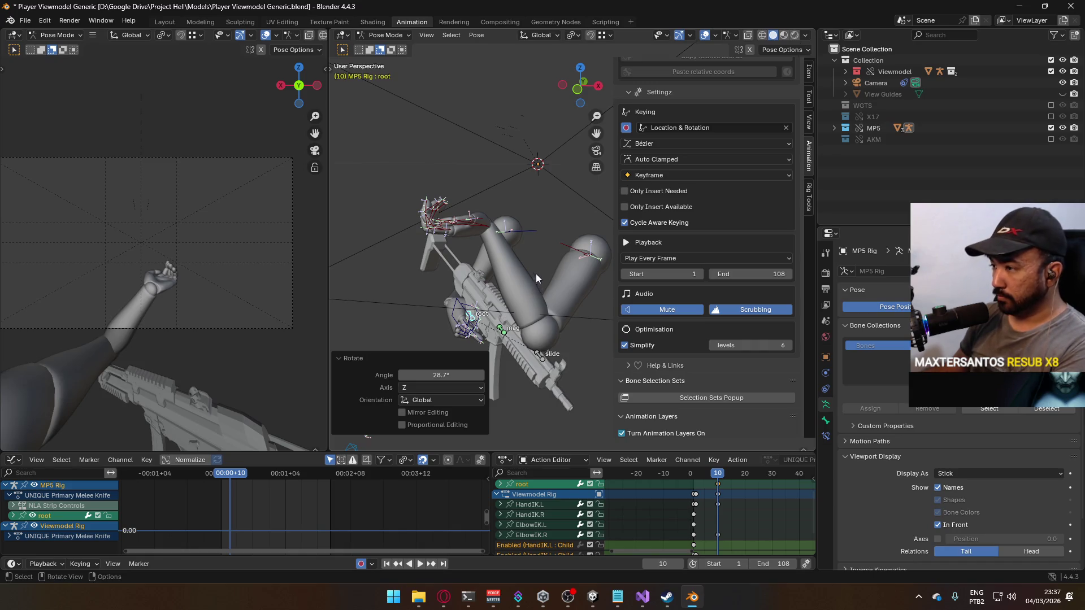
# - In top view, reposition the MP5 root and select the ElbowIK.R target
pyautogui.press('KP_7')
pyautogui.press('g')
pyautogui.click(560, 317)
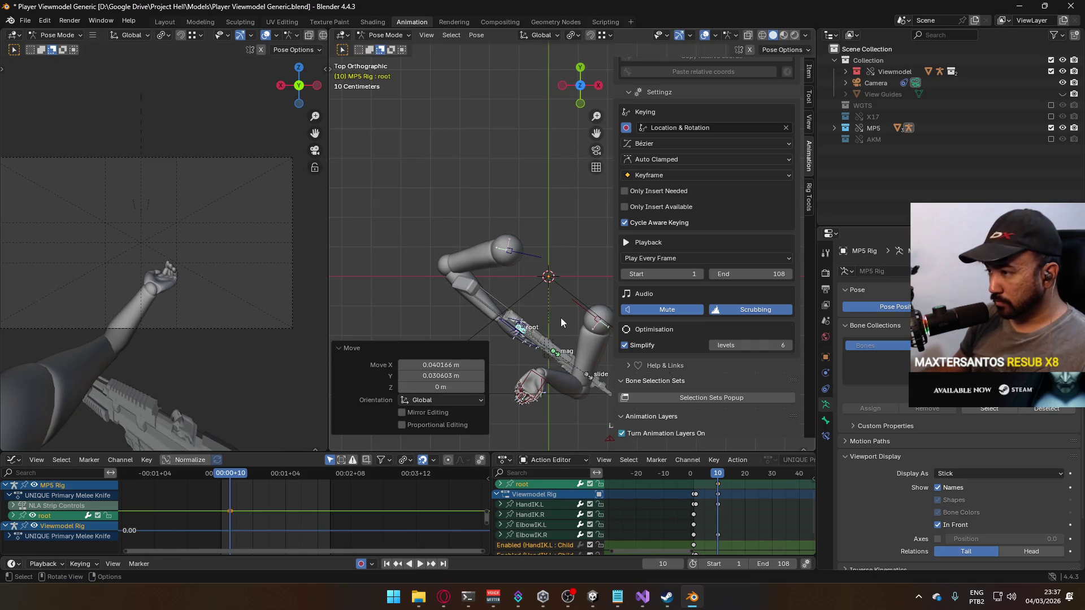
pyautogui.scroll(-3, 560, 318)
pyautogui.click(510, 314)
# - Reposition the right elbow IK target and play the animation back to frame 10
pyautogui.press('g')
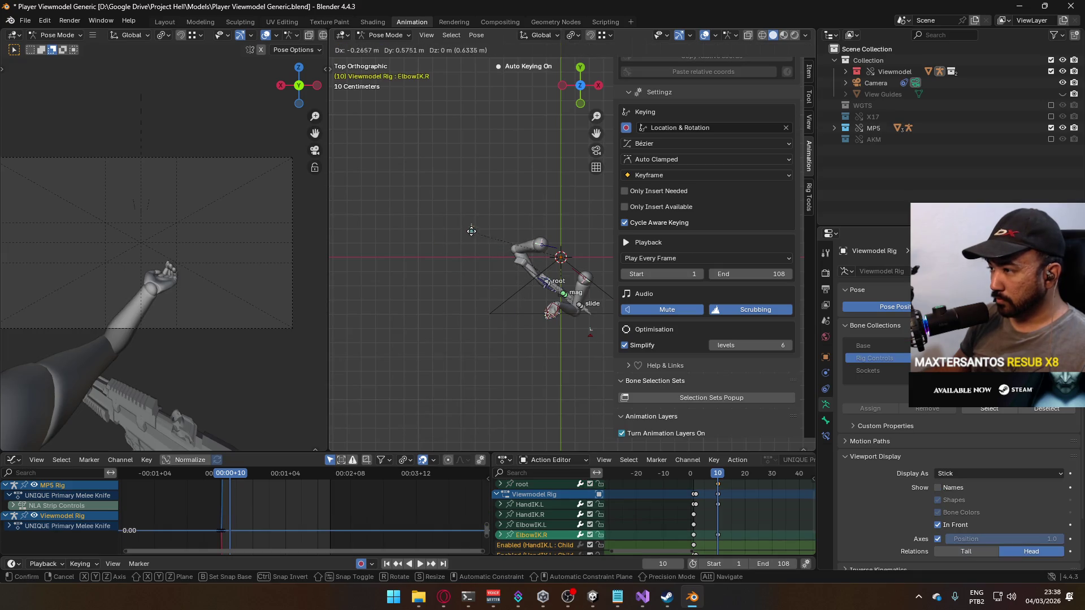
pyautogui.click(482, 217)
pyautogui.press('space')
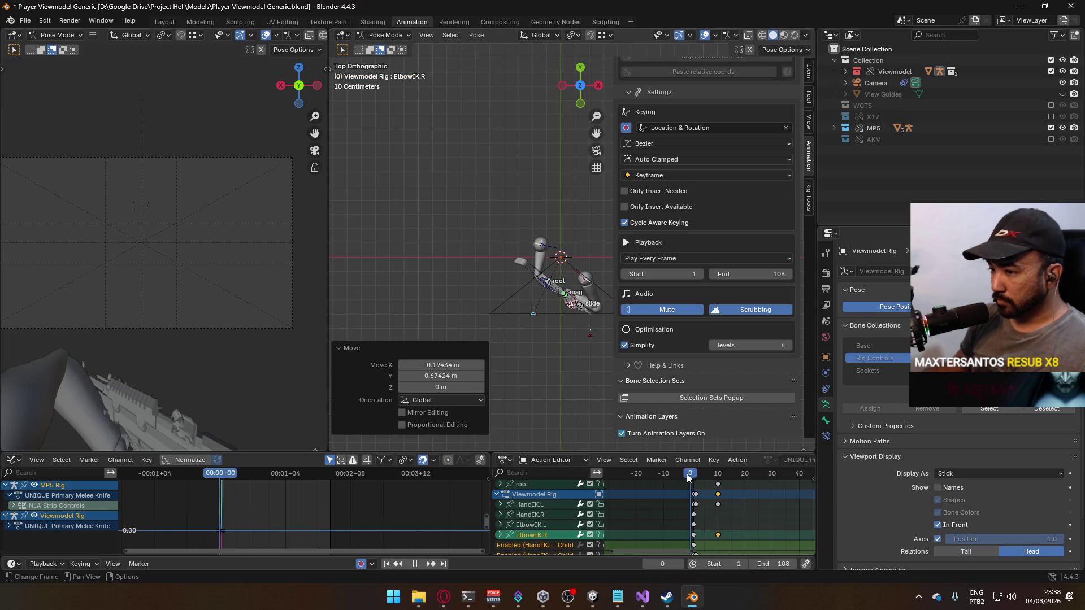
pyautogui.moveTo(696, 473)
pyautogui.mouseDown()
pyautogui.moveTo(718, 479)
pyautogui.moveTo(697, 480)
pyautogui.mouseUp()
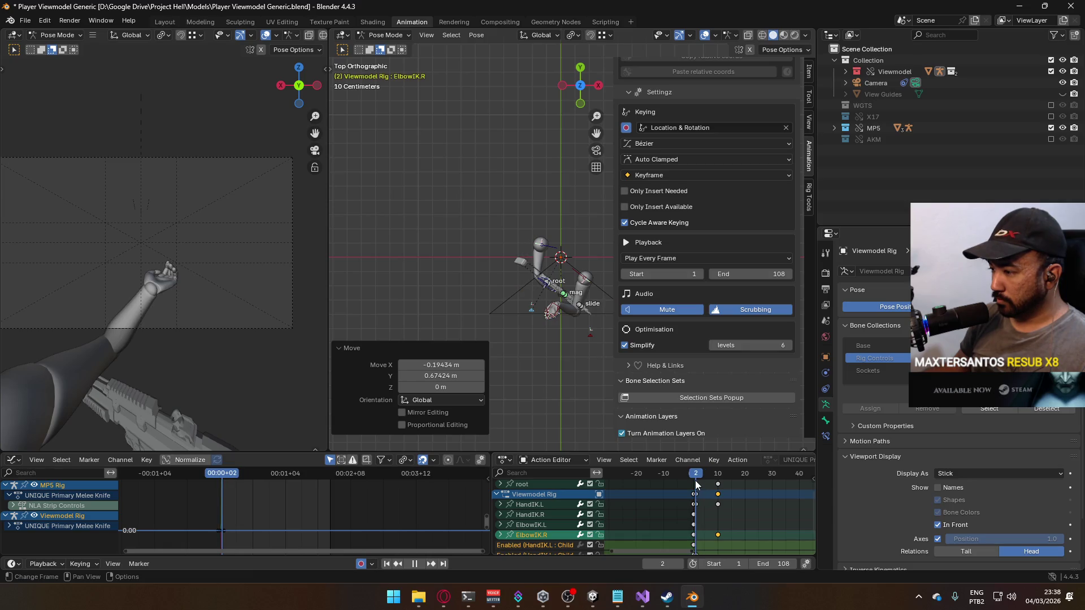
pyautogui.press('space')
# - Key Location & Rotation on the MP5 root and arm controls at frame 2, shifting those keys toward frame 1
pyautogui.moveTo(551, 372); pyautogui.dragTo(581, 276)
pyautogui.click(569, 301)
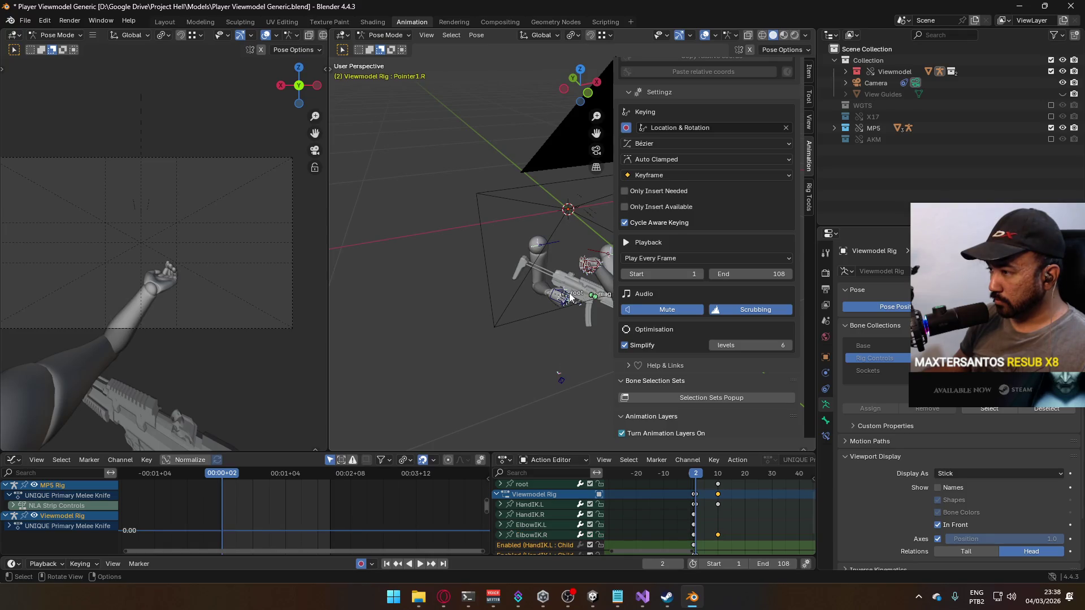
pyautogui.press('Home')
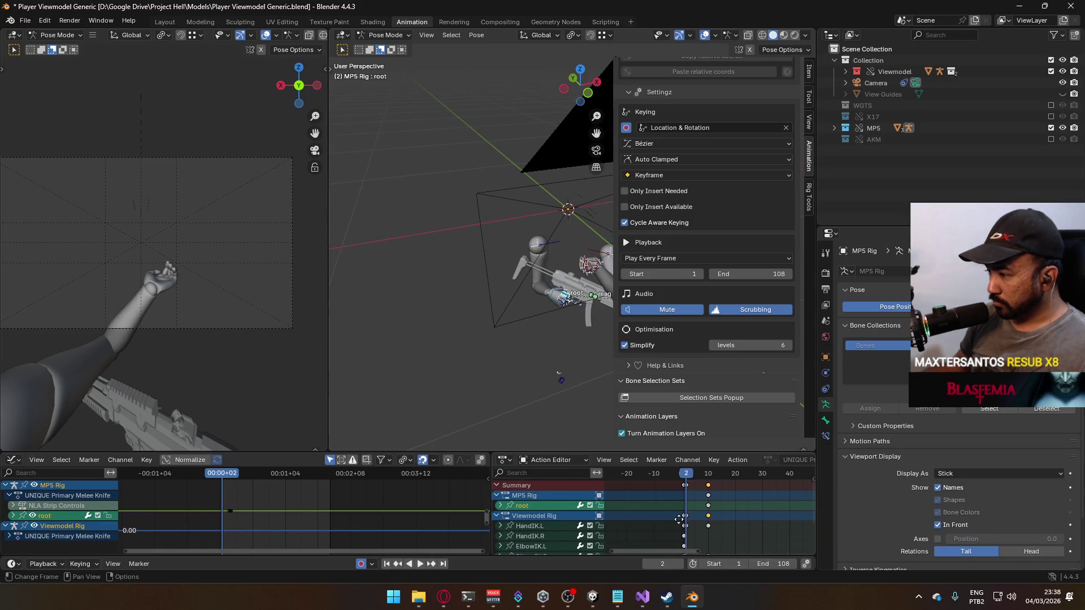
pyautogui.click(706, 506)
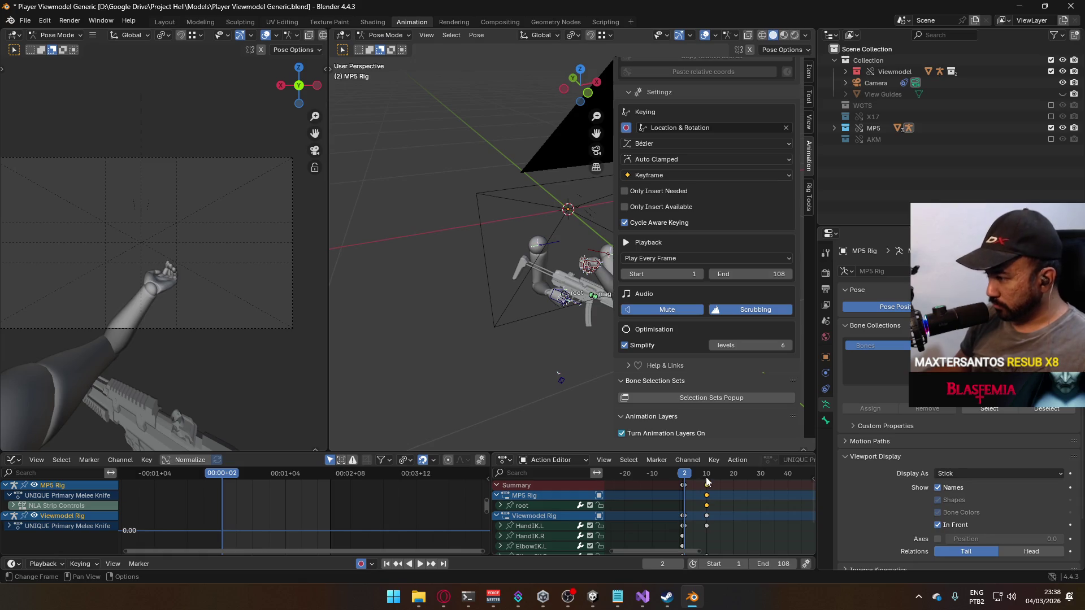
pyautogui.click(706, 478)
pyautogui.moveTo(706, 478); pyautogui.dragTo(684, 476)
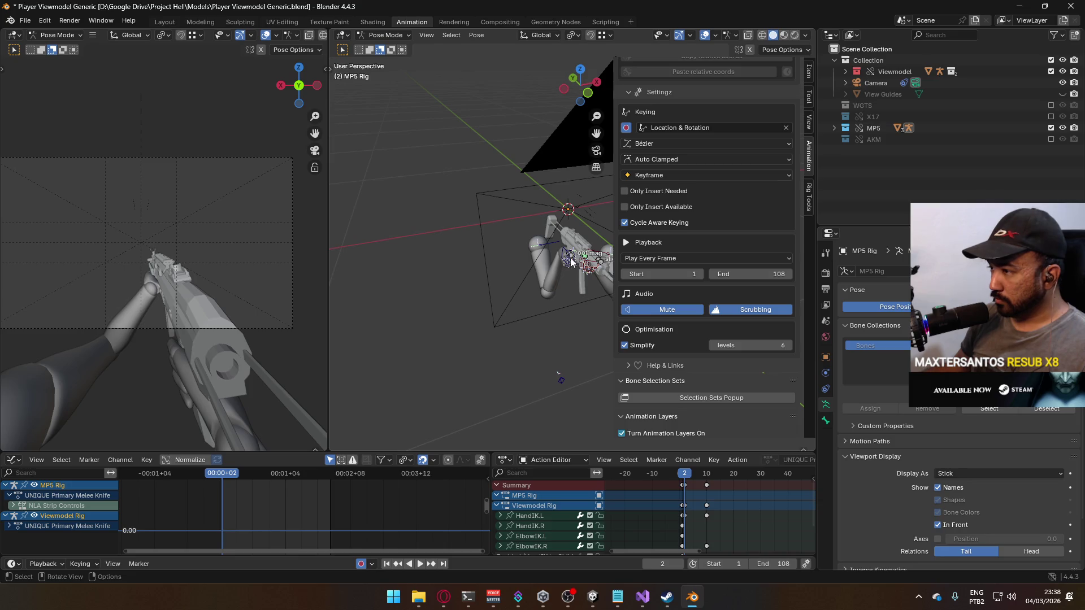
pyautogui.press('i')
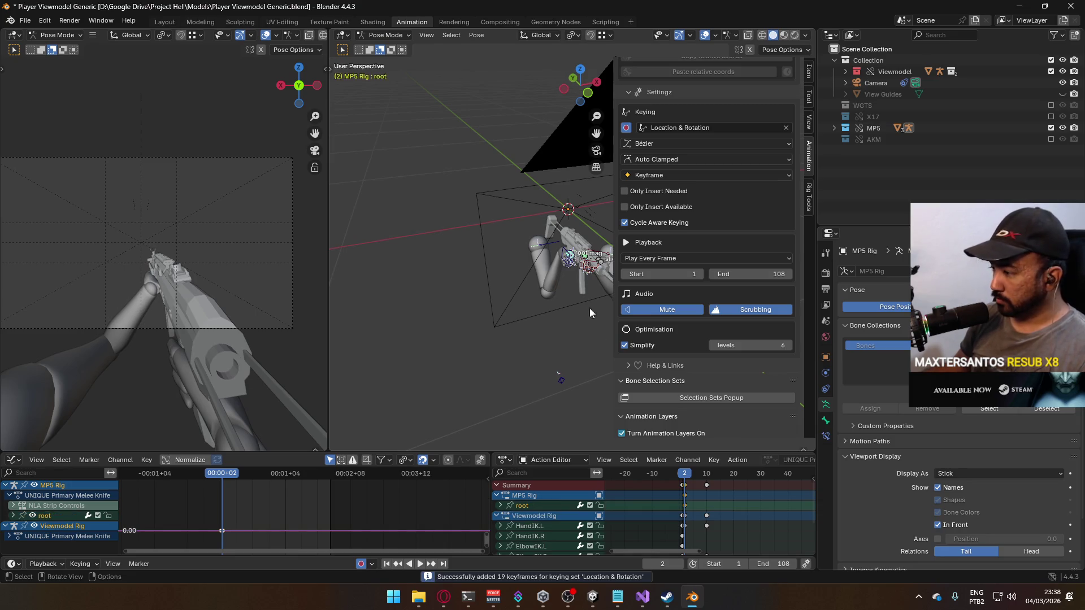
pyautogui.moveTo(687, 477)
pyautogui.mouseDown()
pyautogui.moveTo(704, 479)
pyautogui.moveTo(685, 479)
pyautogui.mouseUp()
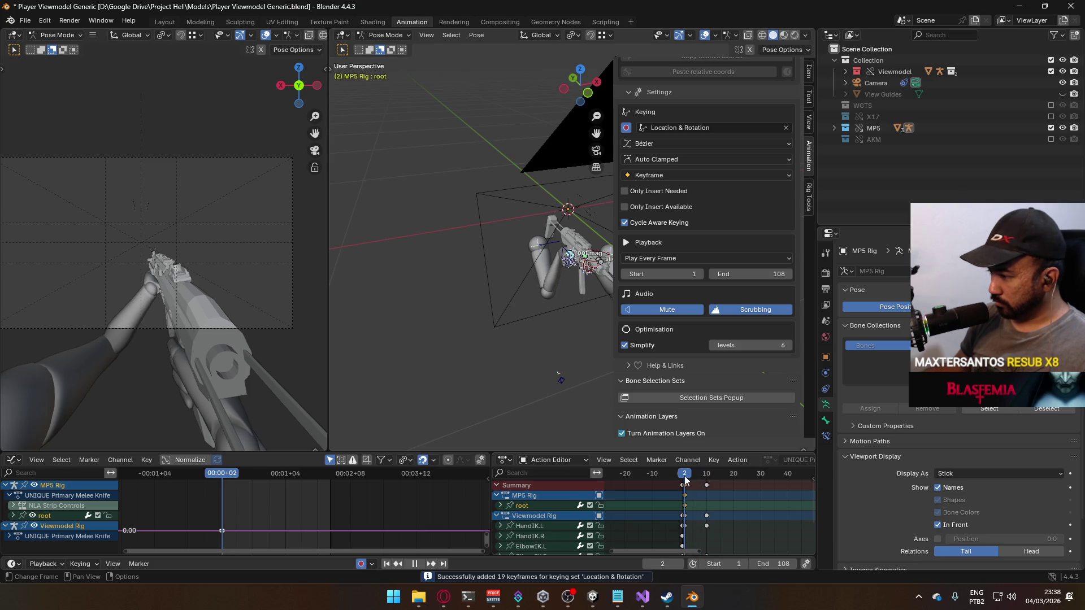
pyautogui.press('g')
pyautogui.click(686, 493)
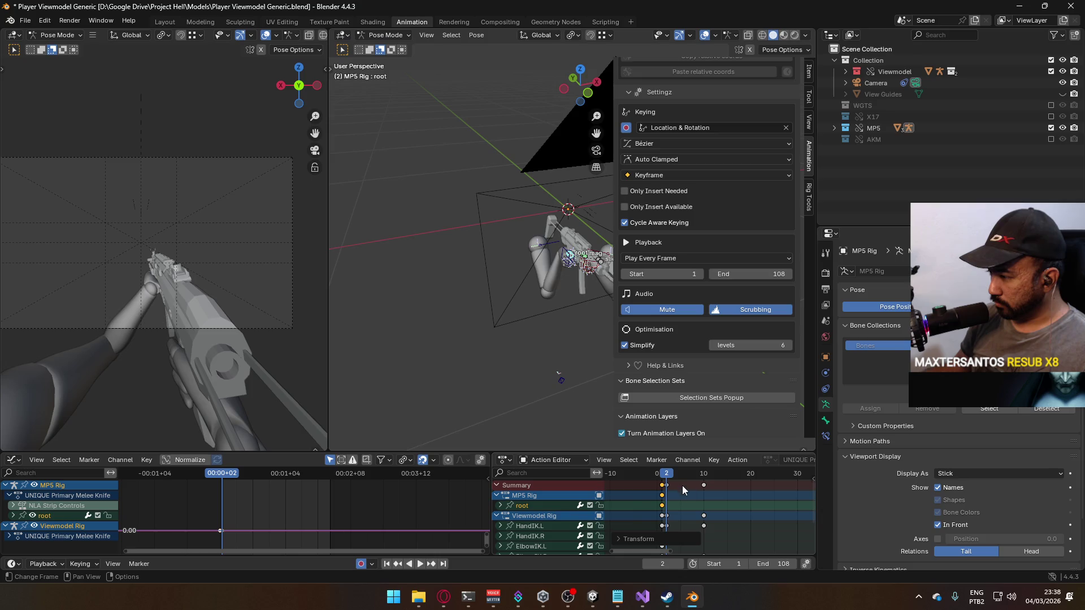
# - Paste the copied keys at frame 10 and play back the motion from frame 2
pyautogui.scroll(3, 698, 481)
pyautogui.press('space')
pyautogui.press('space')
pyautogui.hotkey('ctrl', 'v')
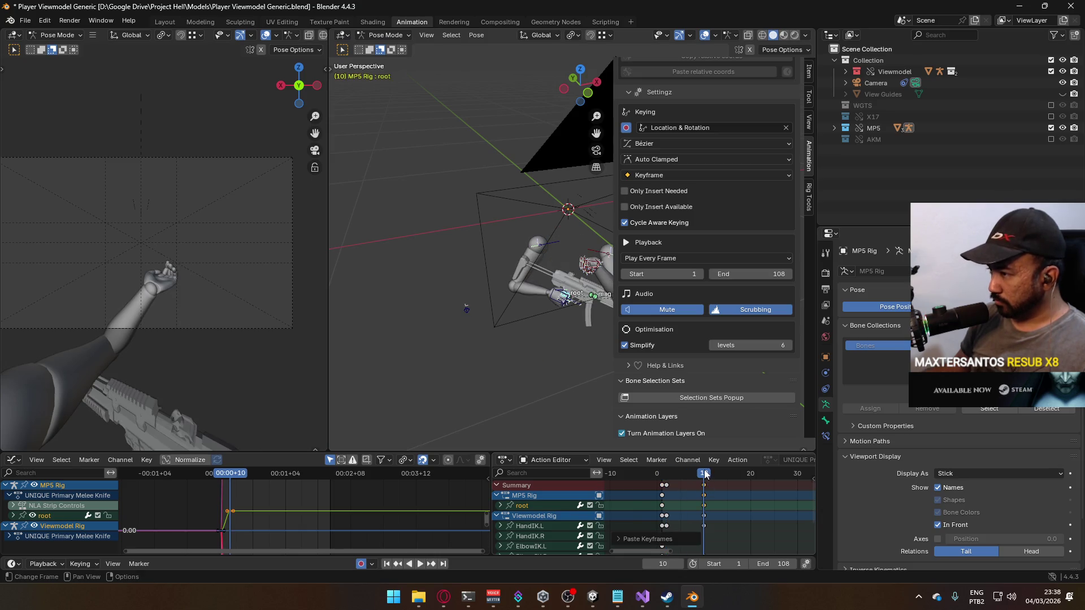
pyautogui.press('space')
pyautogui.moveTo(703, 474); pyautogui.dragTo(668, 474)
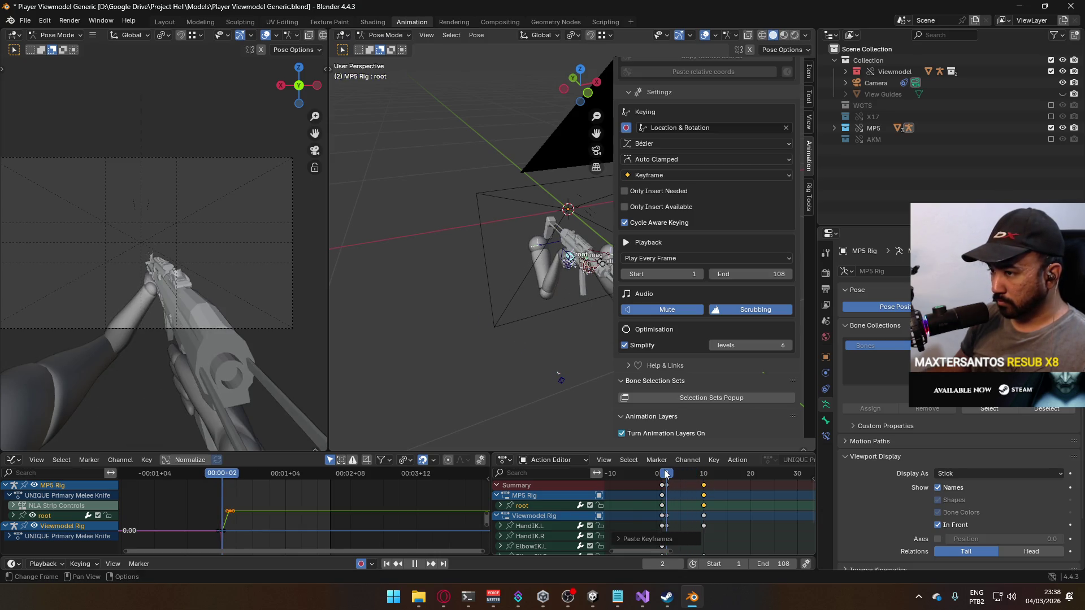
pyautogui.press('space')
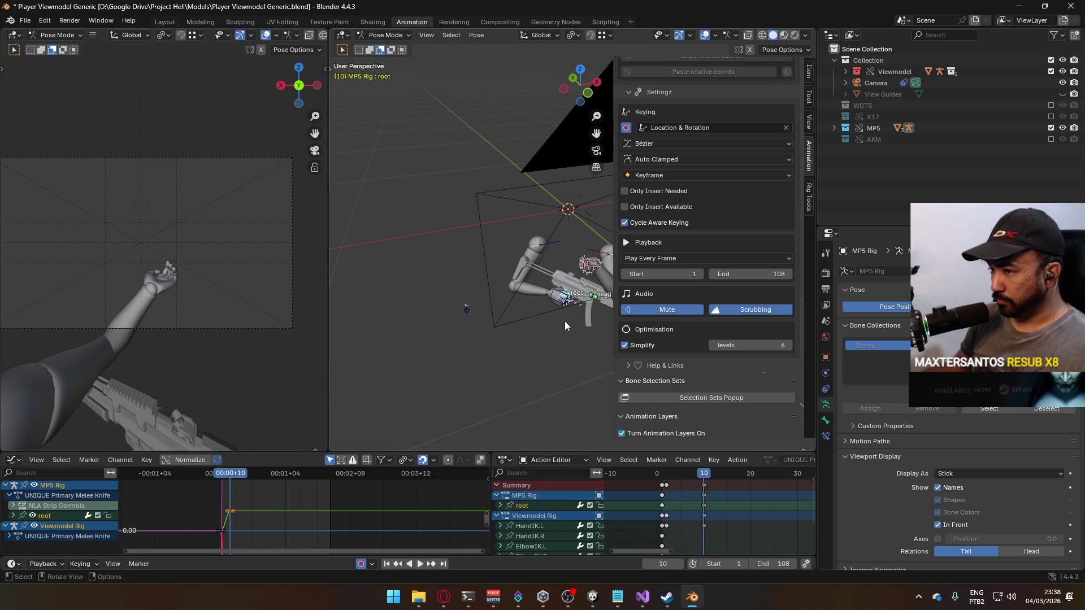
pyautogui.moveTo(574, 338)
pyautogui.mouseDown()
pyautogui.moveTo(504, 298)
pyautogui.moveTo(495, 253)
pyautogui.mouseUp()
# - Rotate the HandIK.L control, including a turn around global Z, and move it toward the gun grip
pyautogui.click(502, 257)
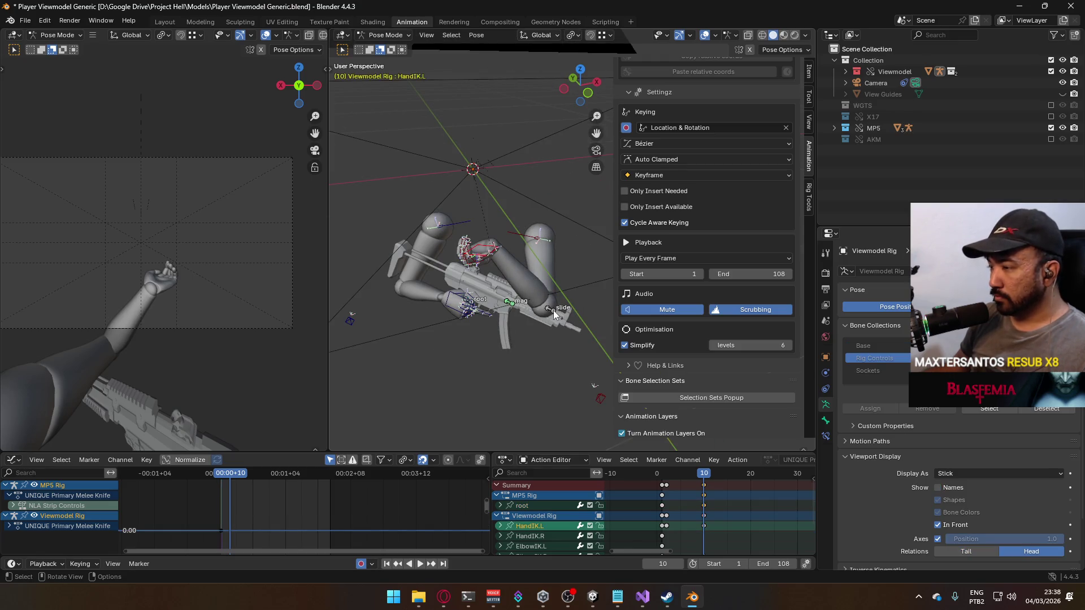
pyautogui.scroll(-1, 650, 508)
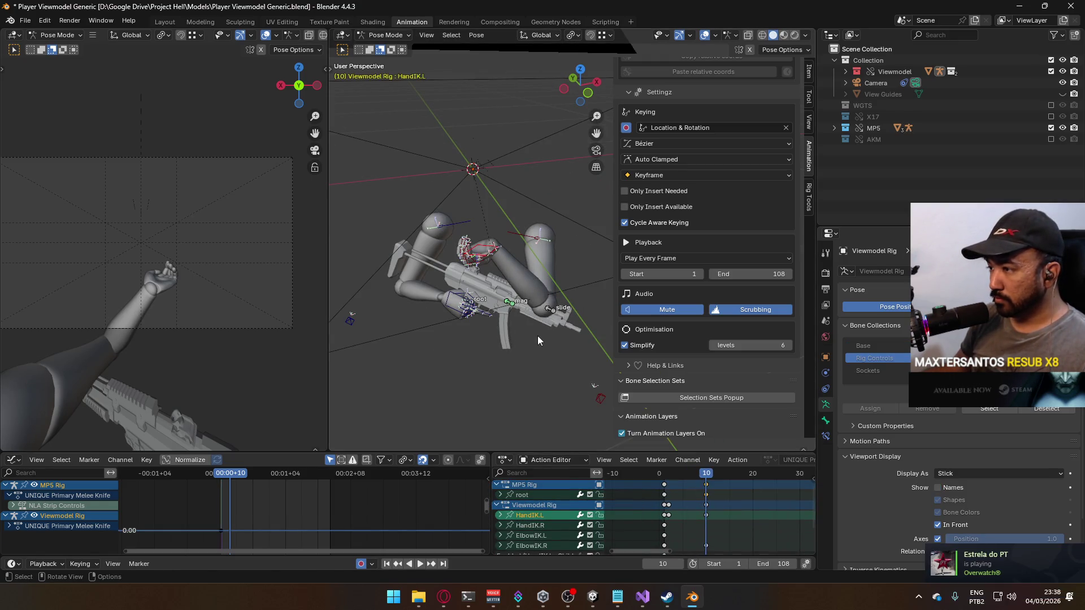
pyautogui.press('r')
pyautogui.click(529, 257)
pyautogui.press('r')
pyautogui.press('z')
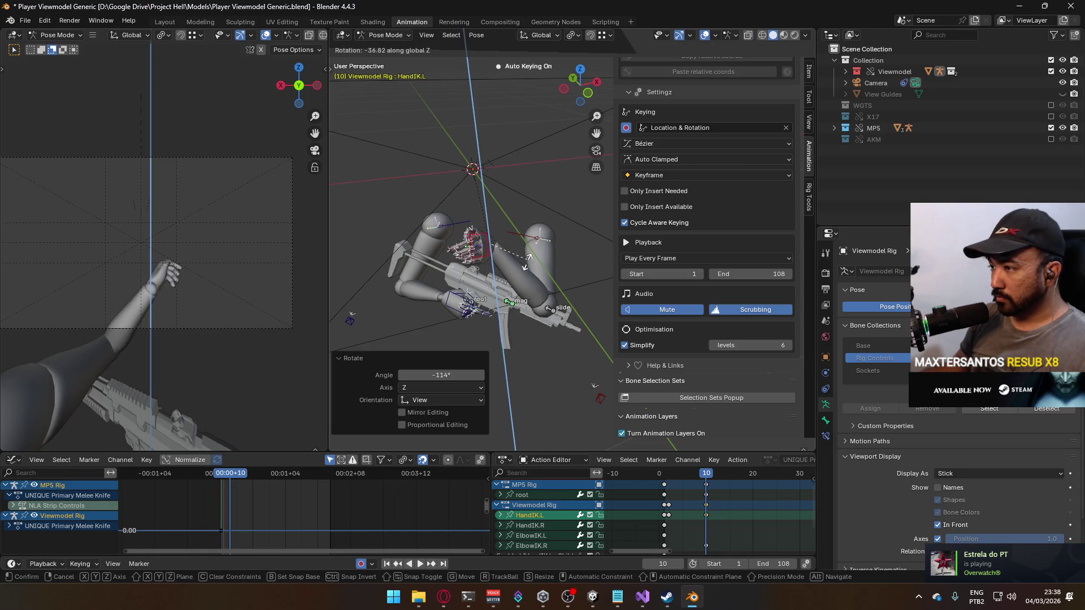
pyautogui.click(531, 257)
pyautogui.press('g')
pyautogui.click(550, 296)
pyautogui.moveTo(551, 296)
pyautogui.mouseDown()
pyautogui.moveTo(457, 276)
pyautogui.moveTo(530, 242)
pyautogui.mouseUp()
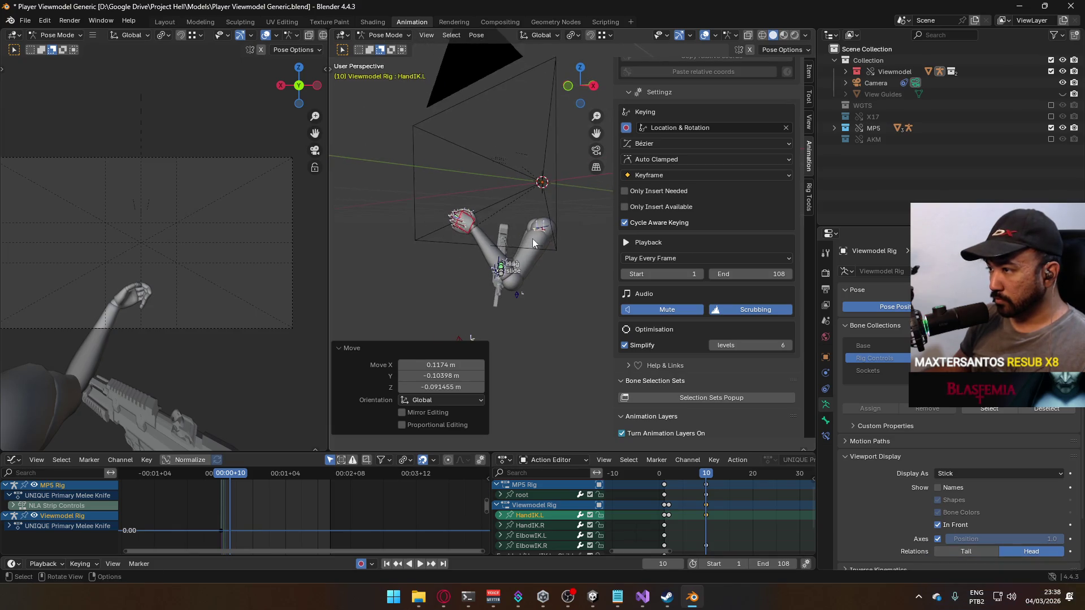
# - Rotate the left hand 29.1° and, in side view, move it down and right
pyautogui.press('r')
pyautogui.click(526, 255)
pyautogui.press('KP_1')
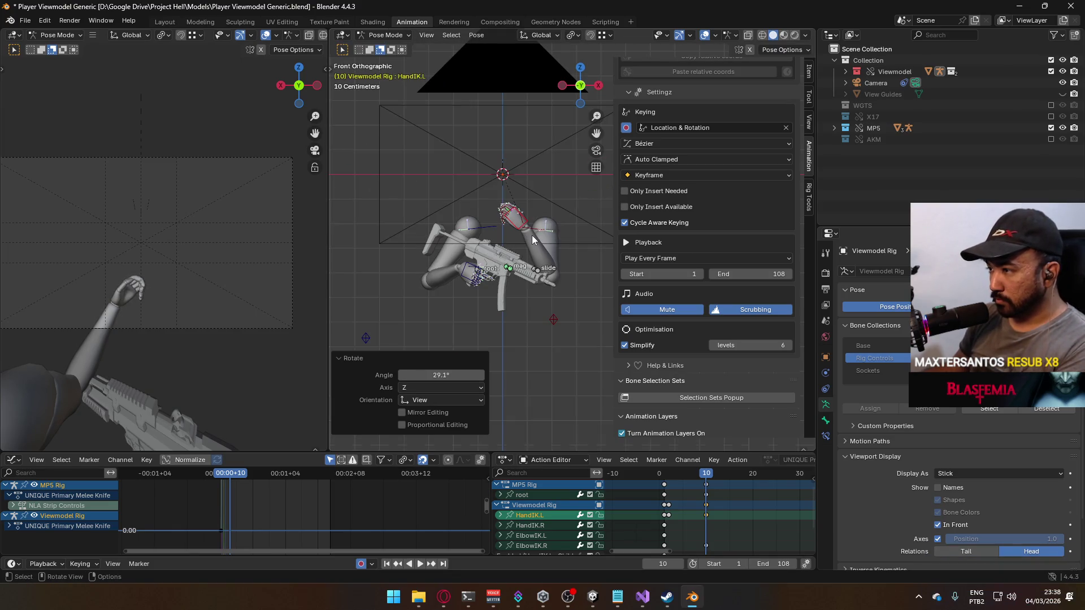
pyautogui.press('KP_3')
pyautogui.press('g')
pyautogui.click(467, 315)
# - Move the ElbowIK.L control, then in top view push the left hand further out
pyautogui.click(466, 322)
pyautogui.press('g')
pyautogui.click(578, 313)
pyautogui.press('KP_7')
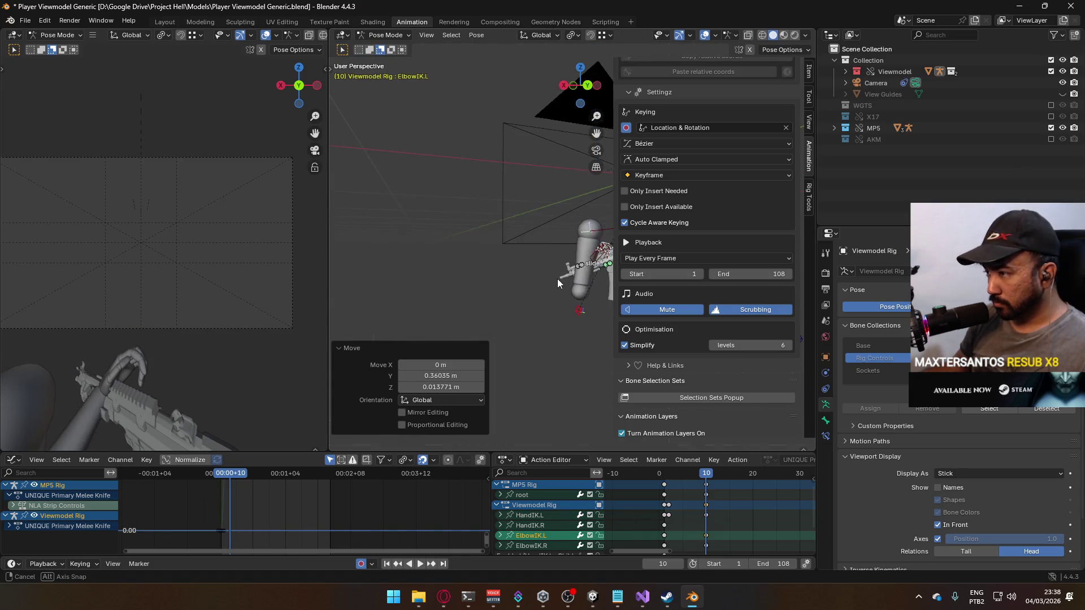
pyautogui.click(541, 269)
pyautogui.press('g')
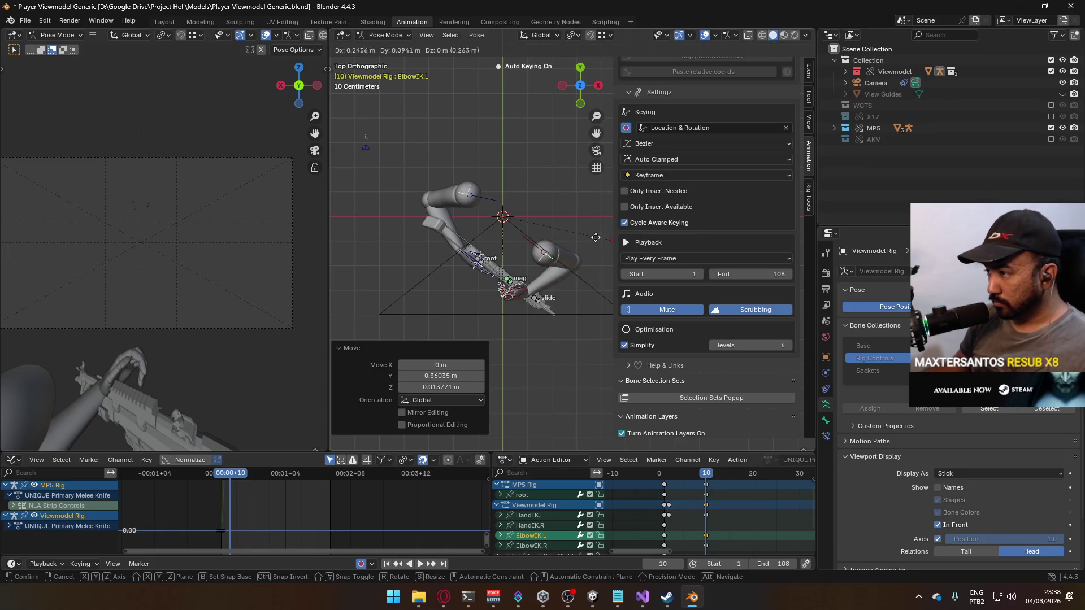
pyautogui.click(529, 298)
# - In front view, rotate the left hand 41.3° on local Z and 23.9° on Y
pyautogui.press('KP_1')
pyautogui.scroll(2, 551, 300)
pyautogui.press('r')
pyautogui.press('x')
pyautogui.press('x')
pyautogui.press('z')
pyautogui.press('z')
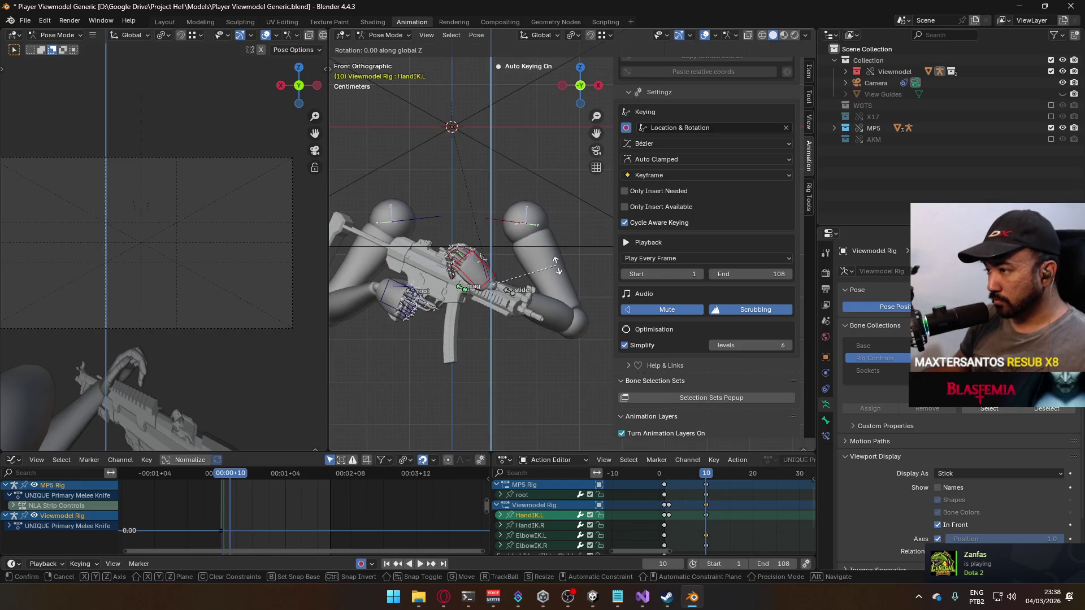
pyautogui.click(540, 207)
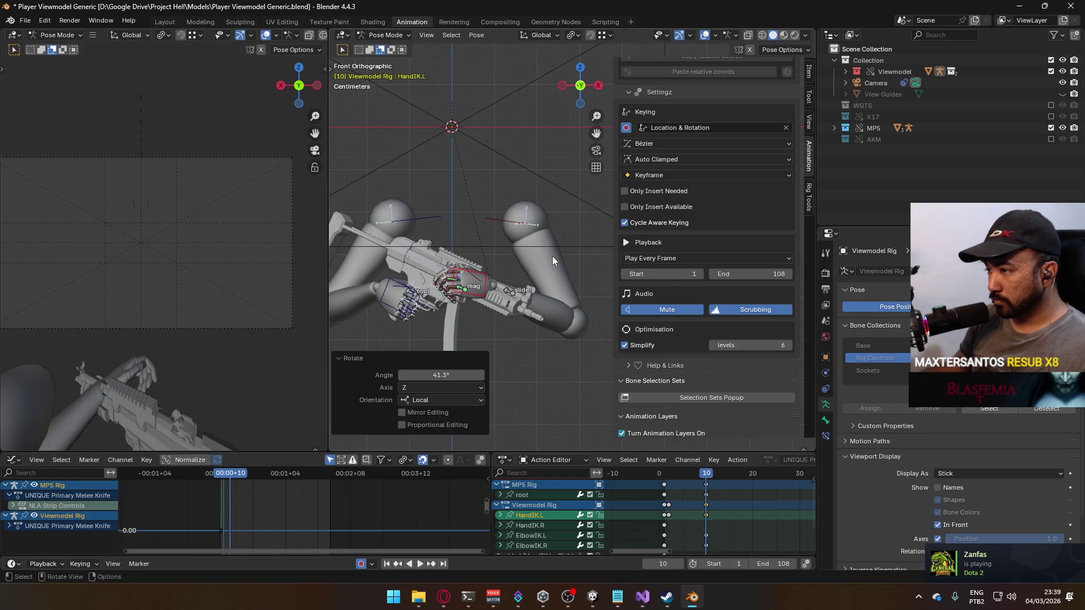
pyautogui.press('r')
pyautogui.press('y')
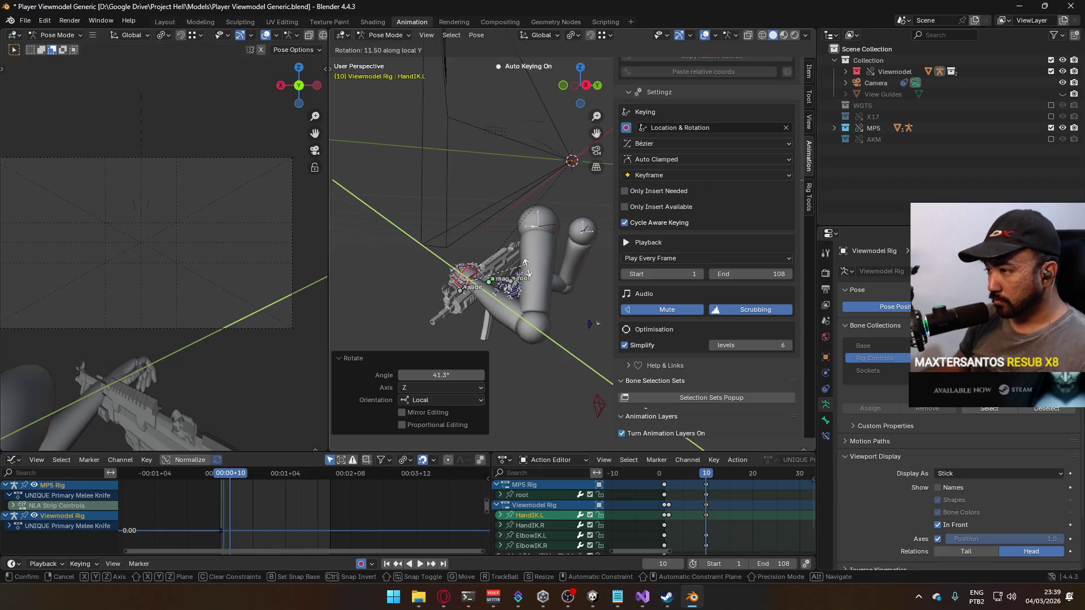
pyautogui.press('Return')
pyautogui.moveTo(672, 473)
pyautogui.mouseDown()
pyautogui.moveTo(696, 473)
pyautogui.moveTo(666, 476)
pyautogui.mouseUp()
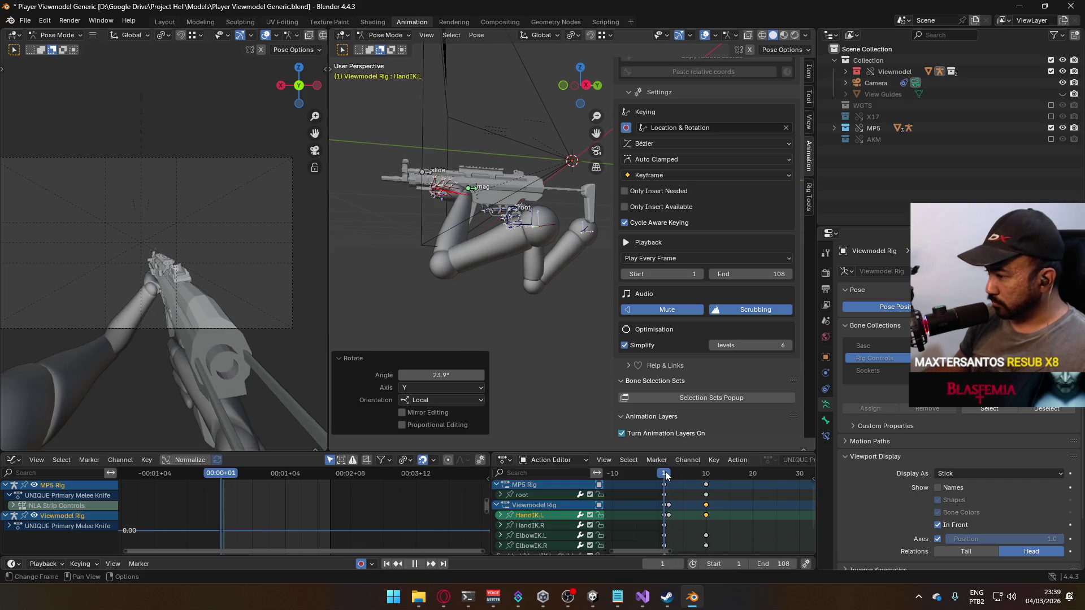
# - Move the selected start keyframes two frames earlier in the Action Editor
pyautogui.click(665, 481)
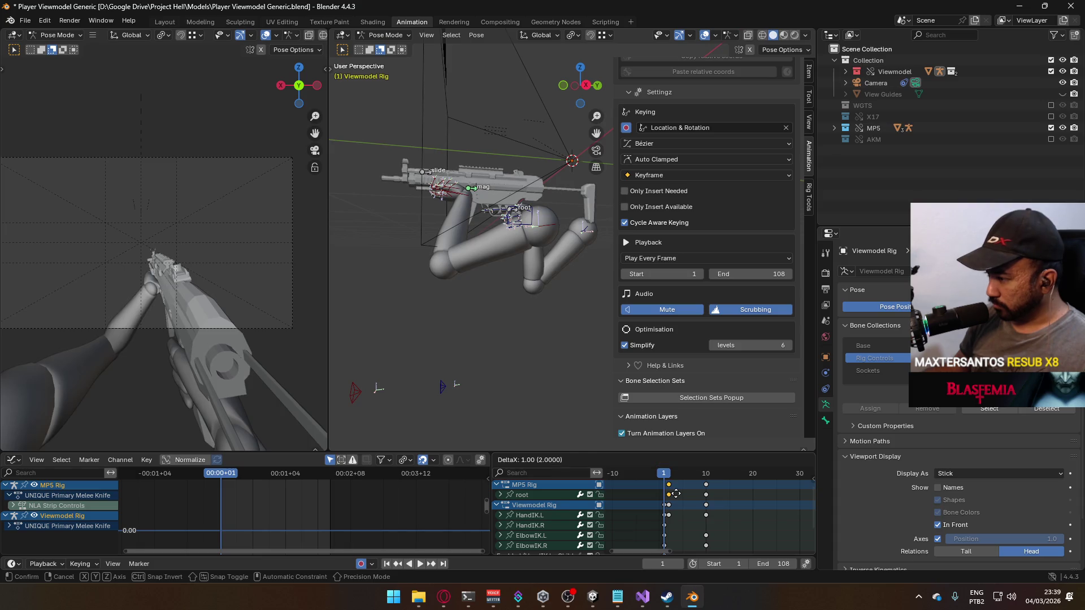
pyautogui.press('Escape')
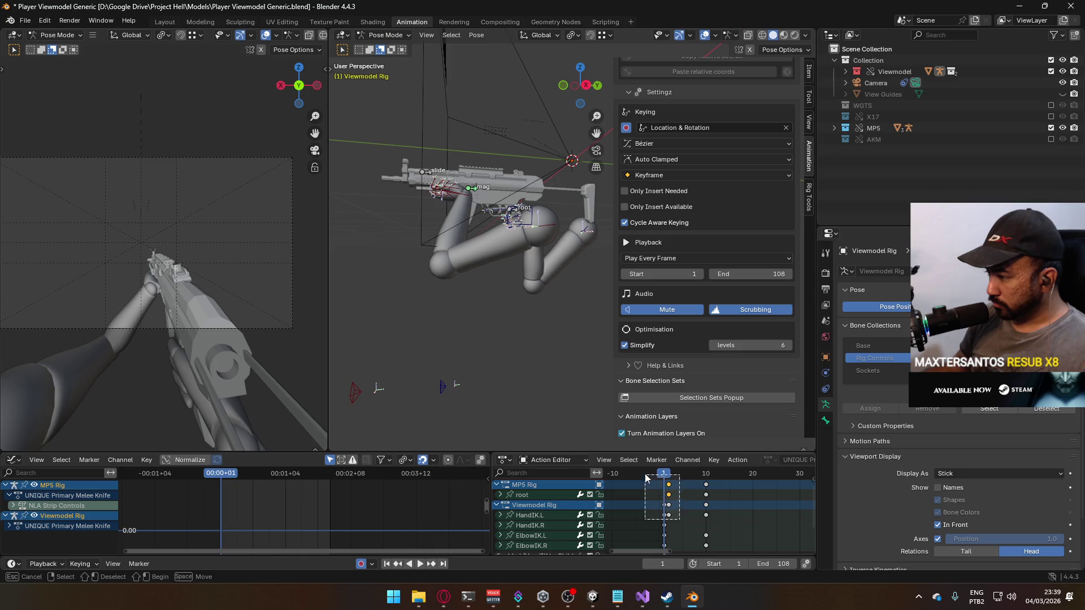
pyautogui.press('g')
pyautogui.click(689, 483)
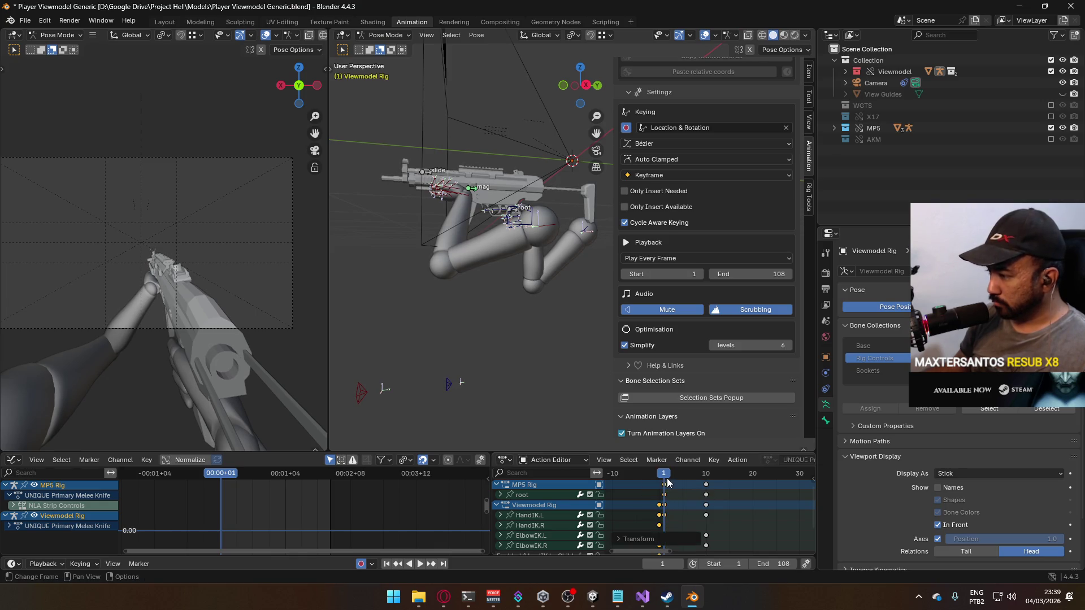
# - Scrub from frame 5 to frame 10 to review the motion, selecting HandIK.L along the way
pyautogui.moveTo(665, 482)
pyautogui.mouseDown()
pyautogui.moveTo(693, 480)
pyautogui.moveTo(665, 486)
pyautogui.moveTo(682, 490)
pyautogui.mouseUp()
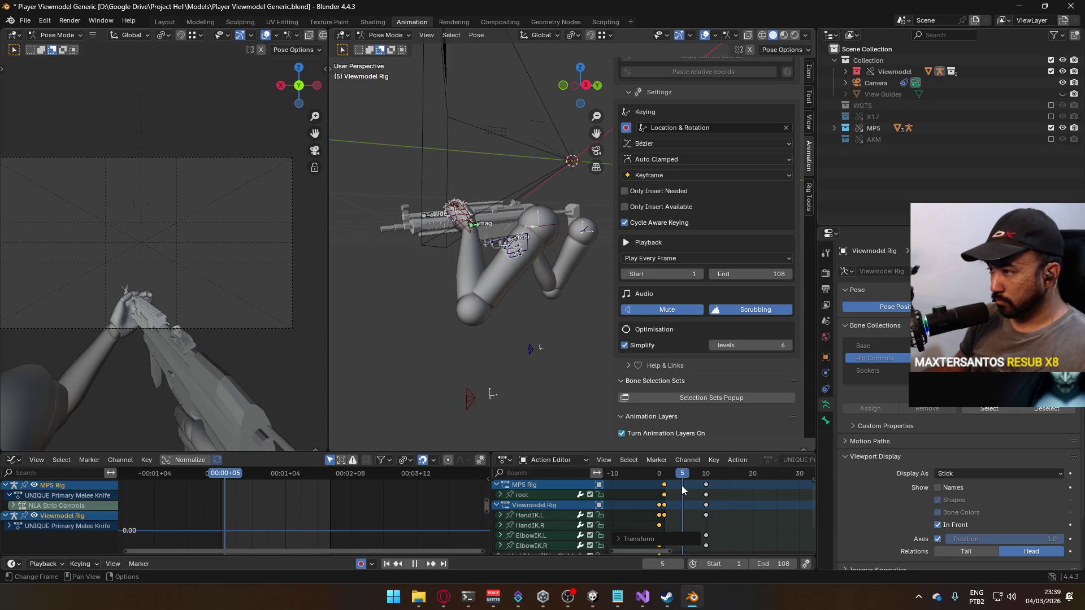
pyautogui.moveTo(682, 486)
pyautogui.mouseDown()
pyautogui.moveTo(699, 486)
pyautogui.moveTo(668, 487)
pyautogui.moveTo(683, 486)
pyautogui.mouseUp()
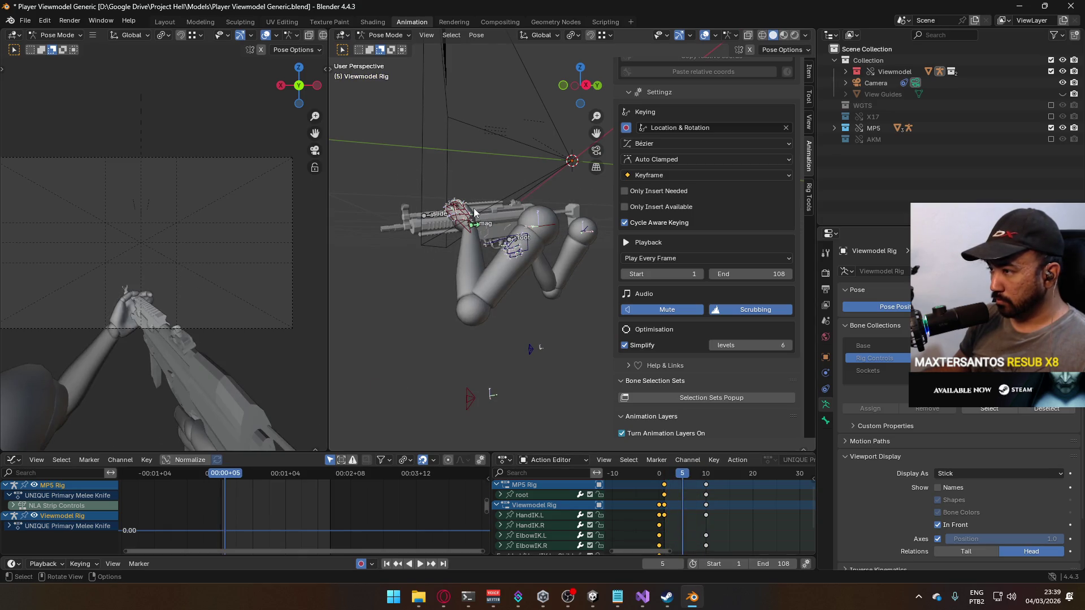
pyautogui.click(469, 225)
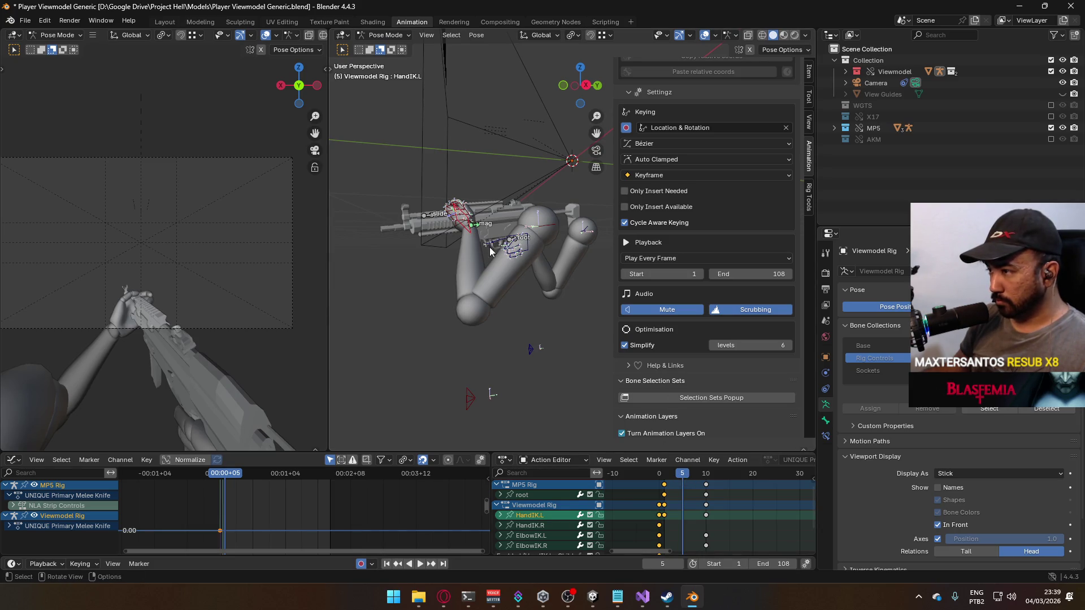
pyautogui.moveTo(682, 474); pyautogui.dragTo(706, 475)
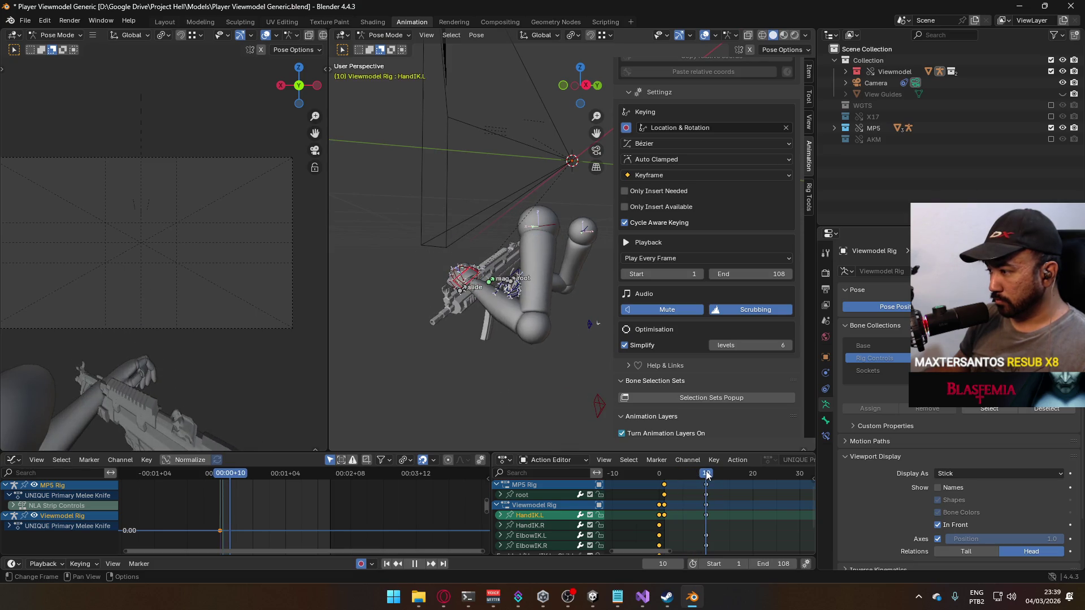
# - Retime the left hand key to about frame 6 and play back to check it
pyautogui.click(741, 517)
pyautogui.press('g')
pyautogui.click(730, 517)
pyautogui.press('space')
pyautogui.moveTo(686, 473)
pyautogui.mouseDown()
pyautogui.moveTo(666, 479)
pyautogui.moveTo(686, 473)
pyautogui.mouseUp()
pyautogui.press('space')
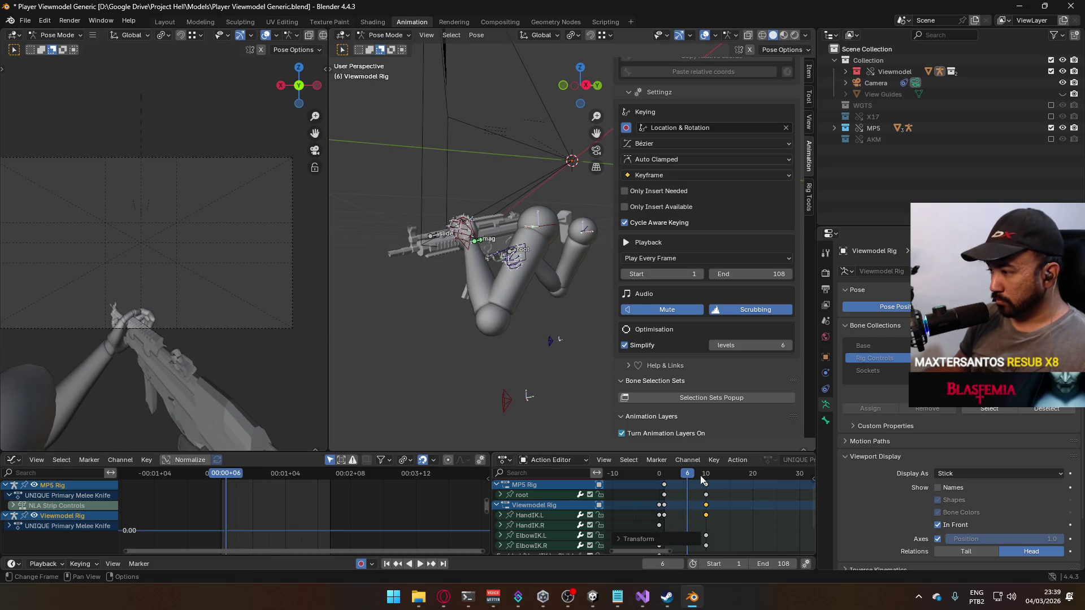
# - Lower the left hand IK along global Z and rotate it 28.2° around its local Y
pyautogui.click(469, 248)
pyautogui.press('g')
pyautogui.press('z')
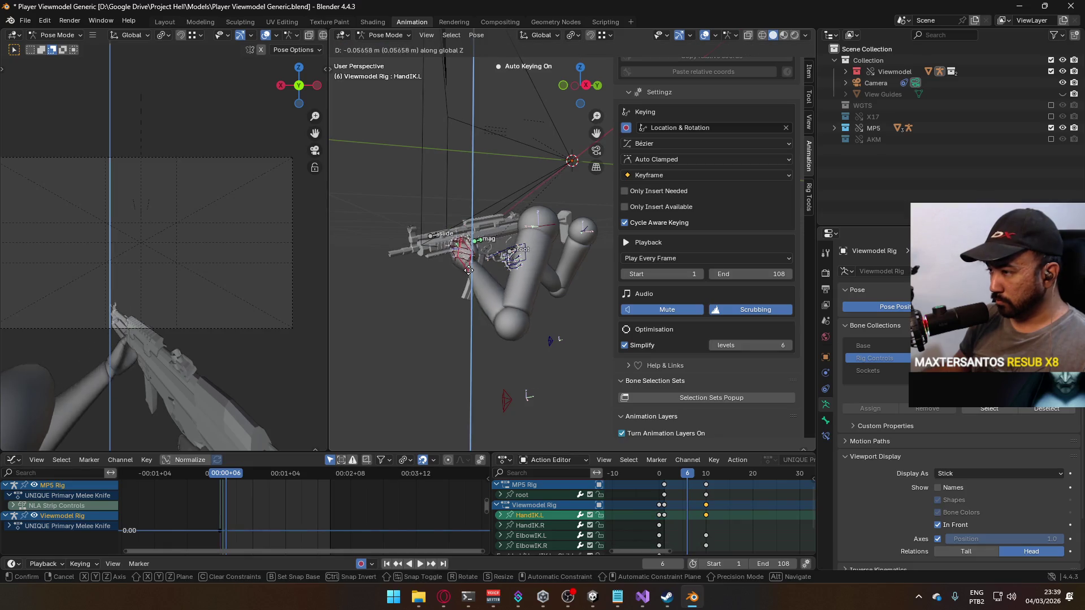
pyautogui.click(471, 296)
pyautogui.press('r')
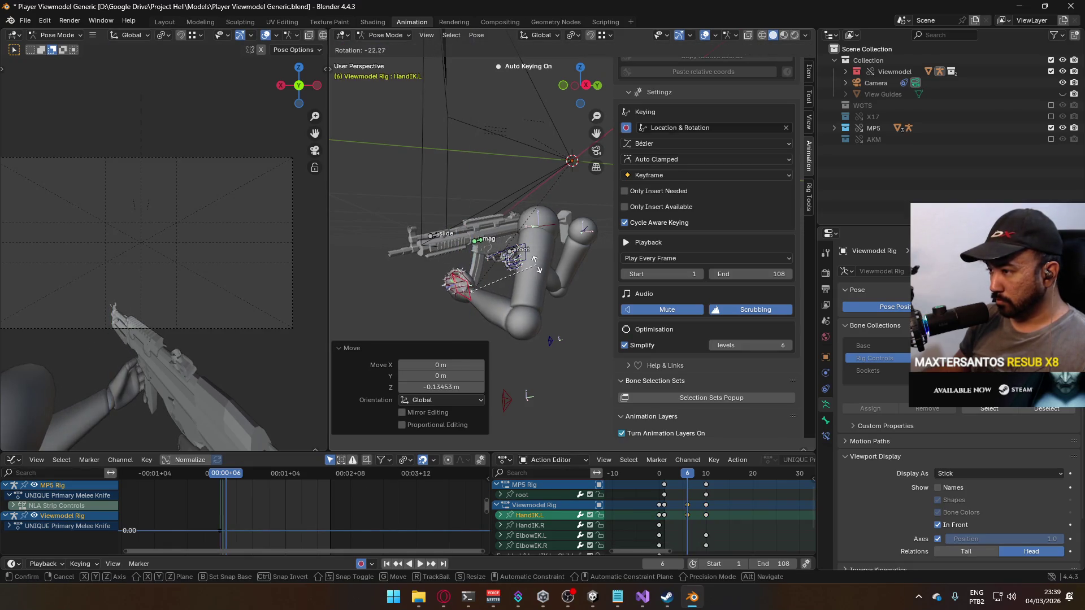
pyautogui.press('y')
pyautogui.press('y')
pyautogui.click(547, 292)
# - At frame 10 in front view, nudge the left hand closer onto the MP5, then play back
pyautogui.moveTo(688, 474)
pyautogui.mouseDown()
pyautogui.moveTo(664, 473)
pyautogui.moveTo(706, 463)
pyautogui.mouseUp()
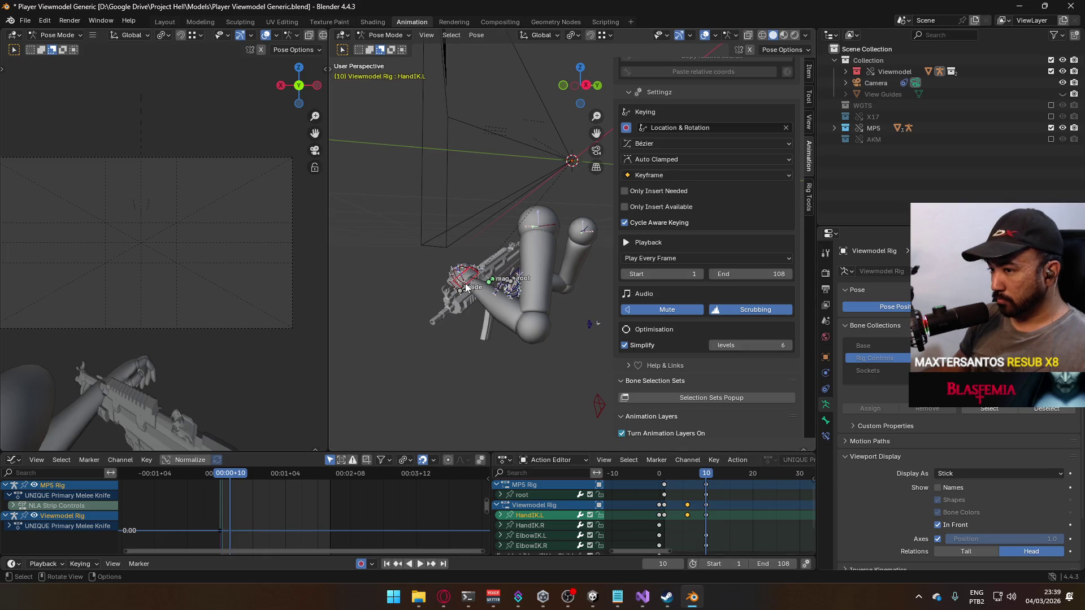
pyautogui.press('KP_1')
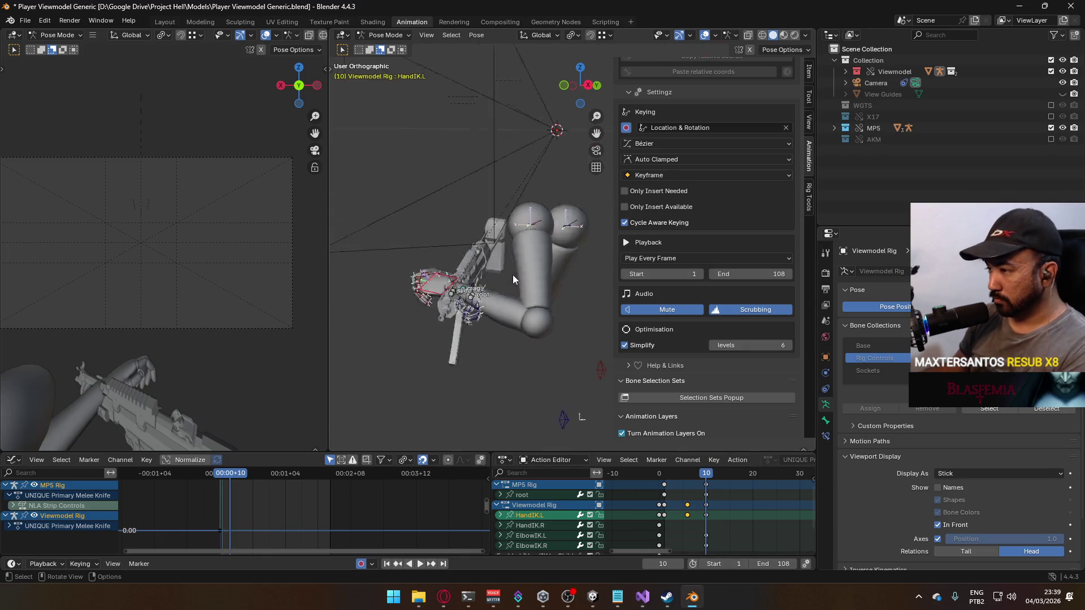
pyautogui.press('g')
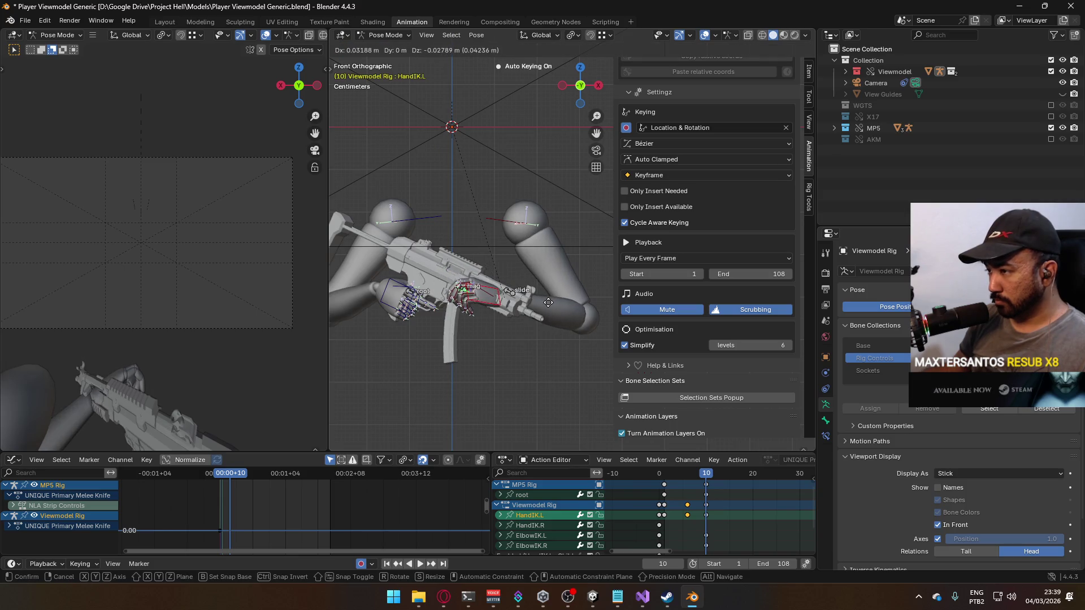
pyautogui.click(548, 303)
pyautogui.moveTo(655, 474); pyautogui.dragTo(665, 474)
pyautogui.press('space')
pyautogui.press('Escape')
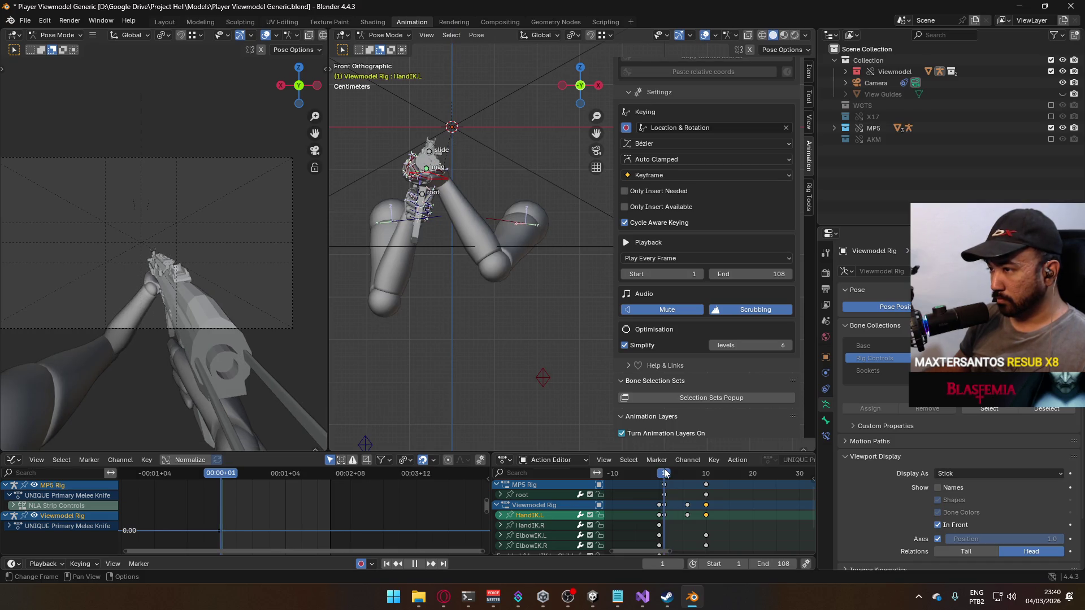
# - Scrub and play the action between frames 1 and 10 to review the motion
pyautogui.moveTo(665, 474); pyautogui.dragTo(708, 475)
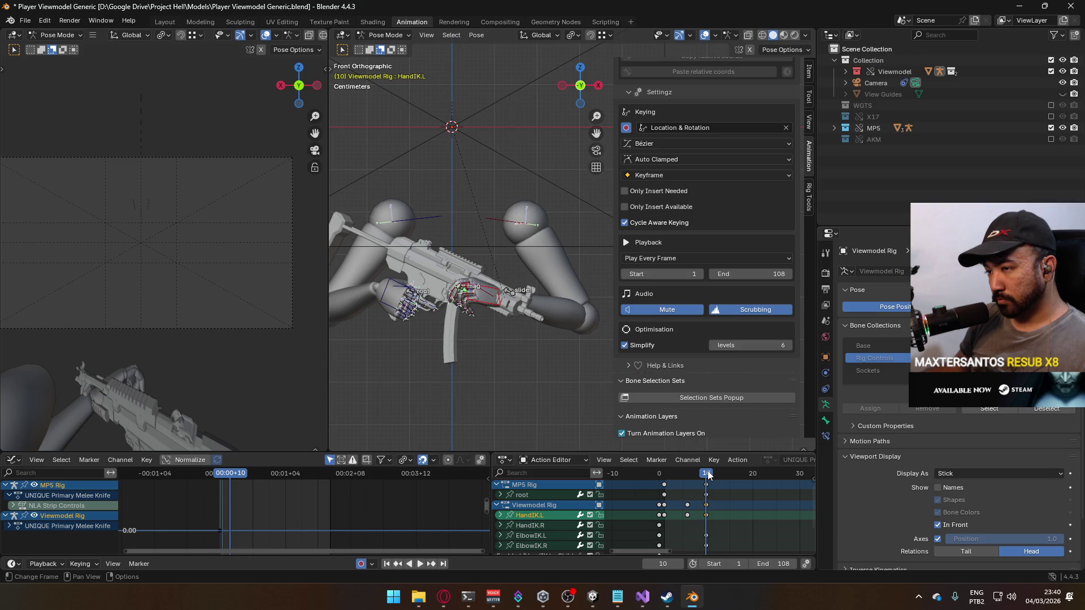
pyautogui.moveTo(708, 474)
pyautogui.mouseDown()
pyautogui.moveTo(665, 475)
pyautogui.moveTo(707, 475)
pyautogui.moveTo(688, 477)
pyautogui.mouseUp()
pyautogui.press('space')
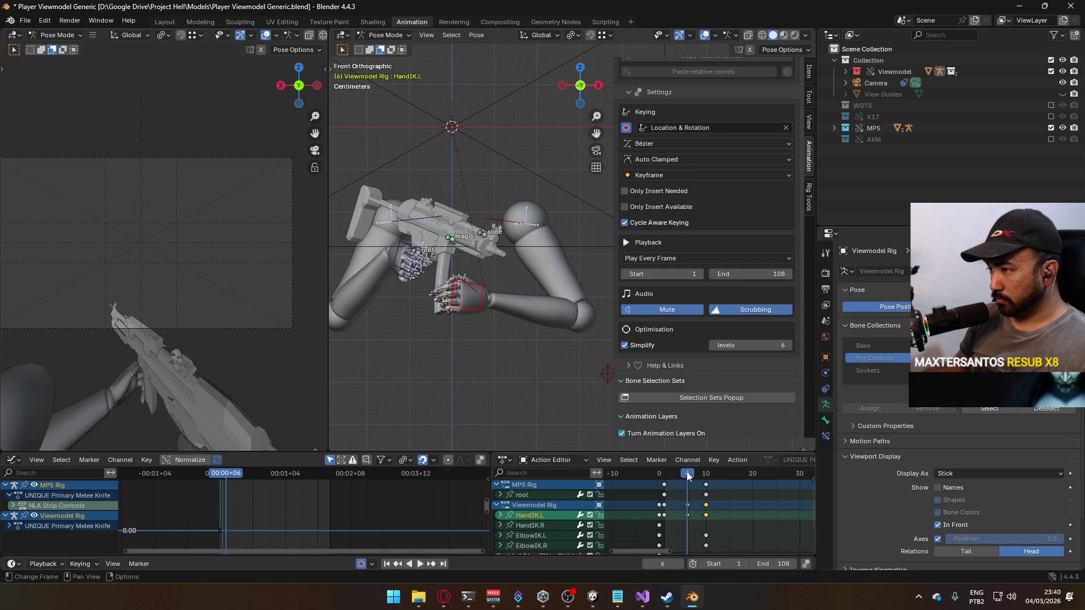
pyautogui.moveTo(686, 474); pyautogui.dragTo(705, 473)
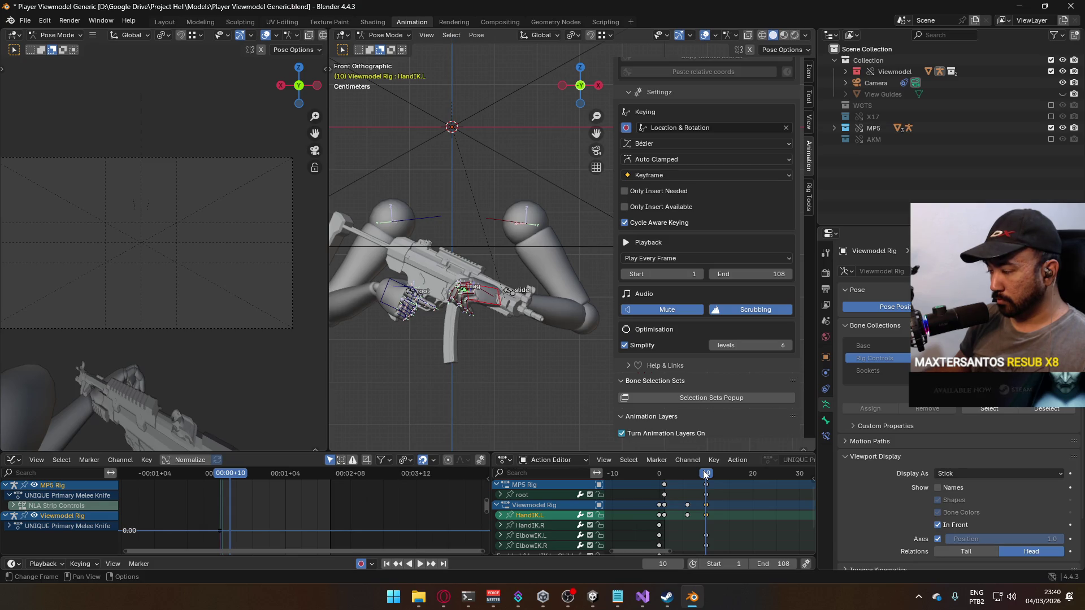
pyautogui.moveTo(705, 475); pyautogui.dragTo(671, 474)
pyautogui.press('space')
pyautogui.press('Escape')
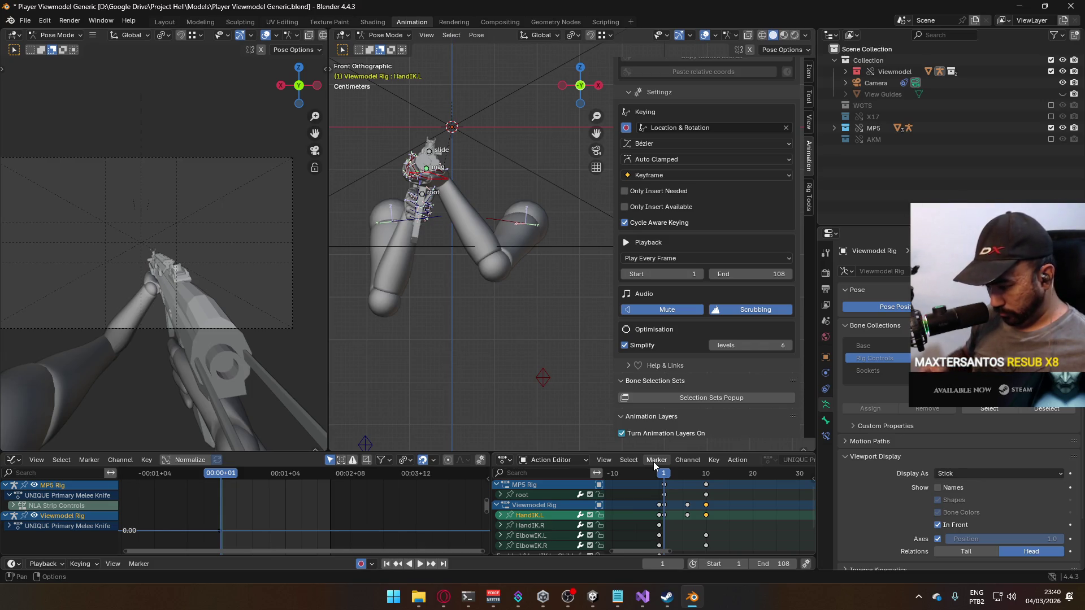
pyautogui.press('space')
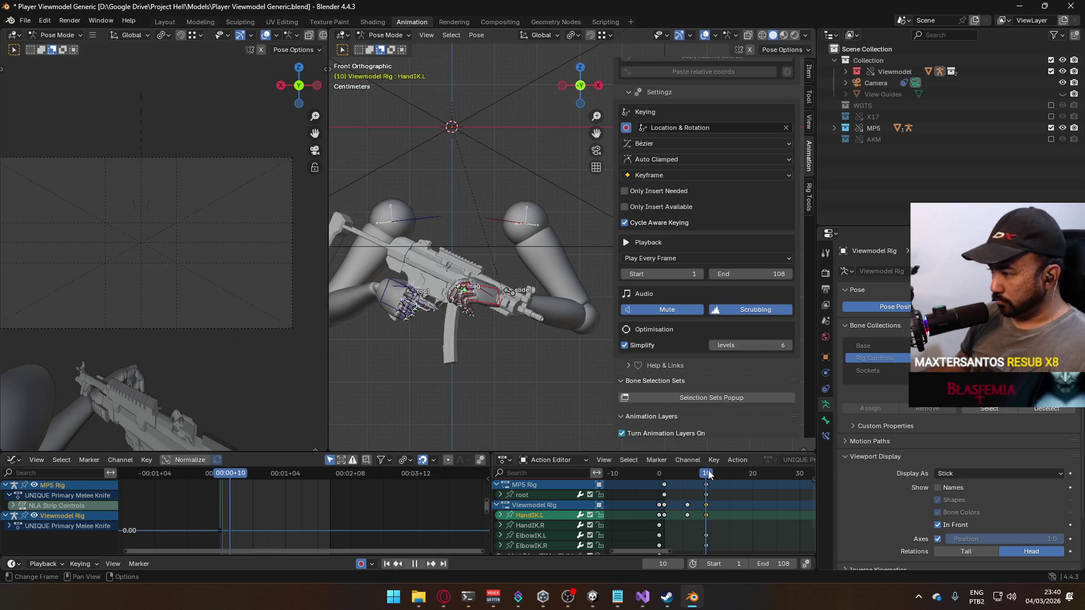
pyautogui.moveTo(706, 476); pyautogui.dragTo(687, 479)
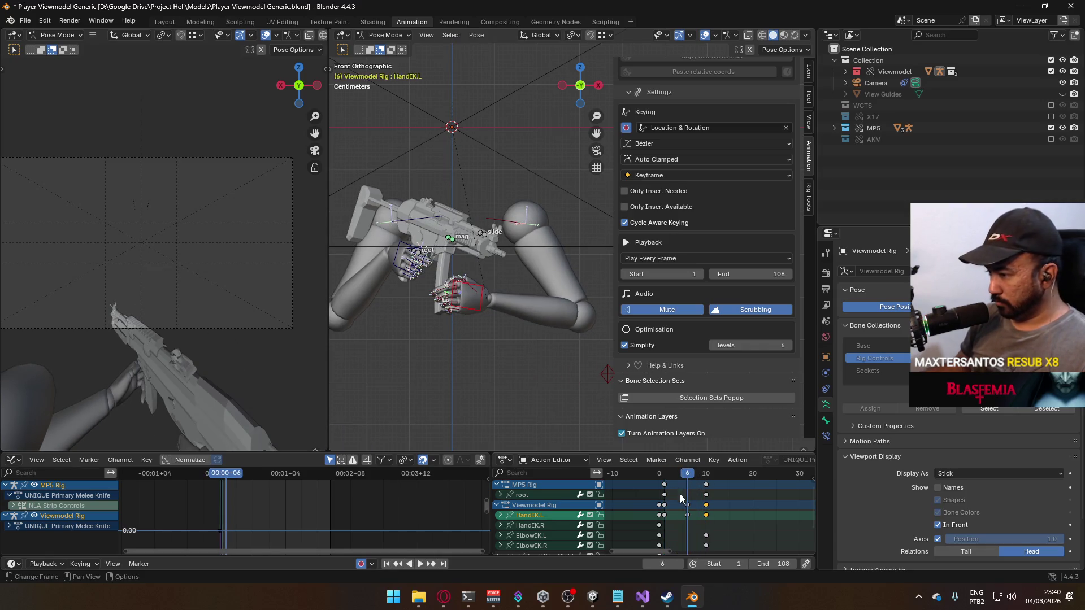
# - Delete the MP5 root keyframe at frame 10 and replay the animation to check
pyautogui.click(707, 495)
pyautogui.press('Delete')
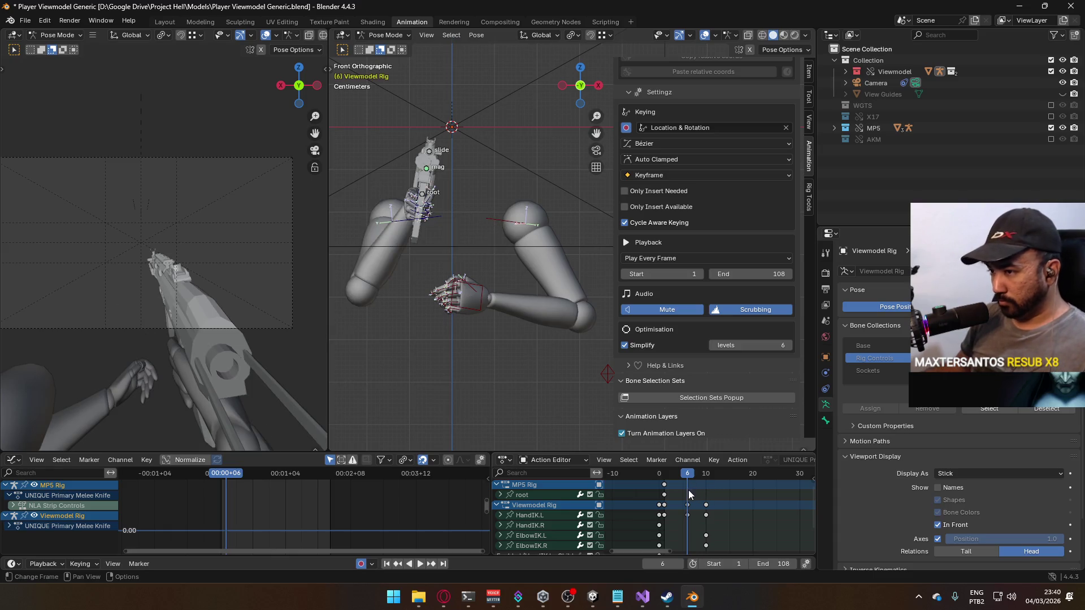
pyautogui.press('space')
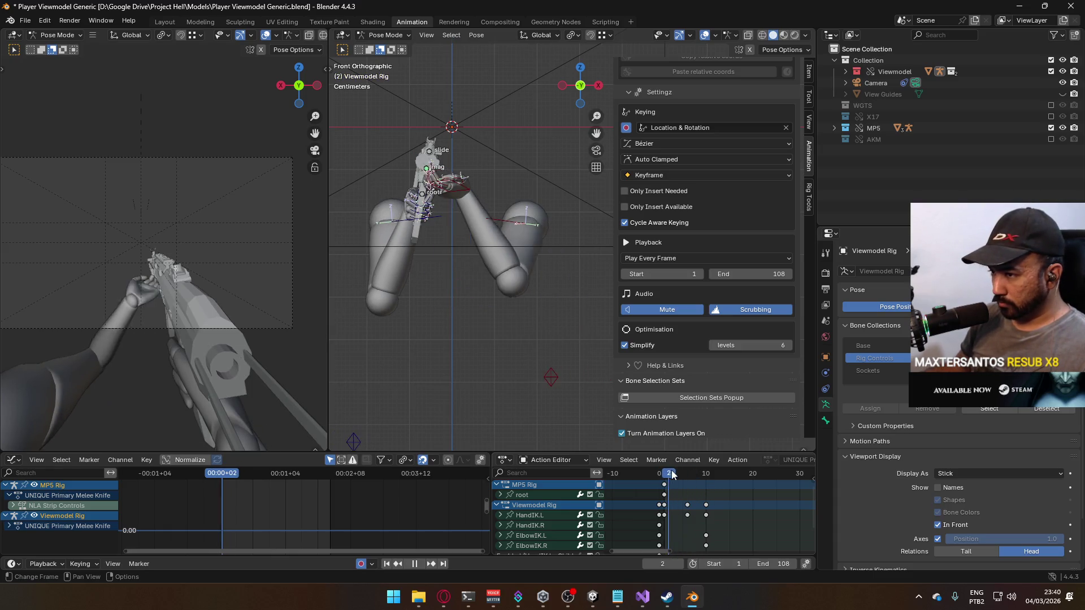
pyautogui.moveTo(694, 474); pyautogui.dragTo(709, 475)
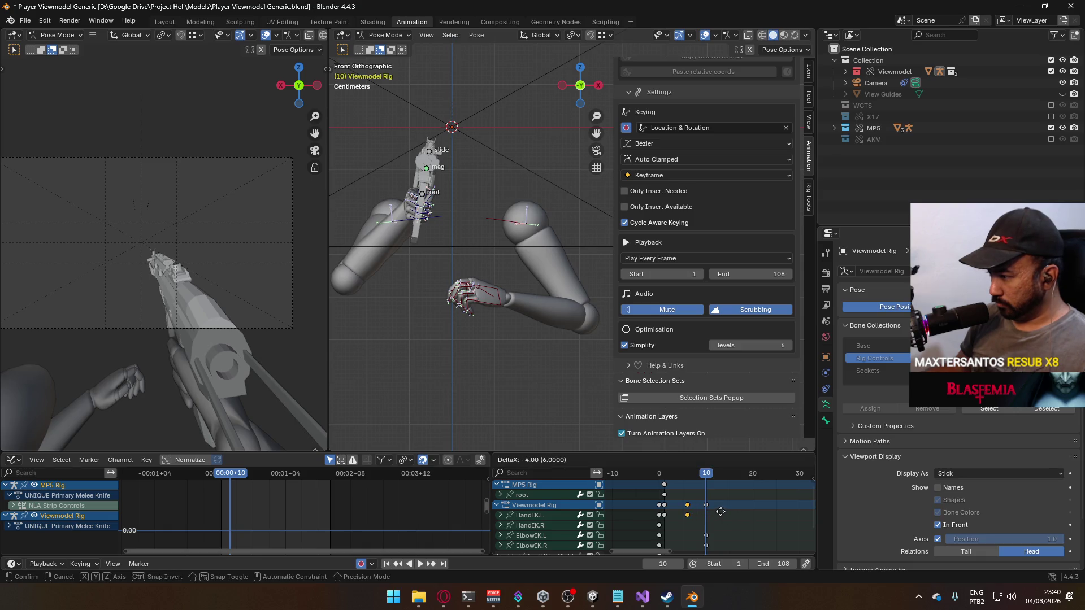
pyautogui.moveTo(727, 517)
pyautogui.mouseDown()
pyautogui.moveTo(676, 501)
pyautogui.moveTo(688, 503)
pyautogui.mouseUp()
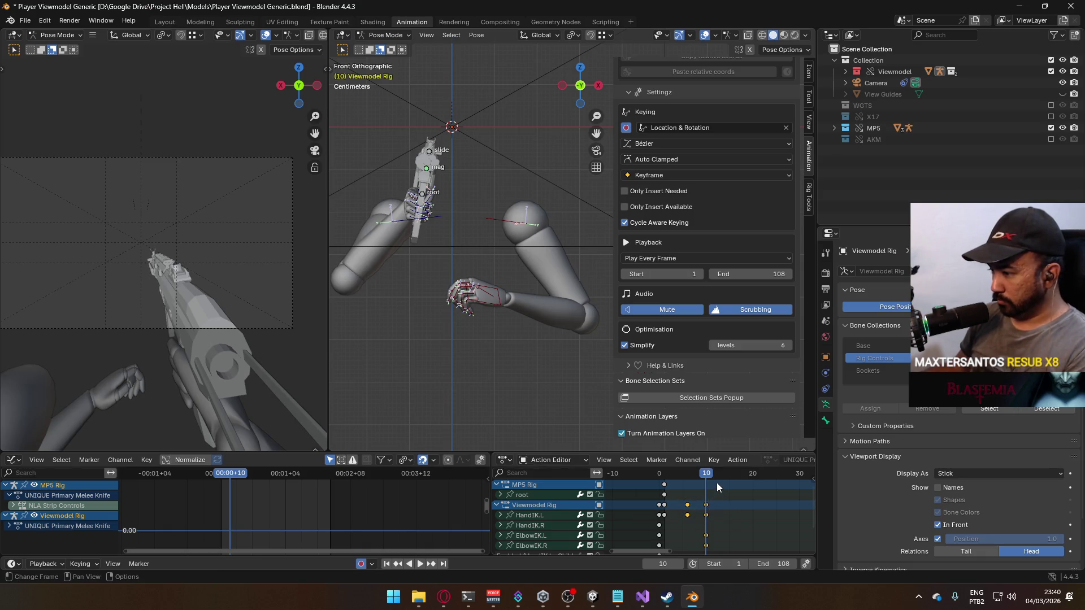
# - Delete the old hand keys, then at frame 10 lower HandIK.L and rotate it -21.4°
pyautogui.press('Delete')
pyautogui.press('space')
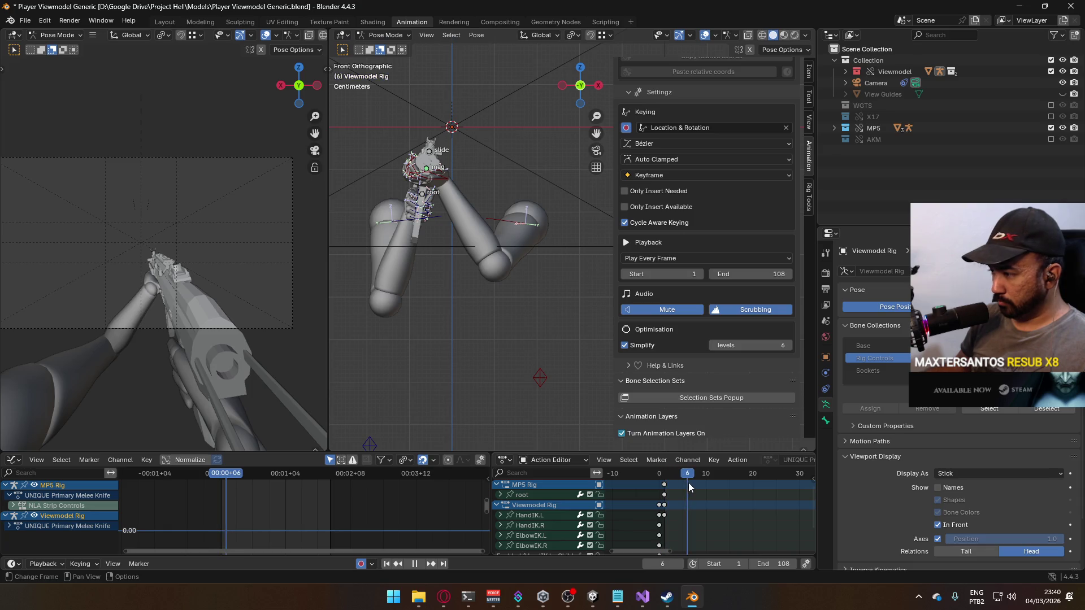
pyautogui.moveTo(690, 487); pyautogui.dragTo(705, 489)
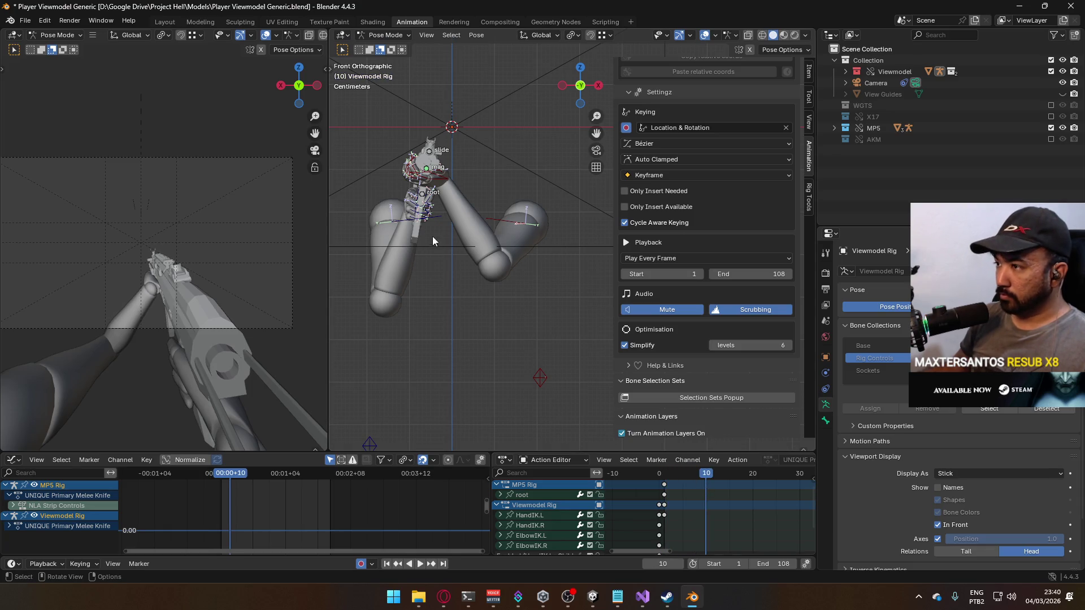
pyautogui.click(447, 183)
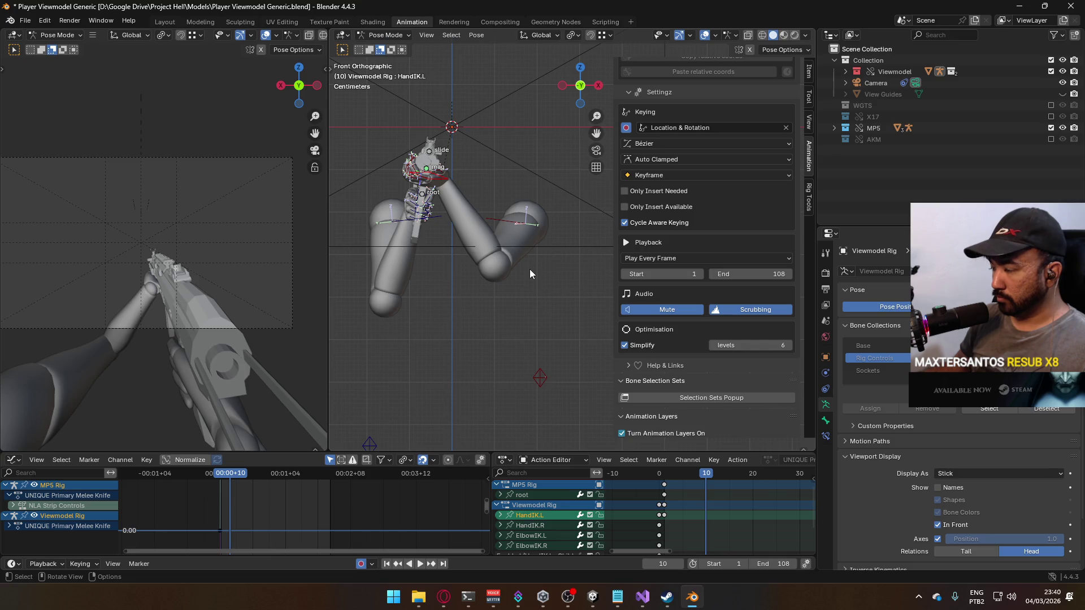
pyautogui.press('g')
pyautogui.click(544, 341)
pyautogui.press('r')
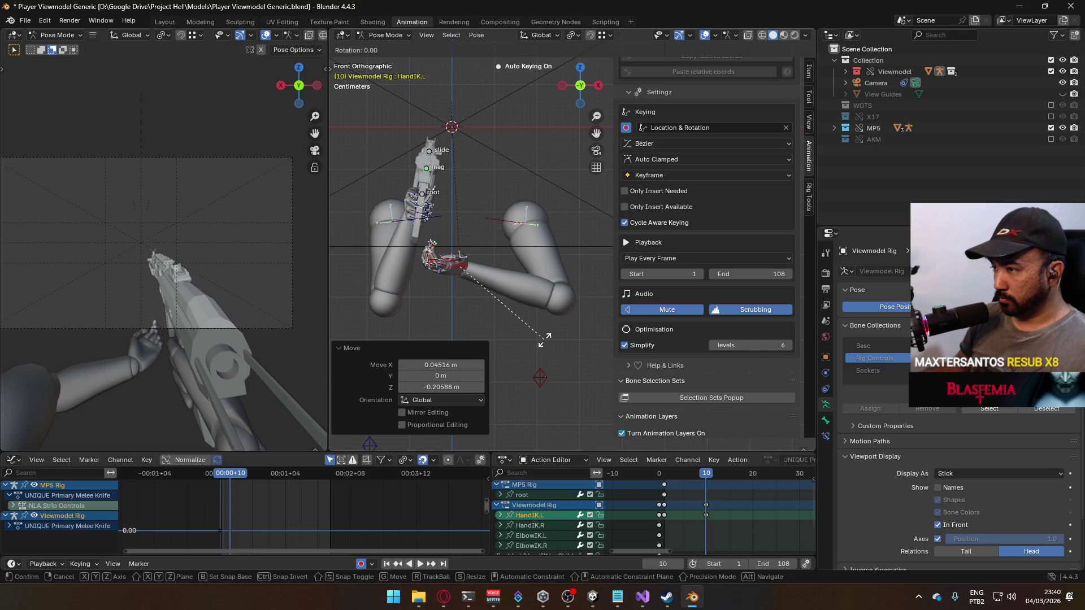
pyautogui.press('Escape')
pyautogui.press('r')
pyautogui.click(508, 289)
# - Twist HandIK.L 125° on its local Y axis, turn it 29° more and reposition it
pyautogui.press('r')
pyautogui.press('y')
pyautogui.press('y')
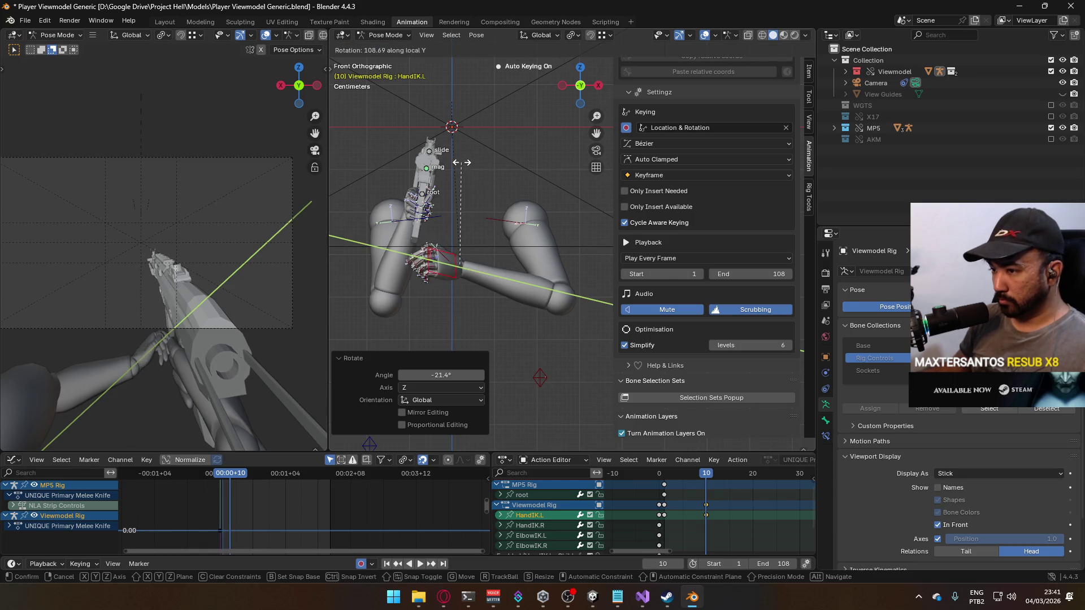
pyautogui.click(498, 305)
pyautogui.moveTo(497, 305); pyautogui.dragTo(517, 245)
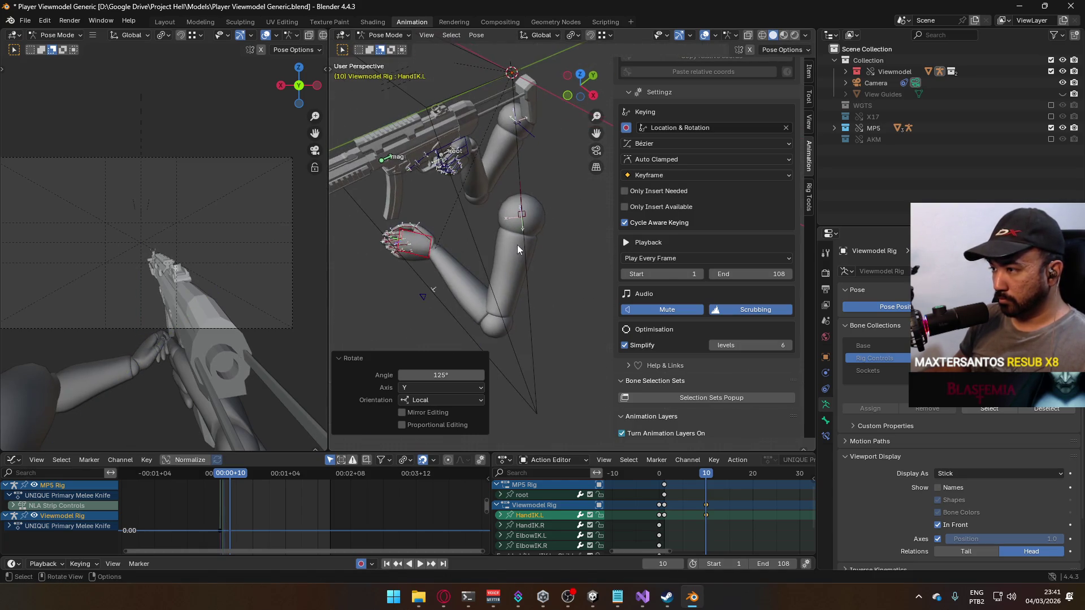
pyautogui.press('r')
pyautogui.click(504, 287)
pyautogui.press('g')
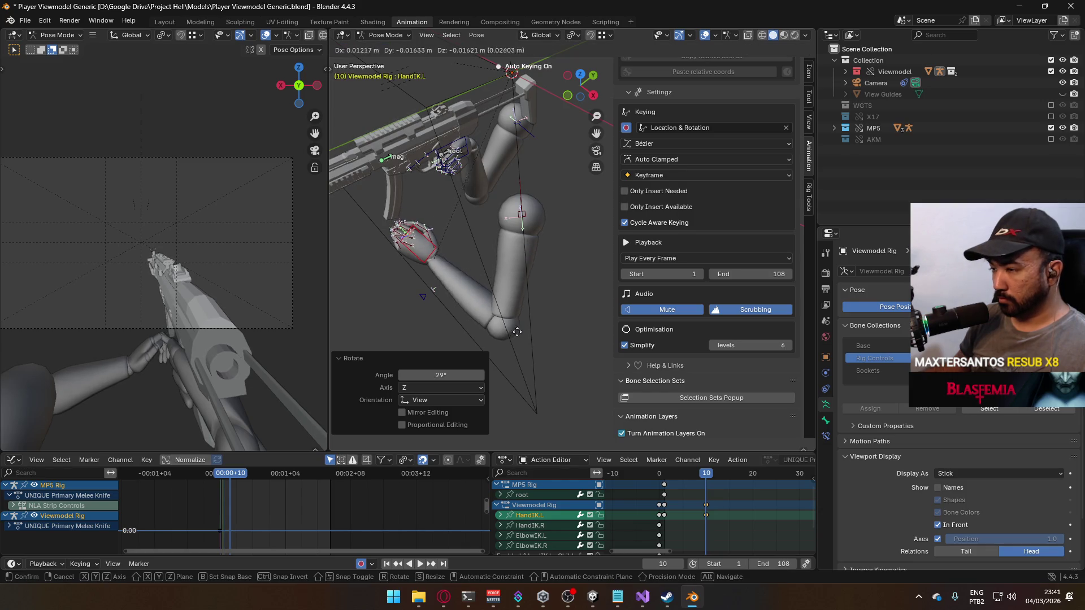
pyautogui.click(517, 336)
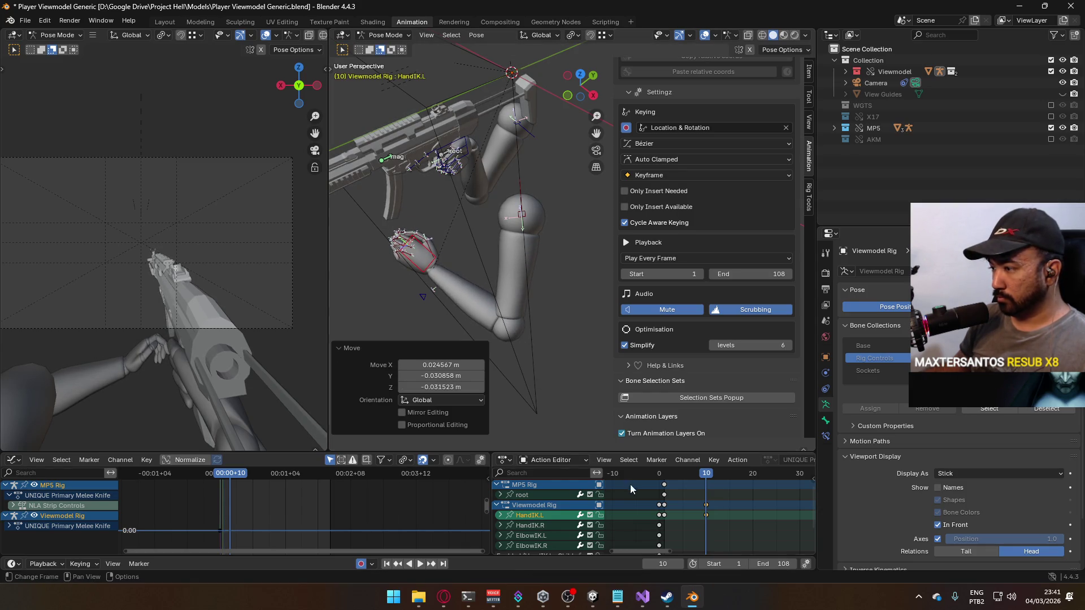
# - At frame 20, in front view, move the left hand up toward the MP5
pyautogui.press('space')
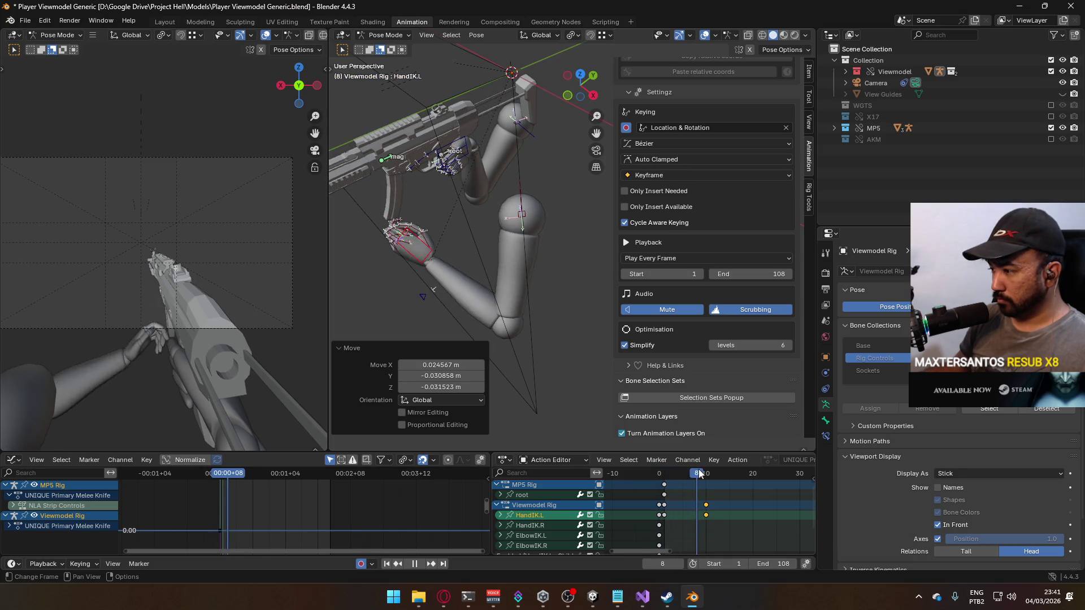
pyautogui.moveTo(705, 473); pyautogui.dragTo(754, 478)
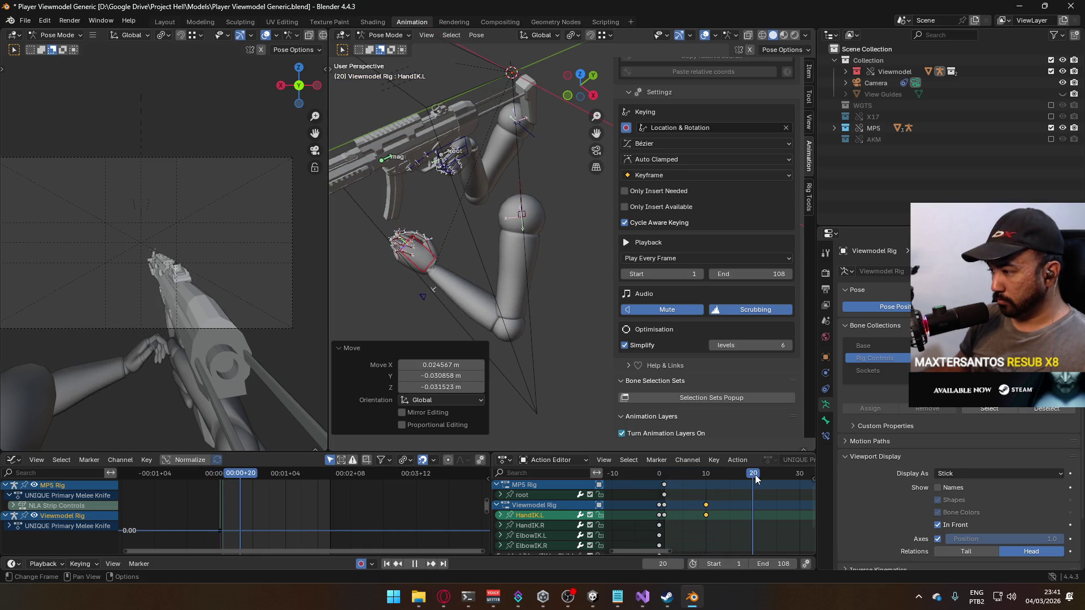
pyautogui.press('space')
pyautogui.press('KP_1')
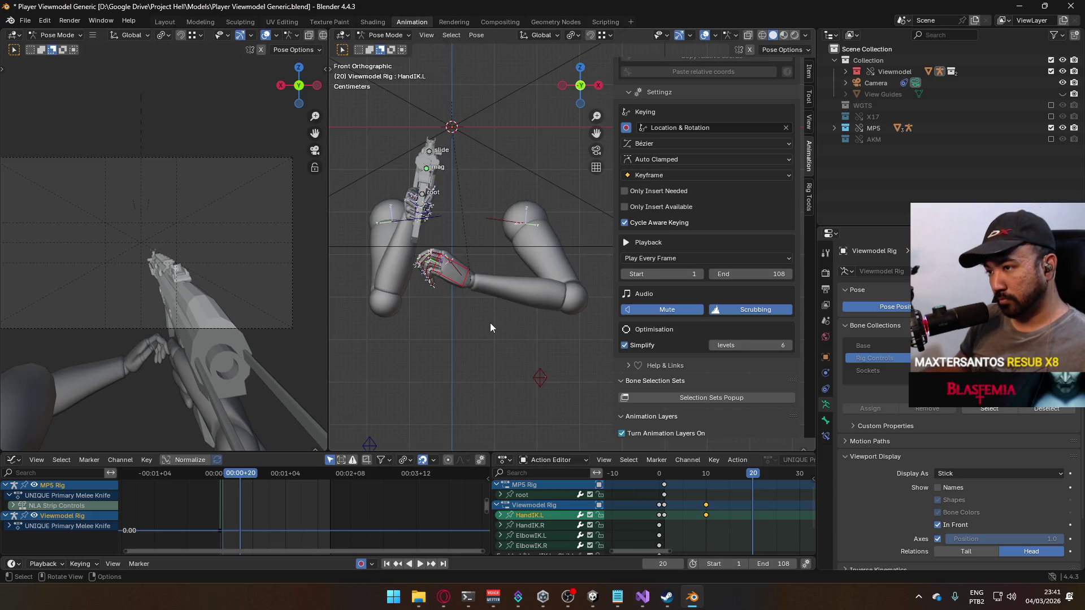
pyautogui.scroll(4, 503, 296)
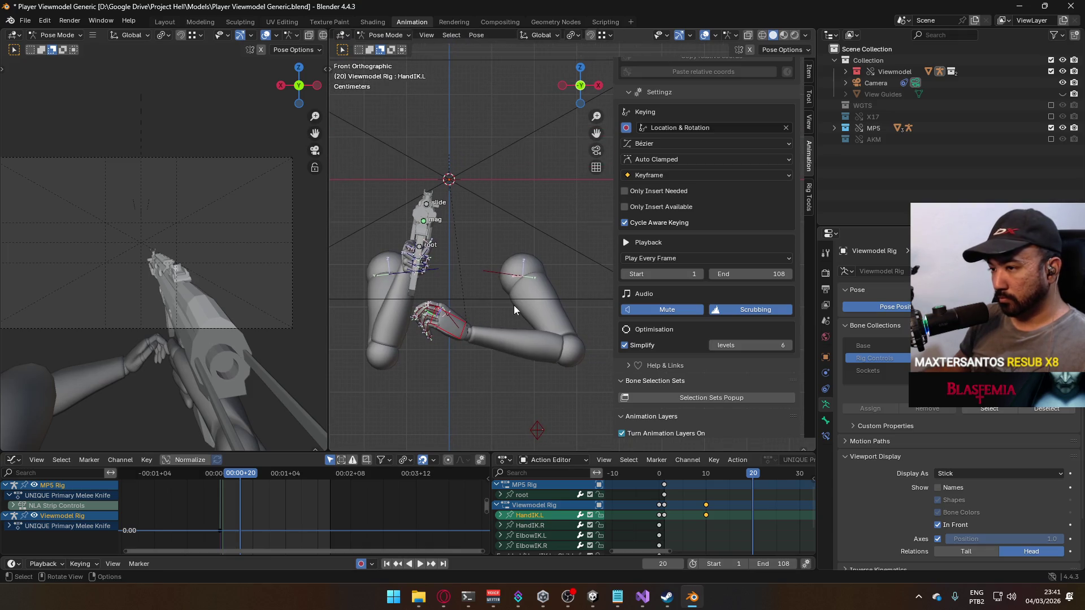
pyautogui.press('g')
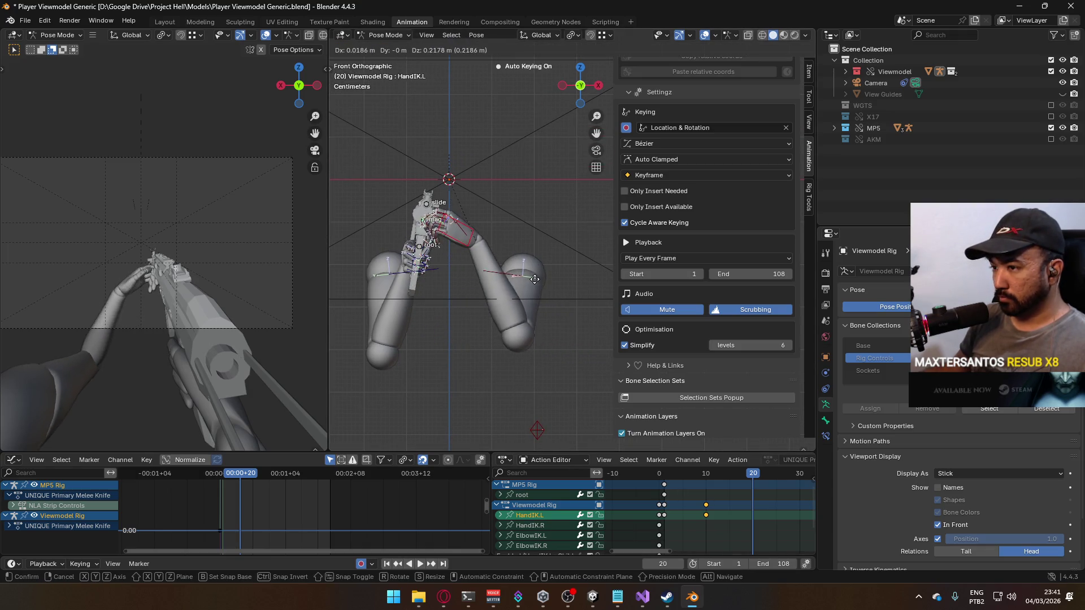
pyautogui.click(557, 246)
# - From the right side view, rotate the left hand on Z and twist it 39.1° on local Y
pyautogui.press('ctrl+KP_3')
pyautogui.press('KP_1')
pyautogui.press('KP_3')
pyautogui.press('r')
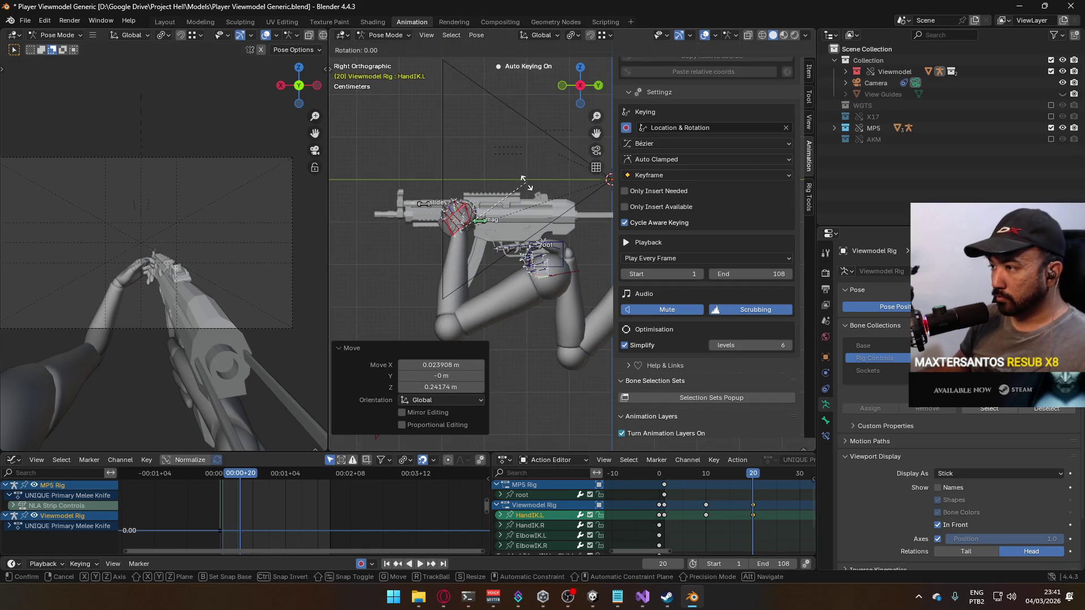
pyautogui.press('z')
pyautogui.click(529, 209)
pyautogui.press('r')
pyautogui.press('y')
pyautogui.press('y')
pyautogui.click(507, 268)
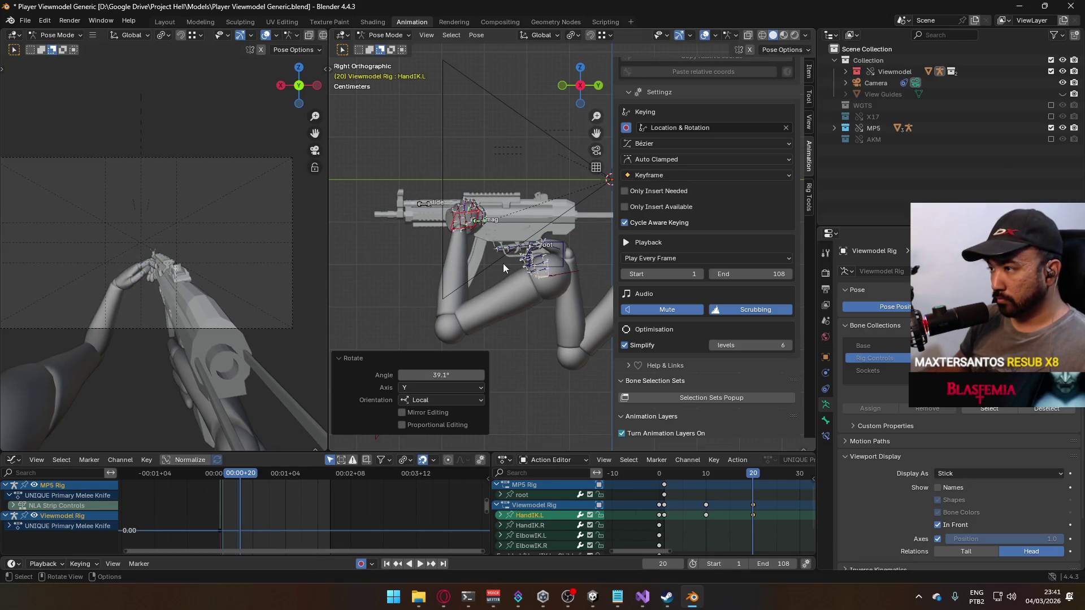
pyautogui.press('g')
pyautogui.click(507, 263)
# - Slide the left hand along global X onto the handguard and nudge it into place
pyautogui.press('g')
pyautogui.press('x')
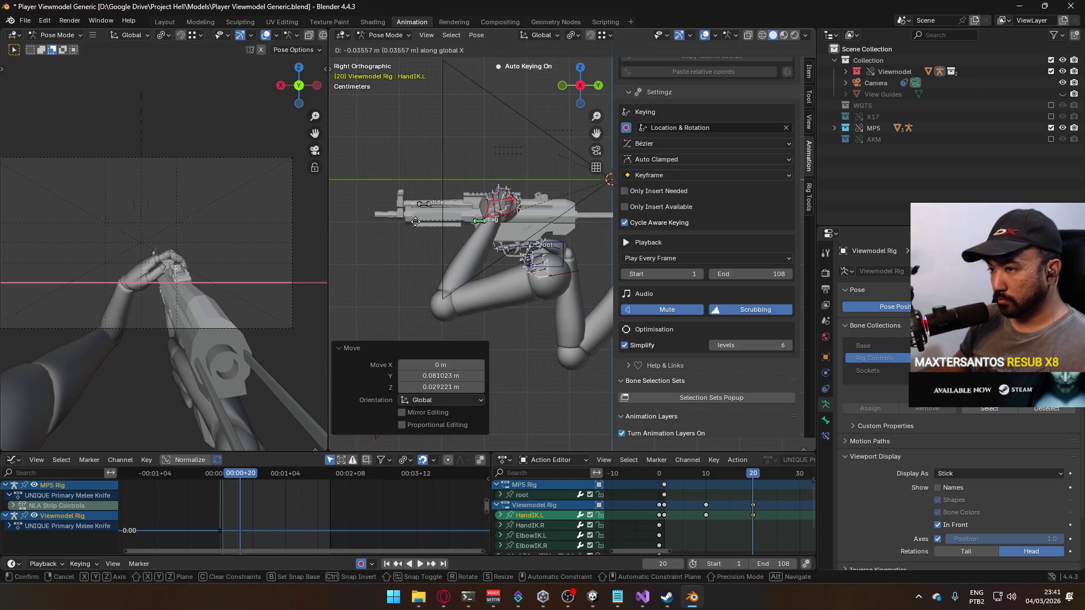
pyautogui.press('Escape')
pyautogui.press('g')
pyautogui.press('x')
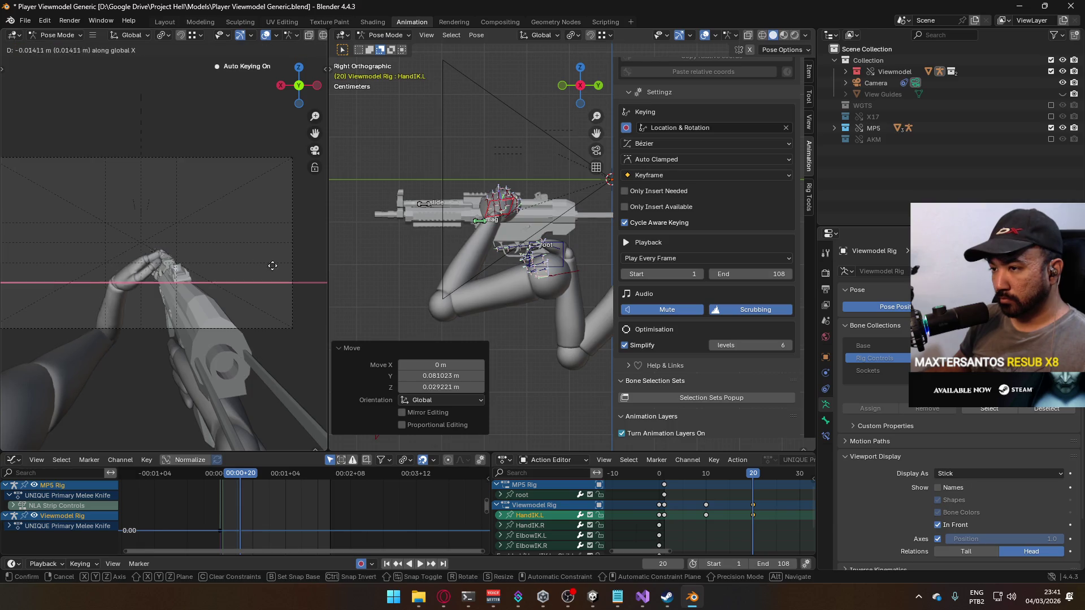
pyautogui.click(322, 251)
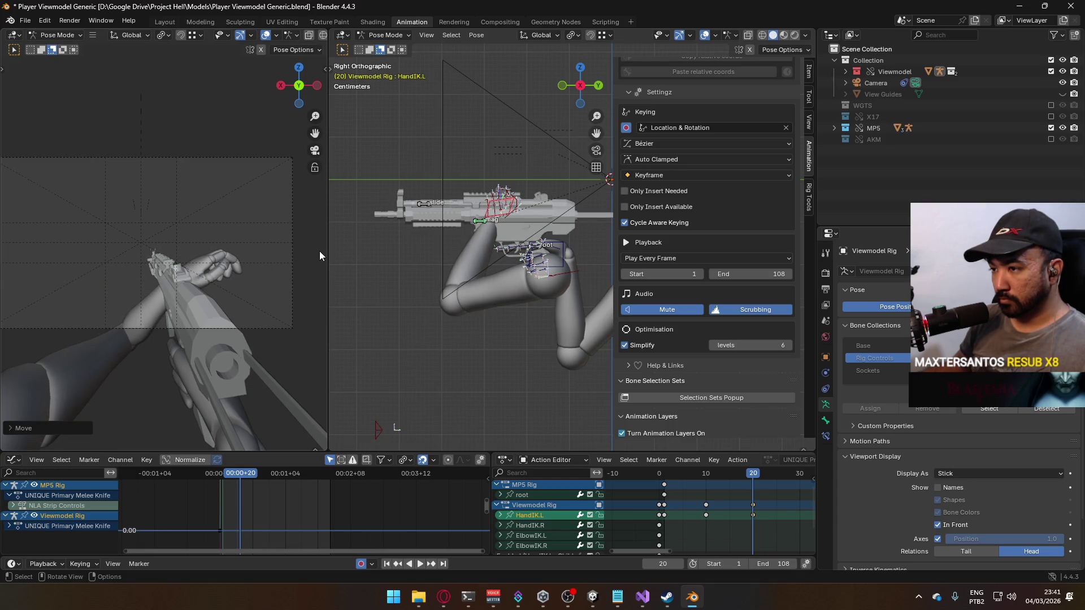
pyautogui.press('g')
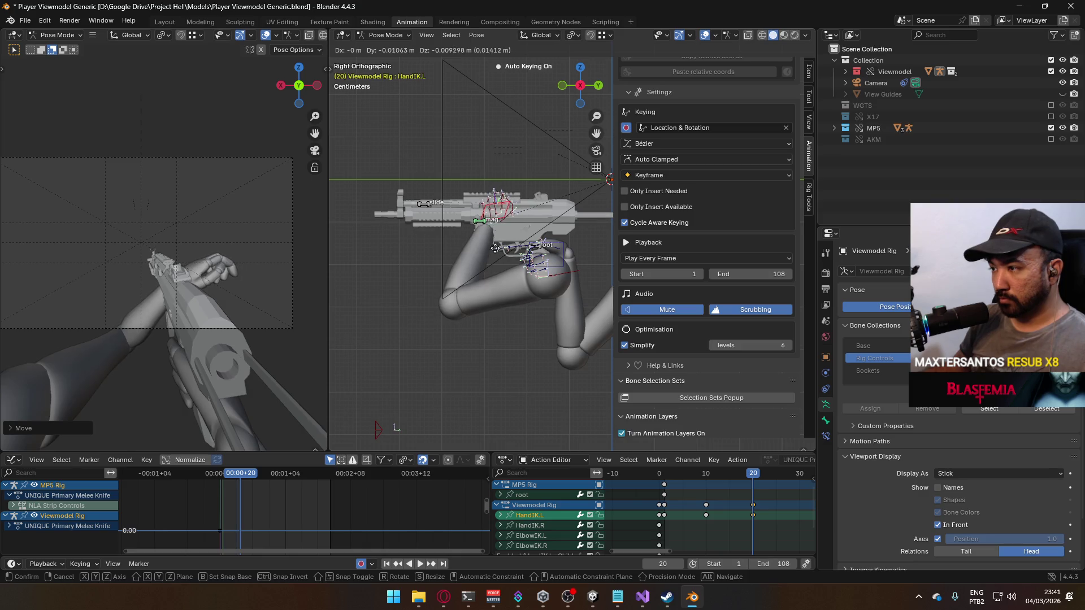
pyautogui.click(479, 262)
# - Move the ElbowIK.L target outward, then select the left shoulder bone
pyautogui.moveTo(463, 274)
pyautogui.mouseDown()
pyautogui.moveTo(494, 296)
pyautogui.moveTo(572, 312)
pyautogui.moveTo(535, 334)
pyautogui.moveTo(462, 330)
pyautogui.moveTo(565, 233)
pyautogui.moveTo(490, 277)
pyautogui.mouseUp()
pyautogui.click(535, 334)
pyautogui.press('g')
pyautogui.click(572, 307)
pyautogui.click(565, 233)
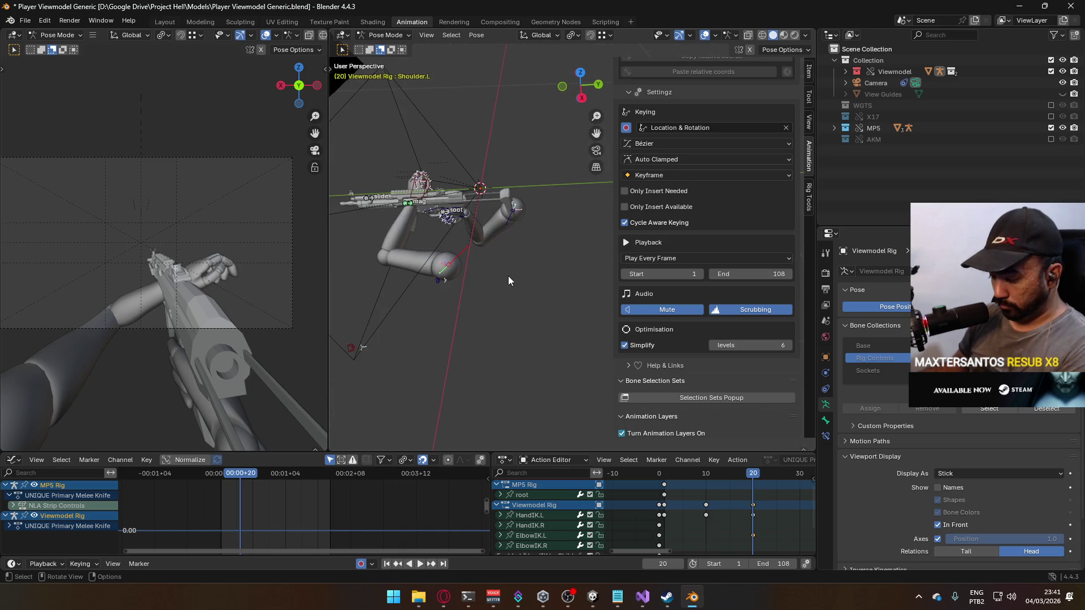
# - From top view, rotate the left shoulder bone
pyautogui.press('KP_7')
pyautogui.press('g')
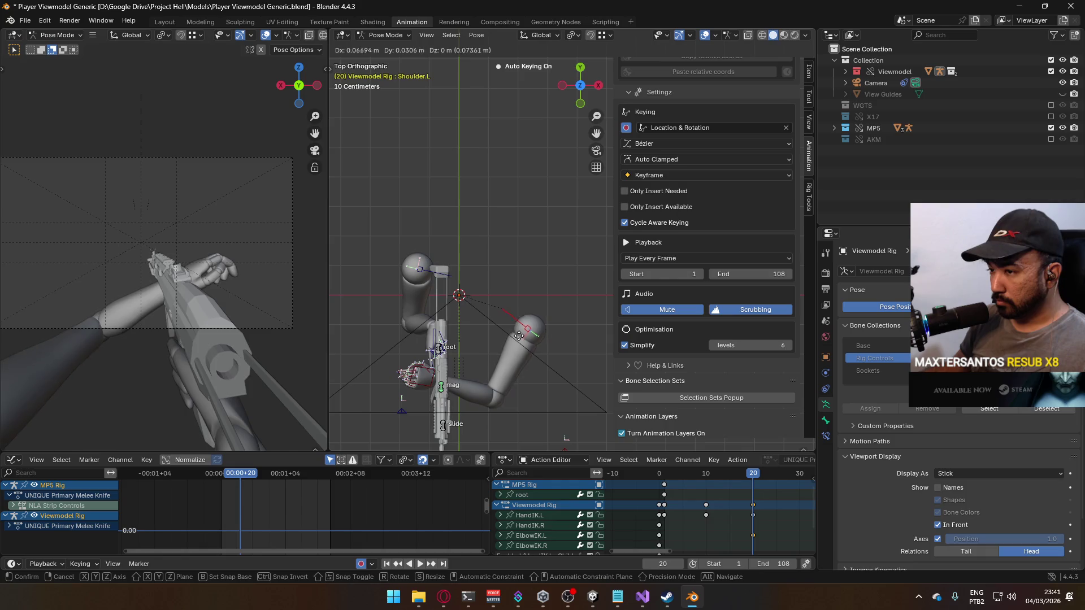
pyautogui.press('r')
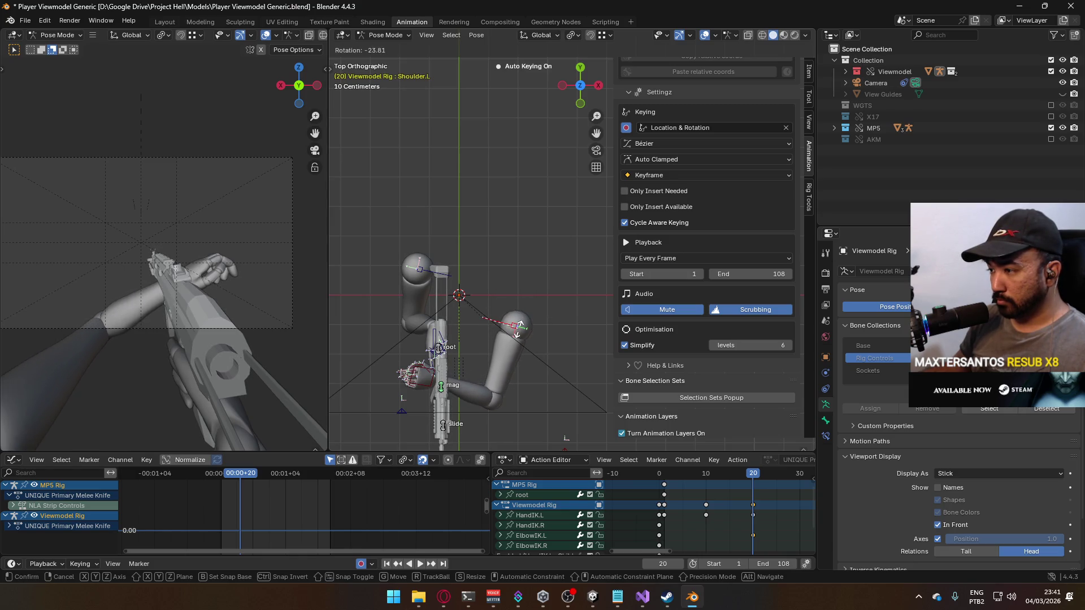
pyautogui.click(522, 333)
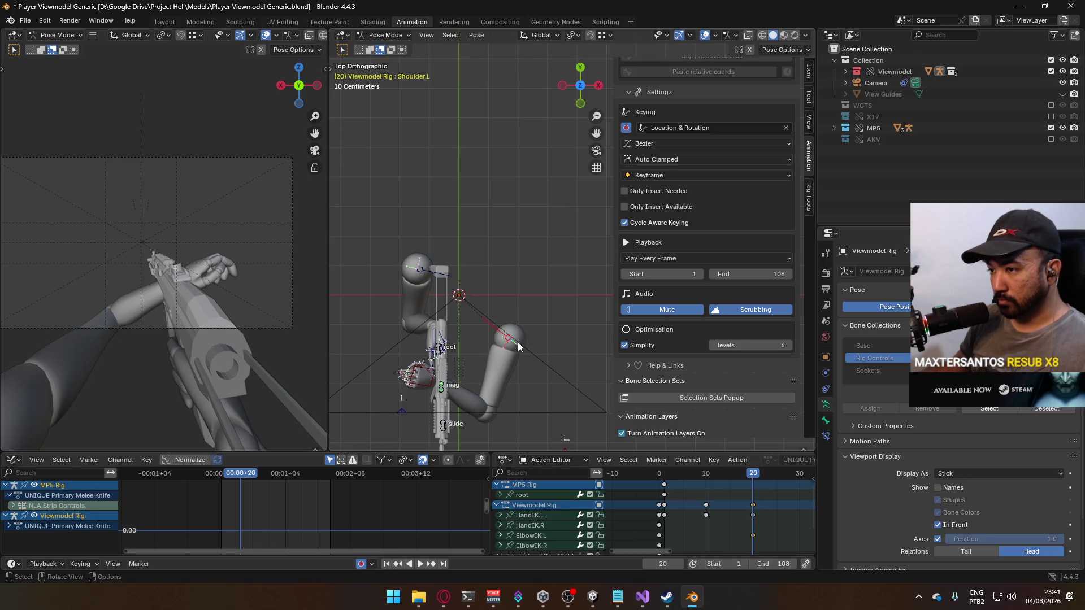
# - In front view, re-place the ElbowIK.L target in two moves
pyautogui.press('KP_1')
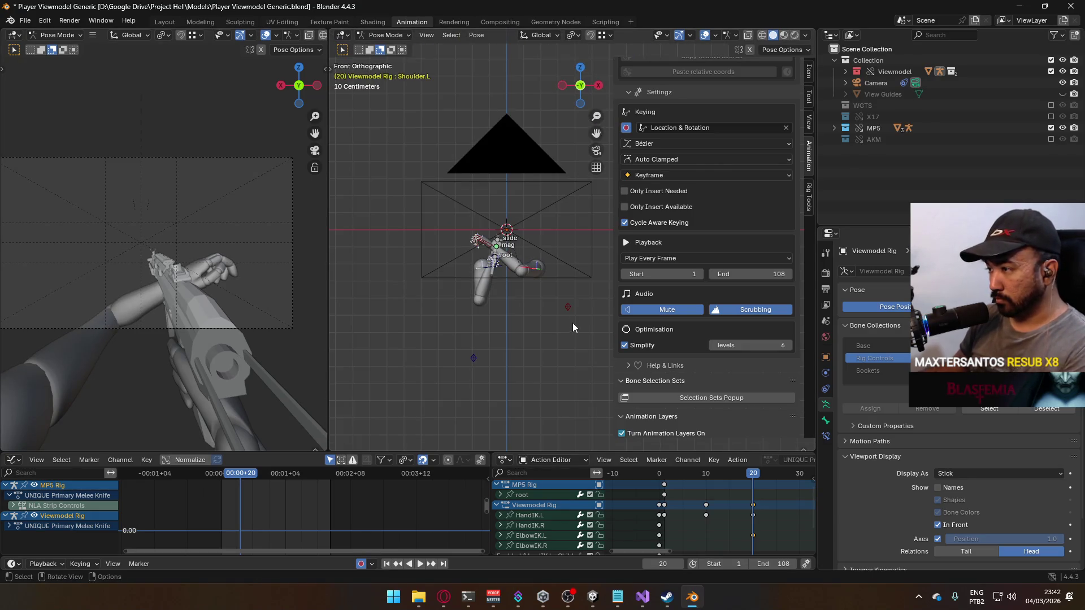
pyautogui.click(566, 311)
pyautogui.press('g')
pyautogui.click(454, 308)
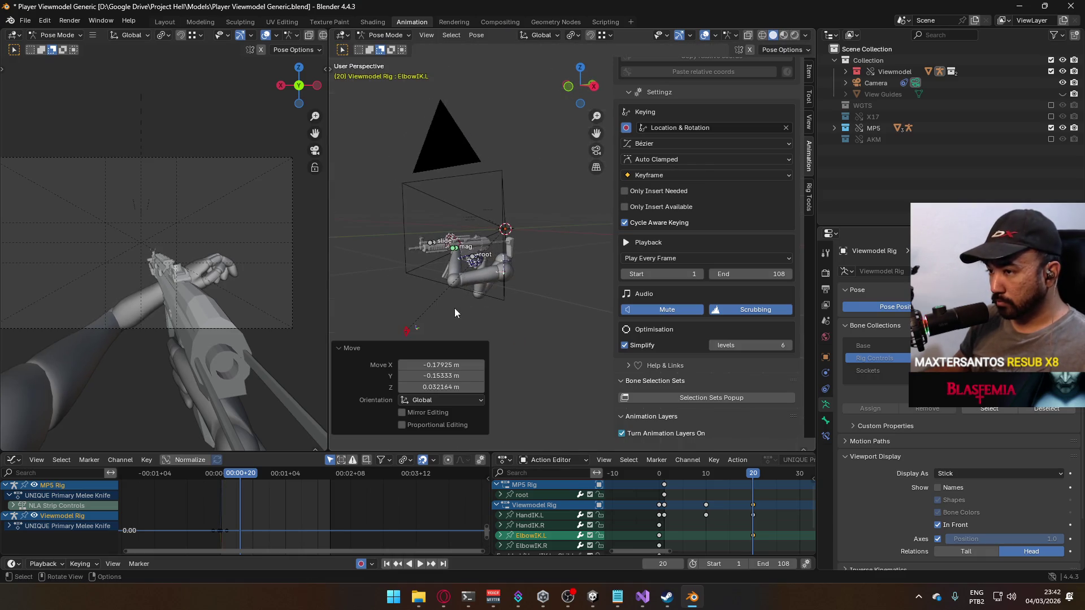
pyautogui.press('g')
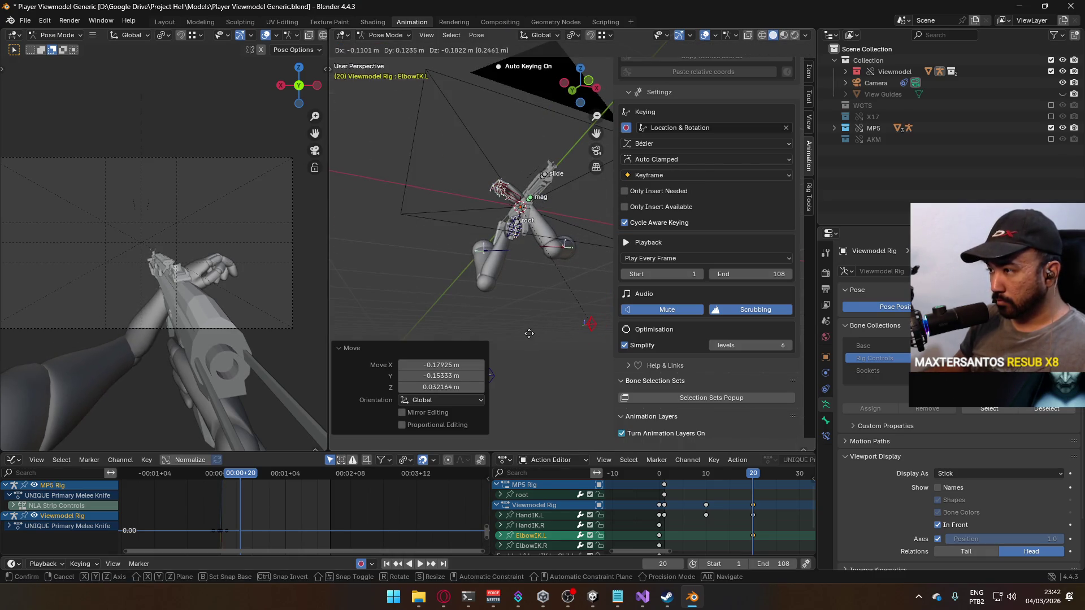
pyautogui.click(529, 334)
# - Rotate and move HandIK.L on the gun
pyautogui.click(516, 197)
pyautogui.press('KP_1')
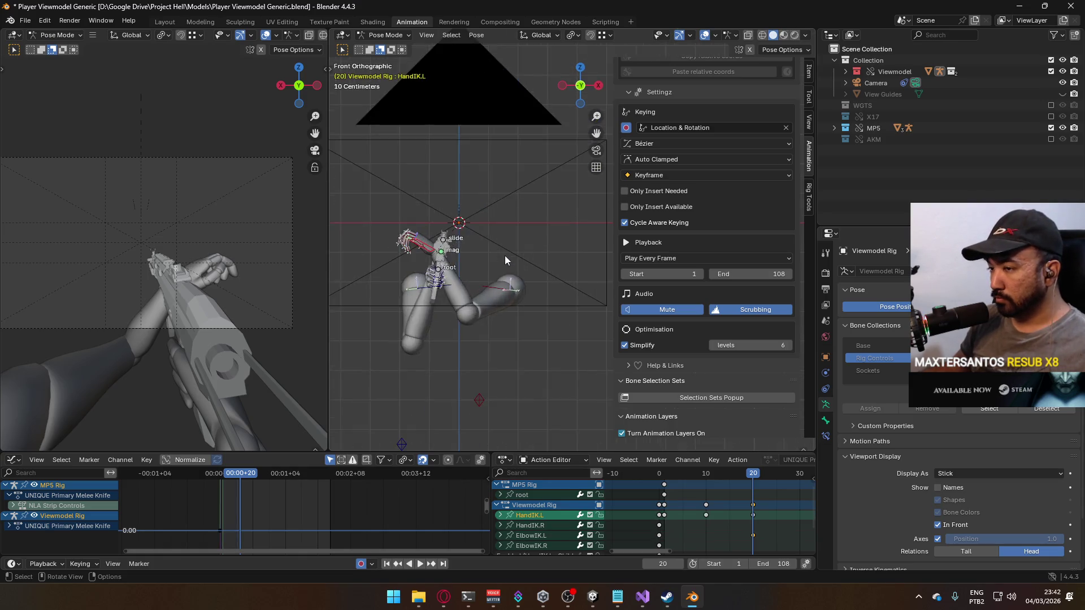
pyautogui.press('r')
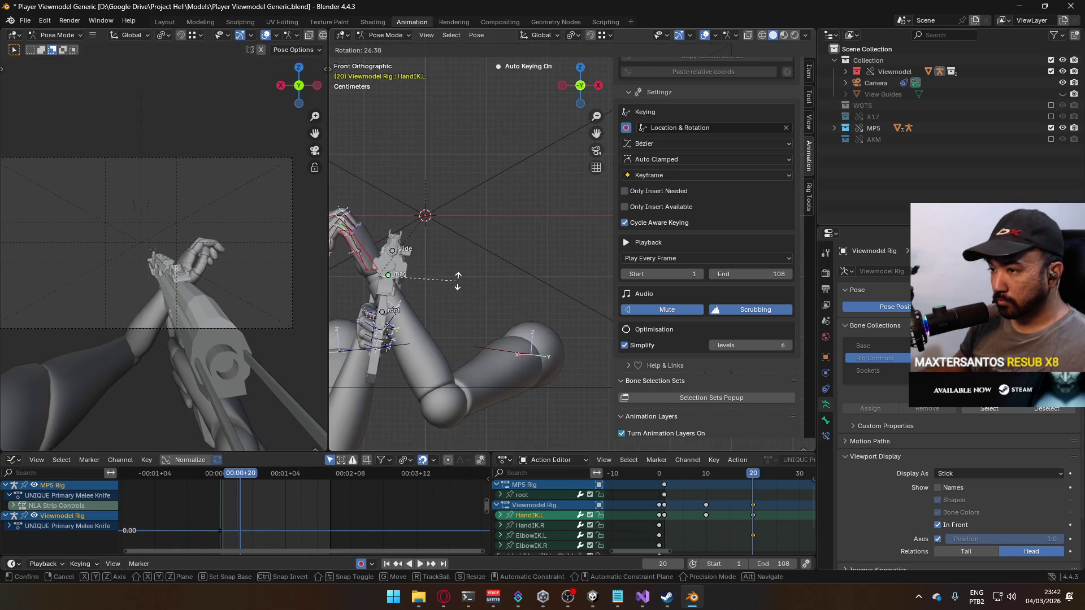
pyautogui.click(457, 281)
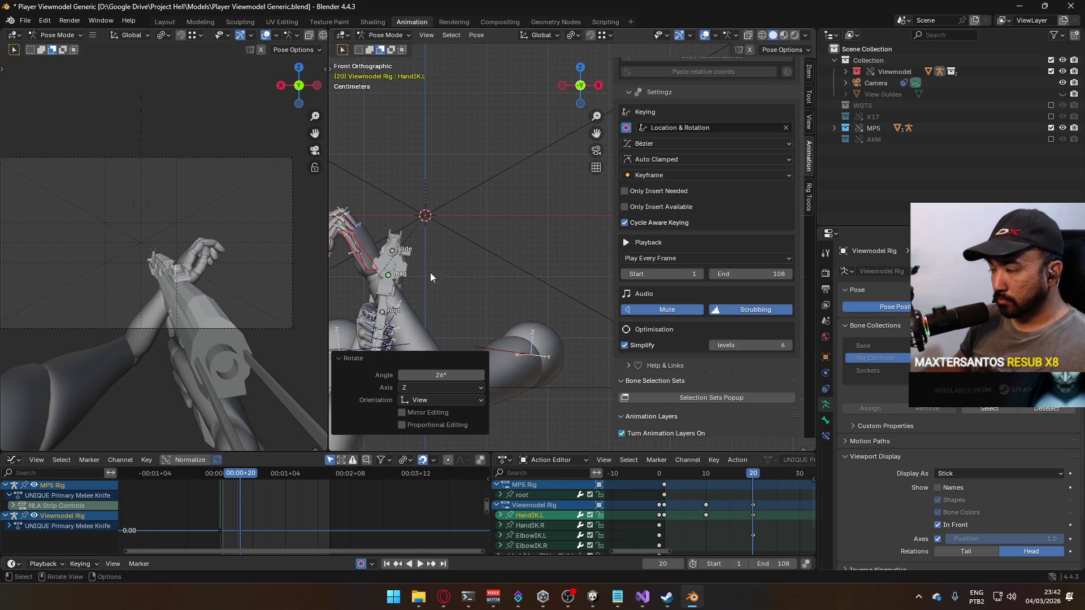
pyautogui.press('g')
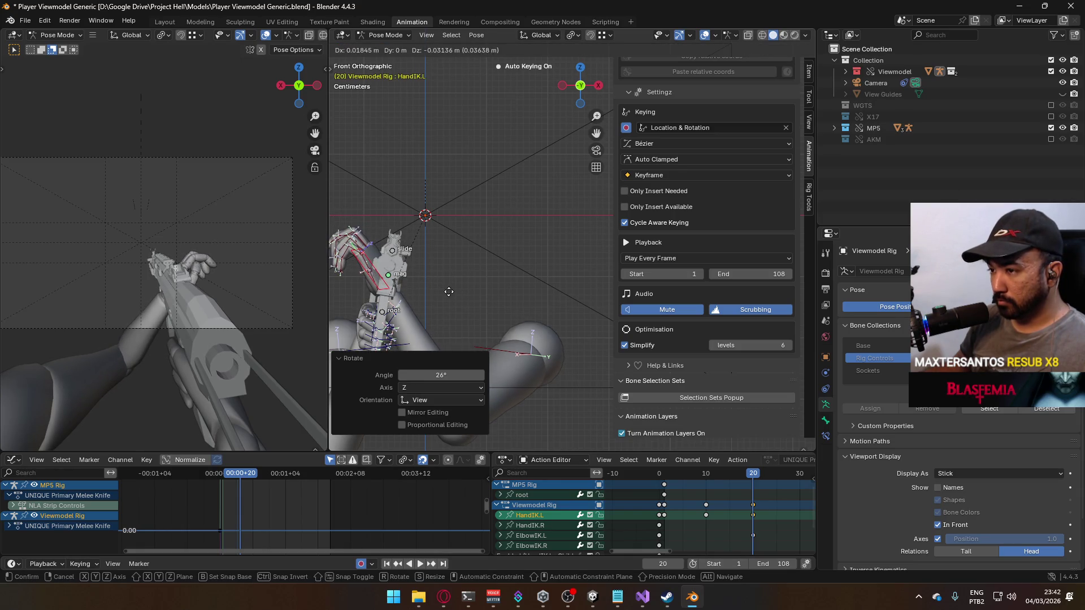
pyautogui.click(449, 291)
# - Twist the left hand 25.3° then 12.6° on its local Y axis and play back
pyautogui.press('r')
pyautogui.press('y')
pyautogui.press('y')
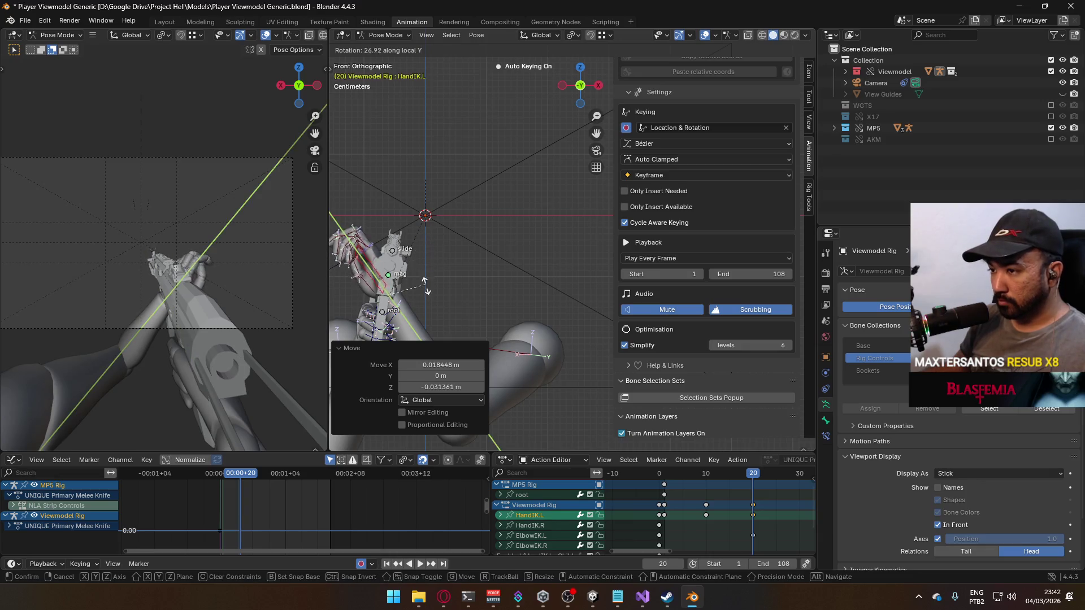
pyautogui.click(425, 289)
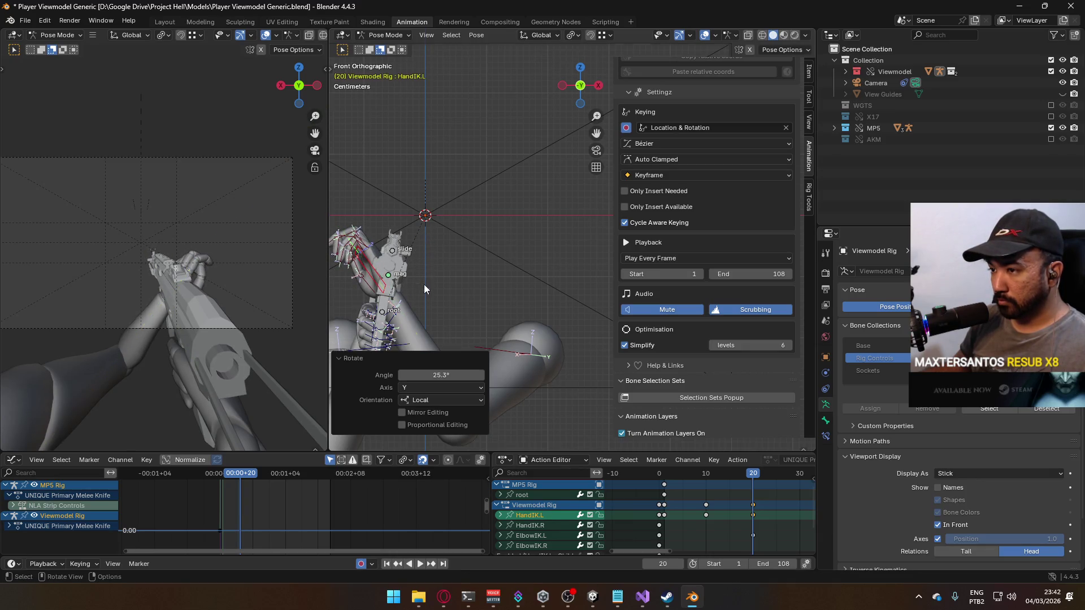
pyautogui.press('r')
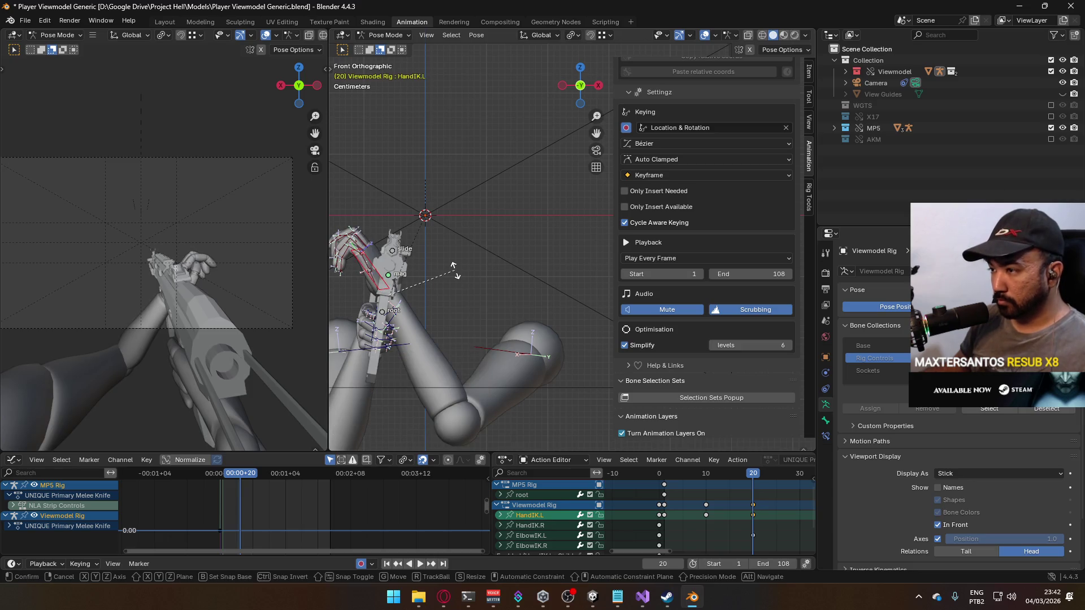
pyautogui.press('y')
pyautogui.press('y')
pyautogui.click(448, 287)
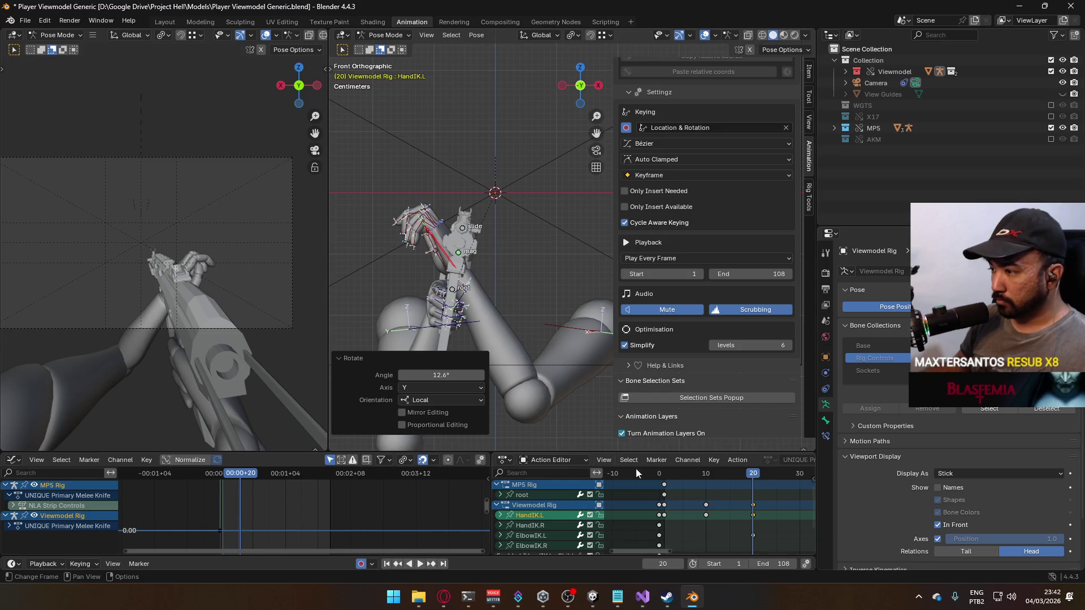
pyautogui.press('space')
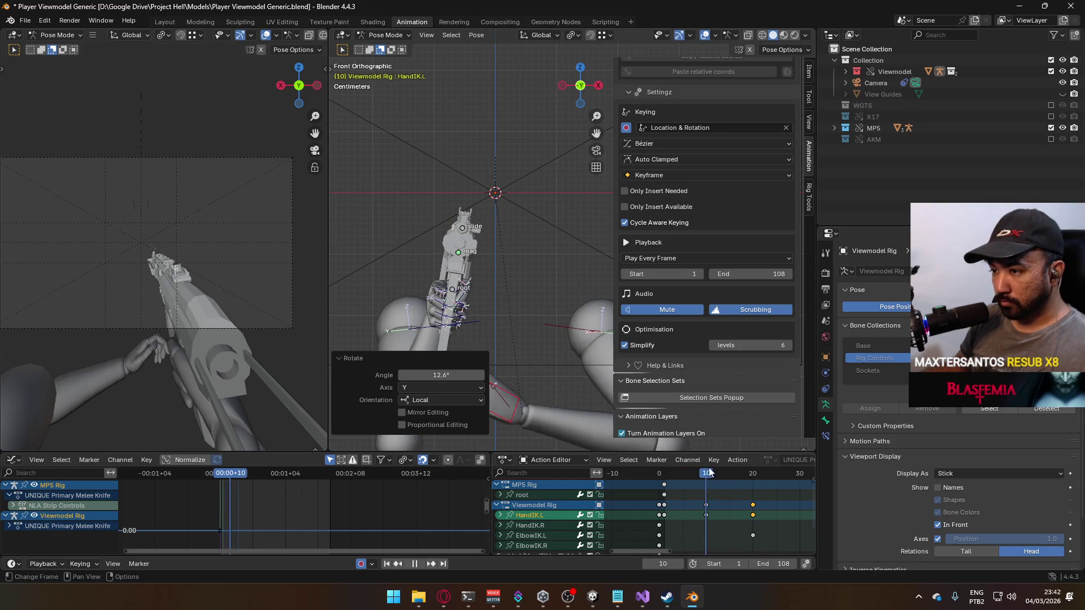
# - In side view, slide the left hand along global Y on the gun, keying frame 30
pyautogui.press('Escape')
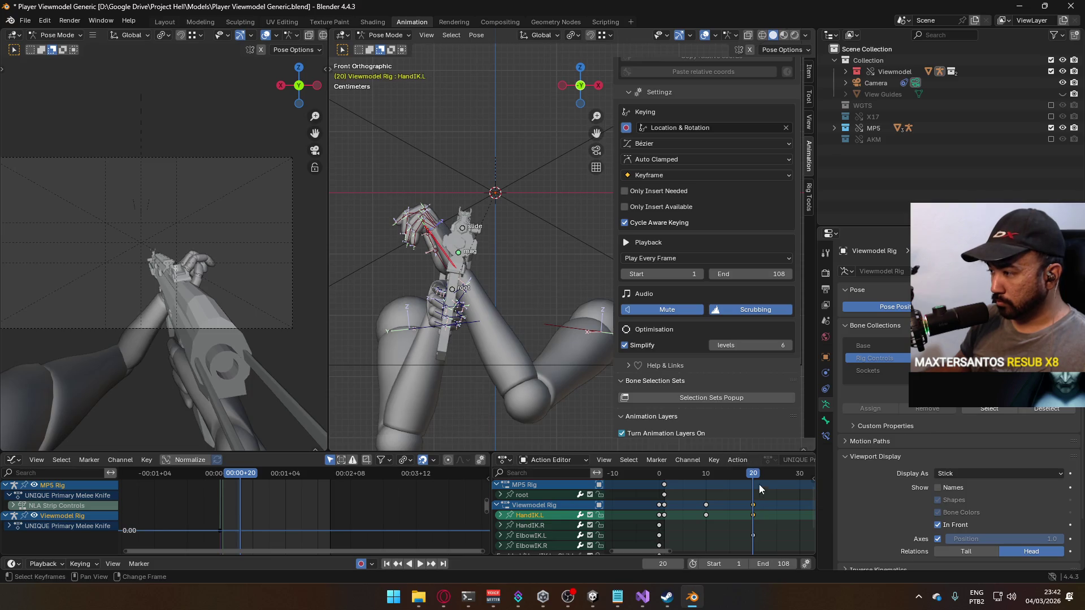
pyautogui.moveTo(757, 479); pyautogui.dragTo(671, 499)
pyautogui.press('space')
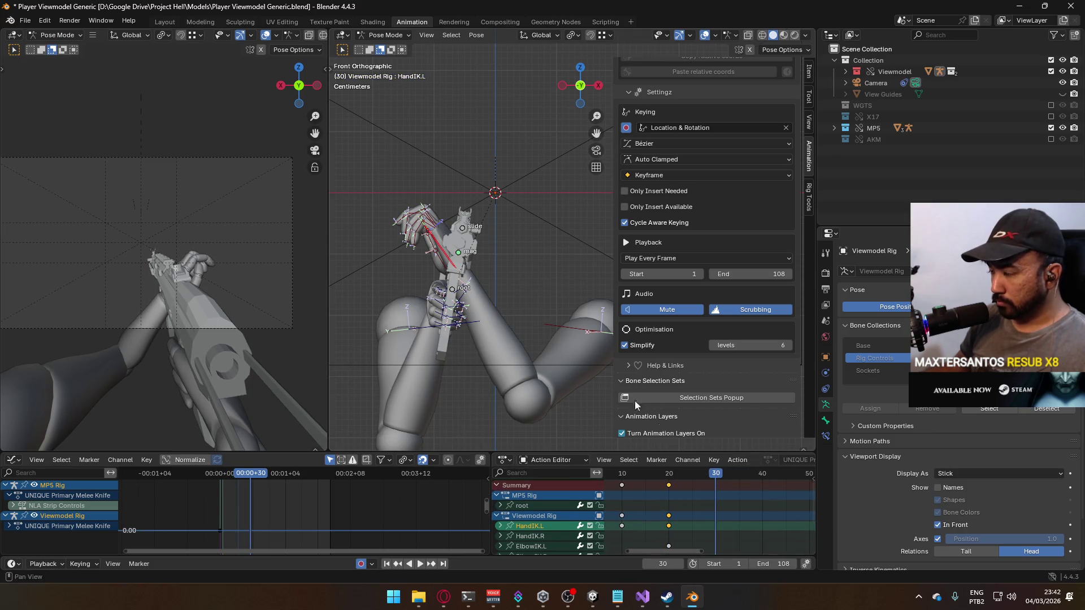
pyautogui.press('KP_3')
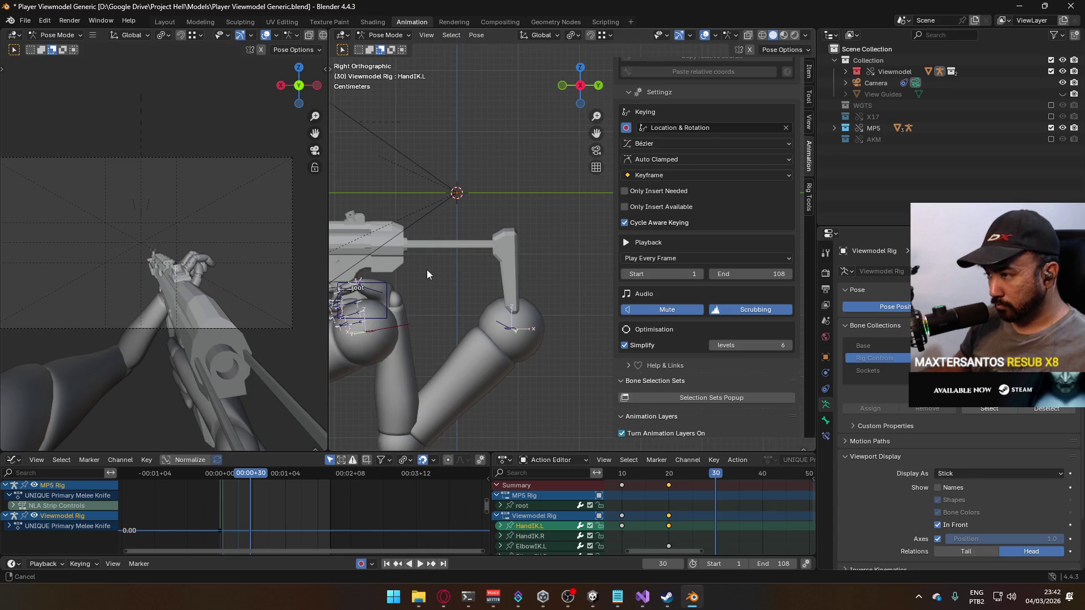
pyautogui.press('g')
pyautogui.press('y')
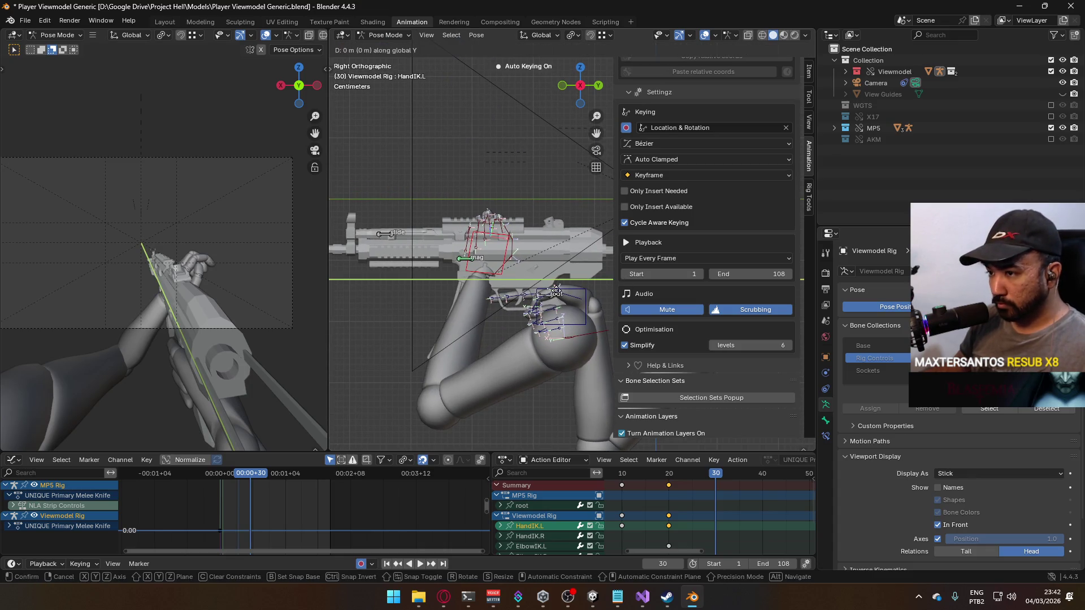
pyautogui.click(423, 280)
# - Rotate the left hand -13.3° and lower it slightly along Z
pyautogui.moveTo(414, 277)
pyautogui.mouseDown()
pyautogui.moveTo(489, 256)
pyautogui.moveTo(499, 272)
pyautogui.mouseUp()
pyautogui.press('r')
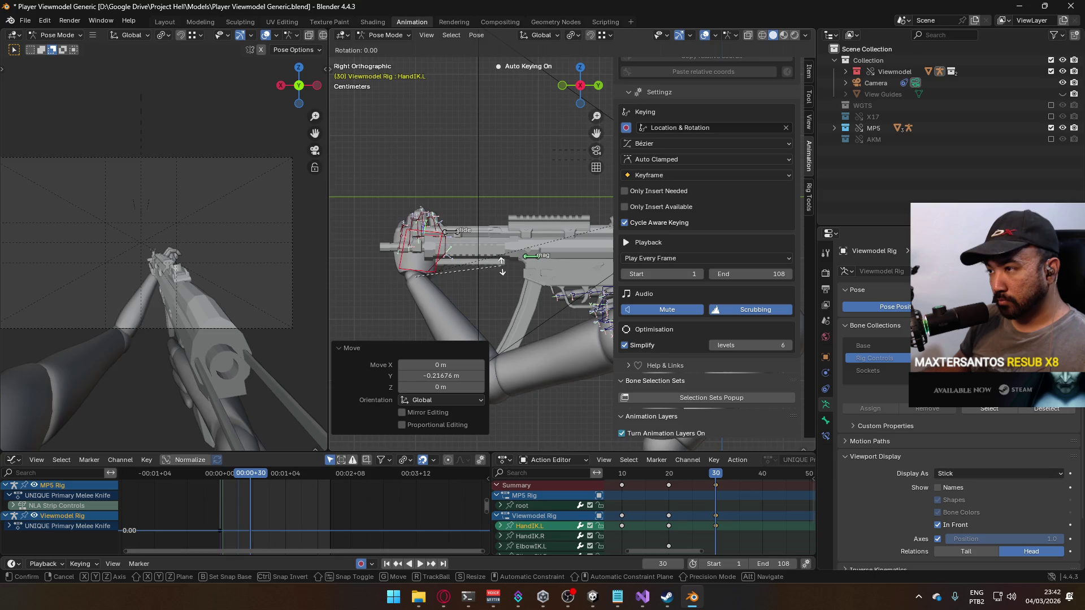
pyautogui.click(500, 246)
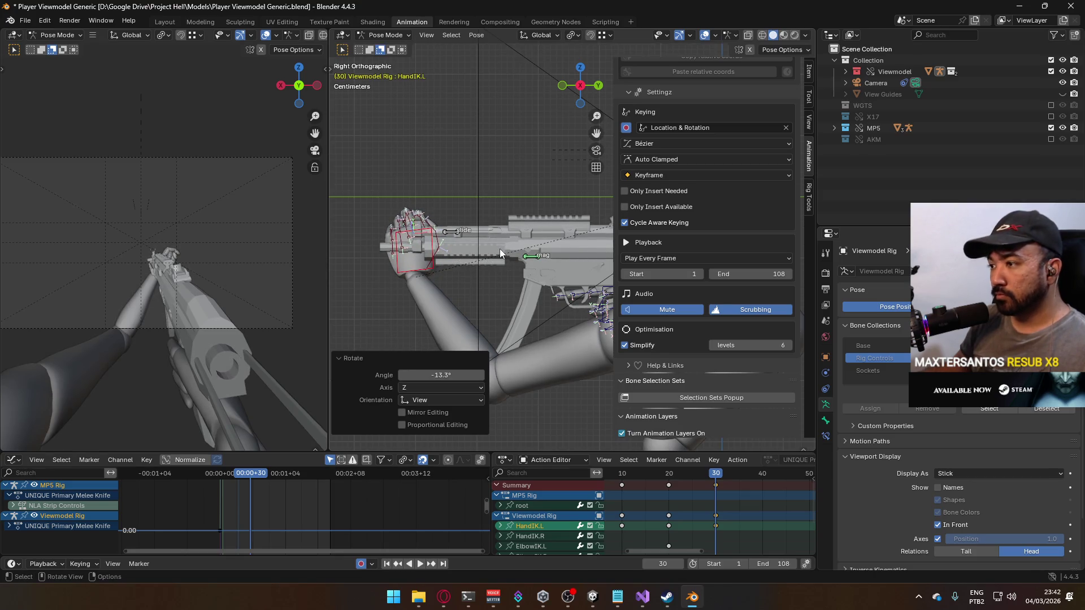
pyautogui.press('g')
pyautogui.press('z')
pyautogui.click(495, 273)
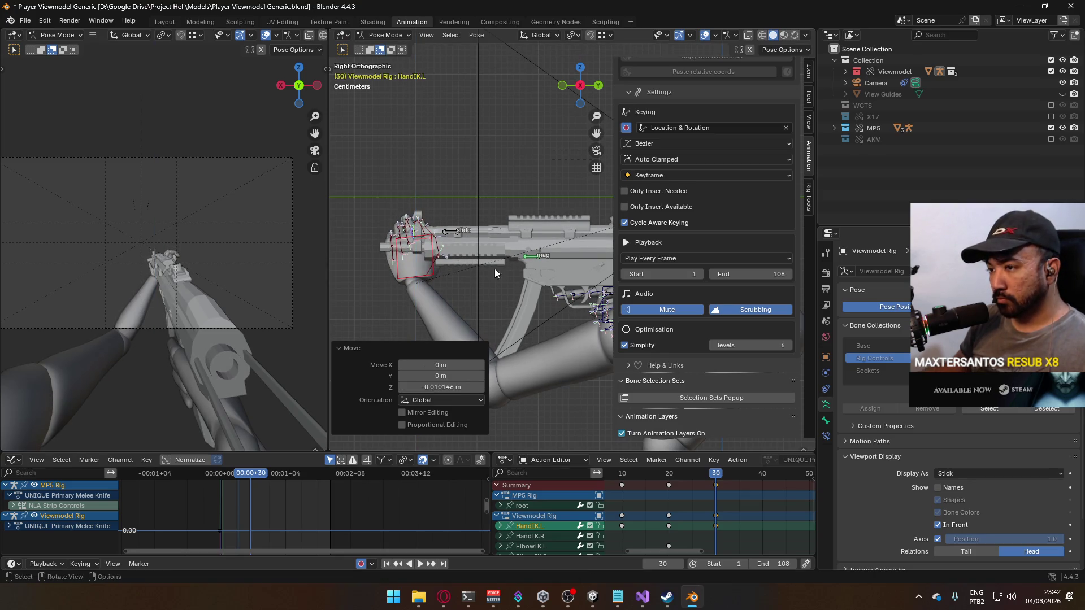
# - Play from frame 22 to review the hand motion and center frame 30 in the timeline
pyautogui.click(678, 474)
pyautogui.press('space')
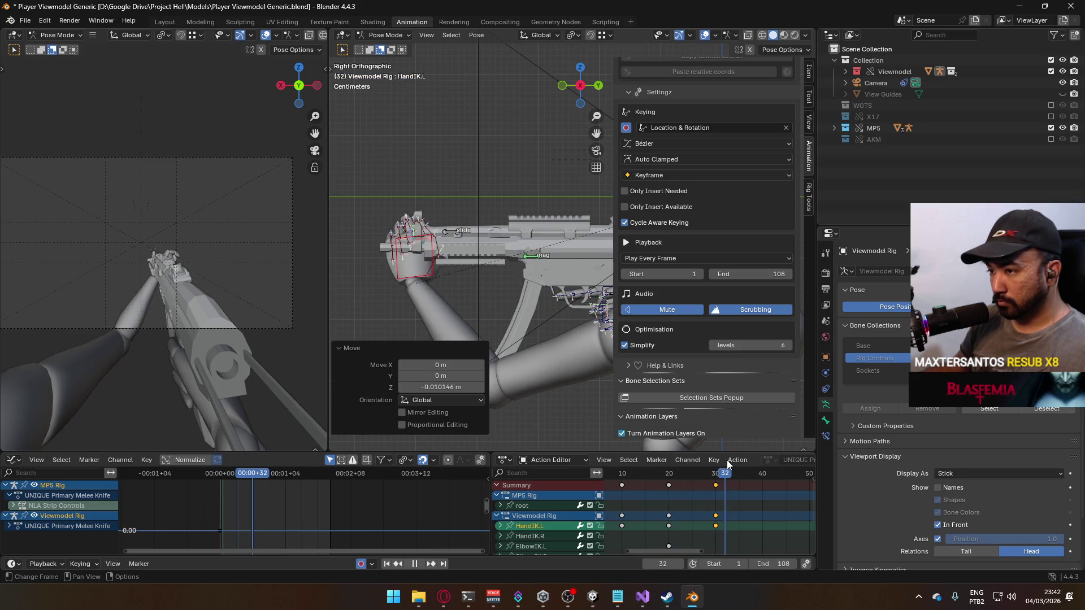
pyautogui.press('space')
pyautogui.scroll(-3, 635, 516)
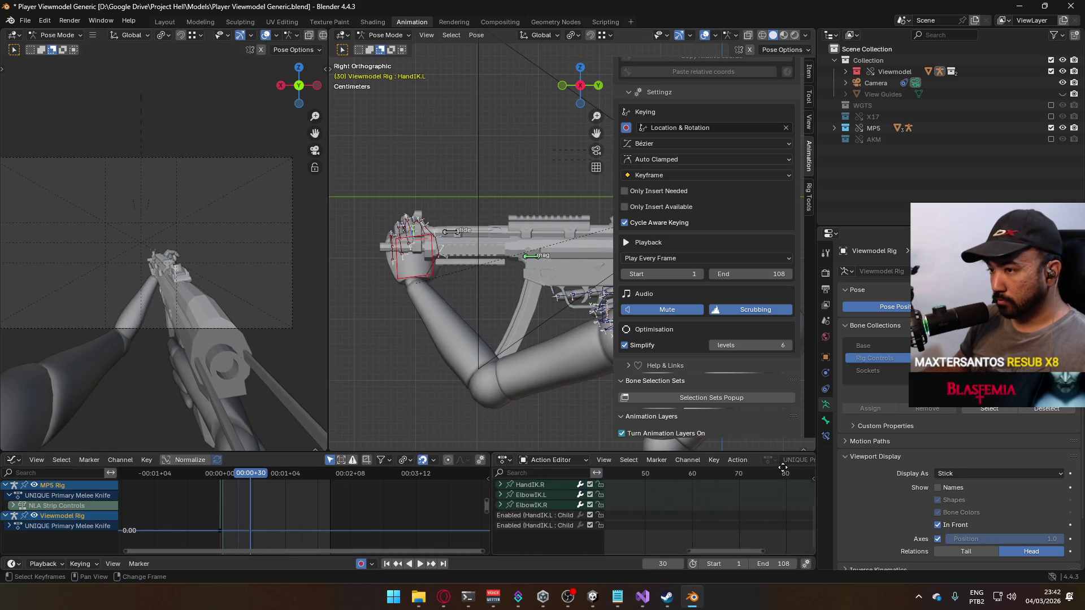
pyautogui.scroll(4, 659, 513)
pyautogui.hscroll(-3, 660, 513)
pyautogui.moveTo(660, 512)
pyautogui.mouseDown()
pyautogui.moveTo(755, 512)
pyautogui.moveTo(673, 489)
pyautogui.mouseUp()
# - At frame 40, rotate and move the left hand down below the MP5
pyautogui.press('space')
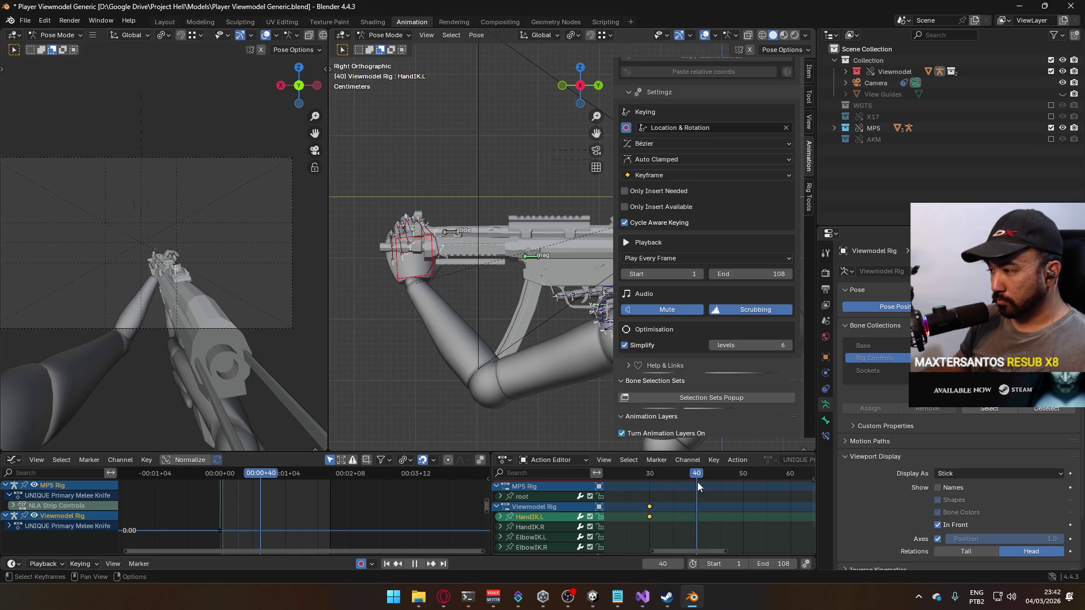
pyautogui.press('g')
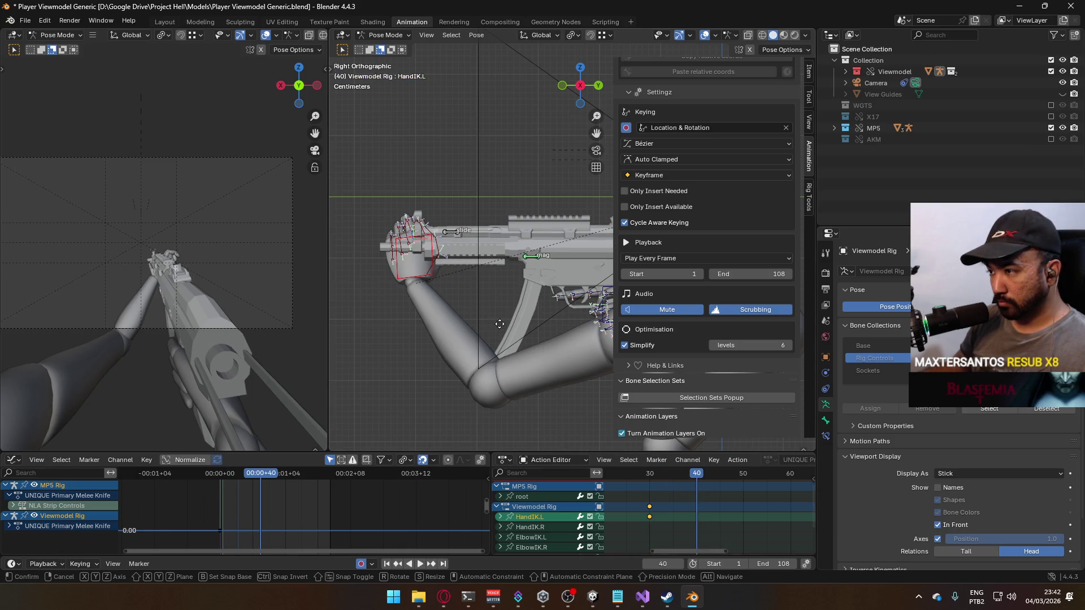
pyautogui.press('r')
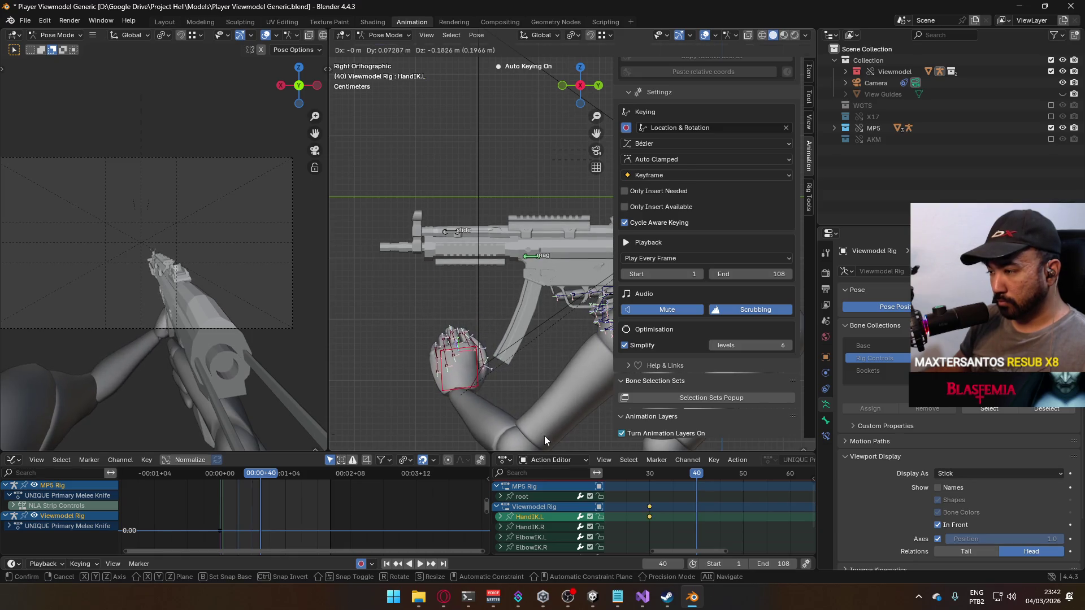
pyautogui.click(562, 376)
pyautogui.moveTo(515, 338); pyautogui.dragTo(586, 232)
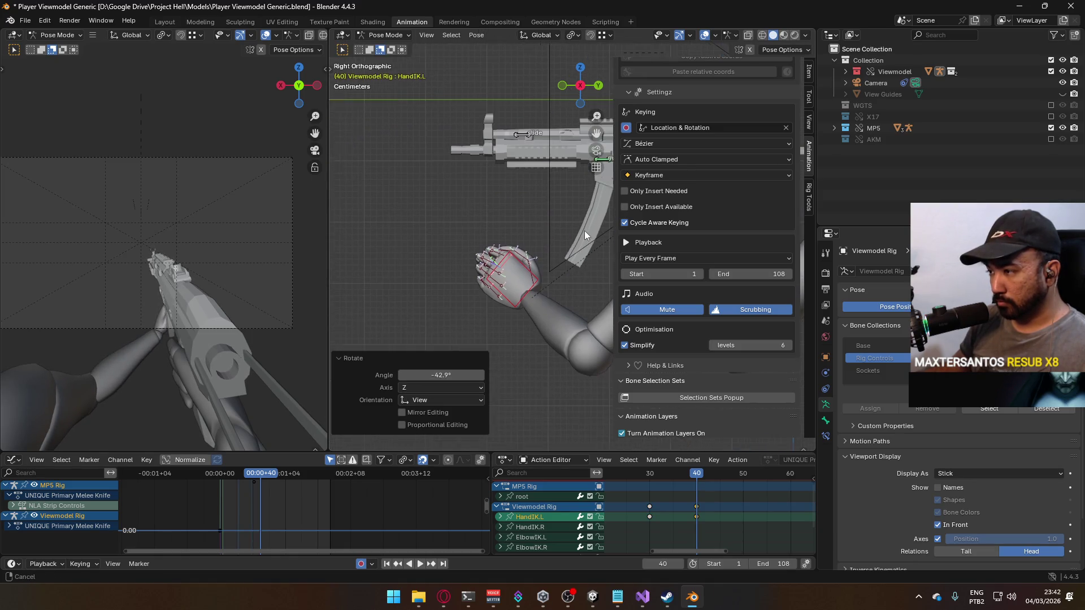
pyautogui.press('g')
pyautogui.click(521, 310)
pyautogui.press('r')
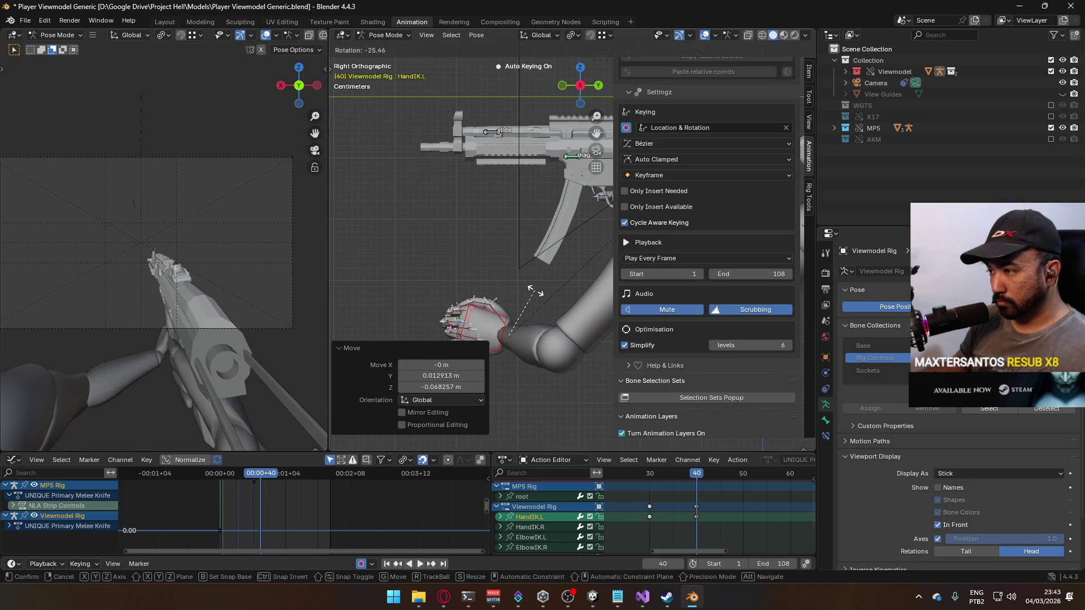
pyautogui.click(535, 290)
# - Move the left elbow control to a new position
pyautogui.scroll(-3, 514, 283)
pyautogui.click(486, 277)
pyautogui.press('g')
pyautogui.click(517, 253)
# - Reselect the left hand, rotate it, and nudge it slightly down and right
pyautogui.click(520, 255)
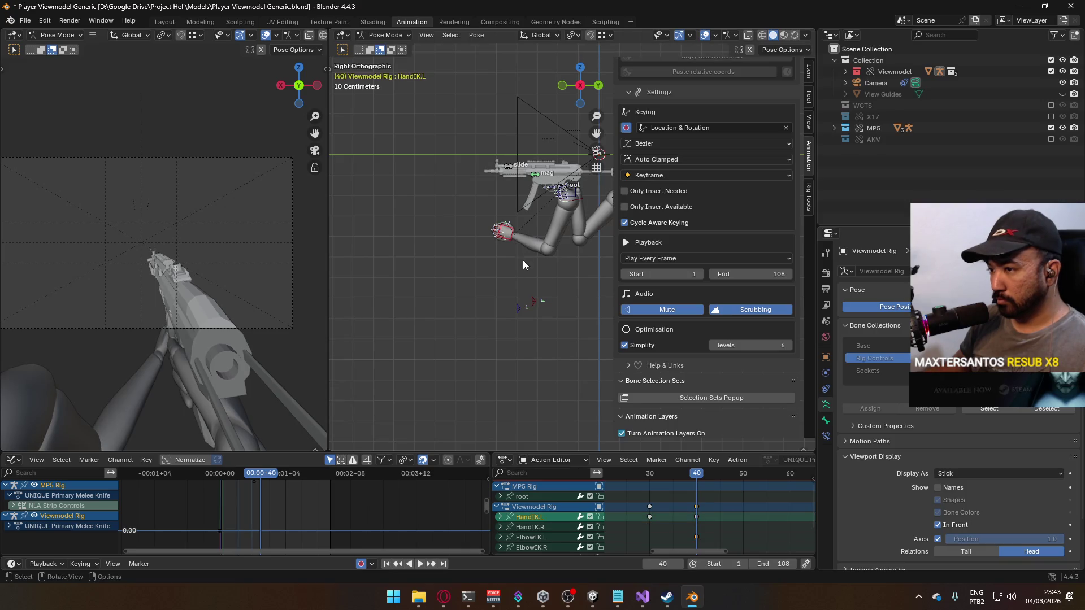
pyautogui.press('r')
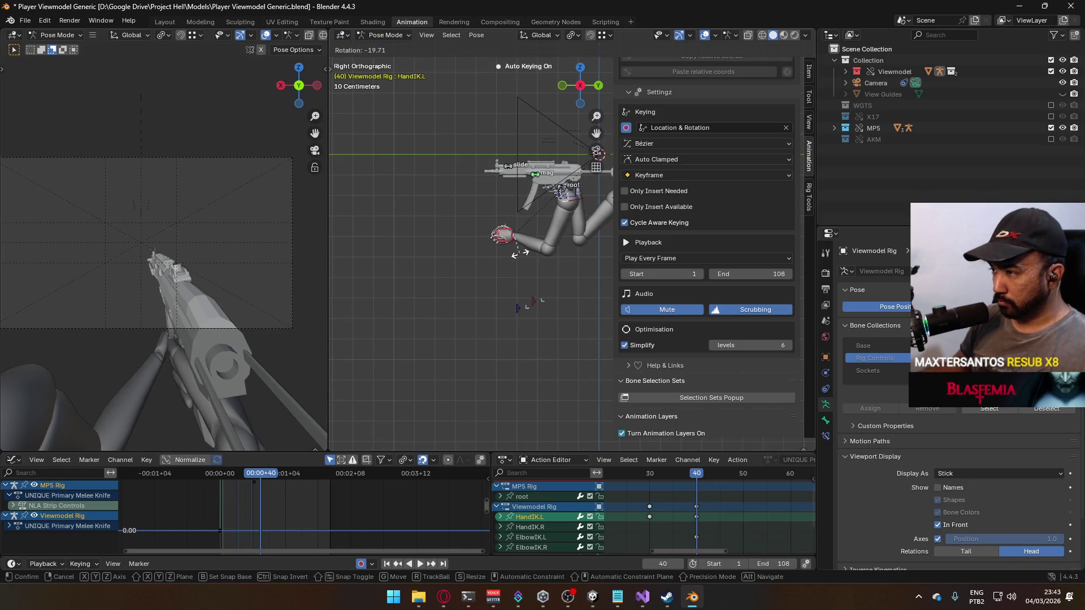
pyautogui.click(521, 259)
pyautogui.press('g')
pyautogui.click(519, 276)
pyautogui.press('g')
pyautogui.click(543, 282)
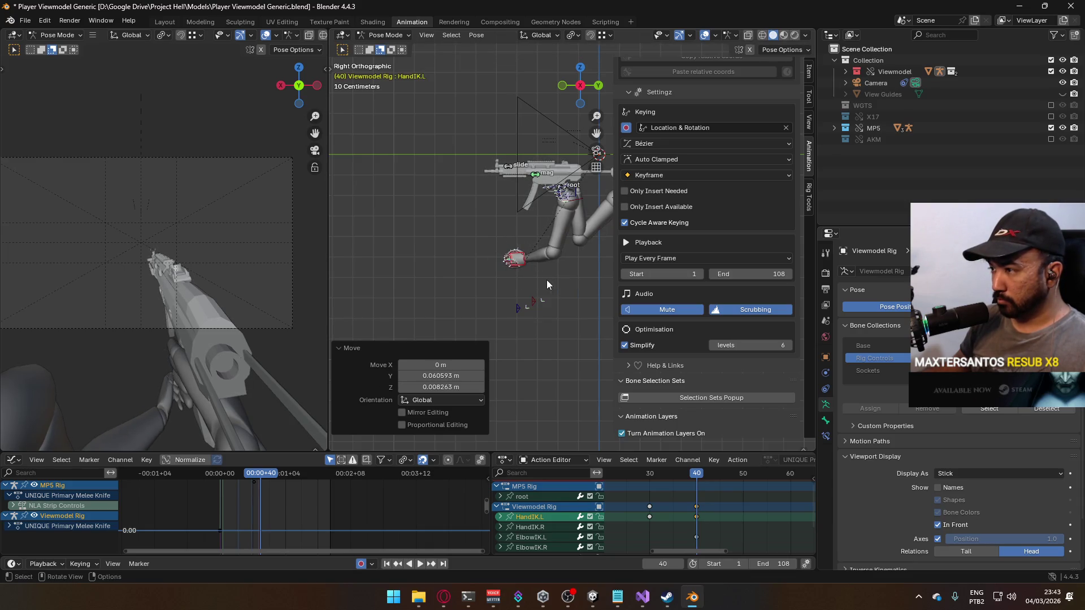
# - In front view, shift the left hand 0.116 m along X, then scrub to check
pyautogui.press('KP_1')
pyautogui.press('g')
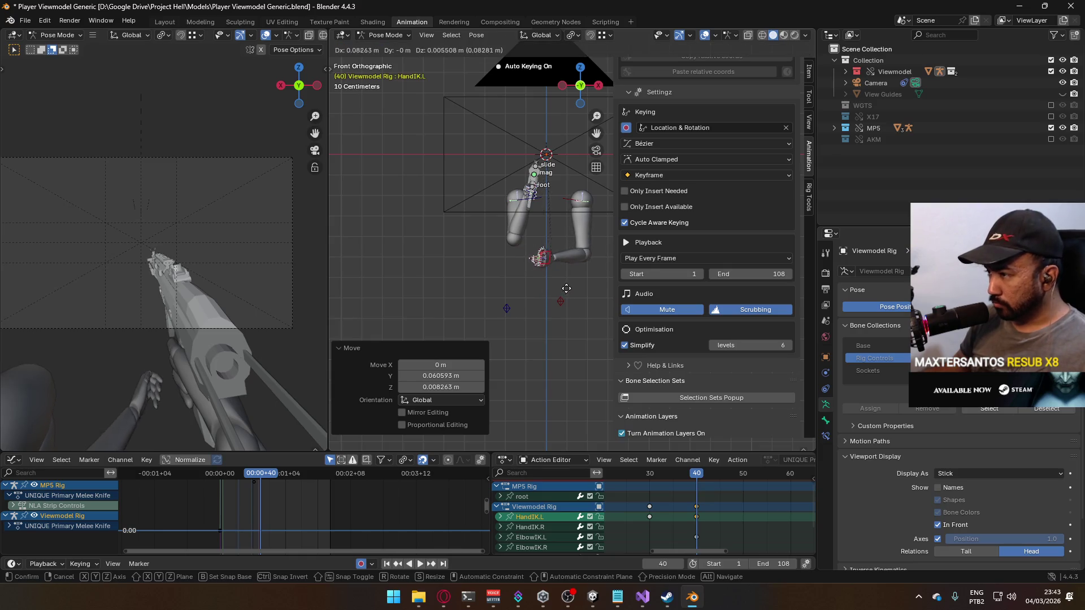
pyautogui.click(572, 288)
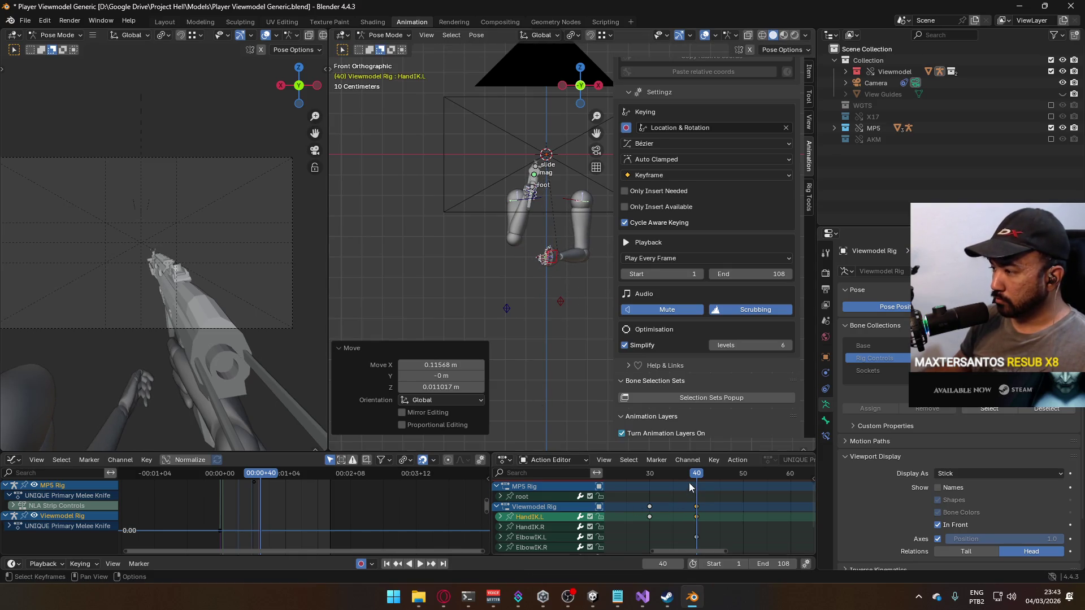
pyautogui.press('space')
pyautogui.moveTo(674, 476)
pyautogui.mouseDown()
pyautogui.moveTo(647, 476)
pyautogui.moveTo(743, 484)
pyautogui.mouseUp()
# - At frame 50, paste the hand's world position and key the Child Of MP5 constraint state
pyautogui.press('space')
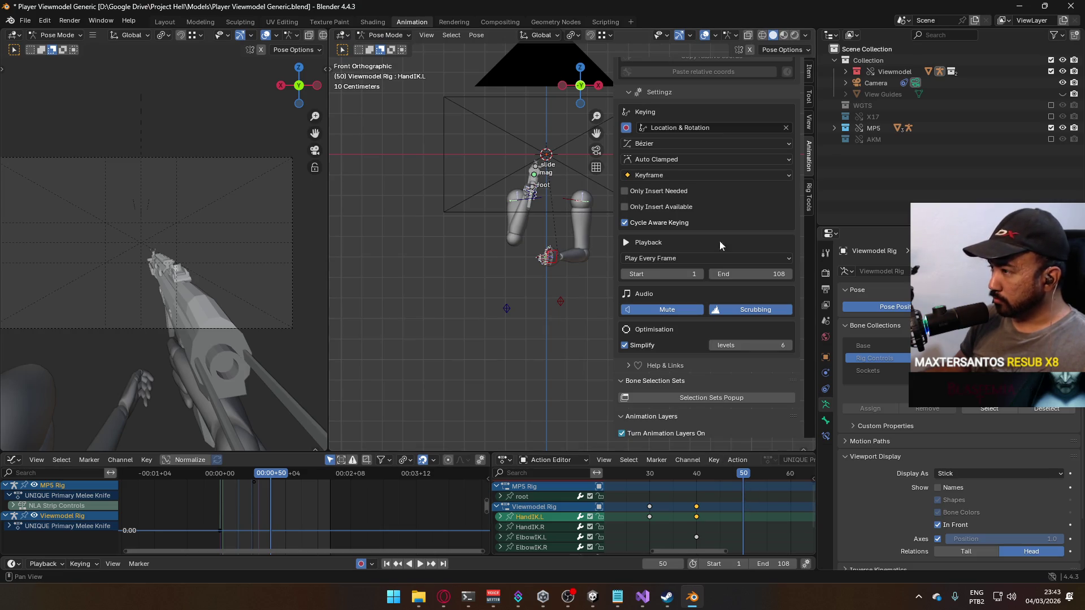
pyautogui.scroll(5, 721, 260)
pyautogui.click(716, 132)
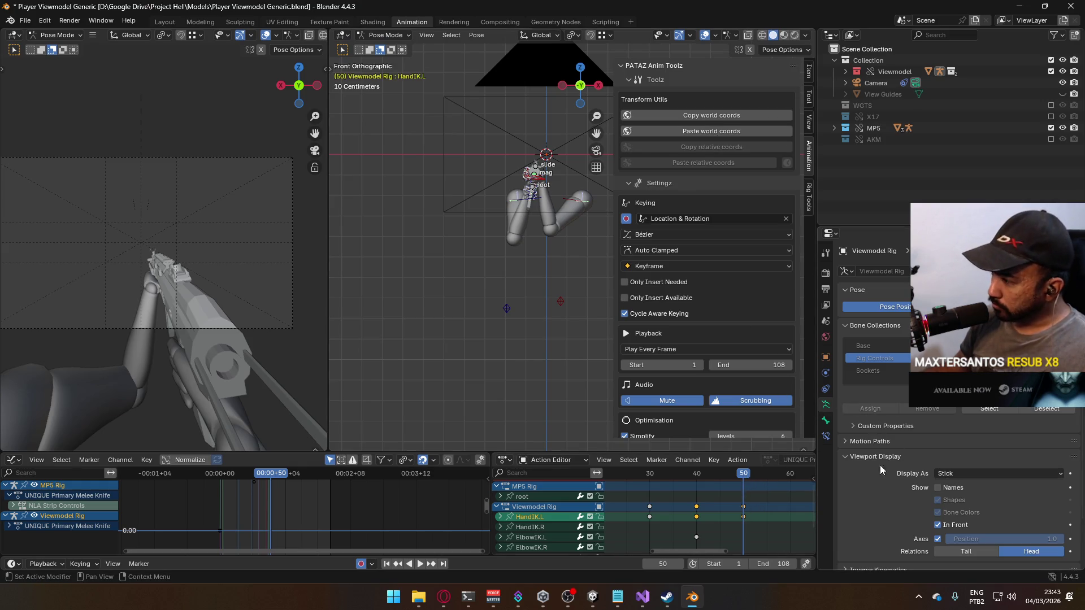
pyautogui.scroll(-2, 797, 355)
pyautogui.click(826, 435)
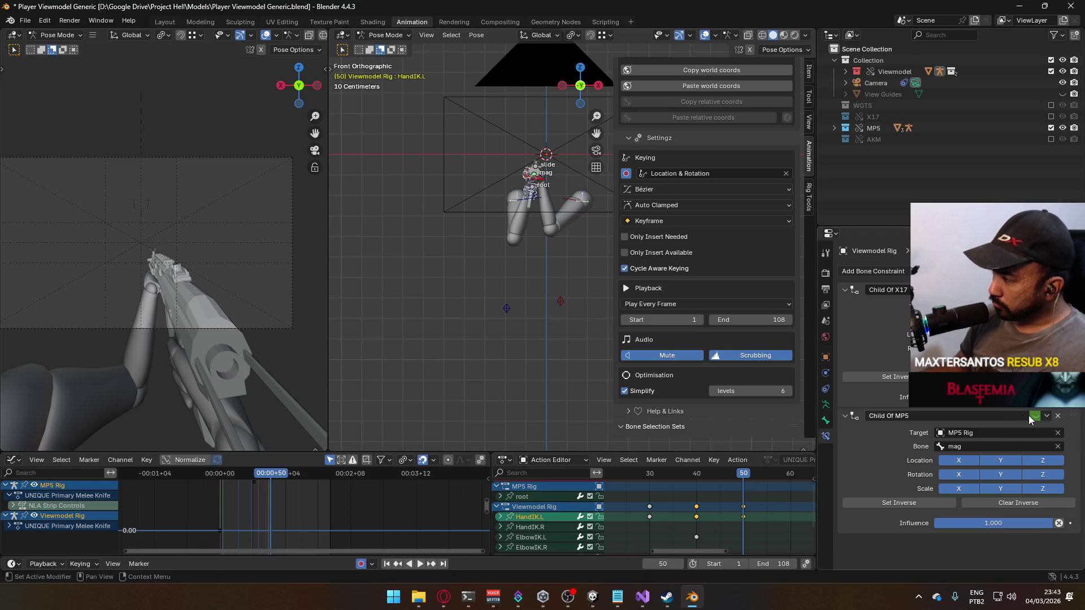
pyautogui.rightClick(1029, 419)
pyautogui.click(960, 421)
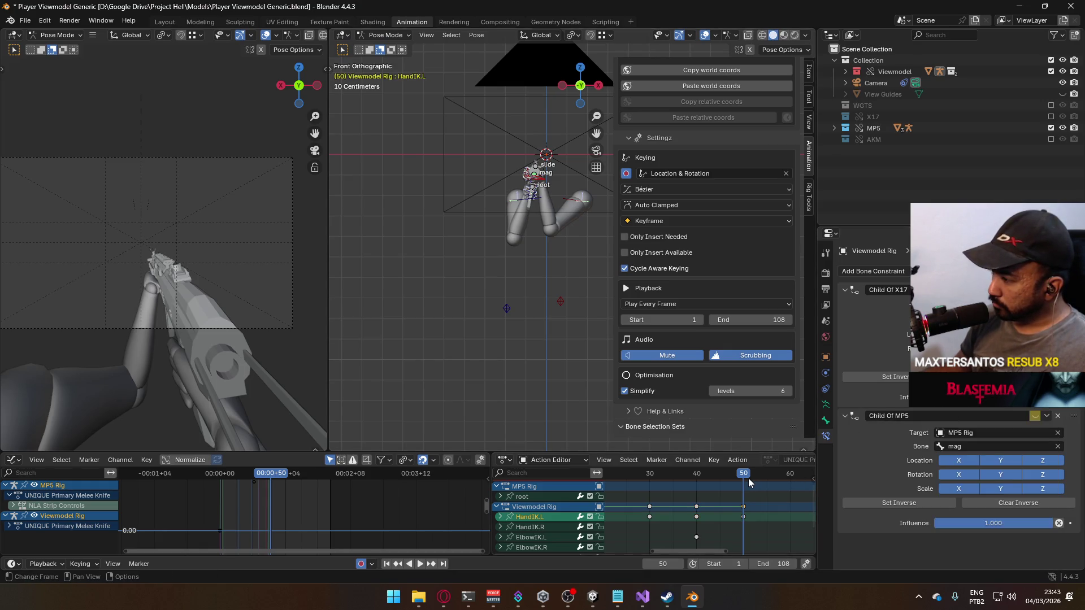
# - At frame 51, enable Child Of MP5 and paste the hand's world position again
pyautogui.press('space')
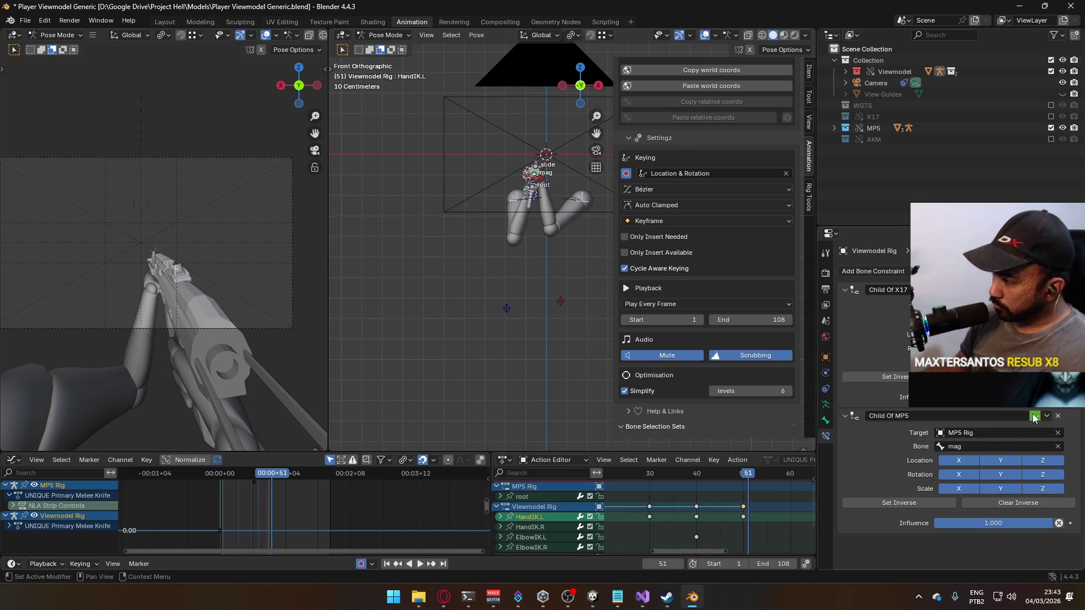
pyautogui.click(1035, 416)
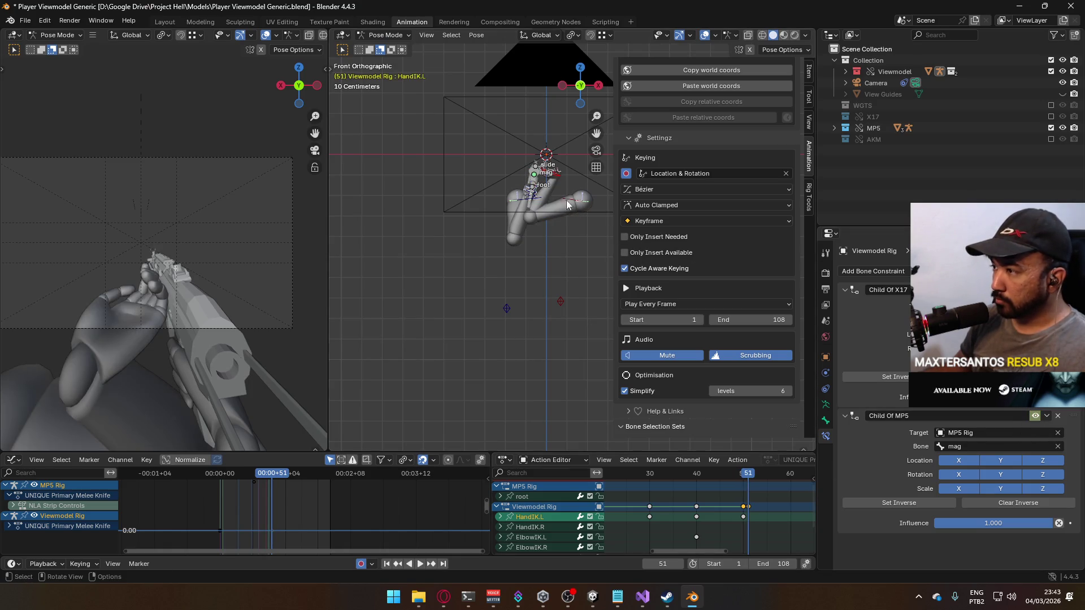
pyautogui.click(726, 90)
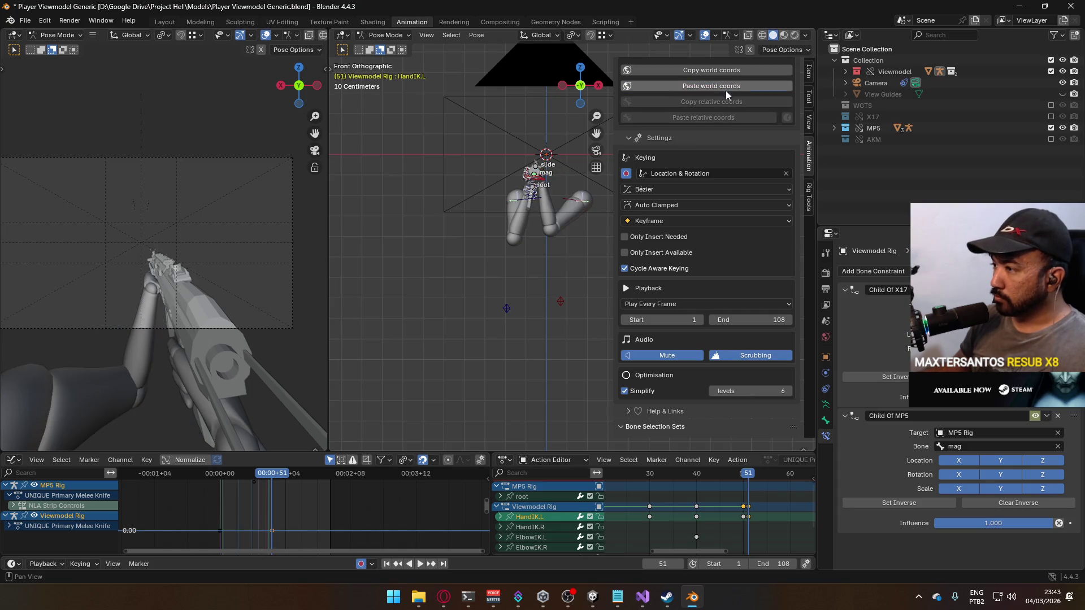
# - Select the left elbow control and pick frame 51 for its key
pyautogui.click(561, 301)
pyautogui.scroll(-2, 611, 484)
pyautogui.hscroll(-5, 611, 484)
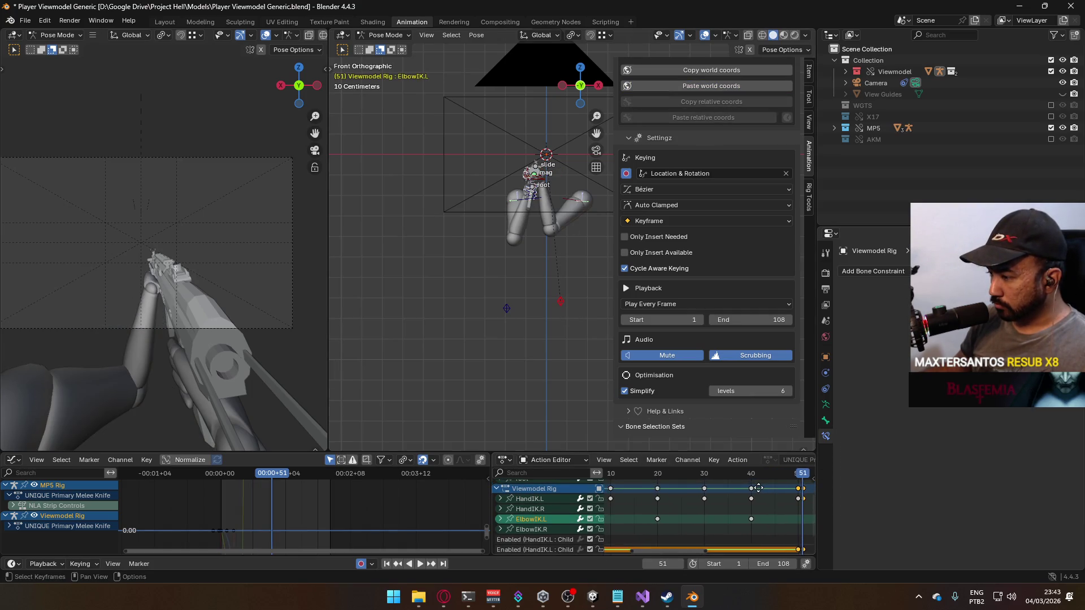
pyautogui.hscroll(1, 611, 485)
pyautogui.click(622, 516)
# - Copy the elbow keyframe, paste it at frame 51, and play the animation back
pyautogui.hotkey('ctrl', 'c')
pyautogui.hscroll(10, 678, 519)
pyautogui.hotkey('ctrl', 'v')
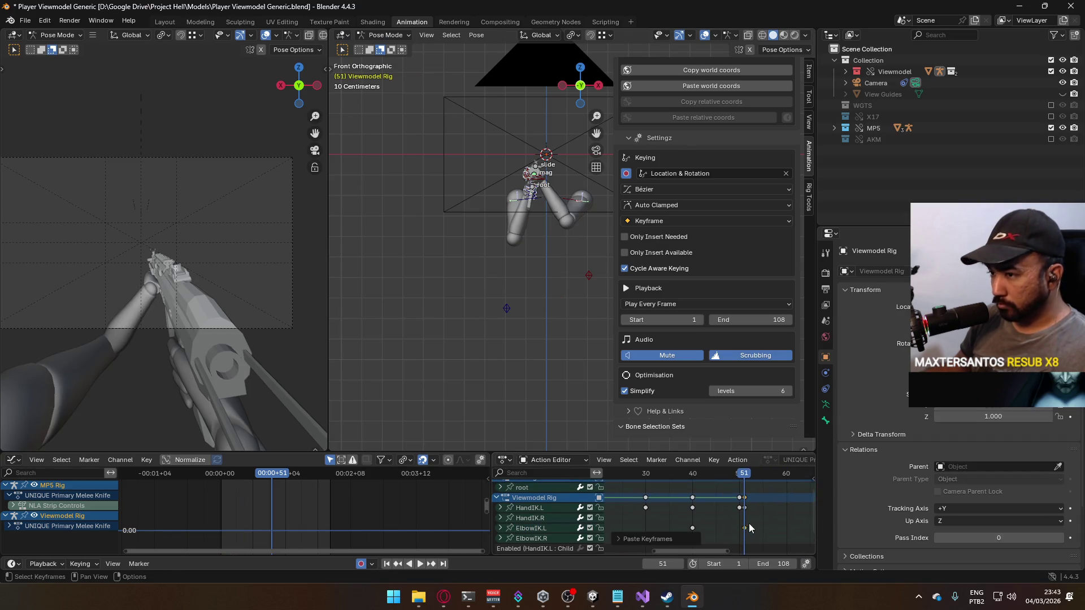
pyautogui.press('space')
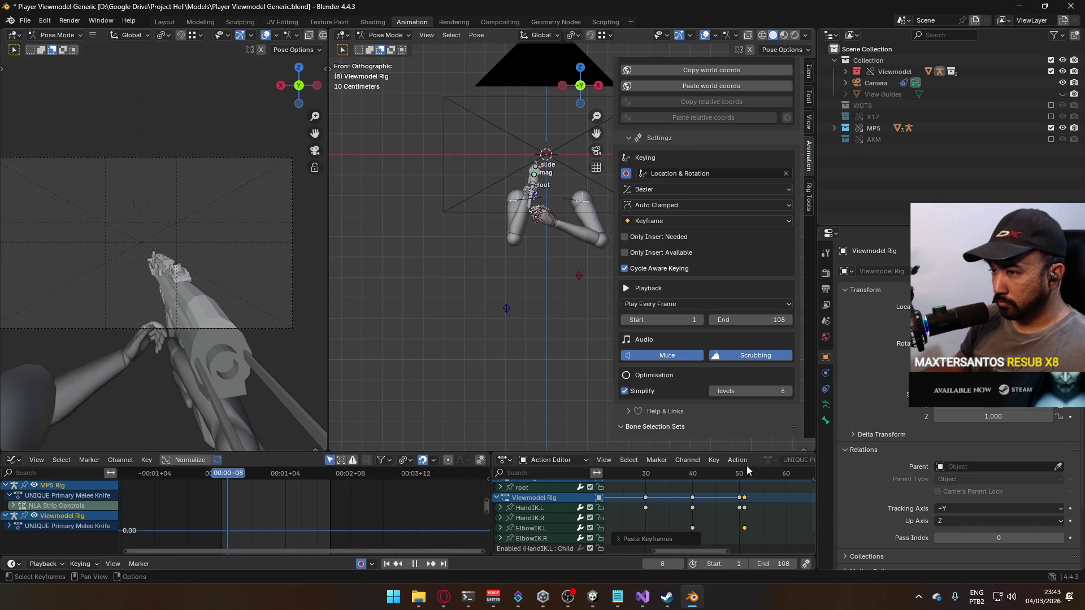
pyautogui.scroll(-4, 700, 497)
# - Replay from frame 1 and scrub through the action to check the arm pose
pyautogui.click(682, 478)
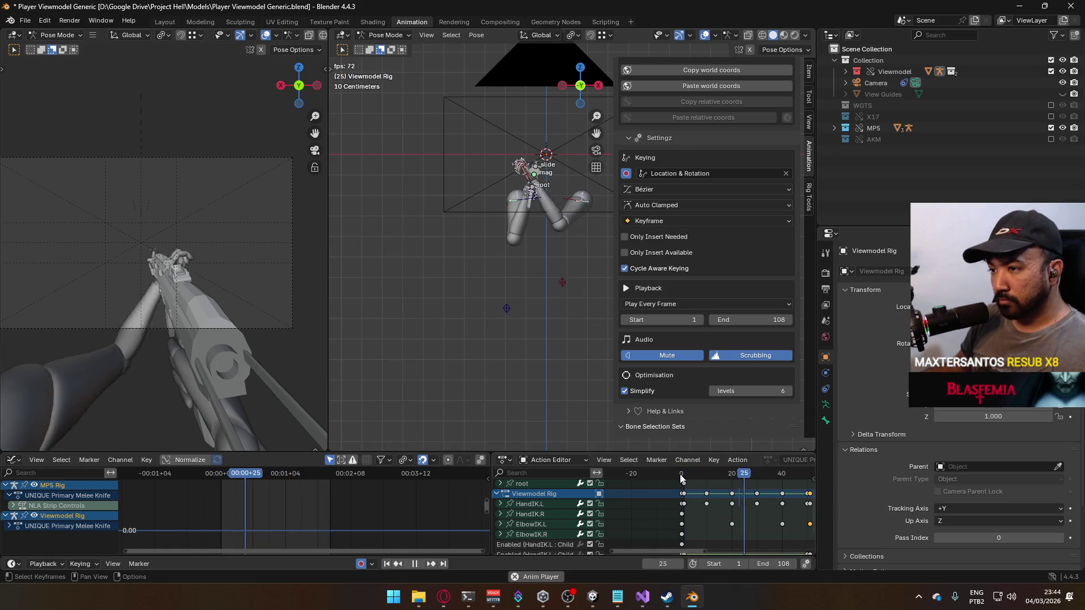
pyautogui.click(684, 478)
pyautogui.moveTo(685, 479); pyautogui.dragTo(709, 478)
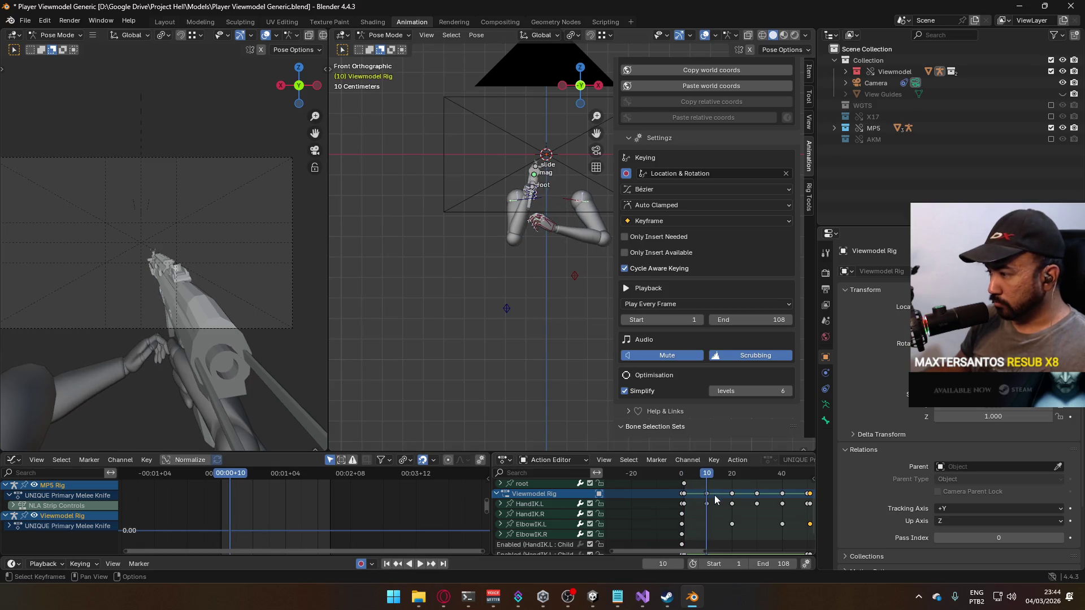
pyautogui.click(684, 478)
pyautogui.press('space')
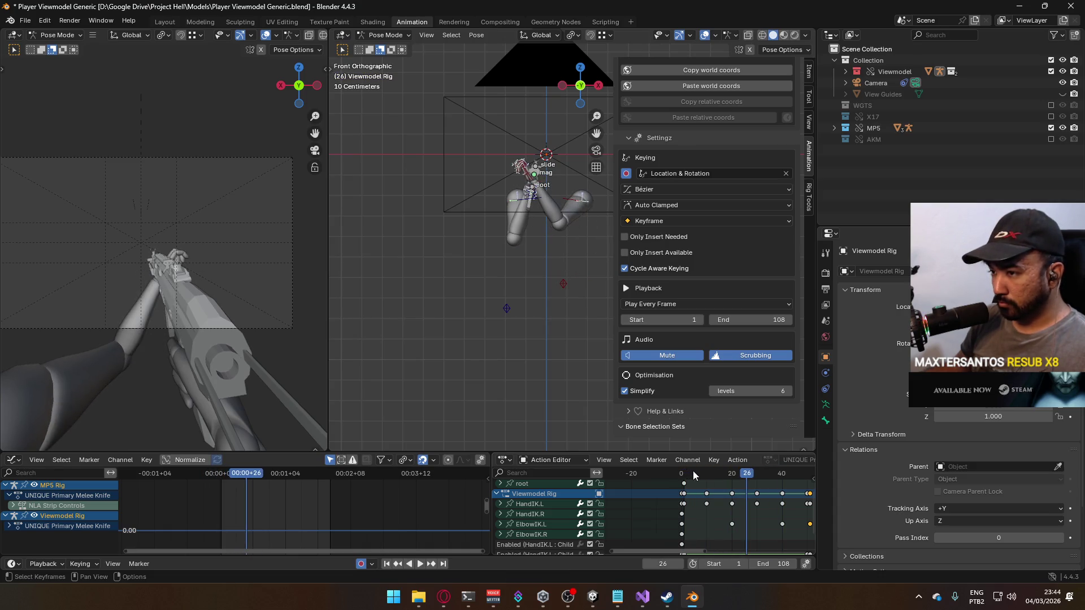
pyautogui.moveTo(699, 477); pyautogui.dragTo(732, 480)
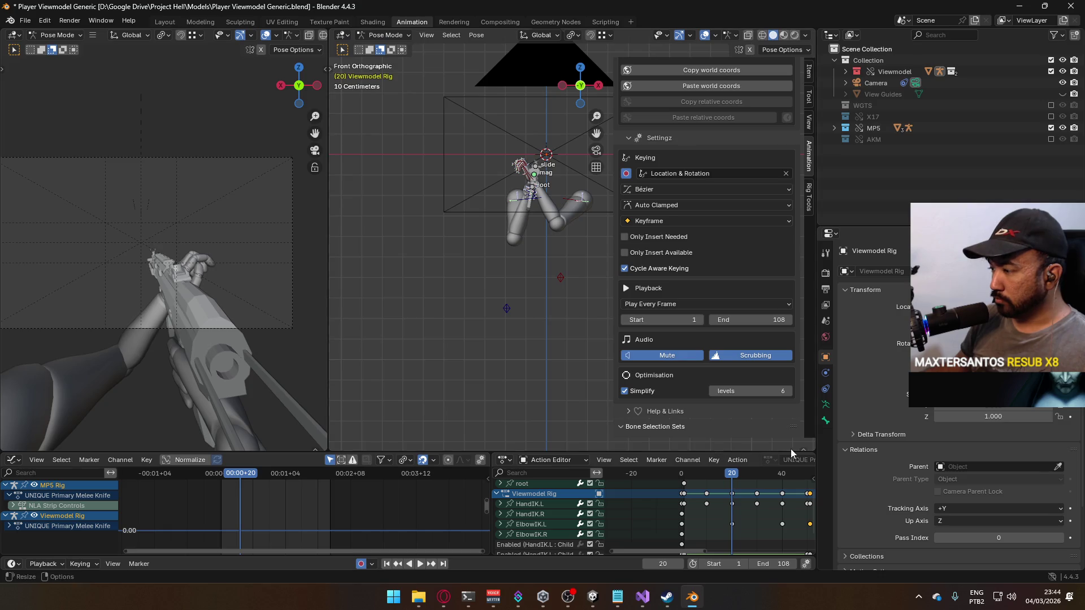
# - Select the MP5 Rig root bone channel in the Action Editor
pyautogui.scroll(2, 581, 498)
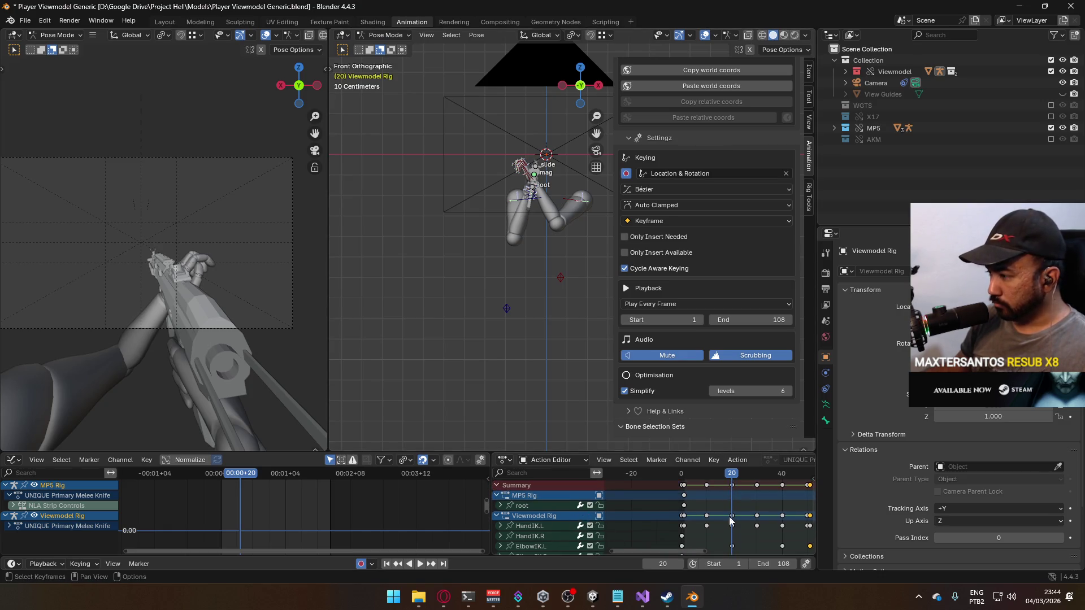
pyautogui.click(541, 507)
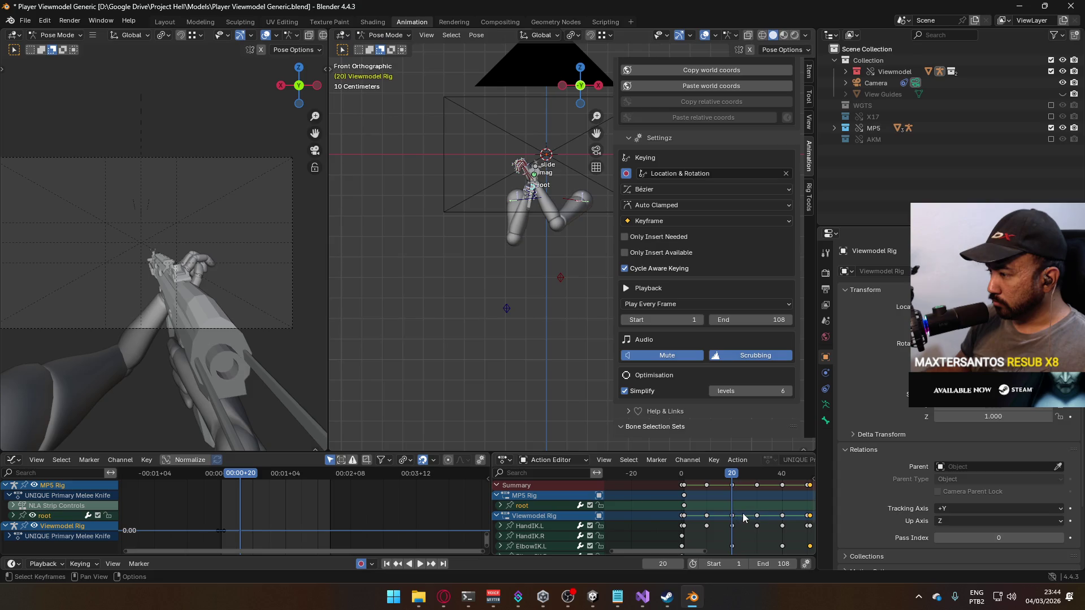
pyautogui.scroll(1, 509, 212)
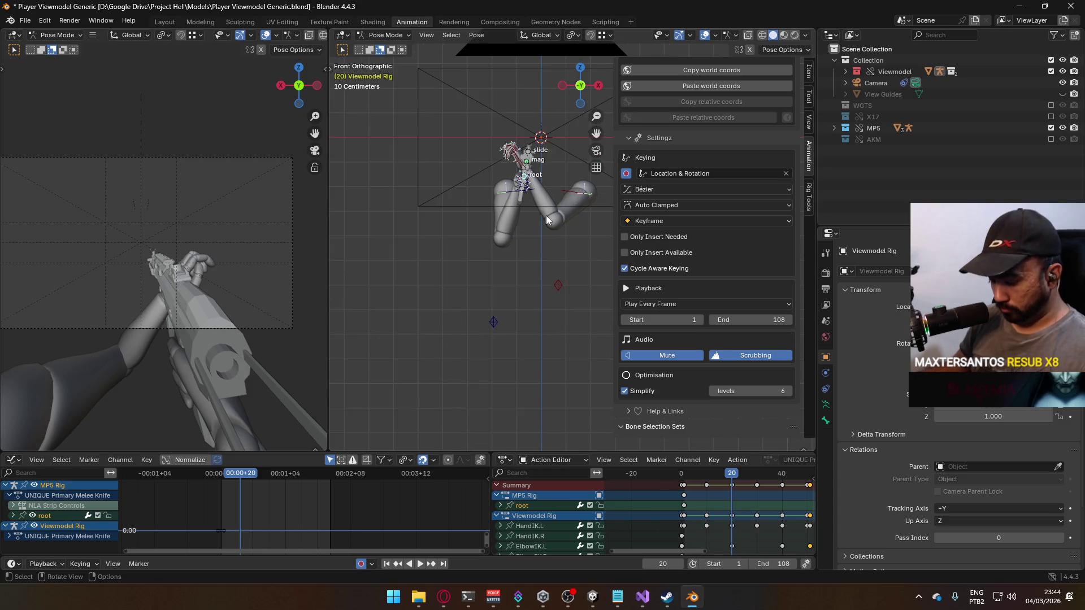
# - Key Location & Rotation on the MP5 root at frame 20, then shift the gun sideways along X
pyautogui.press('i')
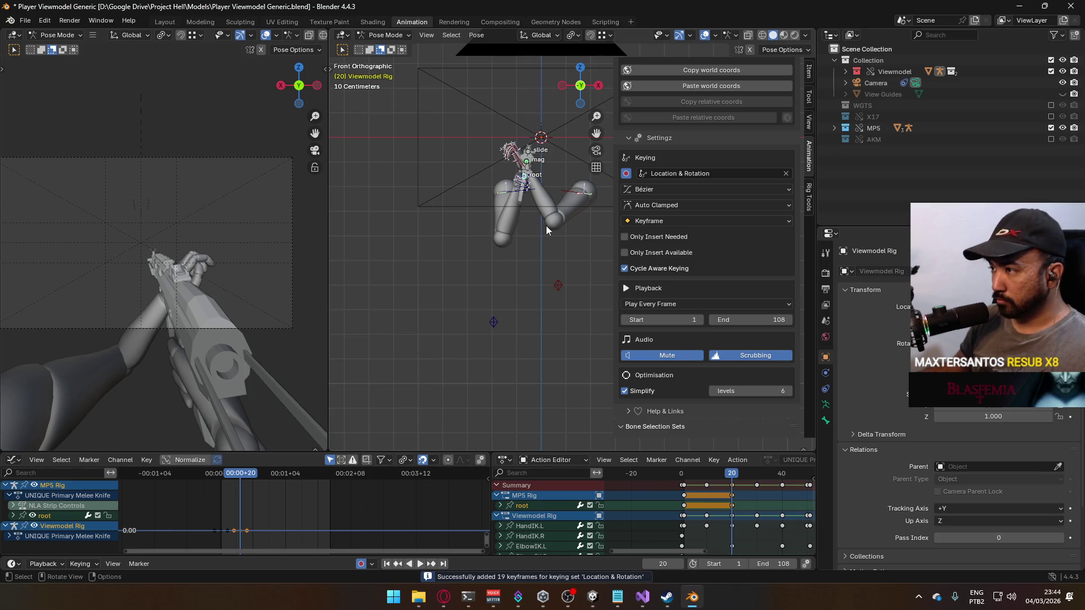
pyautogui.press('r')
pyautogui.rightClick(534, 243)
pyautogui.press('g')
pyautogui.press('x')
pyautogui.click(525, 239)
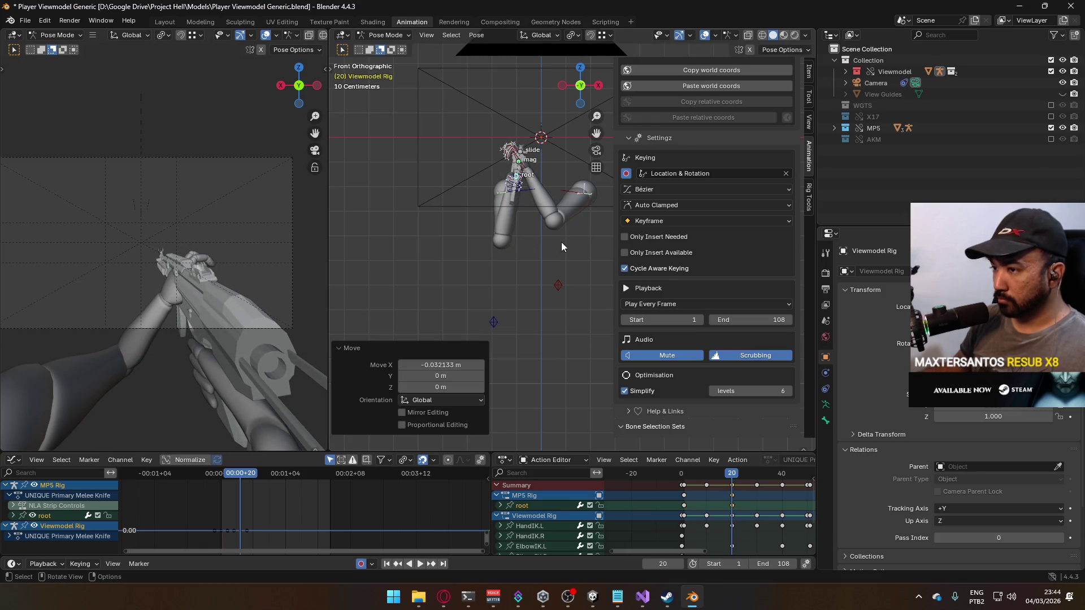
# - Tilt the gun 22° around local X, lower it on Z, and shift it left along X
pyautogui.press('r')
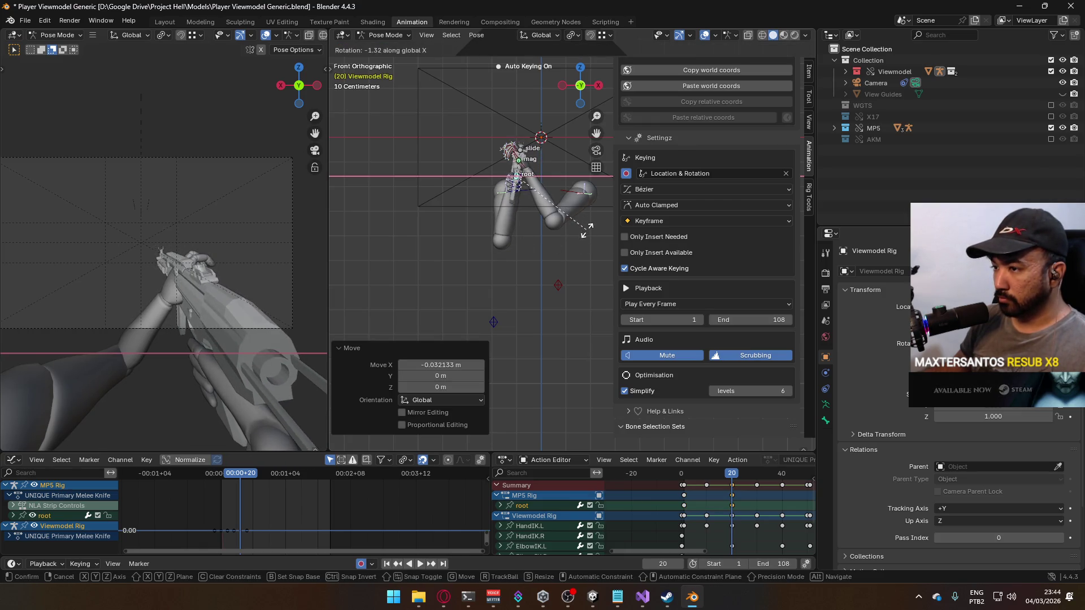
pyautogui.press('x')
pyautogui.press('x')
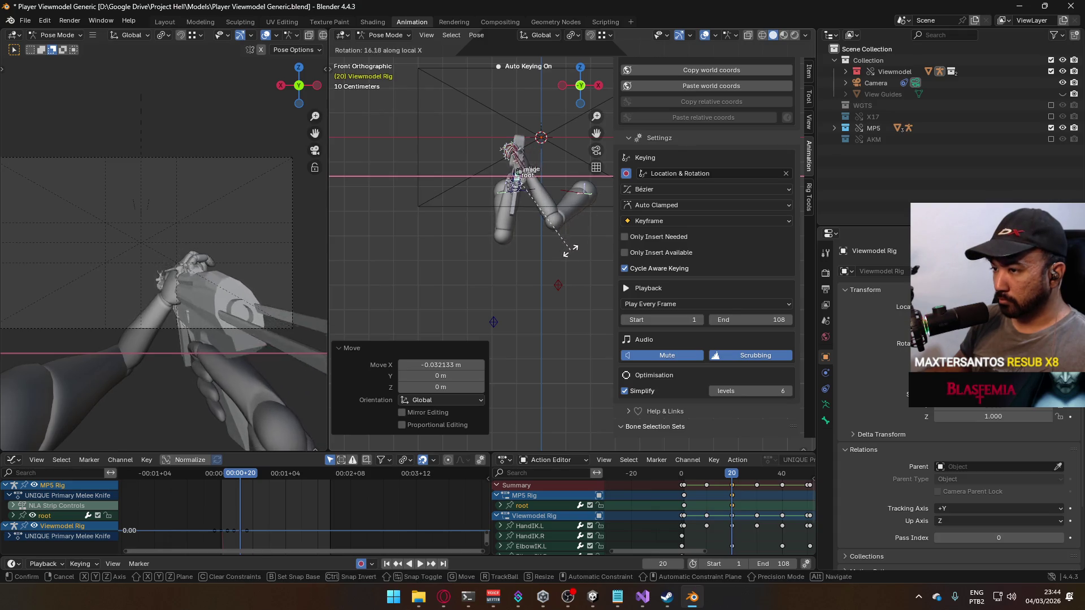
pyautogui.click(564, 253)
pyautogui.press('g')
pyautogui.press('z')
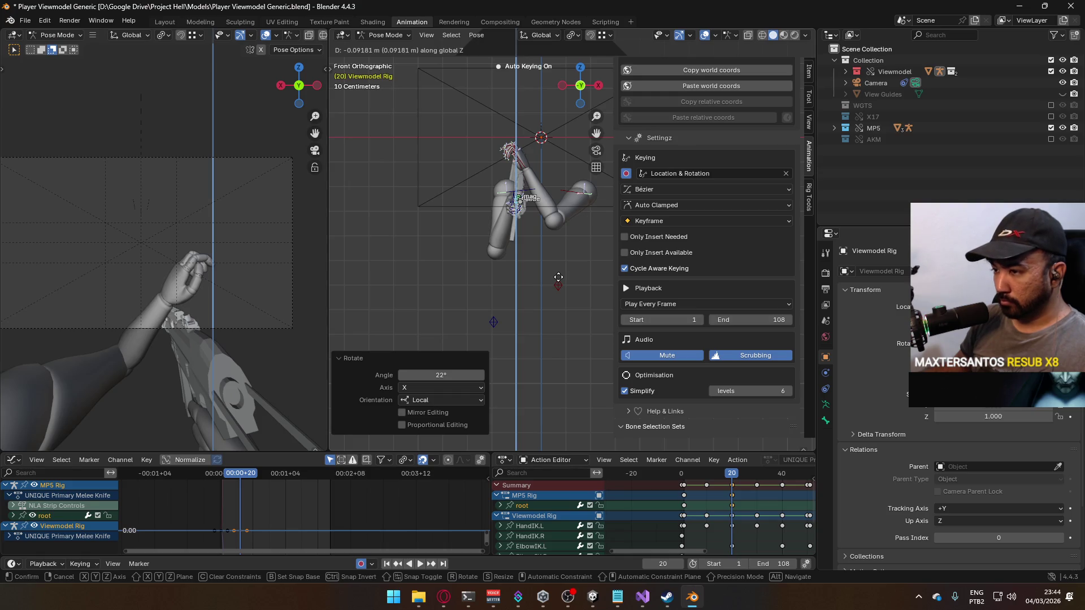
pyautogui.click(559, 277)
pyautogui.press('g')
pyautogui.press('x')
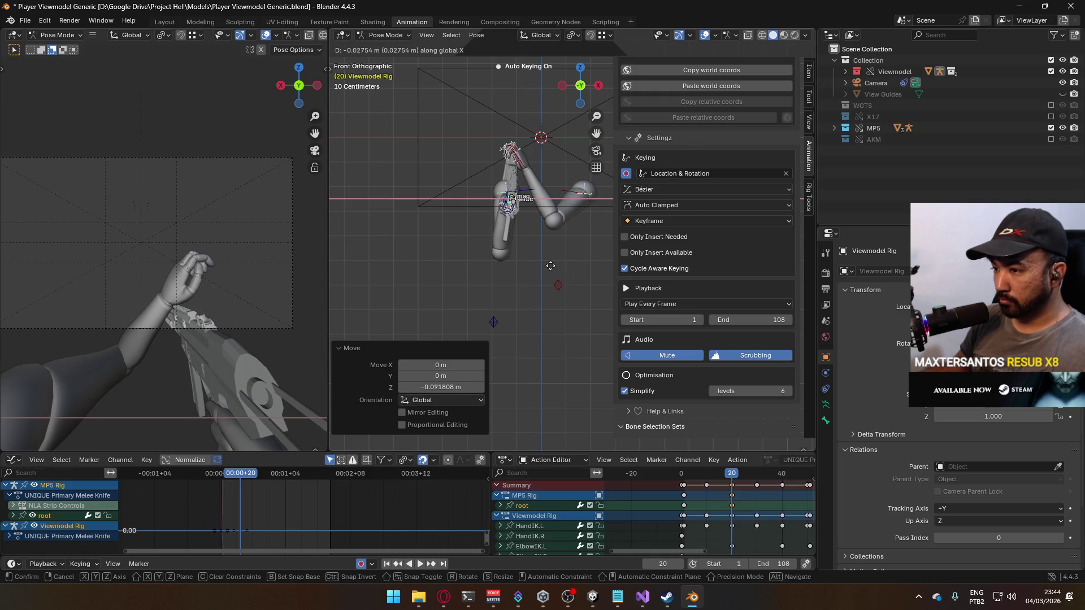
pyautogui.click(551, 270)
# - Turn the gun root -8.99° around Z, preview the motion, and return to frame 20
pyautogui.moveTo(732, 474)
pyautogui.mouseDown()
pyautogui.moveTo(672, 475)
pyautogui.moveTo(733, 479)
pyautogui.mouseUp()
pyautogui.press('r')
pyautogui.press('z')
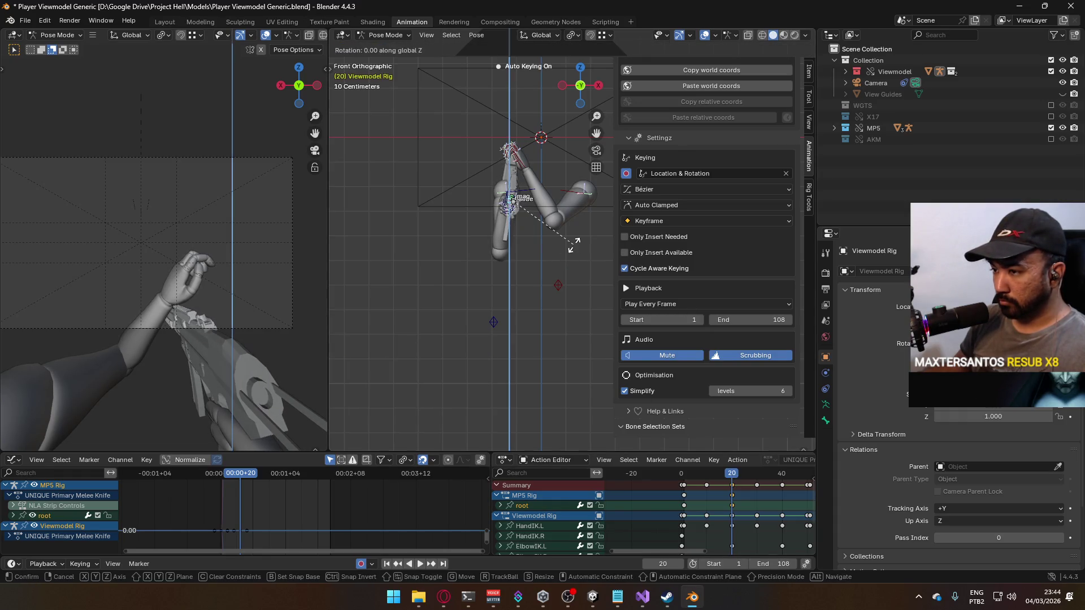
pyautogui.click(583, 243)
pyautogui.press('space')
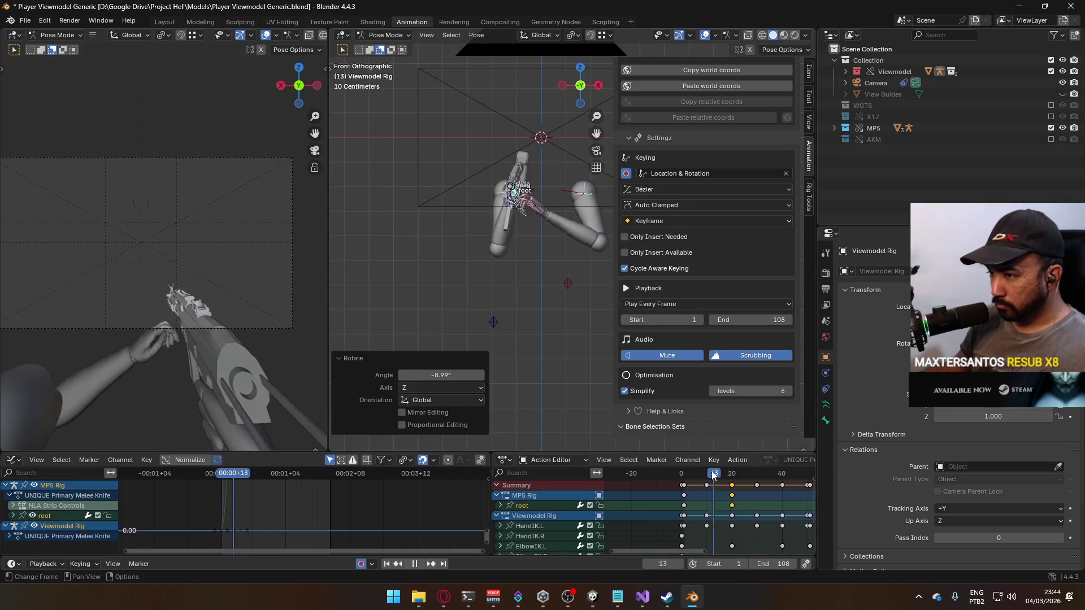
pyautogui.moveTo(718, 472)
pyautogui.mouseDown()
pyautogui.moveTo(733, 472)
pyautogui.moveTo(626, 487)
pyautogui.moveTo(663, 480)
pyautogui.moveTo(626, 477)
pyautogui.moveTo(649, 481)
pyautogui.mouseUp()
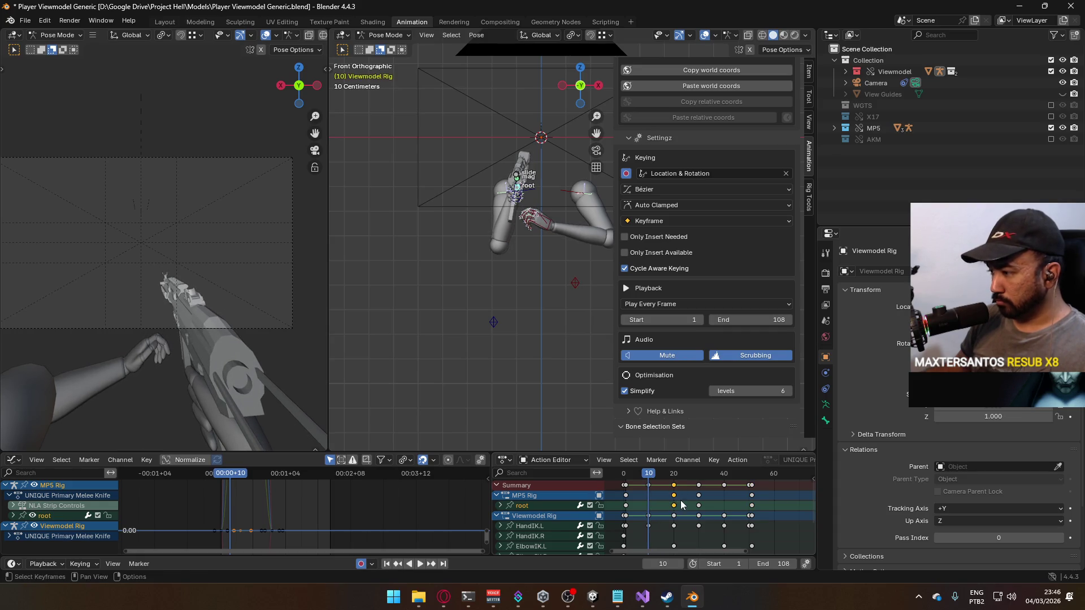
# - Move the gun-root keys from frame 20 to frame 13 and play back from frame 10
pyautogui.press('g')
pyautogui.click(655, 502)
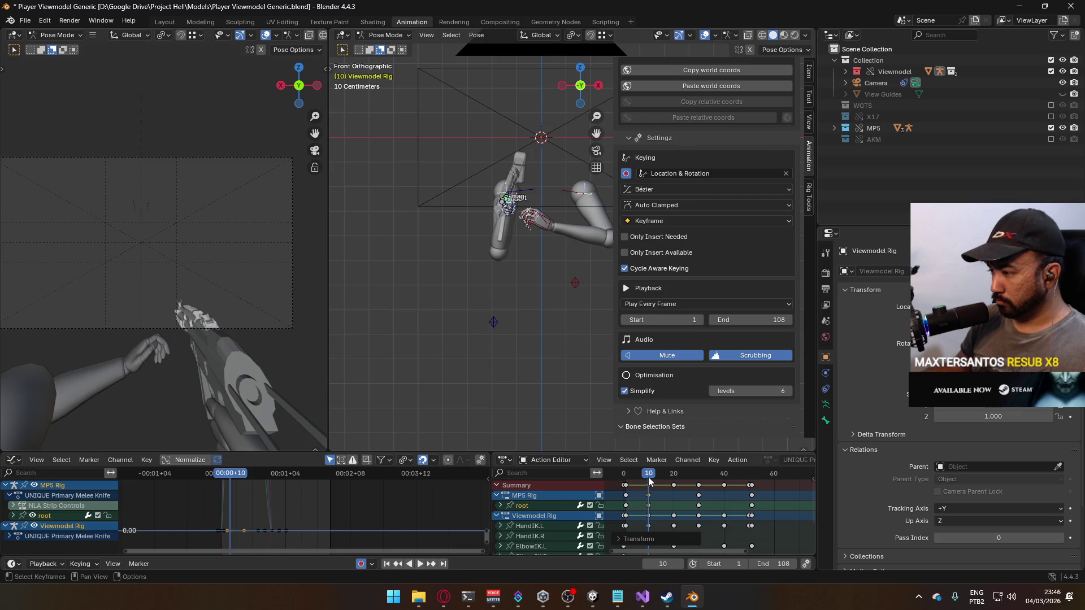
pyautogui.press('space')
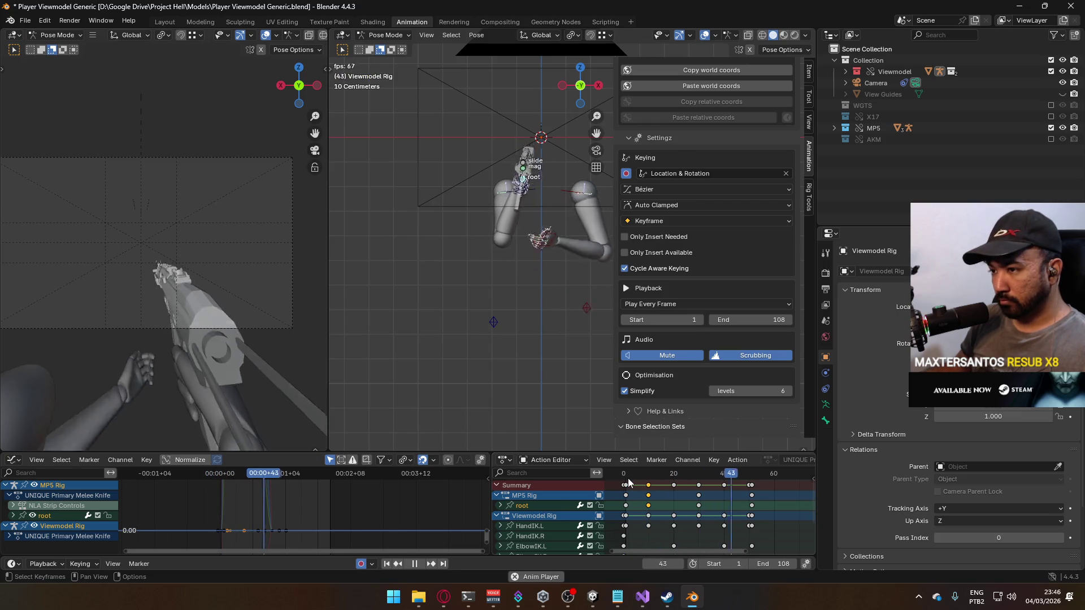
pyautogui.click(647, 476)
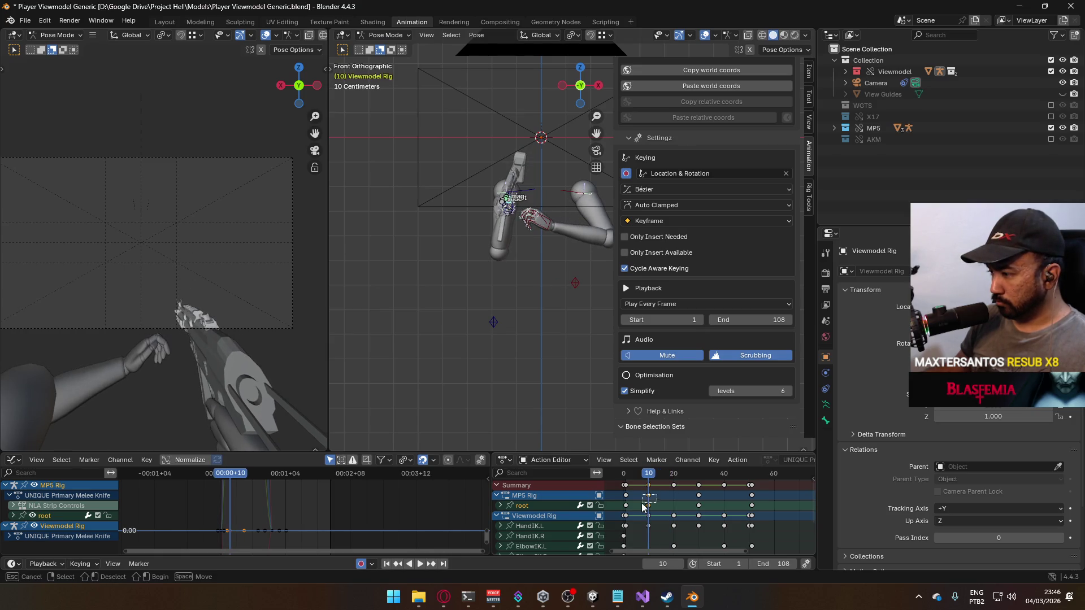
pyautogui.press('space')
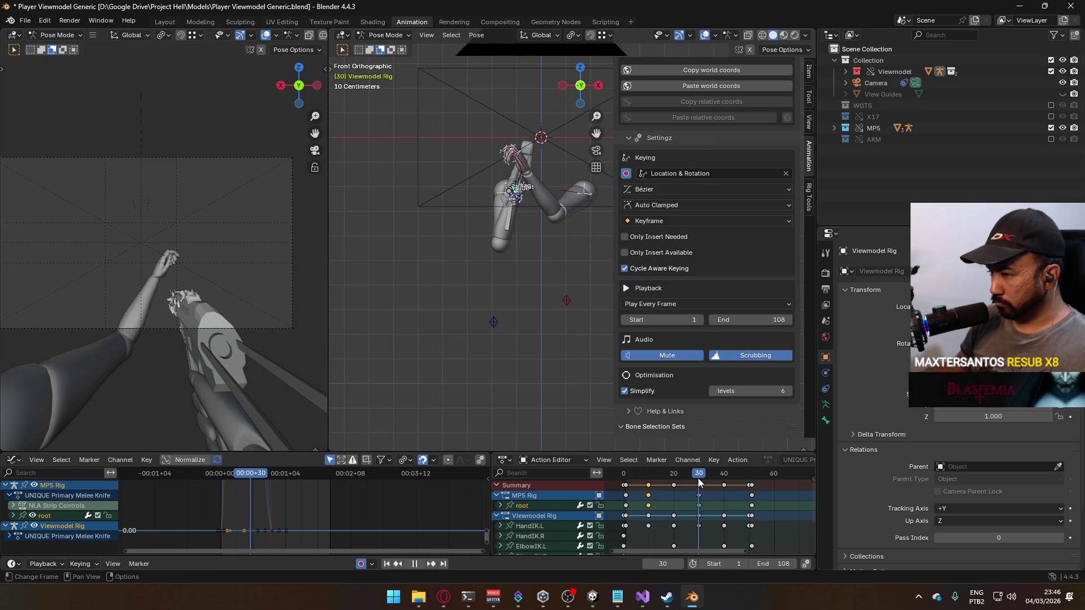
# - Paste the root keys at frame 30 to hold the pose, then replay the animation
pyautogui.hotkey('ctrl', 'v')
pyautogui.hotkey('shift', 'Left')
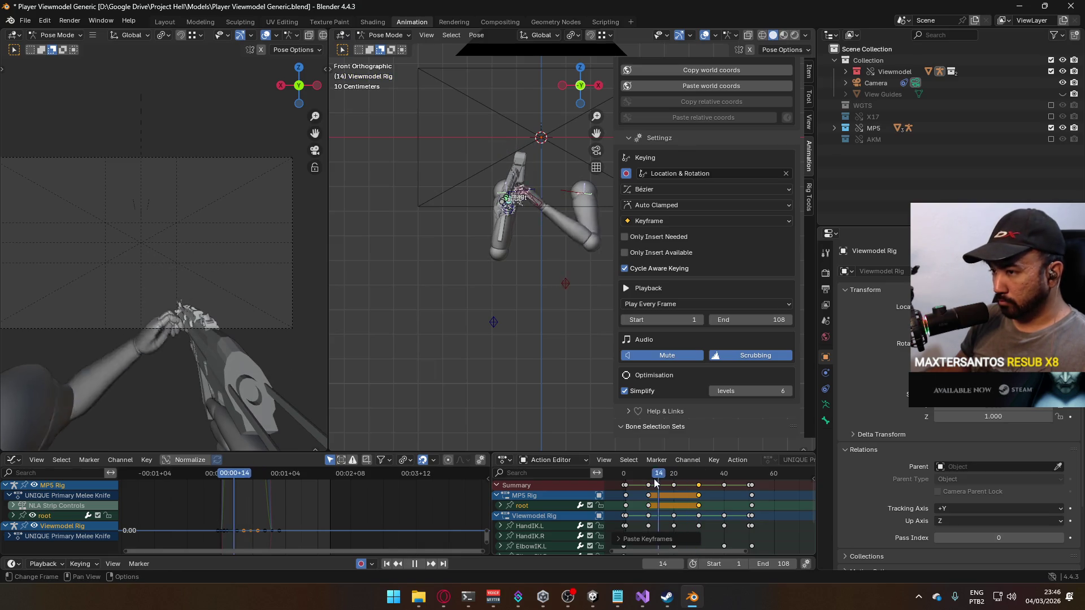
pyautogui.press('space')
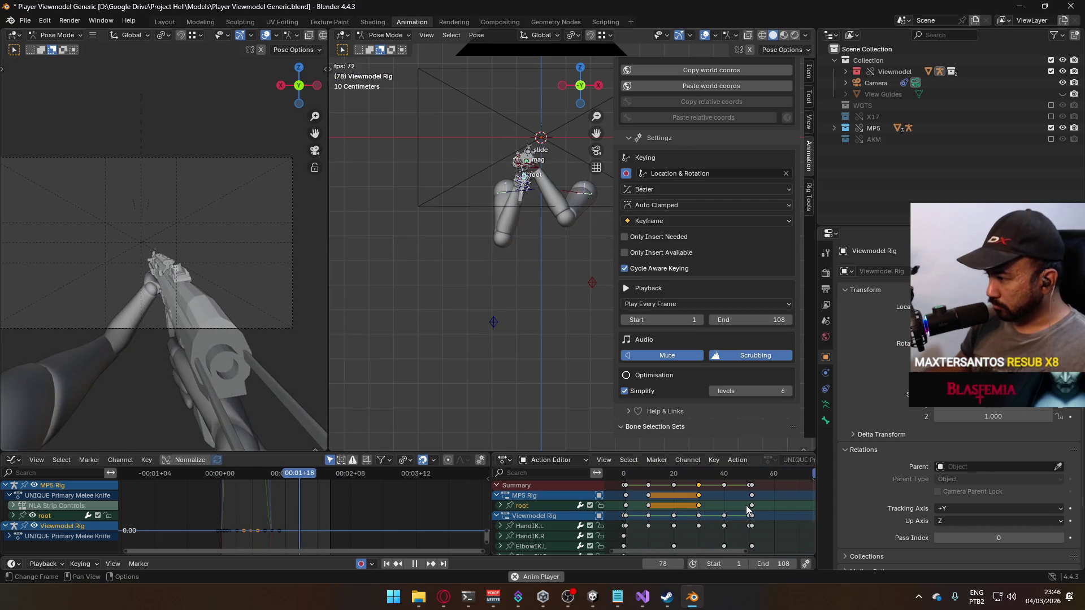
pyautogui.press('space')
# - Move one end key column to frame 35 and shift the later key columns 11 frames earlier
pyautogui.scroll(3, 746, 504)
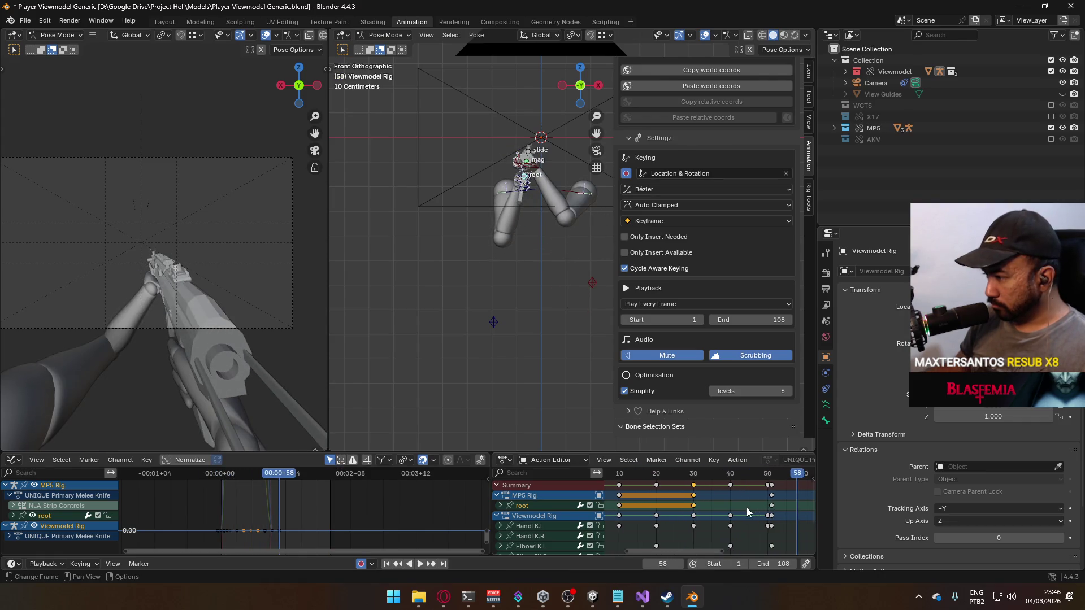
pyautogui.moveTo(757, 553); pyautogui.dragTo(788, 487)
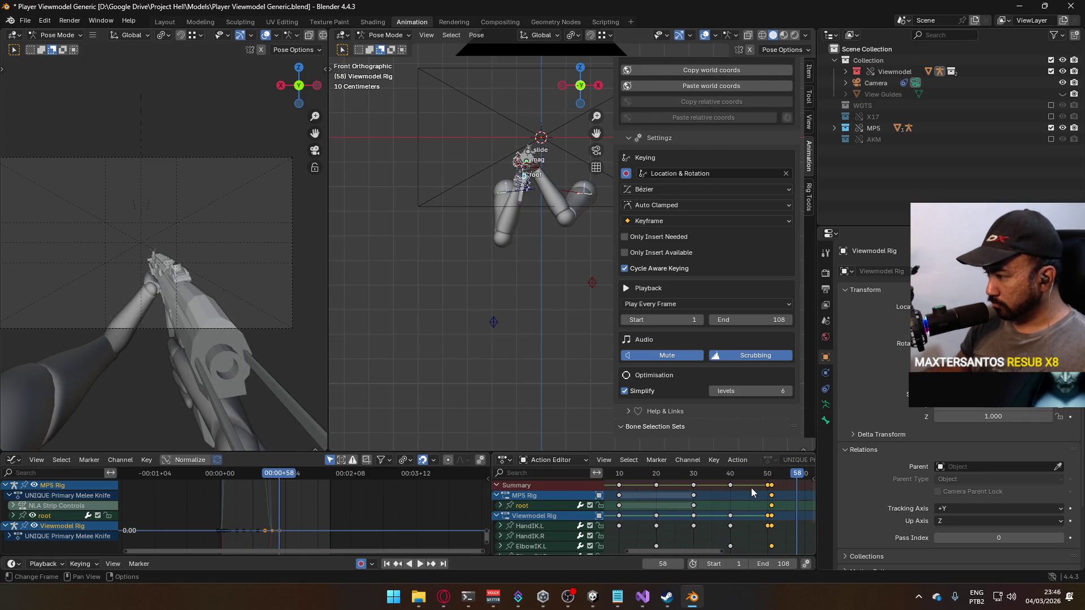
pyautogui.click(730, 485)
pyautogui.press('g')
pyautogui.click(712, 485)
pyautogui.moveTo(787, 496); pyautogui.dragTo(754, 485)
pyautogui.press('g')
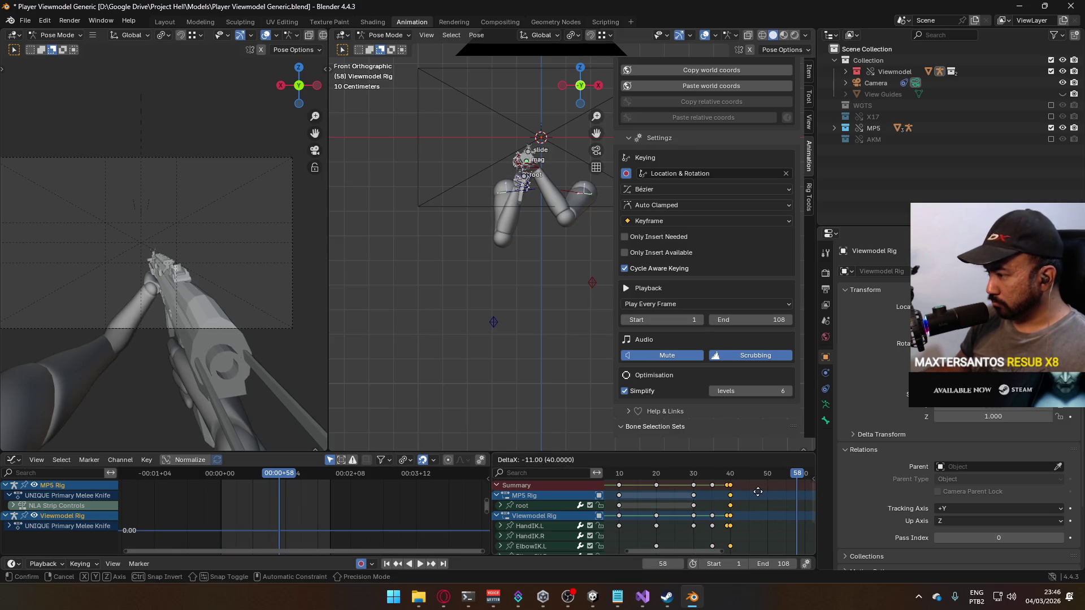
pyautogui.click(758, 492)
# - Review the new timing from frames 30 and 35, then fit all keys and replay
pyautogui.click(693, 474)
pyautogui.press('space')
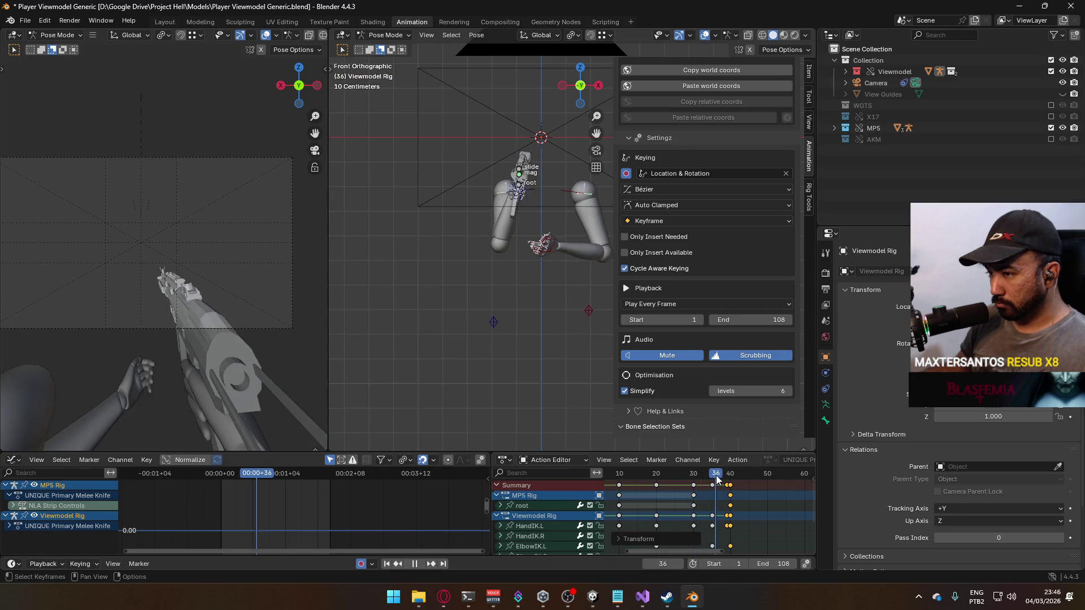
pyautogui.press('space')
pyautogui.click(712, 477)
pyautogui.press('space')
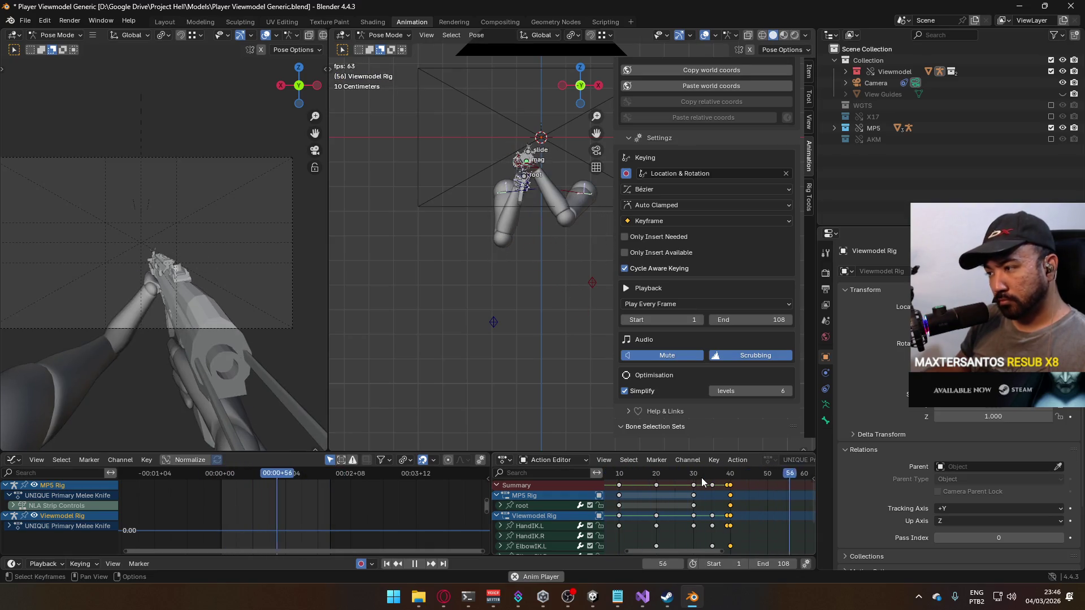
pyautogui.press('space')
pyautogui.press('Home')
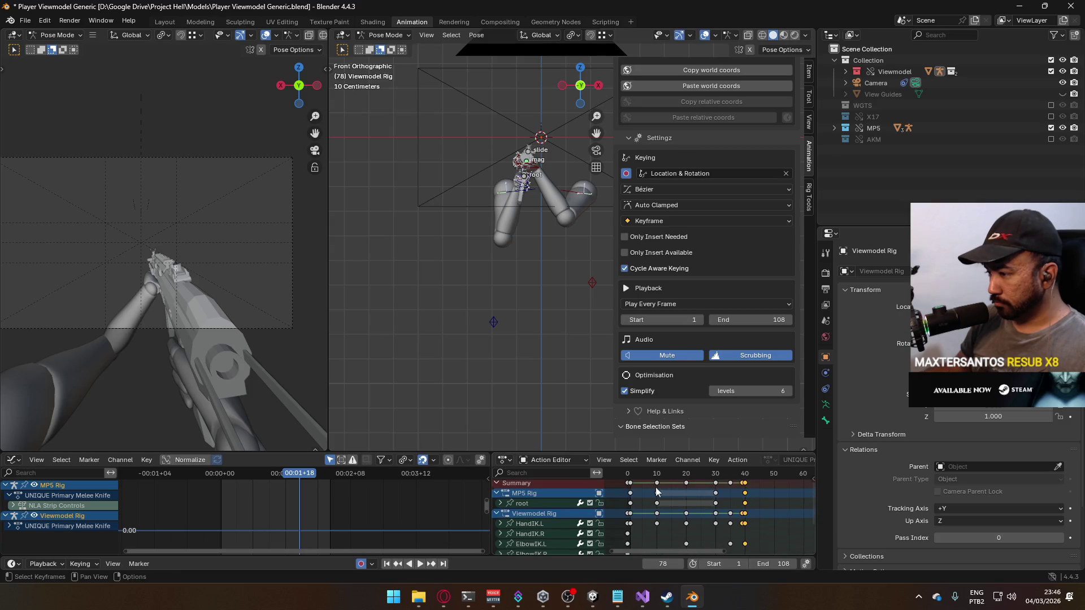
pyautogui.press('space')
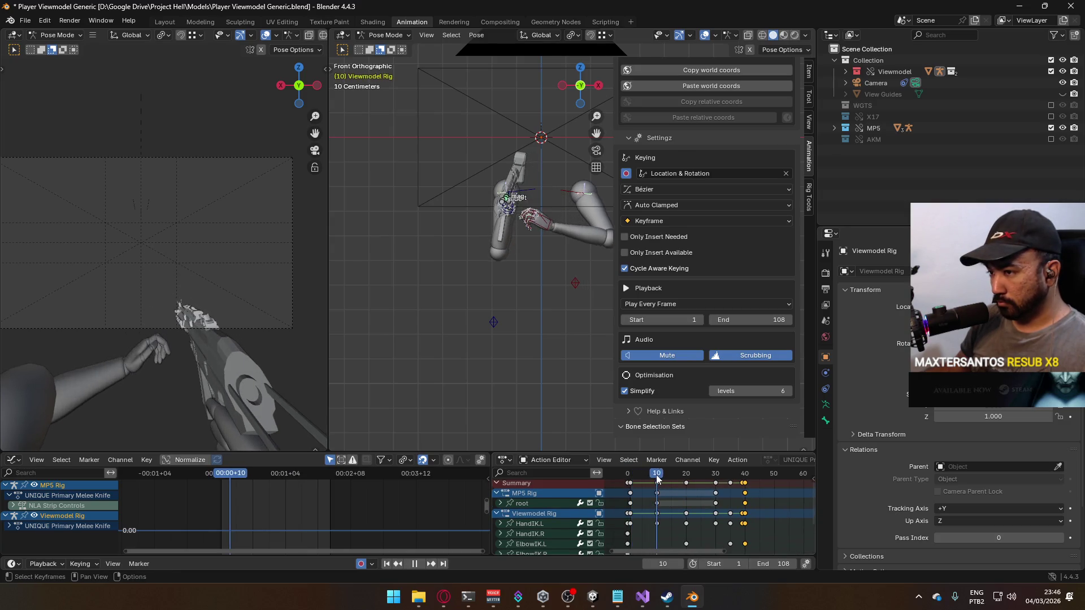